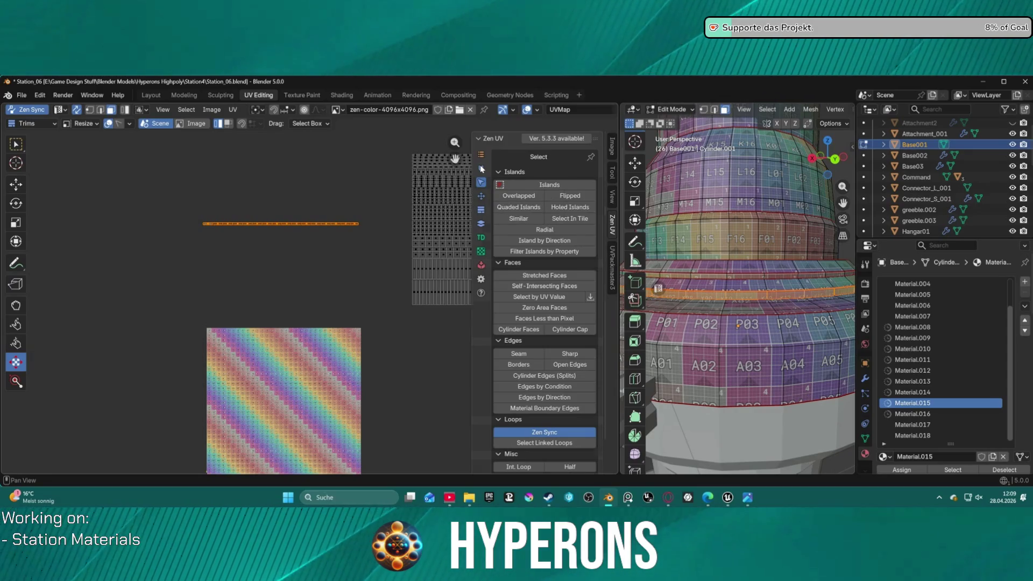
# Step: Quadrify the cylinder's UV strip and world-orient it from the Zen UV Transform tools
pyautogui.click(480, 169)
pyautogui.click(482, 183)
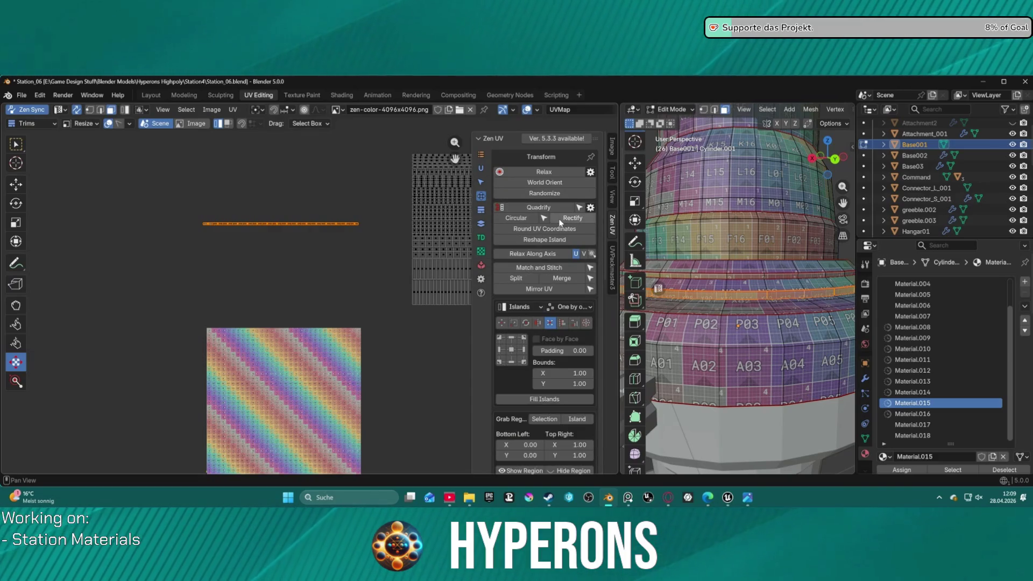
pyautogui.click(543, 208)
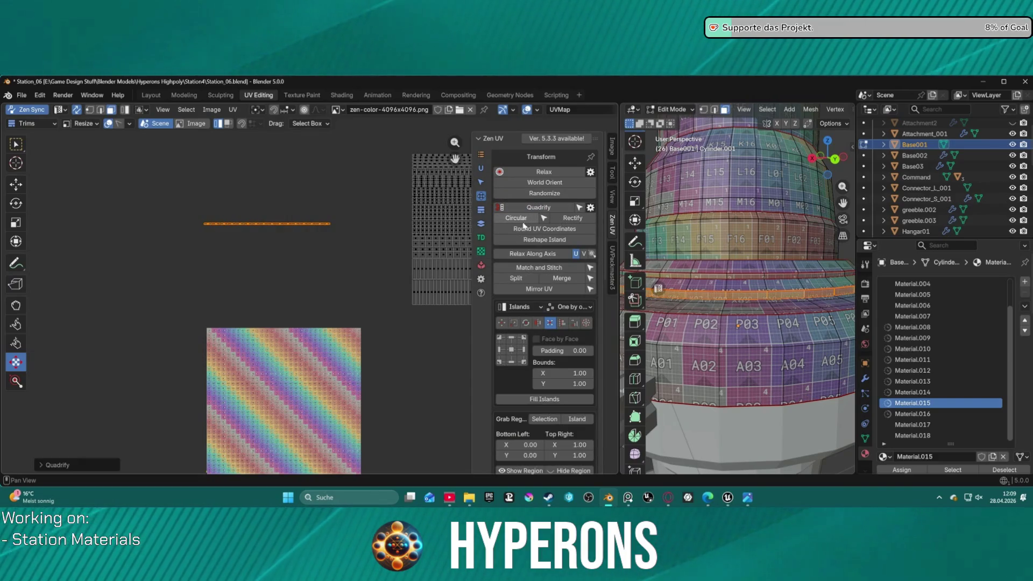
pyautogui.click(537, 184)
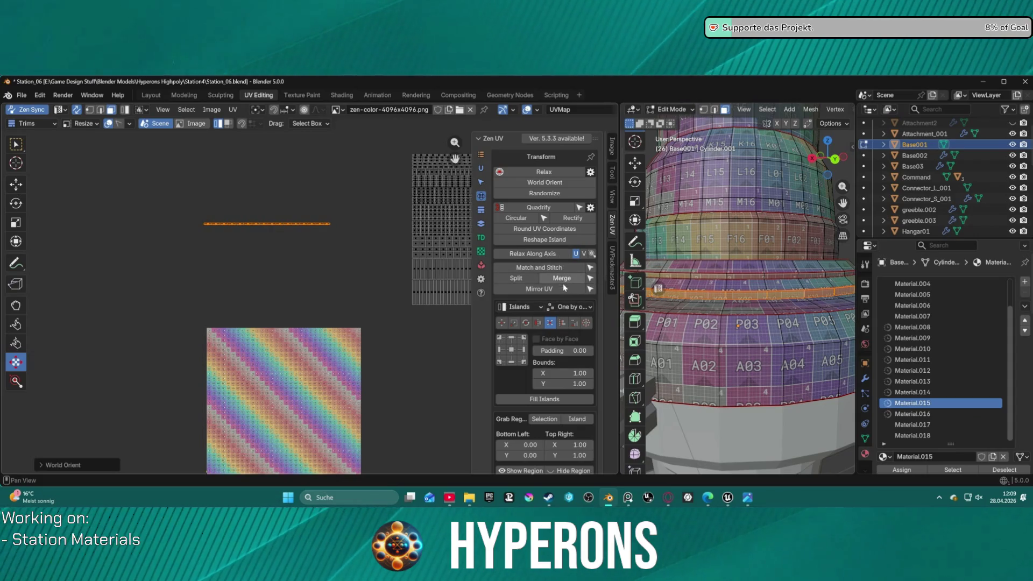
# Step: Centre the UV island on the texture via the align grid, then scale islands by 2
pyautogui.click(511, 350)
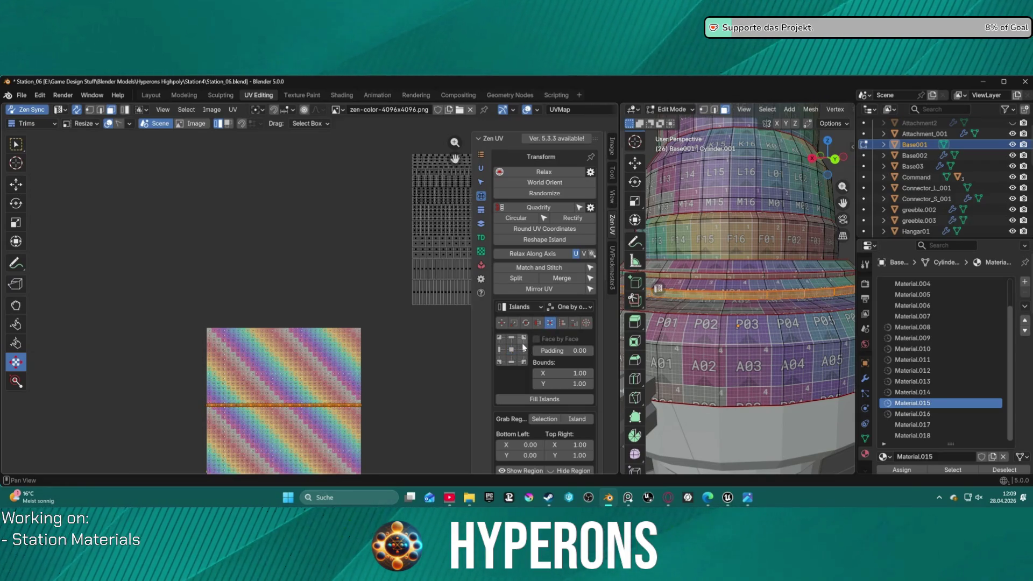
pyautogui.click(512, 339)
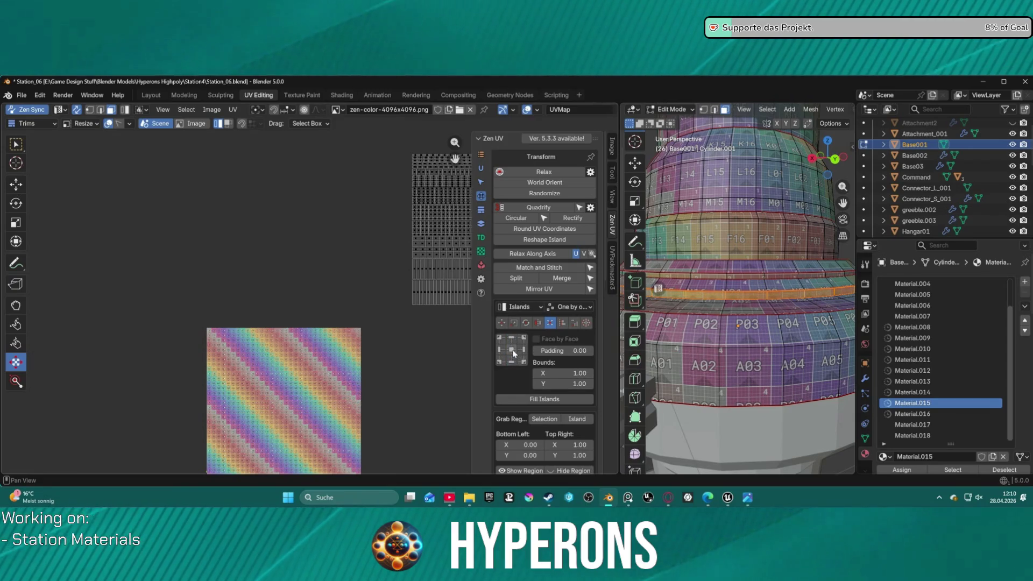
pyautogui.click(514, 353)
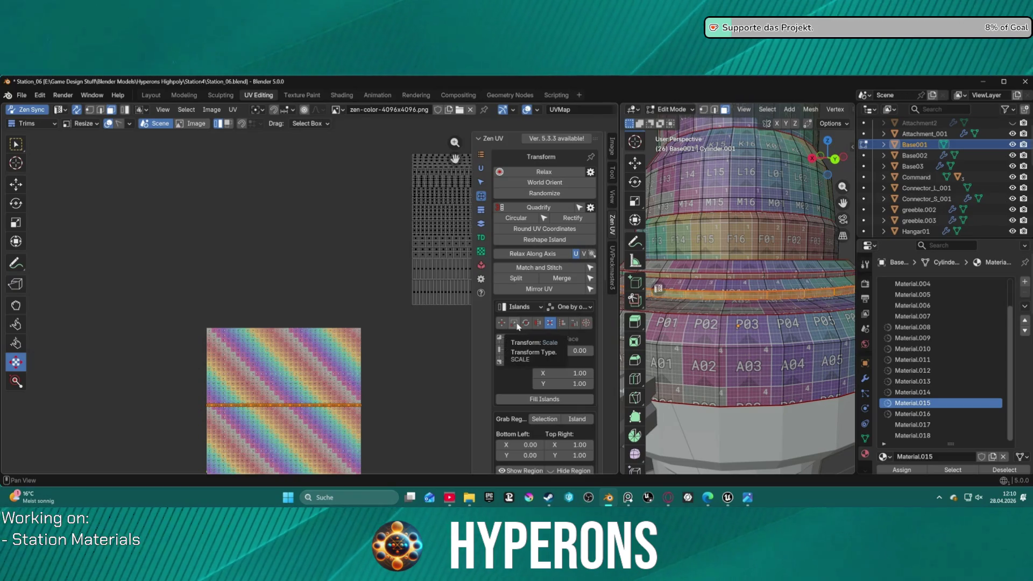
pyautogui.click(515, 323)
pyautogui.click(512, 340)
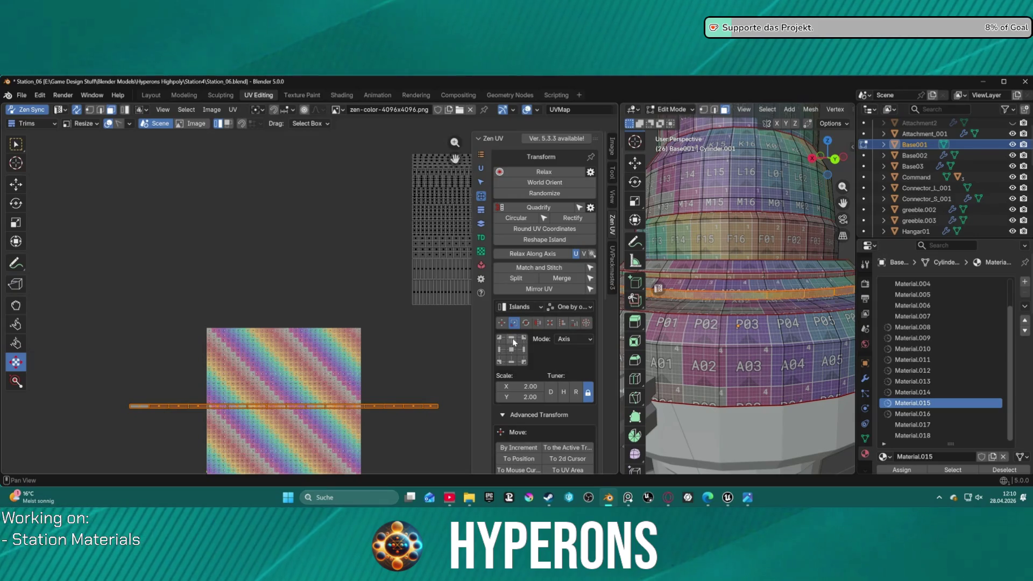
# Step: Keep Axis scale mode, move the strip to the active trim and show the Trimsheet settings
pyautogui.click(563, 340)
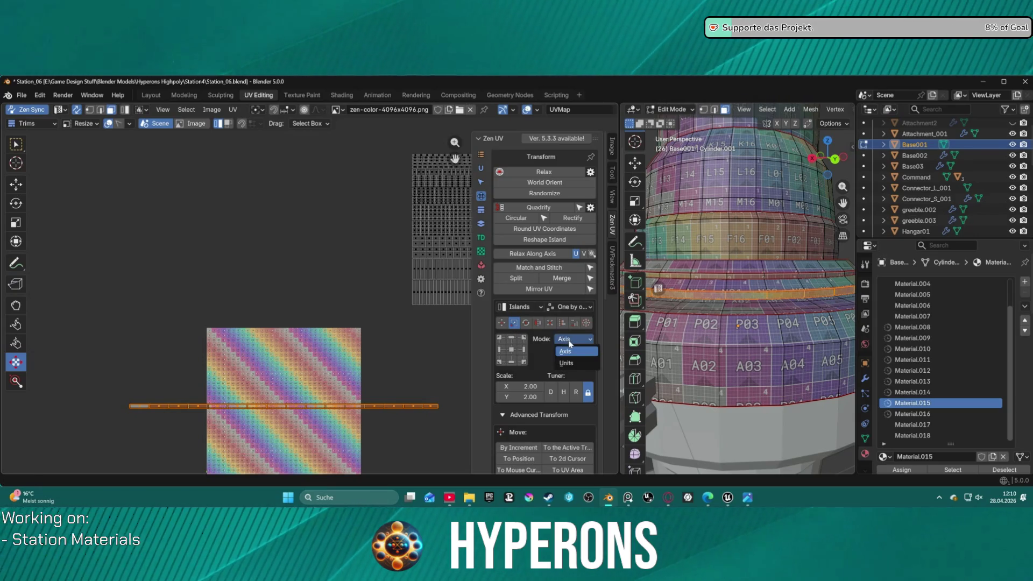
pyautogui.click(565, 351)
pyautogui.click(565, 352)
pyautogui.scroll(-1, 566, 399)
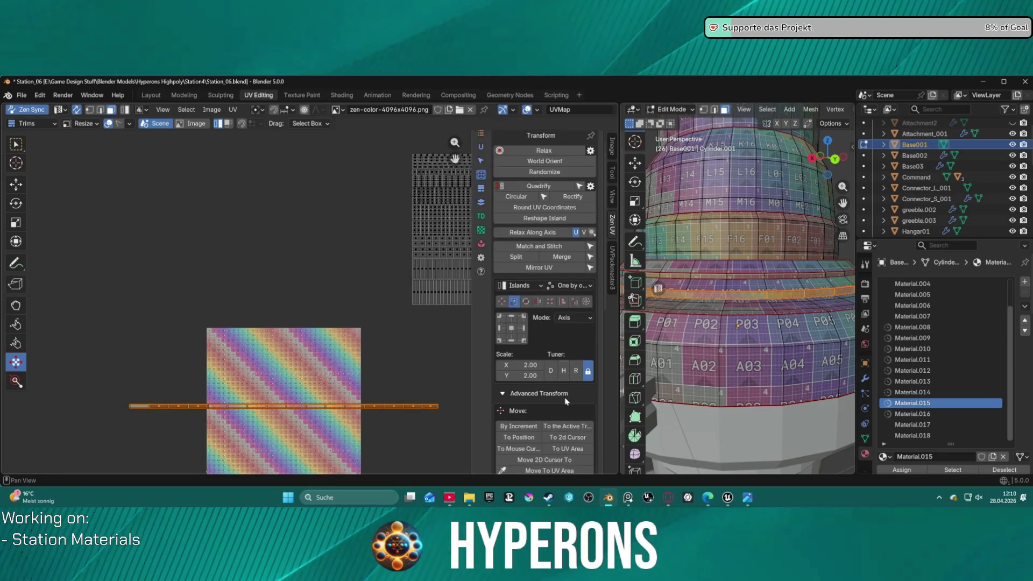
pyautogui.scroll(-2, 566, 399)
pyautogui.scroll(-2, 566, 396)
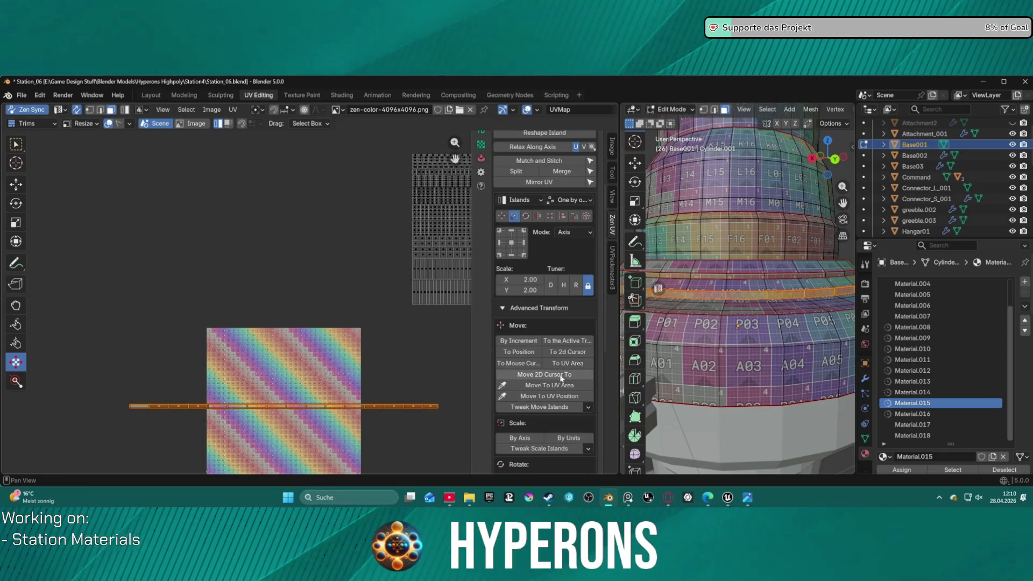
pyautogui.click(557, 342)
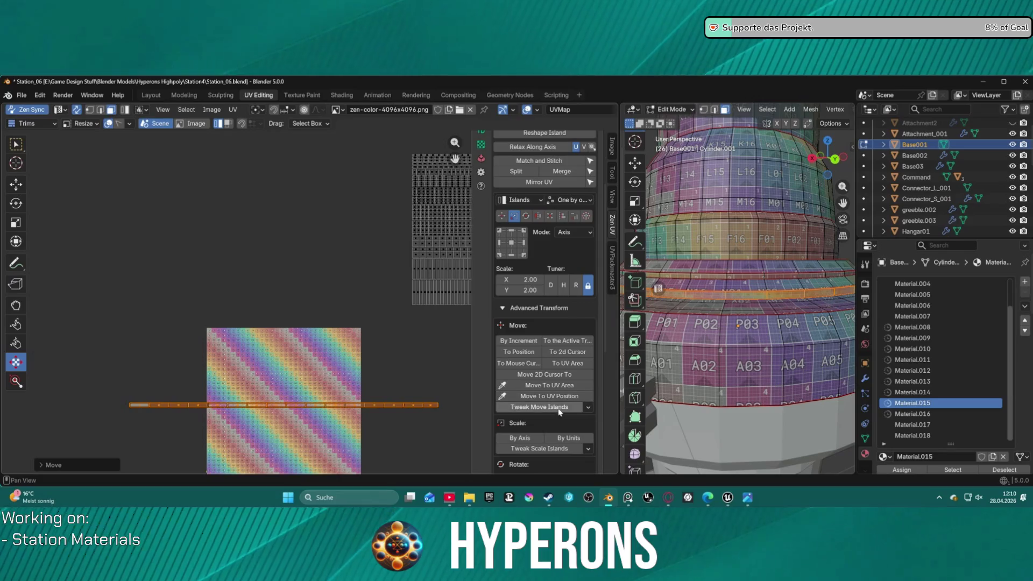
pyautogui.scroll(-2, 565, 413)
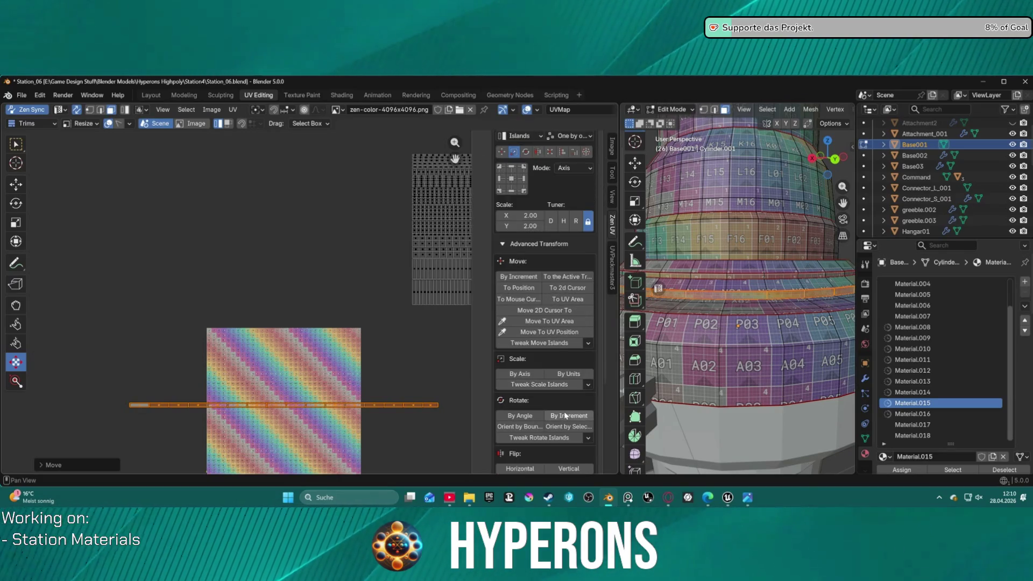
pyautogui.scroll(1, 546, 400)
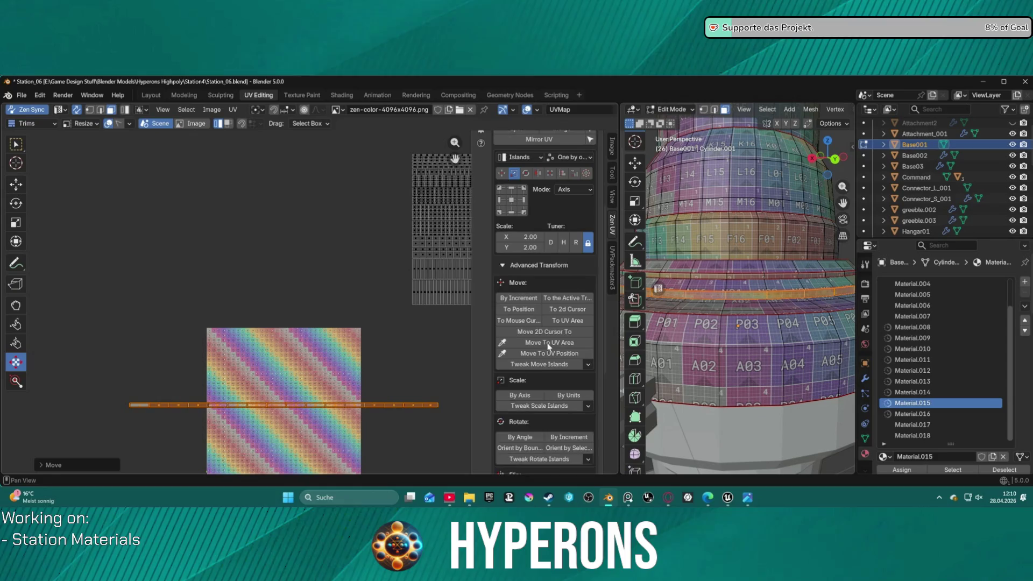
pyautogui.scroll(5, 550, 356)
pyautogui.click(481, 211)
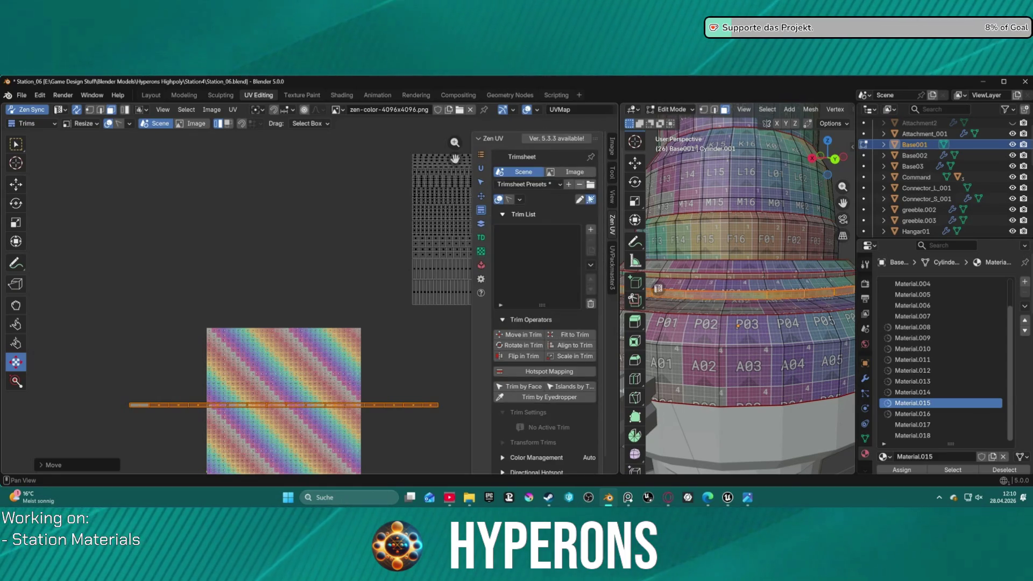
# Step: Set the trimsheet source to Image and add a new trim to the Trim List
pyautogui.click(569, 171)
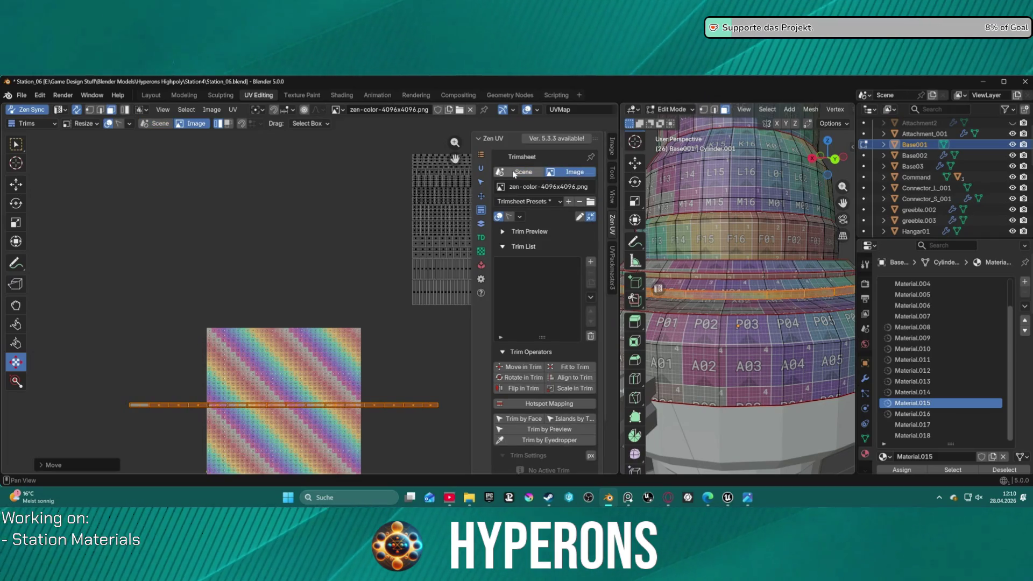
pyautogui.click(568, 202)
pyautogui.click(621, 223)
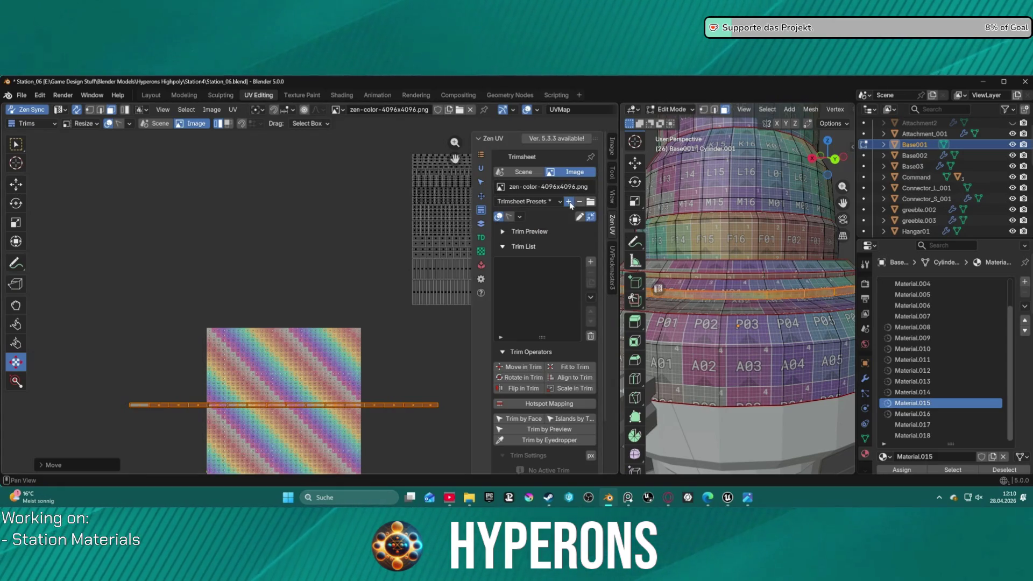
pyautogui.click(569, 201)
pyautogui.click(602, 220)
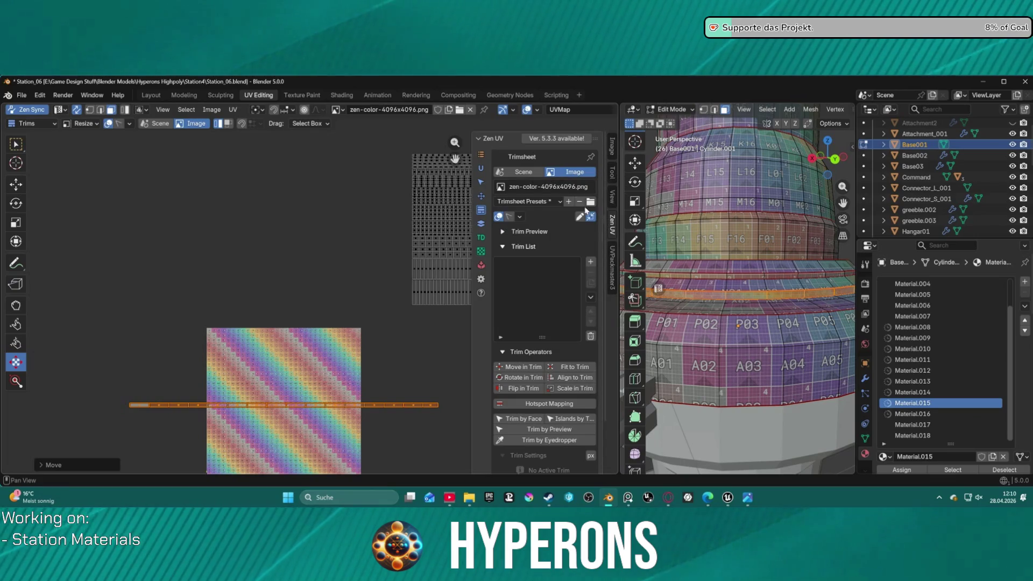
pyautogui.click(592, 262)
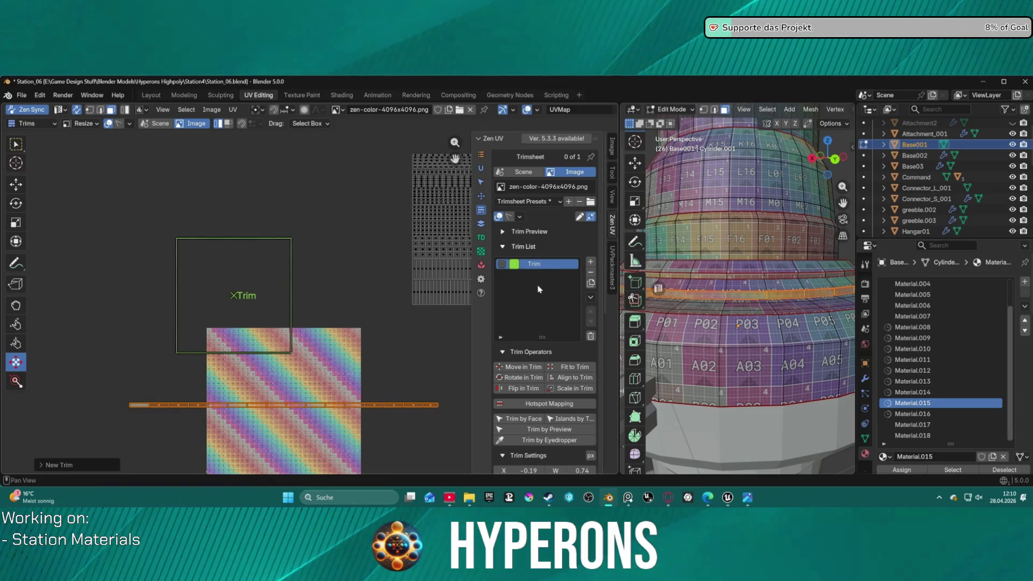
pyautogui.scroll(-3, 526, 274)
pyautogui.scroll(-2, 536, 281)
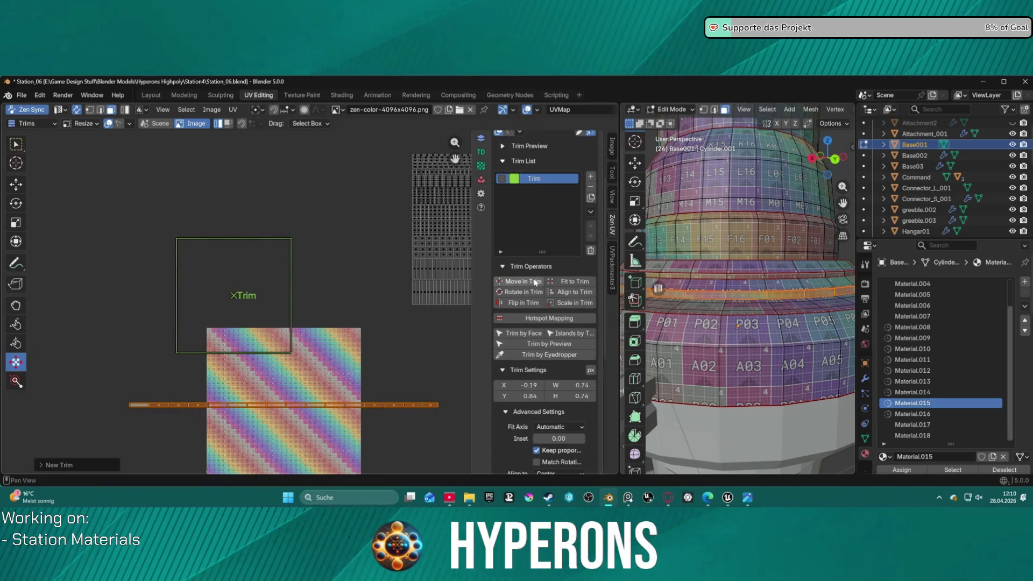
pyautogui.scroll(-1, 535, 282)
# Step: Give the trim position X 0, Y 0 and width and height 1 to span the whole texture
pyautogui.click(526, 363)
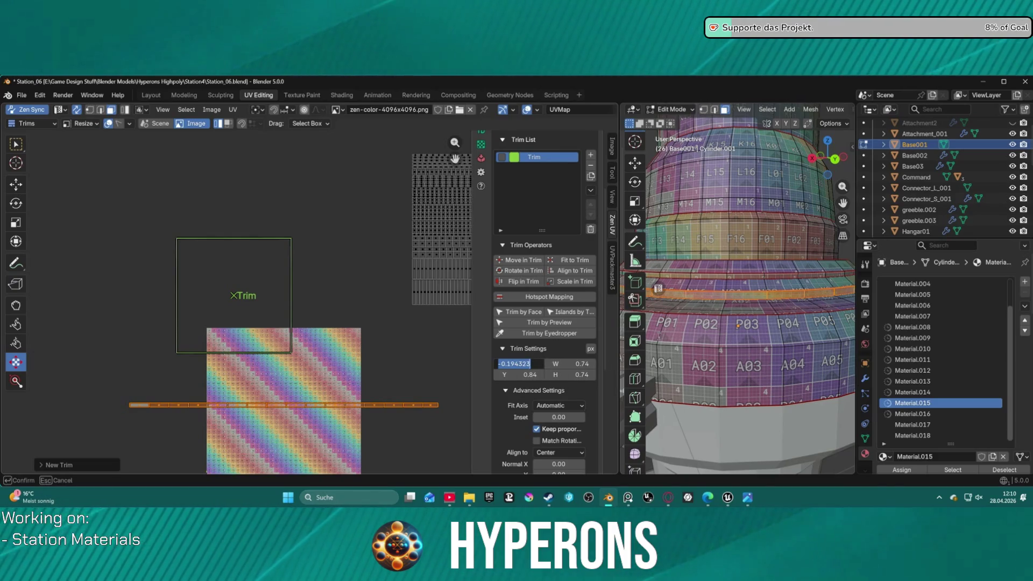
pyautogui.write('0')
pyautogui.press('Return')
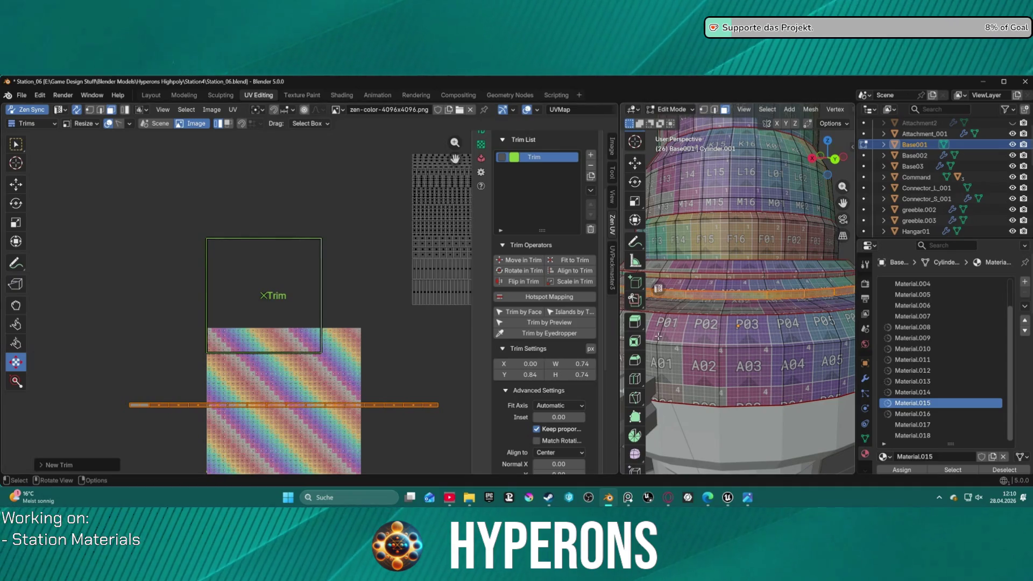
pyautogui.click(535, 372)
pyautogui.write('0')
pyautogui.press('Return')
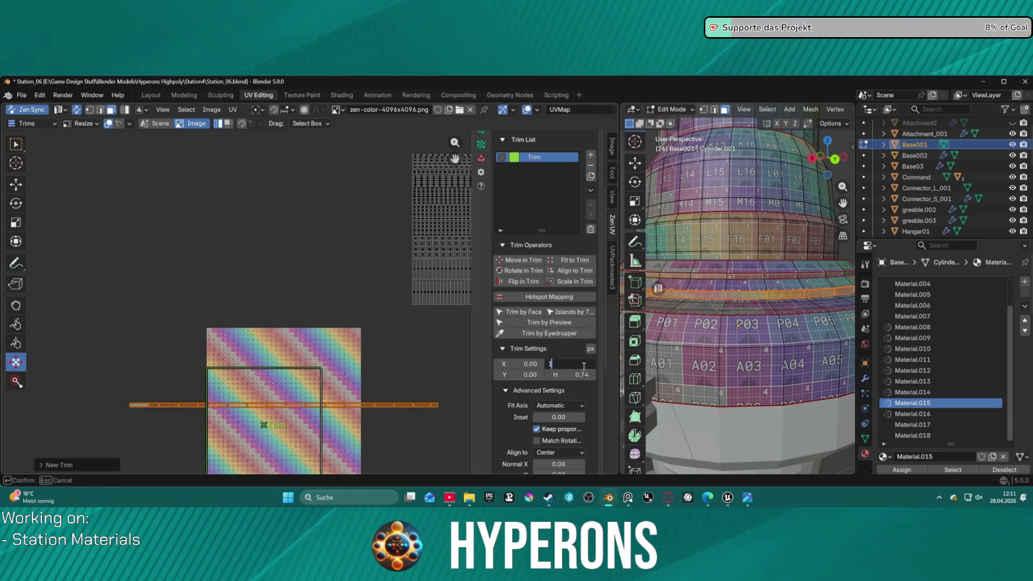
pyautogui.press('Return')
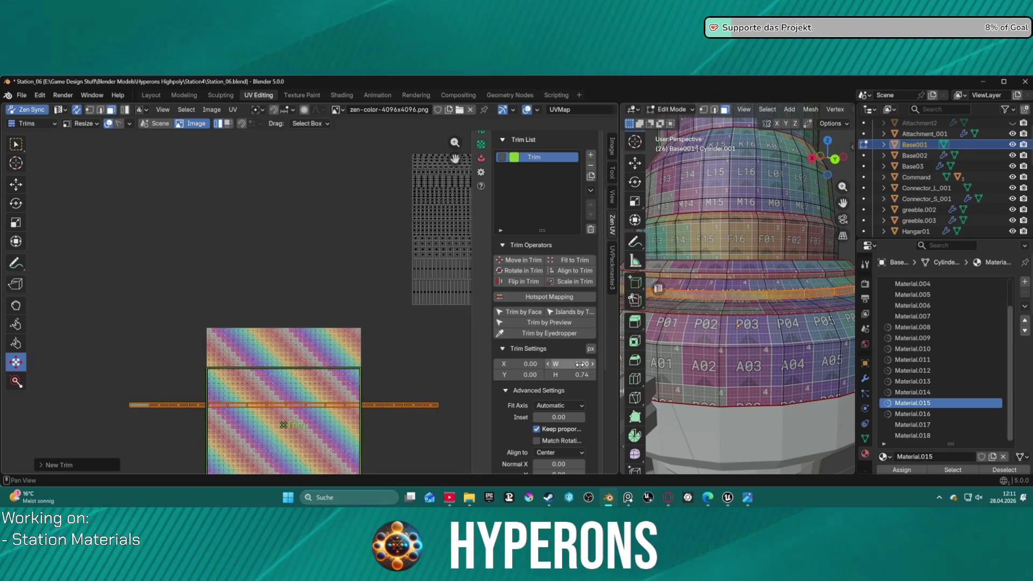
pyautogui.hotkey('ctrl', 'c')
pyautogui.hotkey('ctrl', 'v')
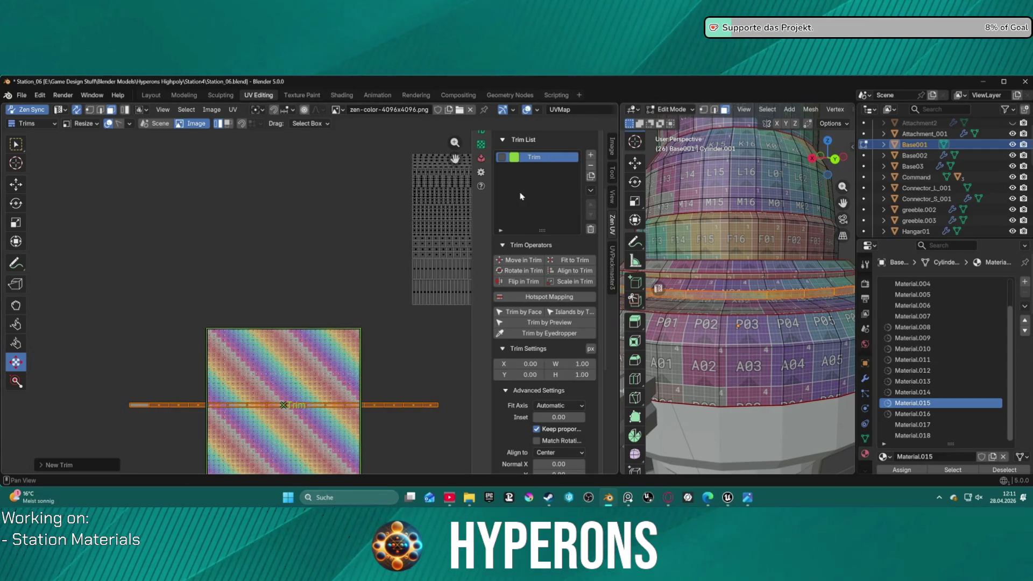
pyautogui.scroll(3, 506, 187)
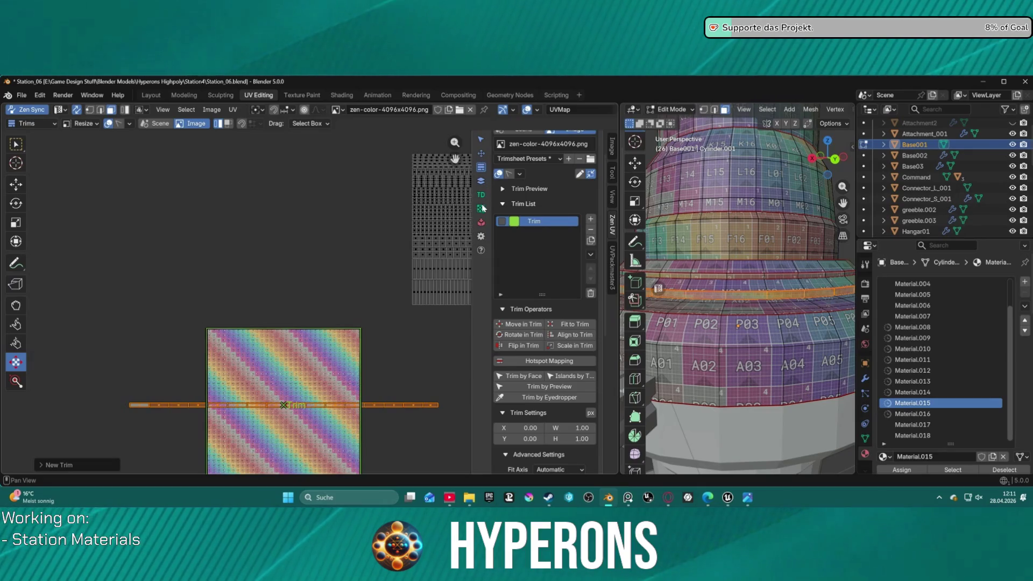
pyautogui.click(481, 152)
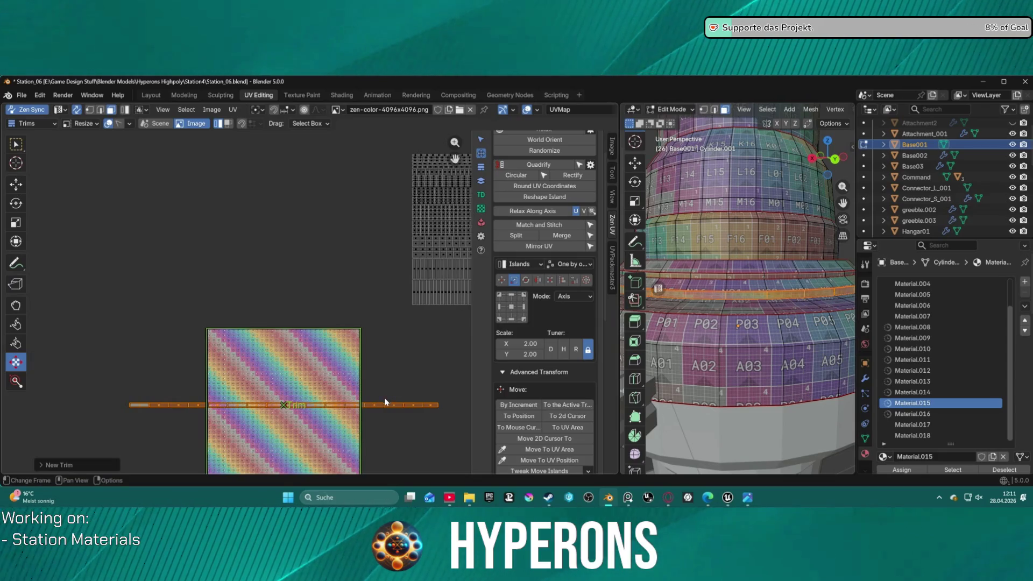
# Step: Start Tweak Scale Islands to enlarge the base cylinder's island about 37 times
pyautogui.click(574, 296)
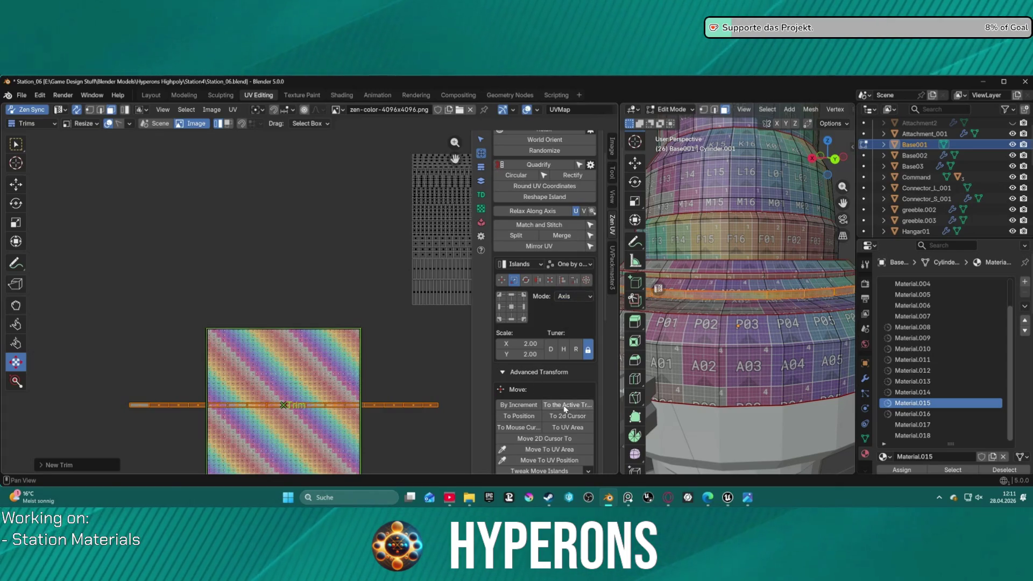
pyautogui.scroll(-4, 564, 405)
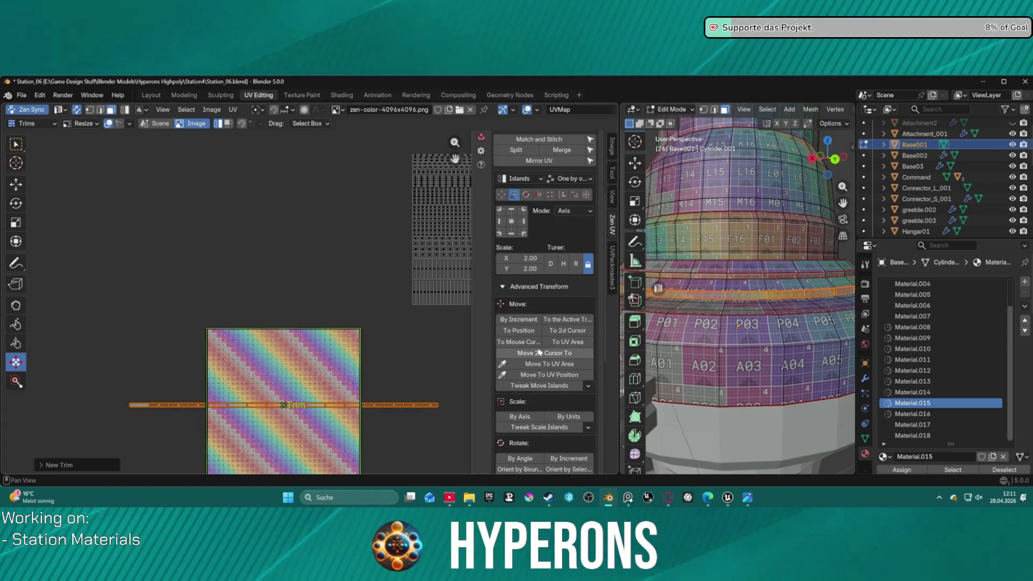
pyautogui.scroll(-2, 543, 409)
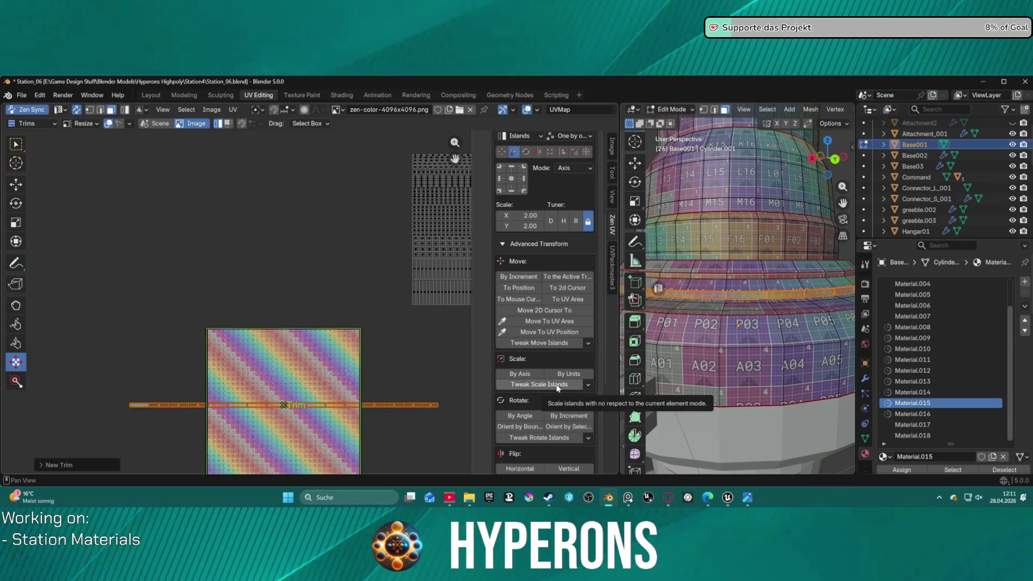
pyautogui.click(539, 385)
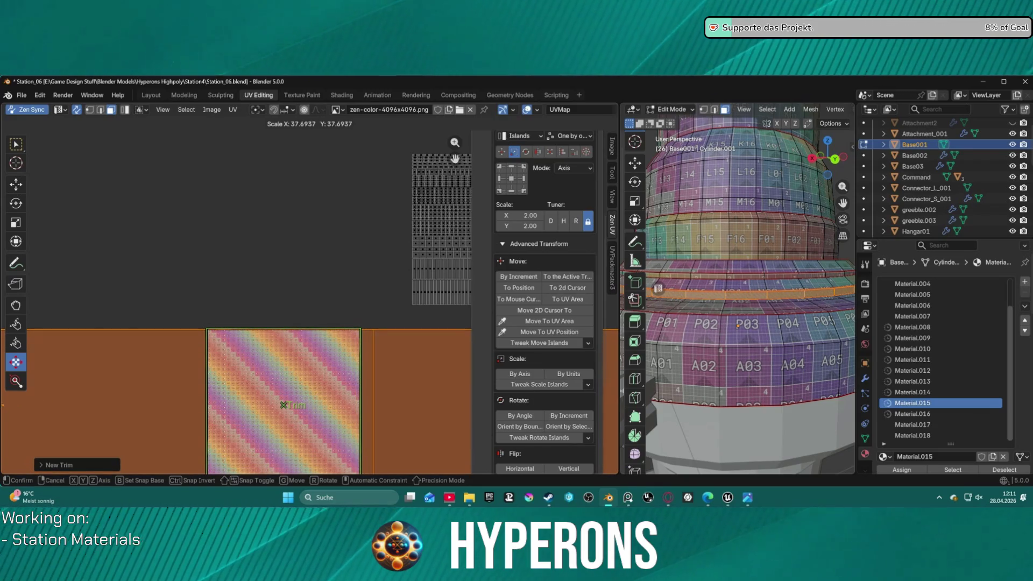
# Step: Confirm the enlarged island scale and return to the island scaling transform tool
pyautogui.click(371, 373)
pyautogui.scroll(-4, 371, 371)
pyautogui.scroll(-2, 255, 305)
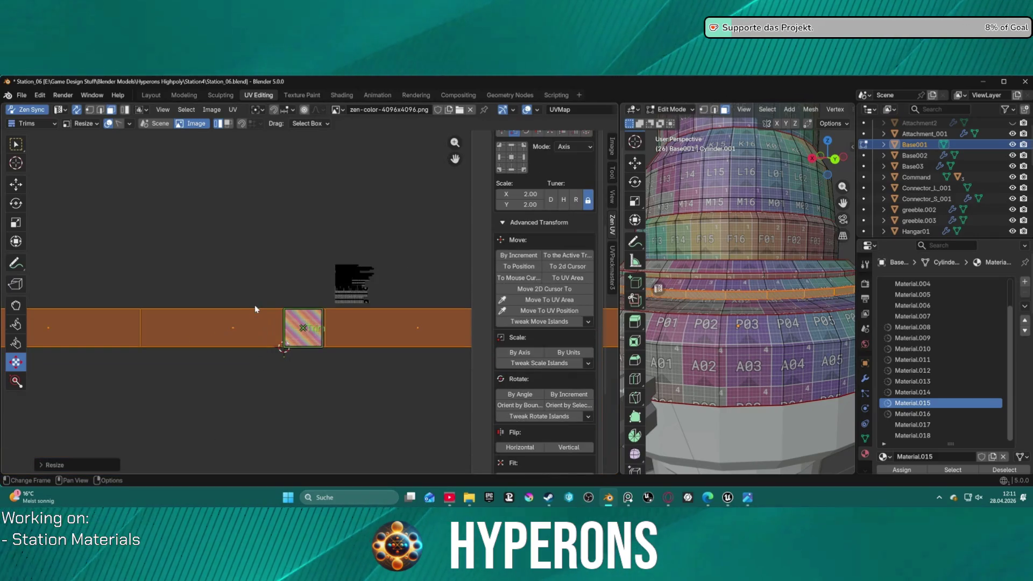
pyautogui.scroll(1, 315, 280)
pyautogui.scroll(2, 315, 279)
pyautogui.scroll(2, 291, 300)
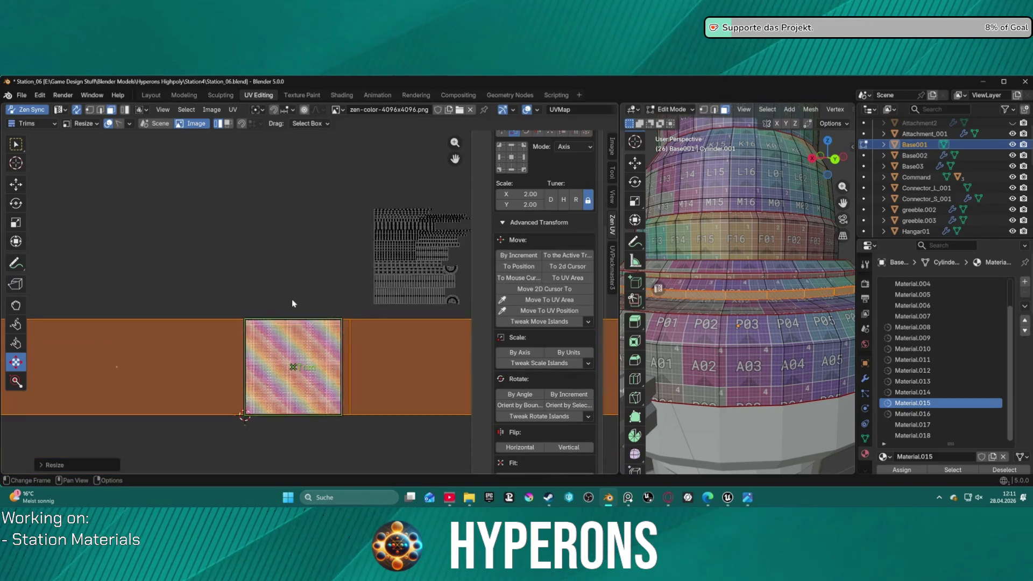
pyautogui.scroll(2, 291, 300)
pyautogui.scroll(5, 788, 296)
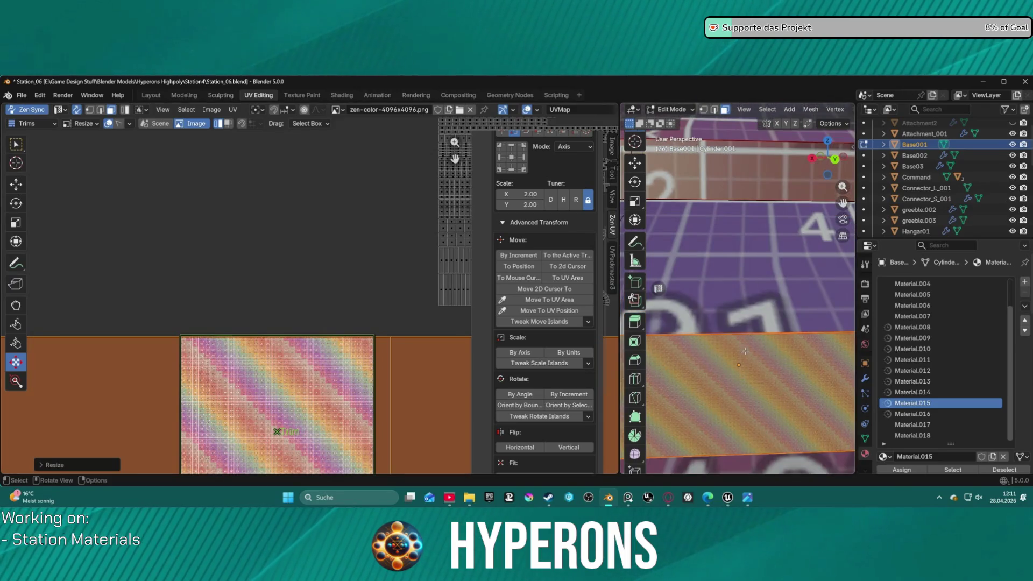
pyautogui.scroll(-3, 740, 361)
pyautogui.scroll(-3, 736, 377)
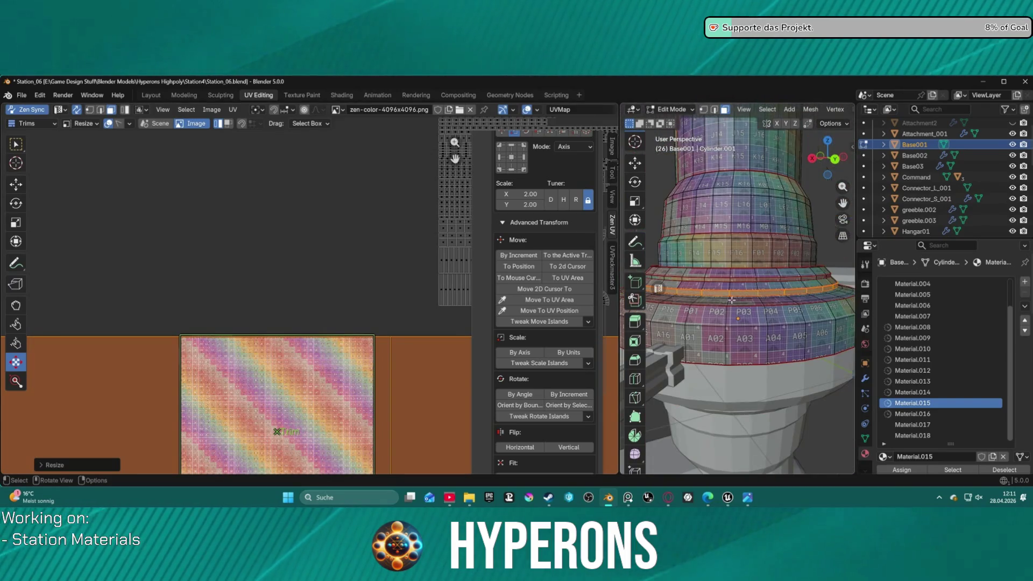
pyautogui.scroll(3, 732, 300)
pyautogui.scroll(3, 732, 299)
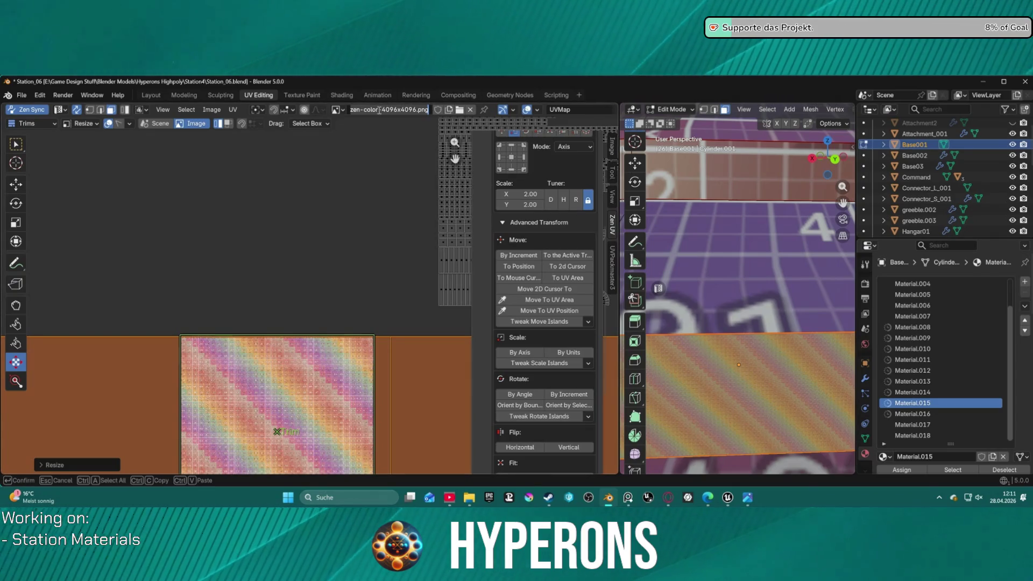
pyautogui.press('Escape')
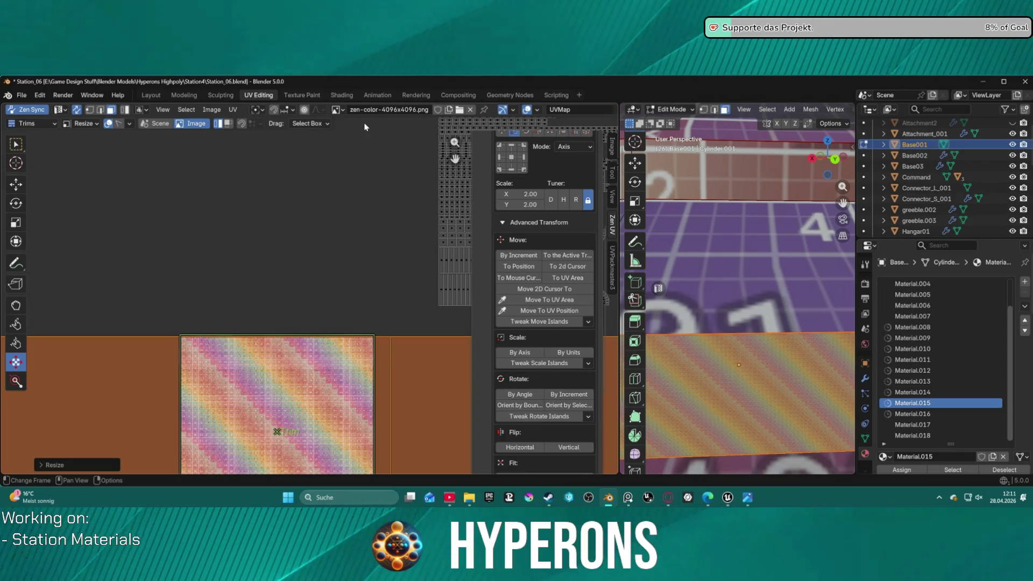
pyautogui.scroll(5, 579, 177)
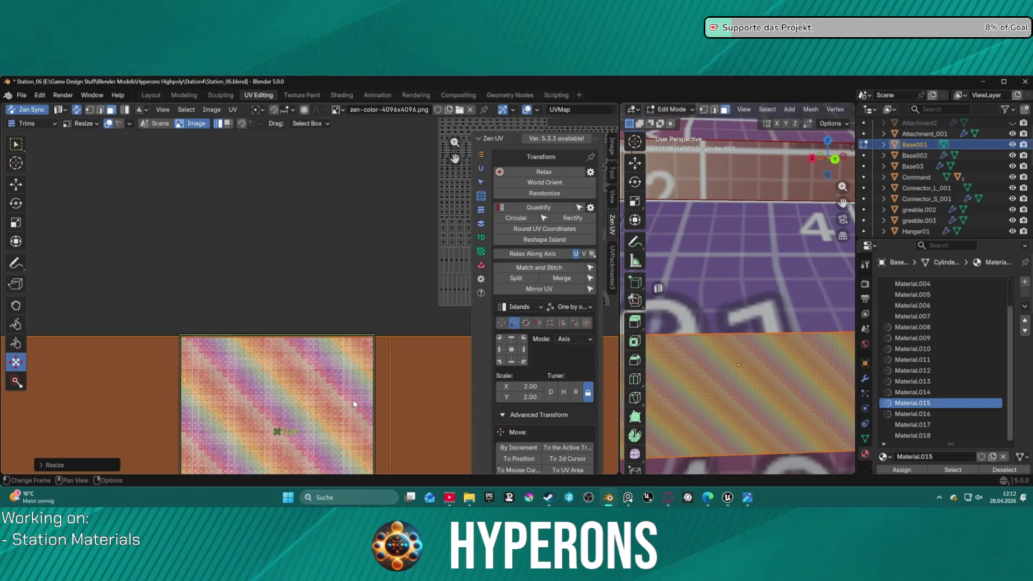
pyautogui.hotkey('ctrl', 'z')
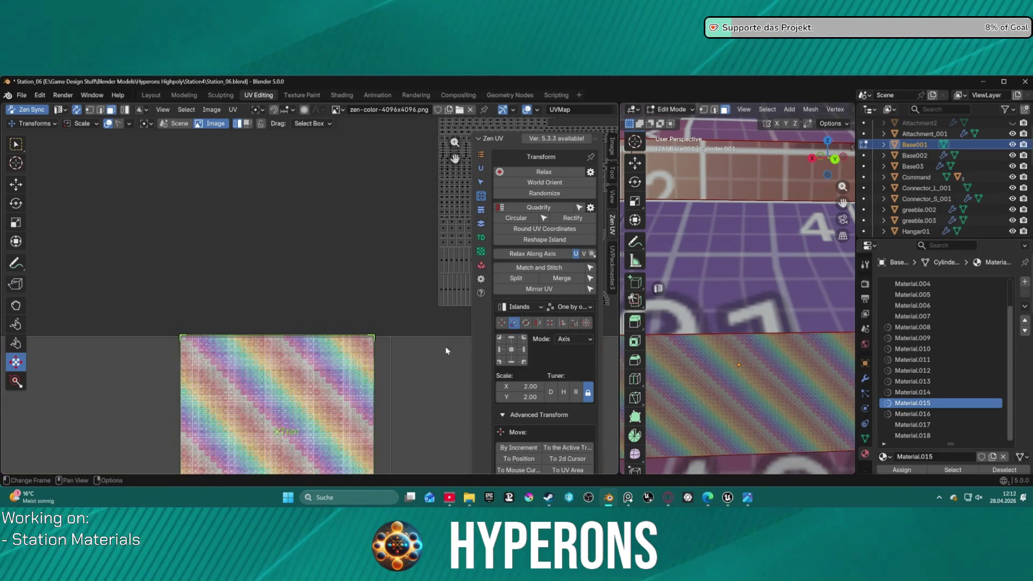
pyautogui.scroll(-2, 307, 300)
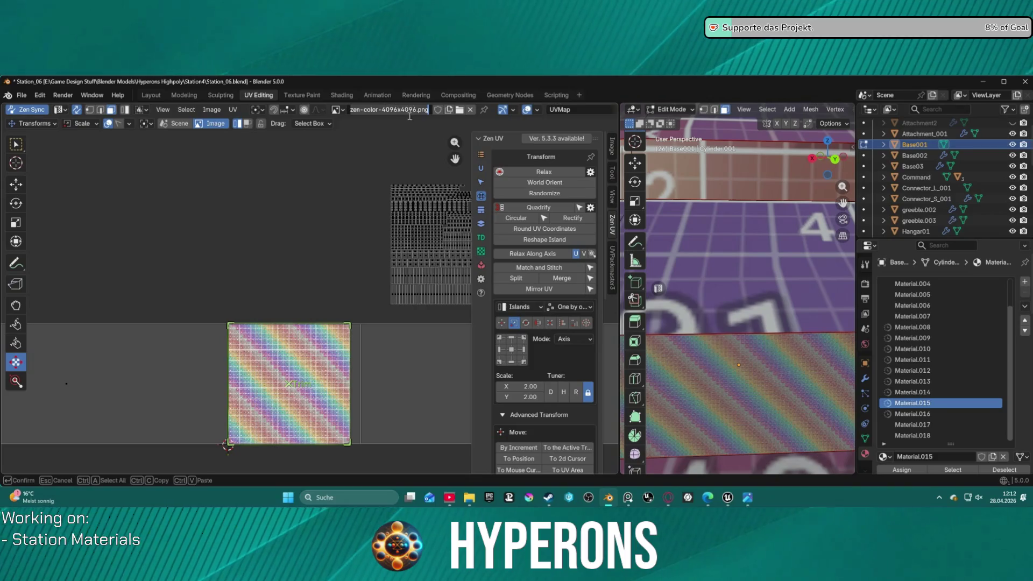
# Step: Swap the Zen UV checker image to the 1024 colour grid and back to 4096
pyautogui.click(339, 109)
pyautogui.click(346, 110)
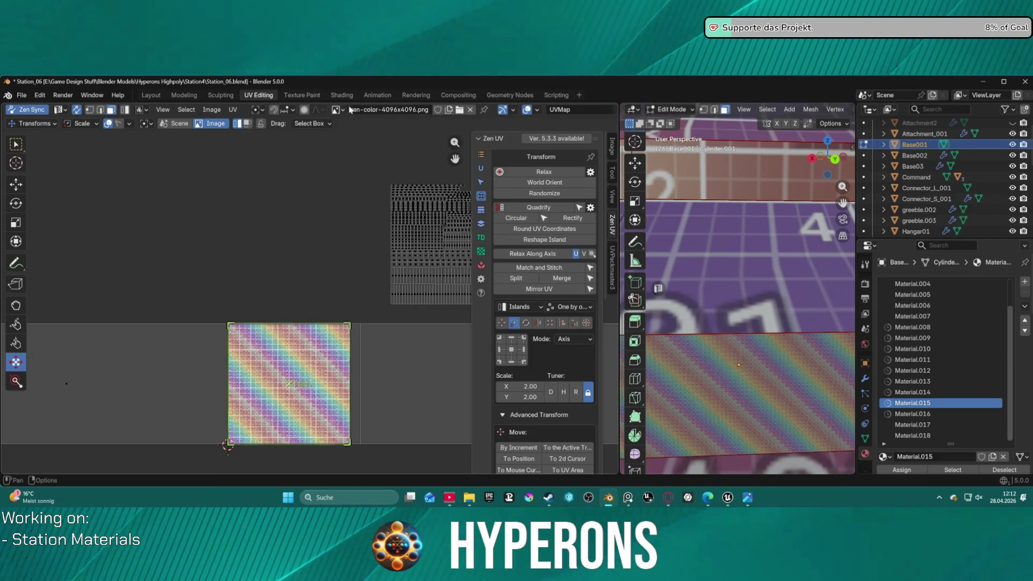
pyautogui.click(481, 251)
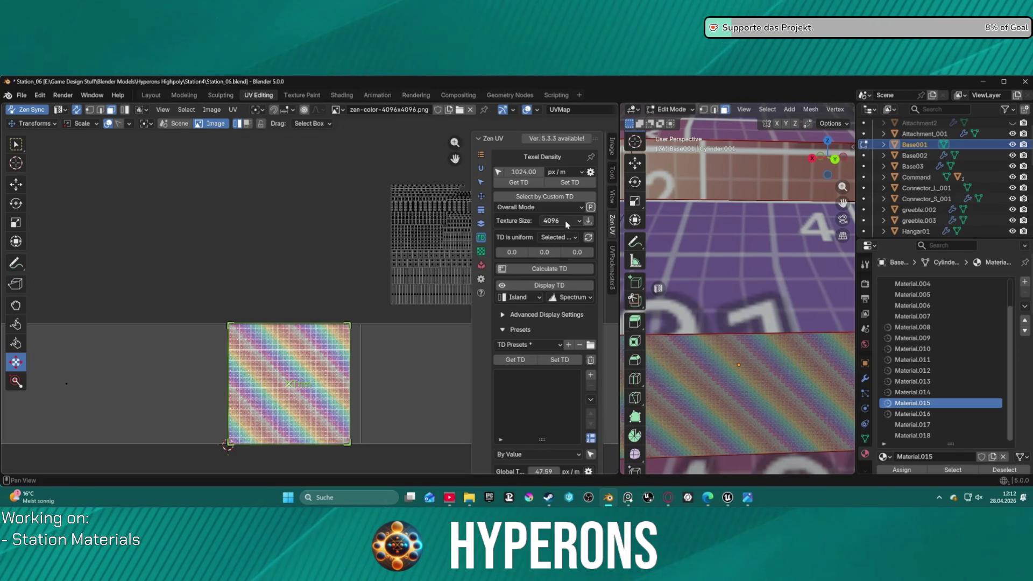
pyautogui.click(481, 253)
pyautogui.click(558, 186)
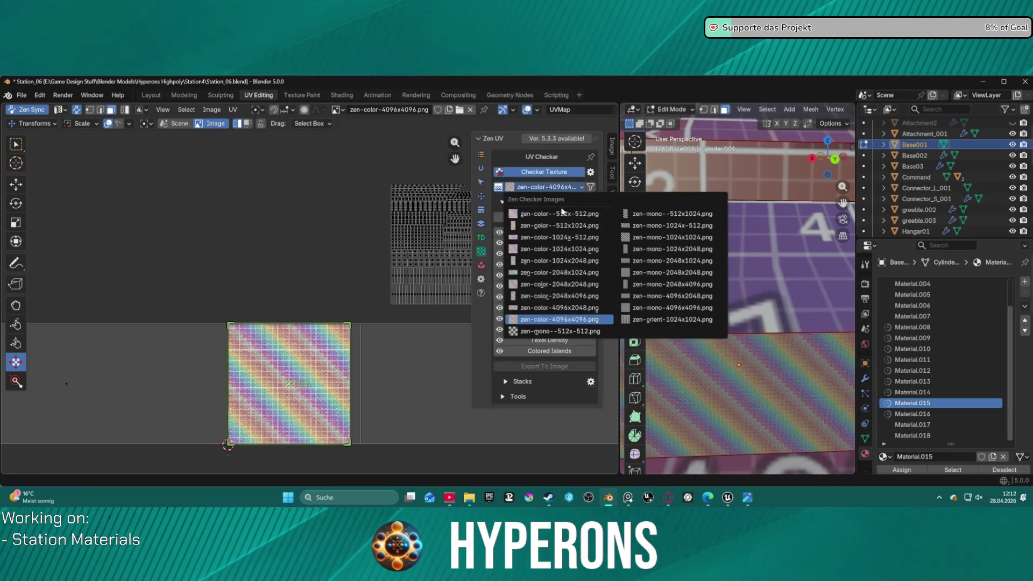
pyautogui.click(562, 251)
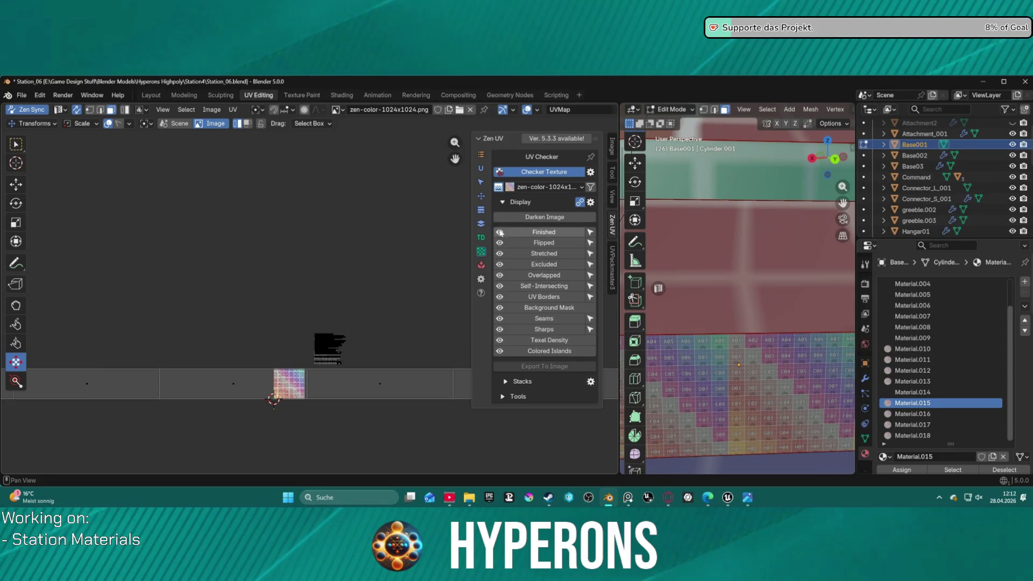
pyautogui.click(549, 187)
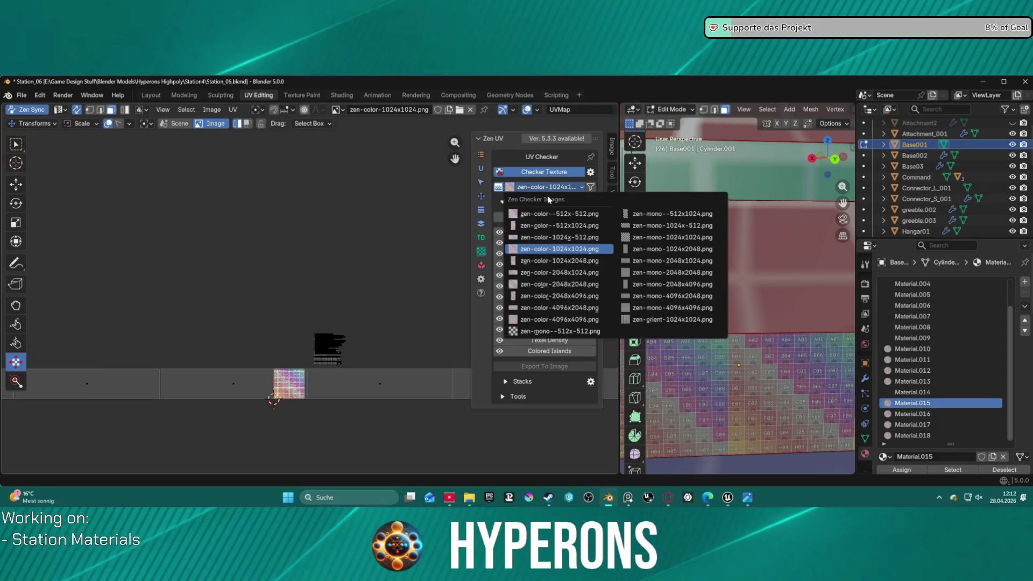
pyautogui.click(580, 321)
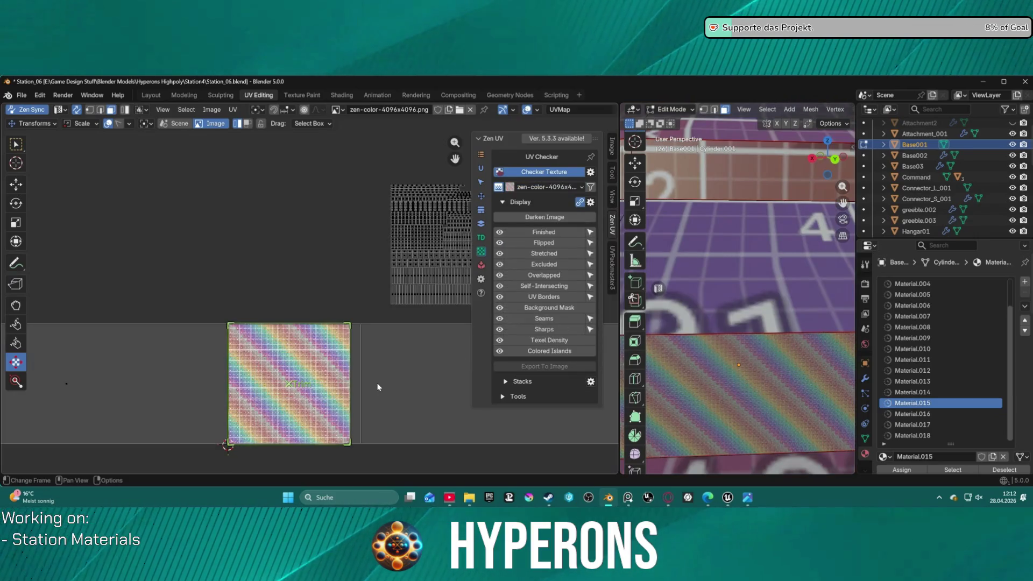
pyautogui.scroll(-3, 375, 404)
pyautogui.scroll(-4, 369, 412)
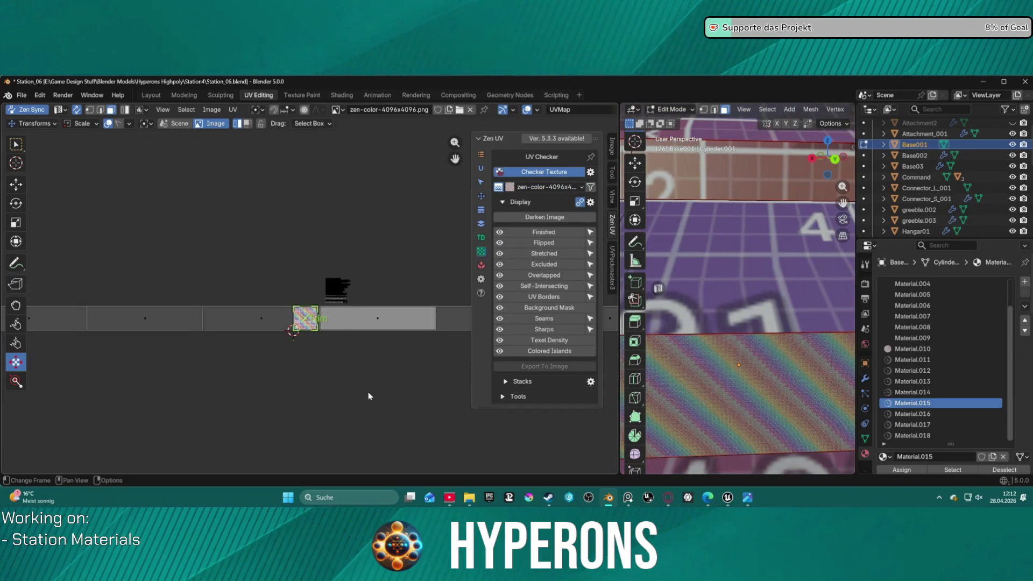
pyautogui.scroll(8, 369, 396)
pyautogui.scroll(-2, 355, 355)
pyautogui.scroll(-7, 387, 328)
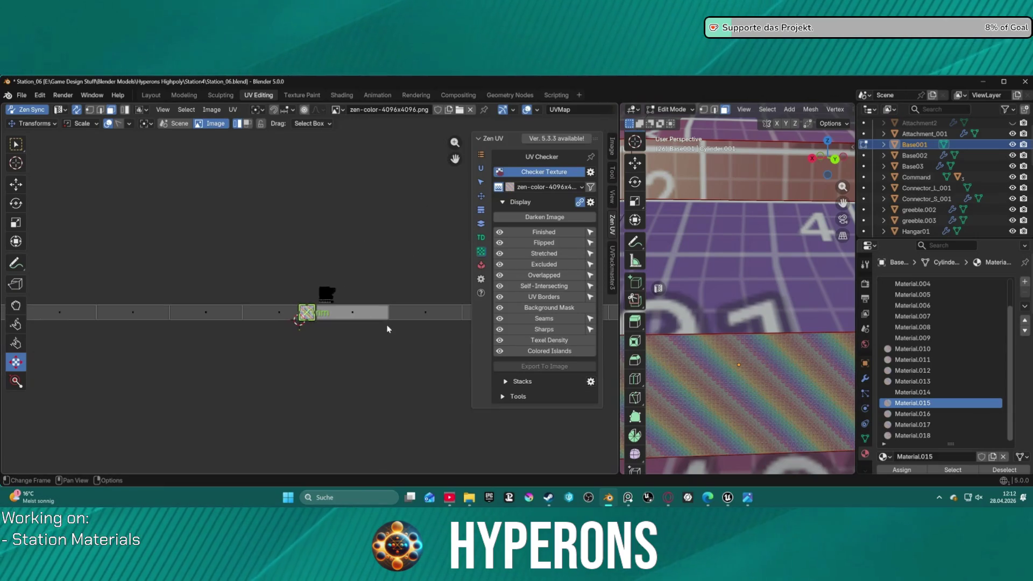
# Step: Select the cylinder's UV island, set Tool Category to Trims and Drag to Active Tool
pyautogui.click(428, 315)
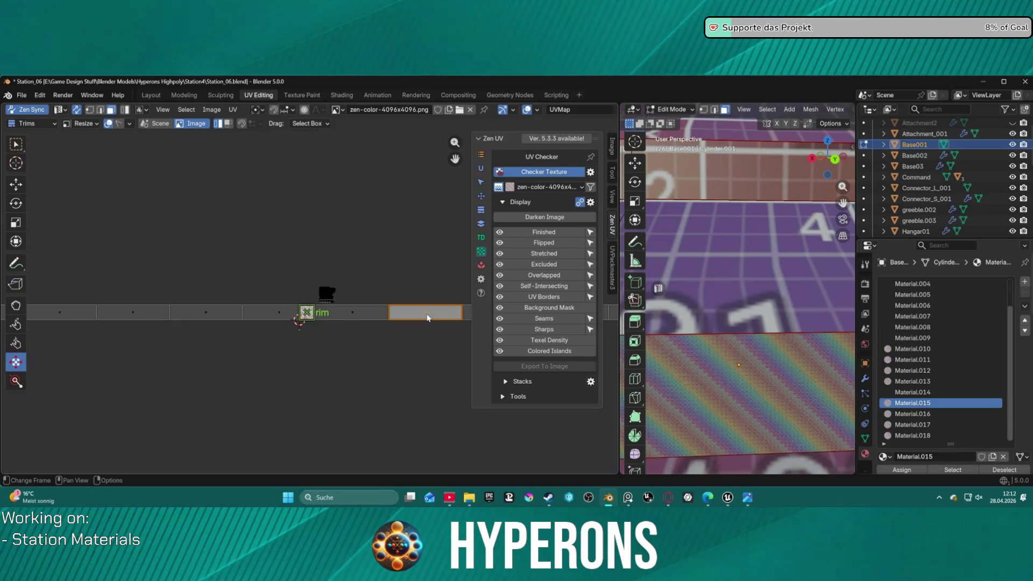
pyautogui.click(270, 313)
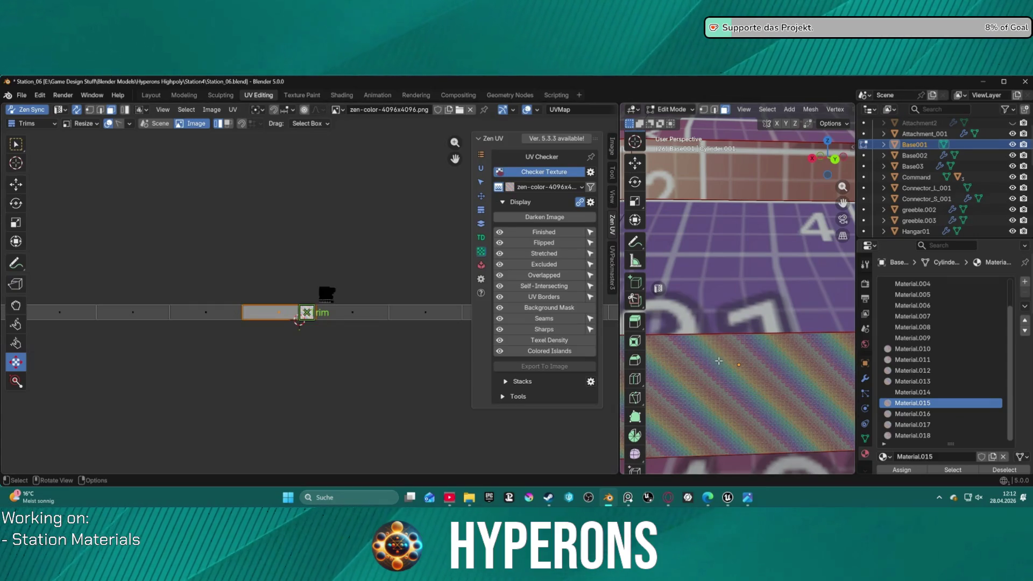
pyautogui.press('l')
pyautogui.scroll(2, 353, 322)
pyautogui.scroll(3, 352, 323)
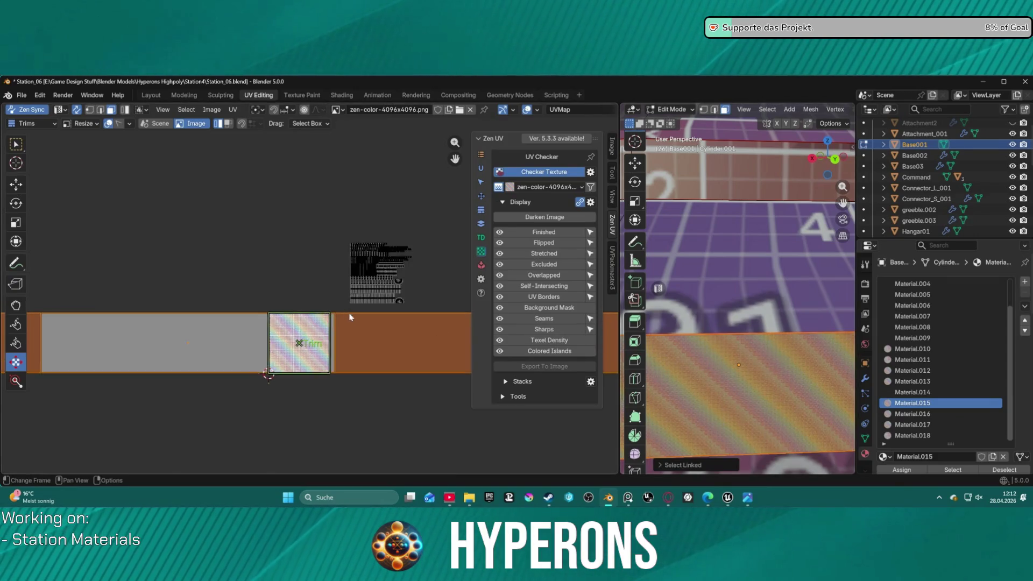
pyautogui.scroll(4, 353, 323)
pyautogui.scroll(-4, 343, 307)
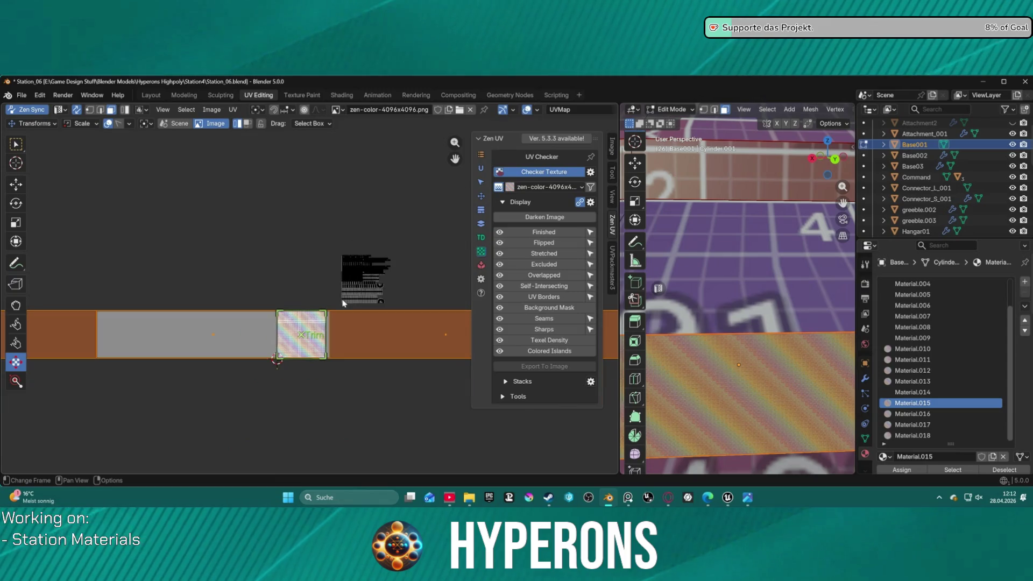
pyautogui.scroll(-3, 336, 288)
pyautogui.scroll(6, 258, 229)
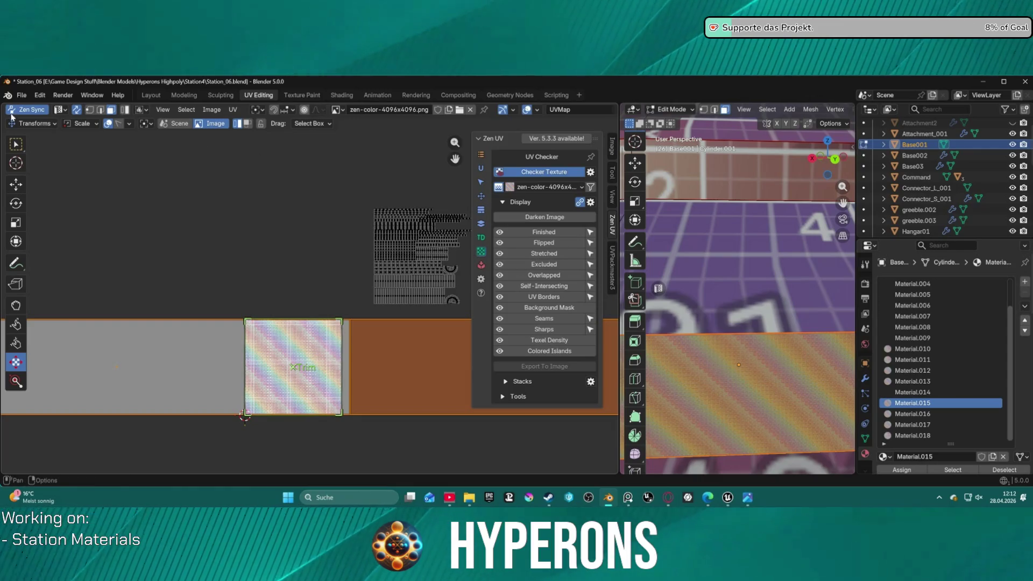
pyautogui.click(36, 123)
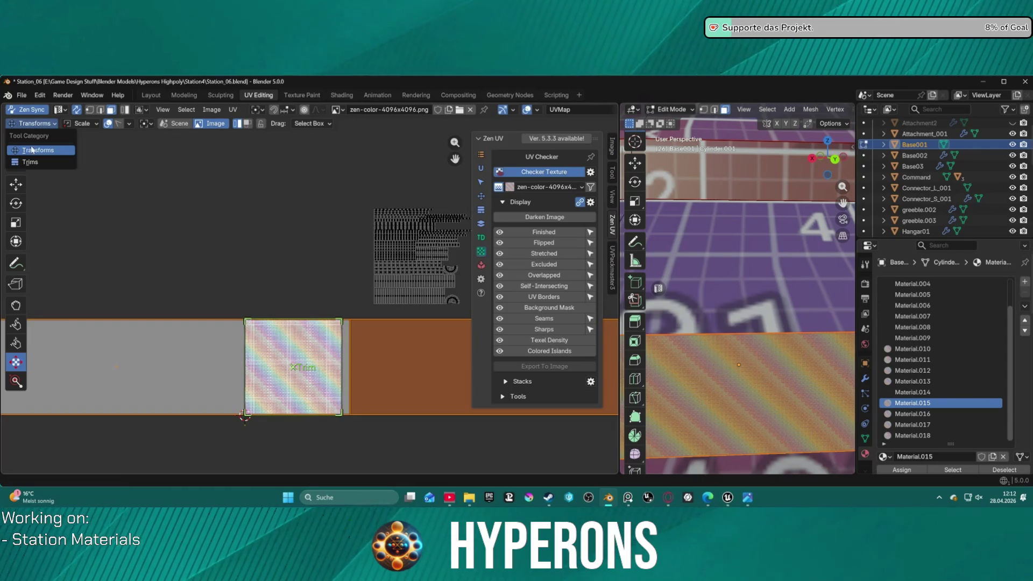
pyautogui.click(28, 162)
pyautogui.click(26, 124)
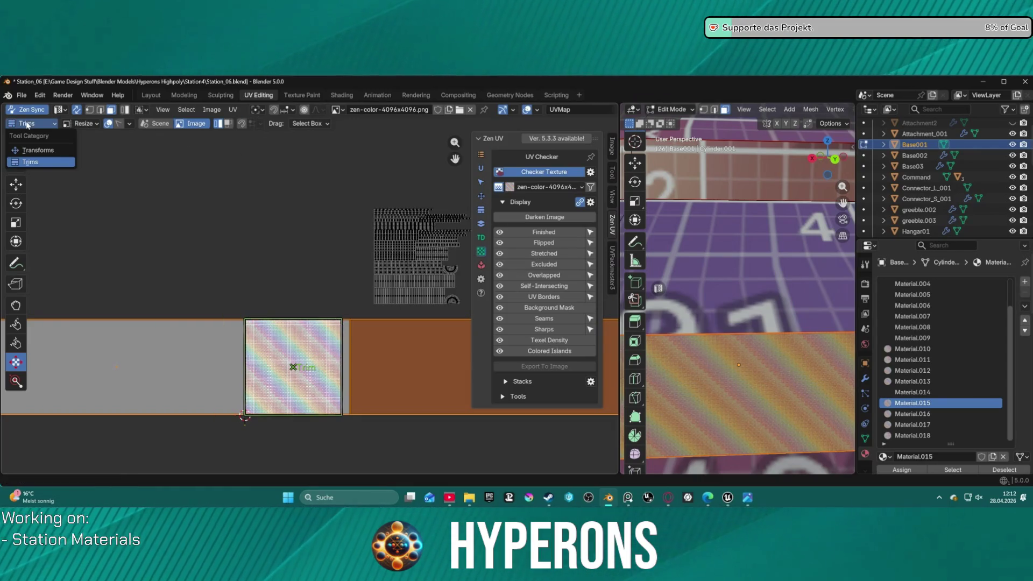
pyautogui.click(37, 150)
pyautogui.click(312, 123)
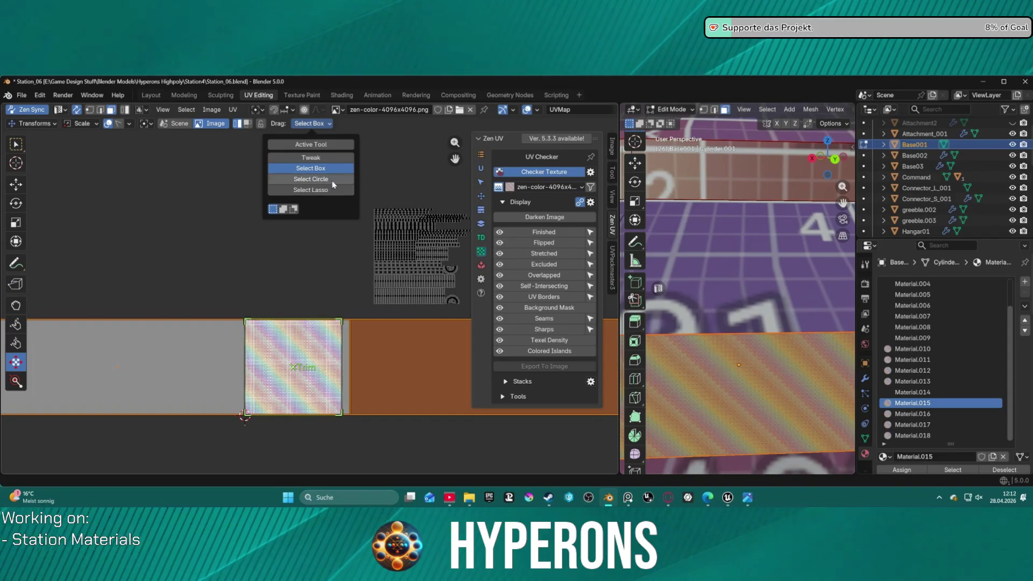
pyautogui.click(311, 145)
pyautogui.scroll(-2, 379, 339)
pyautogui.scroll(1, 379, 340)
pyautogui.click(389, 353)
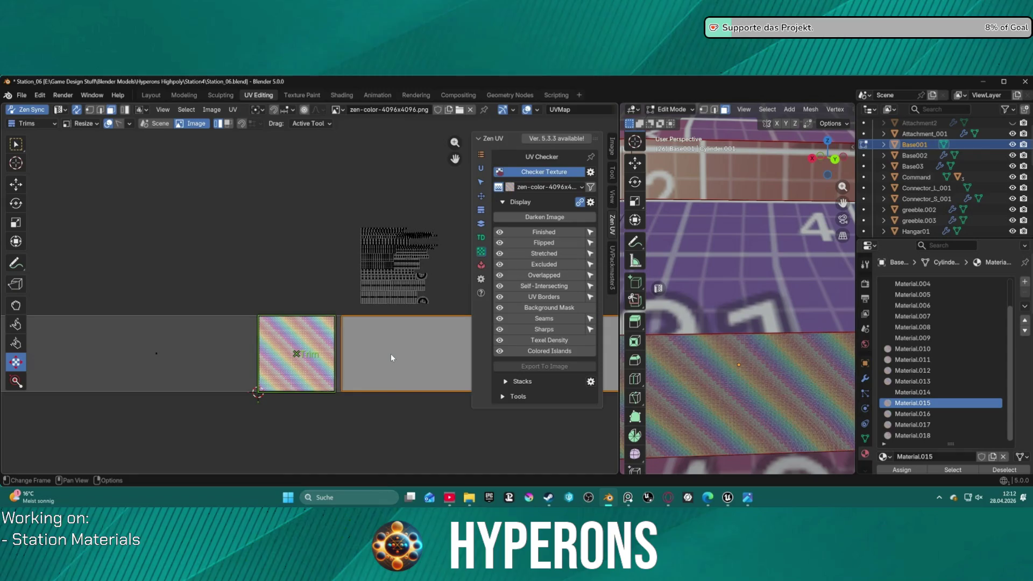
pyautogui.hotkey('ctrl', 'l')
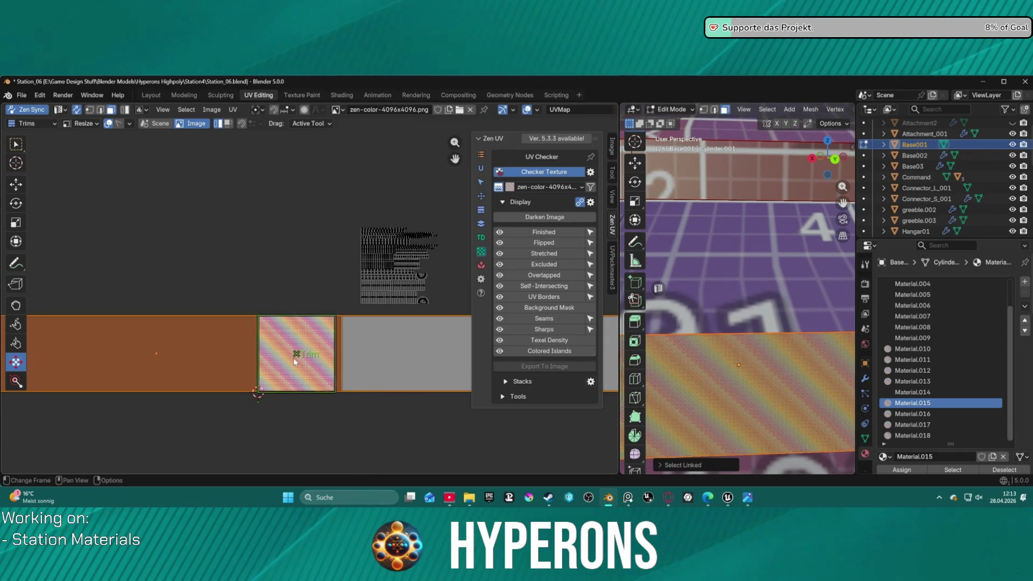
# Step: Squash the UV strip vertically with the Scale tool, cancelling a second scale attempt
pyautogui.click(296, 357)
pyautogui.moveTo(339, 355); pyautogui.dragTo(349, 355)
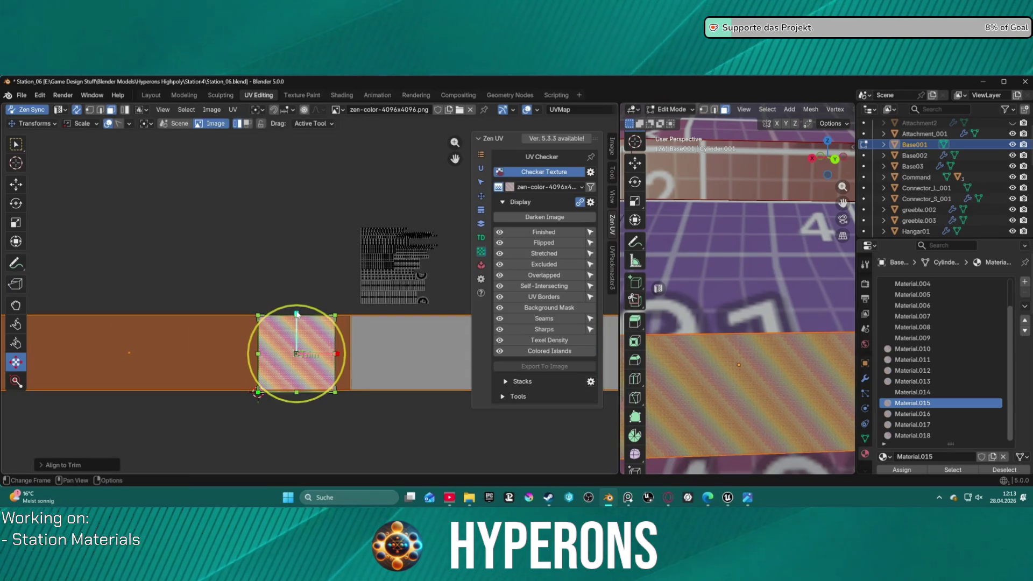
pyautogui.moveTo(298, 337); pyautogui.dragTo(72, 380)
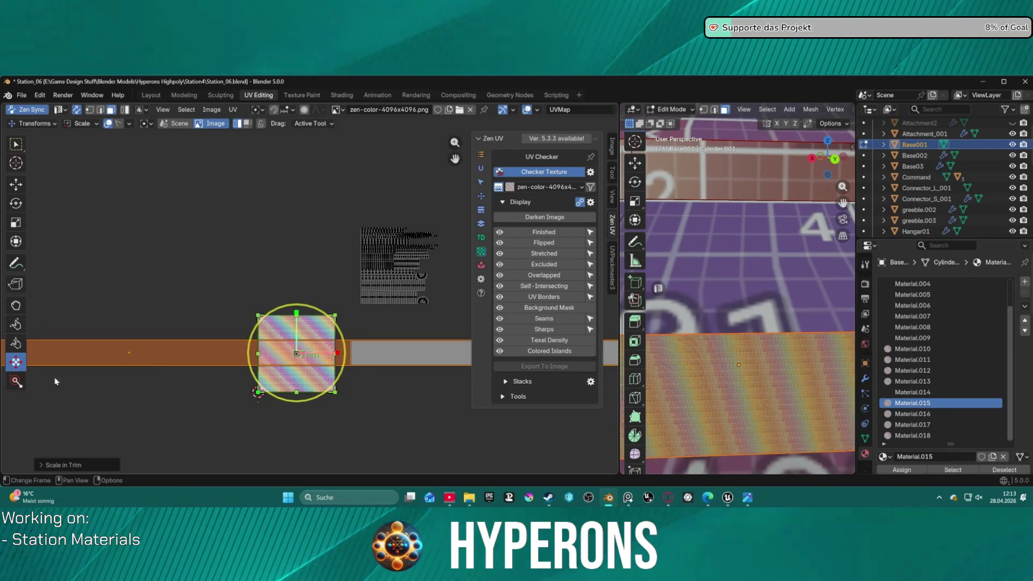
pyautogui.press('w')
pyautogui.scroll(2, 349, 359)
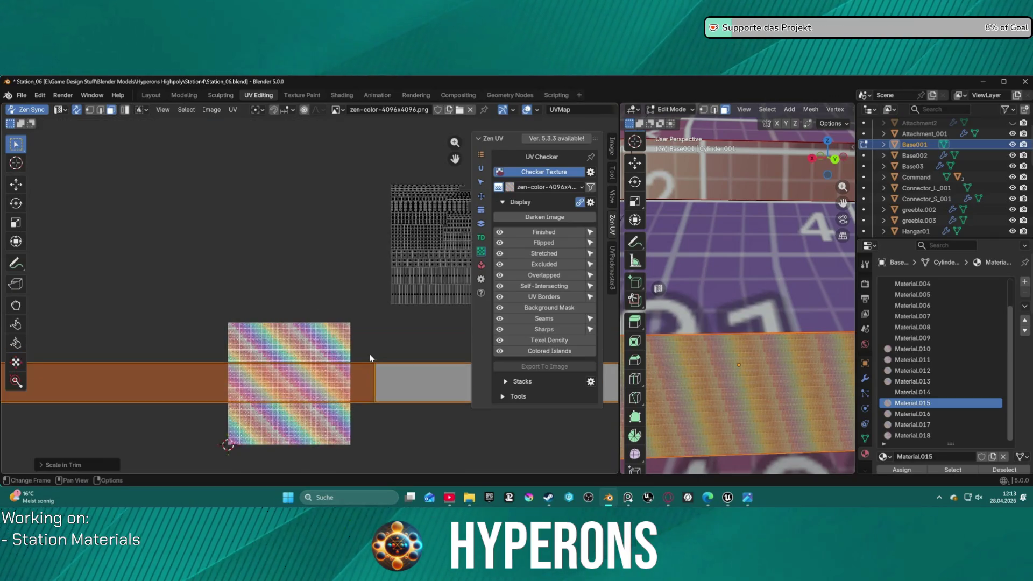
pyautogui.scroll(-3, 349, 359)
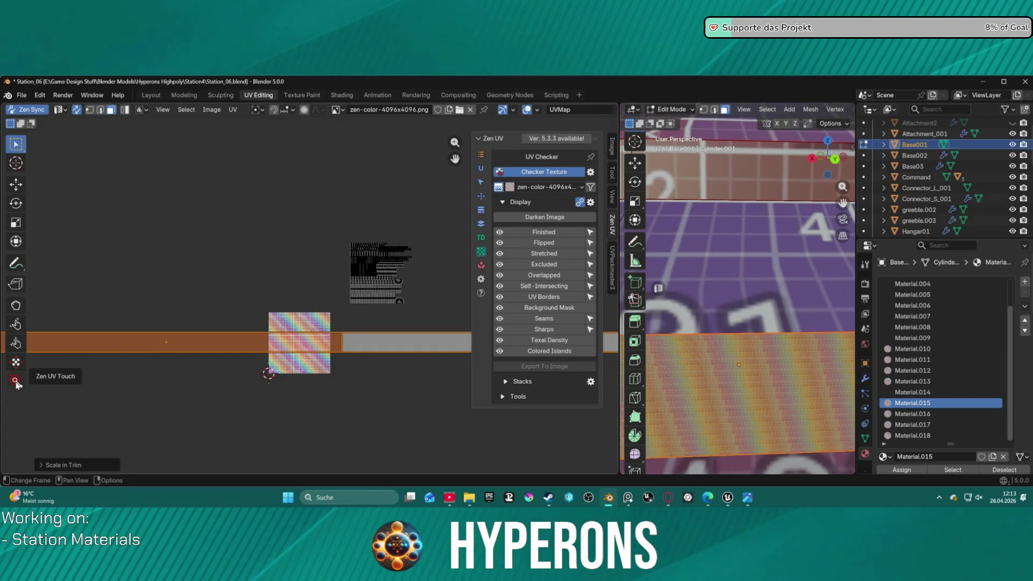
pyautogui.press('s')
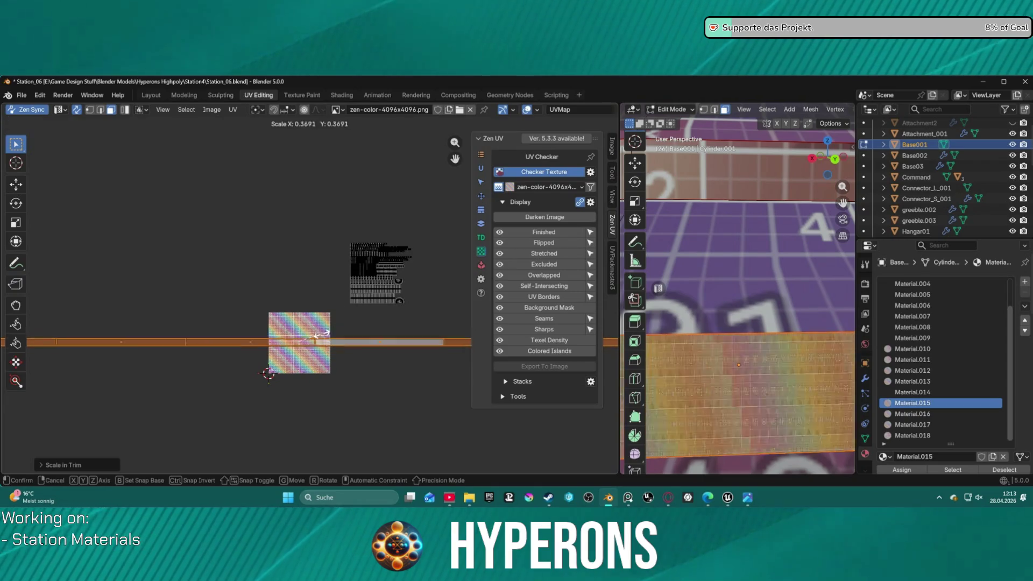
pyautogui.scroll(-3, 347, 347)
pyautogui.rightClick(356, 362)
pyautogui.scroll(3, 355, 362)
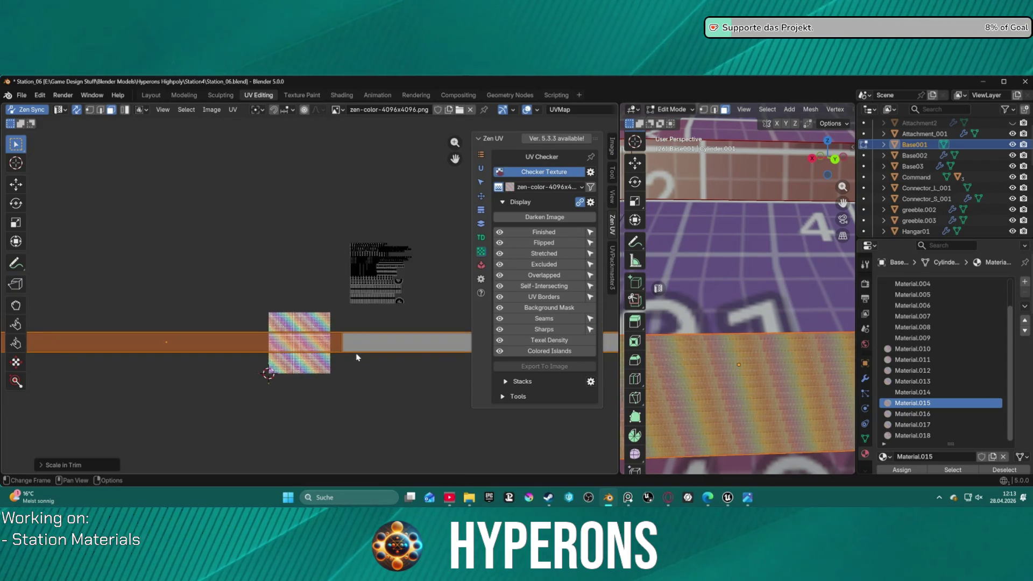
pyautogui.scroll(1, 355, 361)
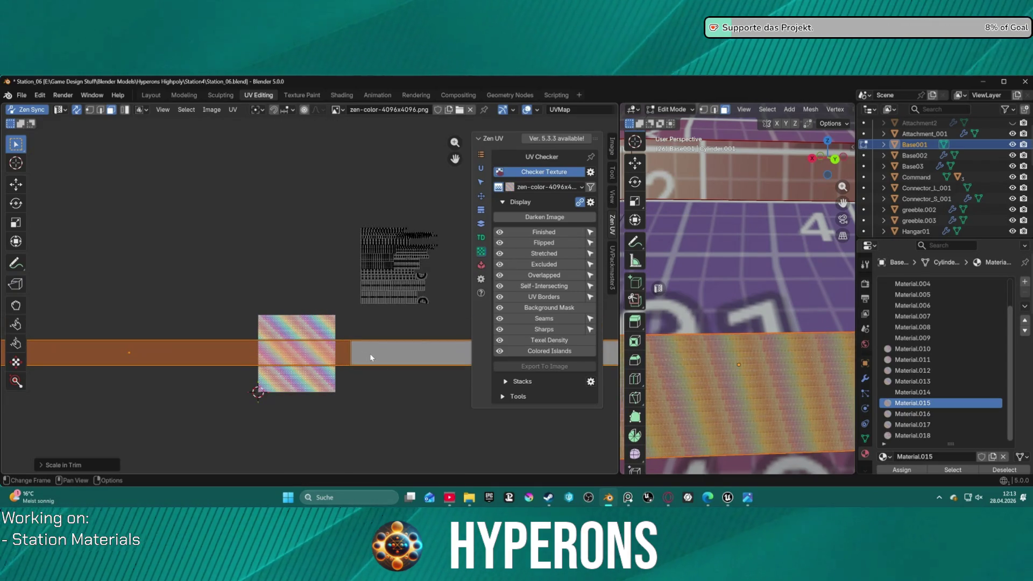
pyautogui.click(482, 168)
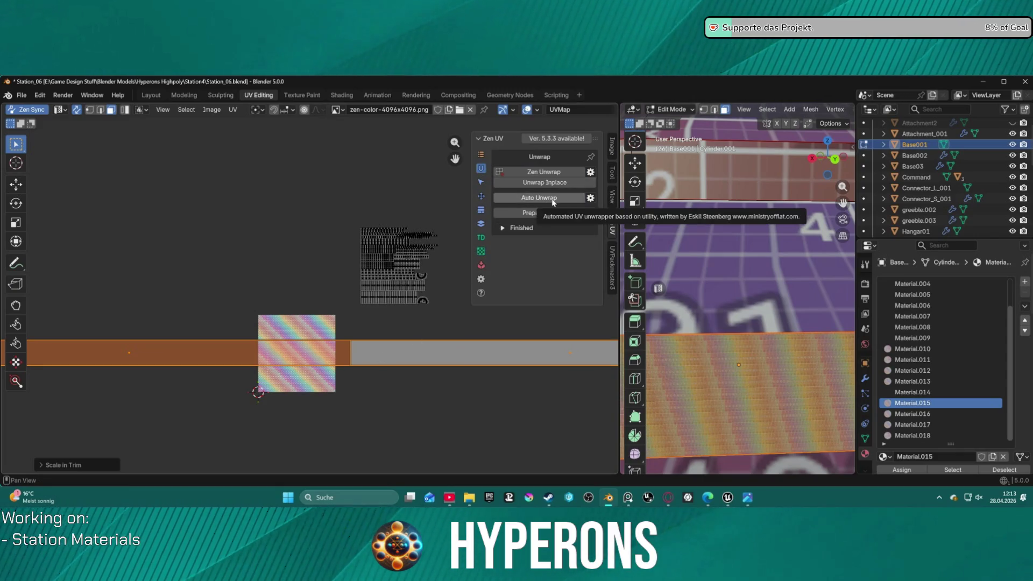
# Step: Relax the UV island along V and scale it thinner
pyautogui.click(481, 185)
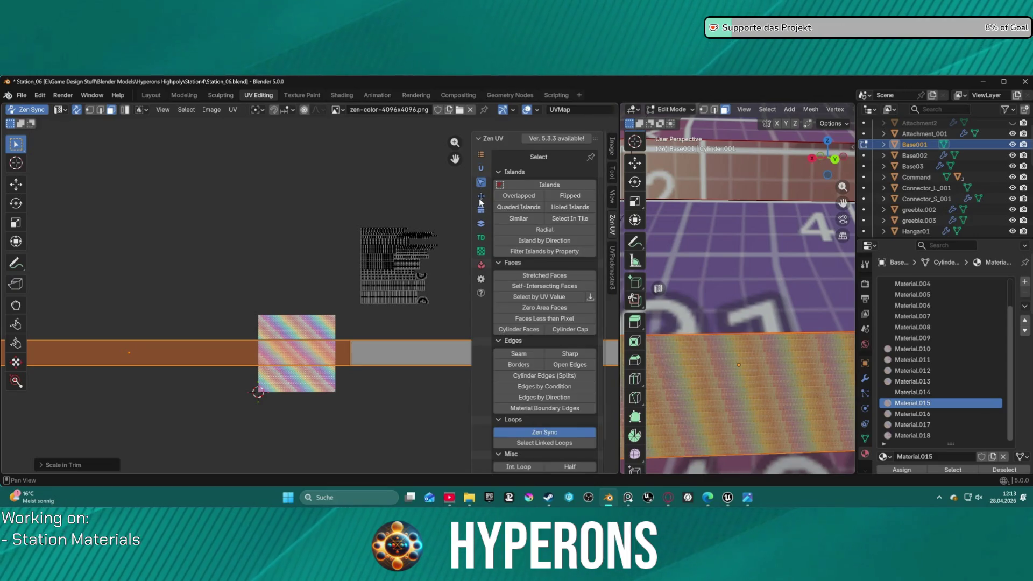
pyautogui.click(481, 196)
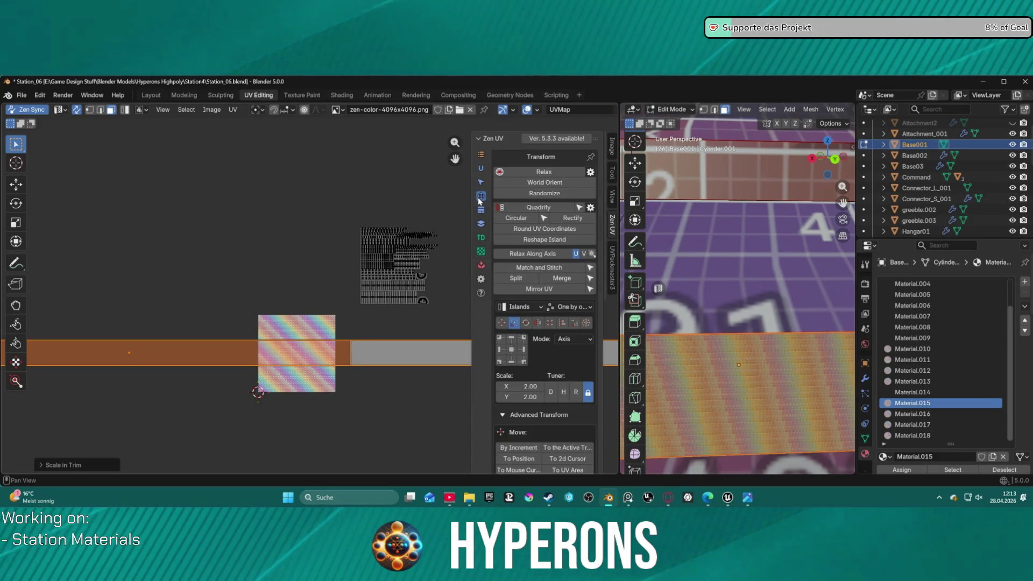
pyautogui.click(546, 255)
pyautogui.click(552, 257)
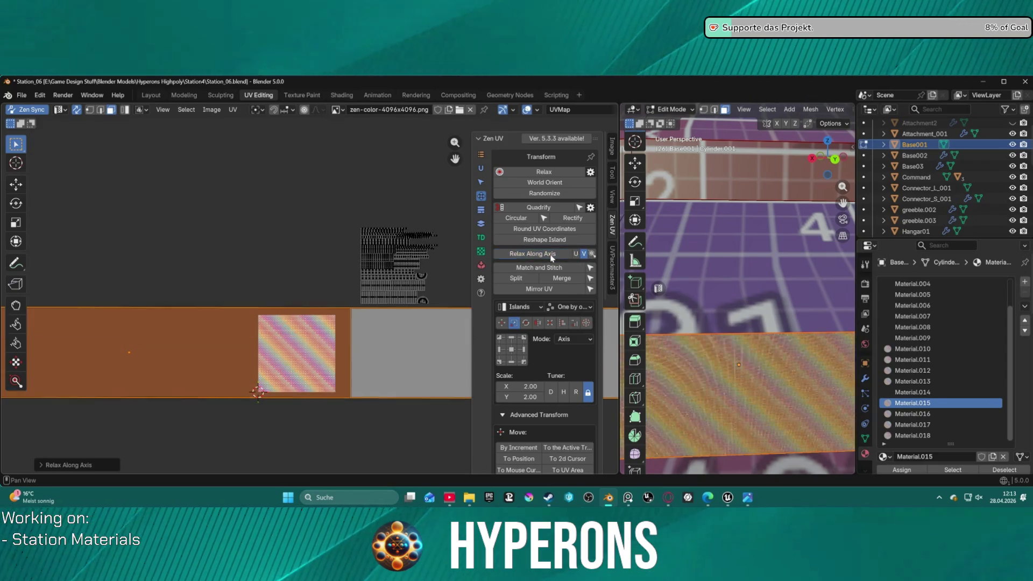
pyautogui.scroll(-1, 341, 331)
pyautogui.scroll(-3, 341, 331)
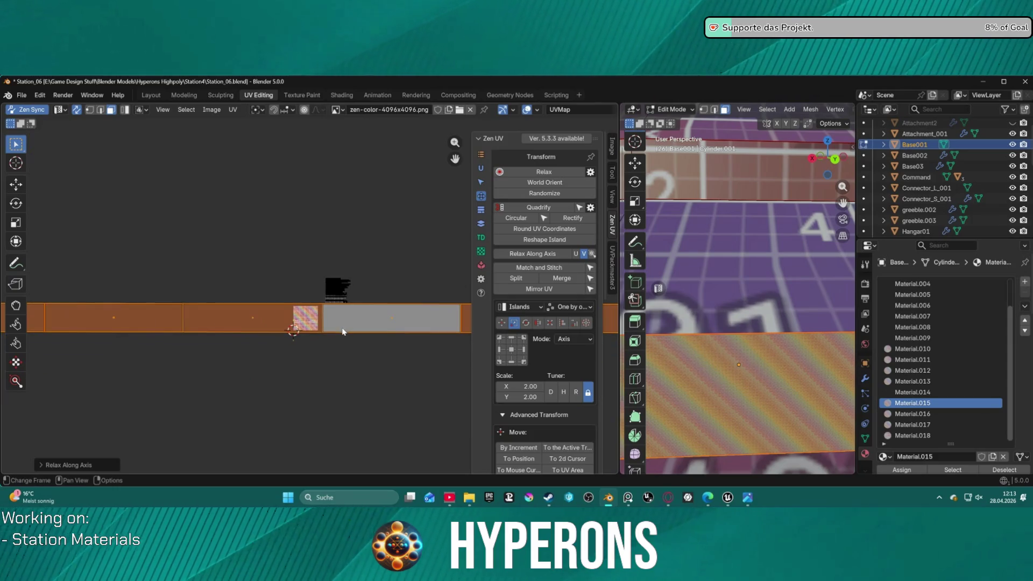
pyautogui.scroll(-4, 341, 331)
pyautogui.scroll(-1, 340, 330)
pyautogui.scroll(5, 348, 323)
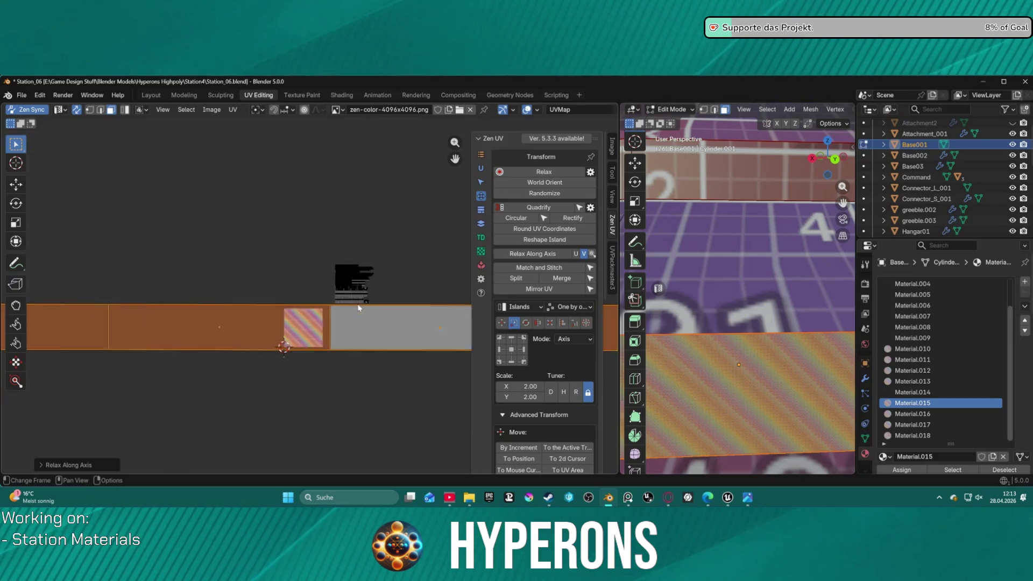
pyautogui.scroll(2, 347, 323)
pyautogui.press('s')
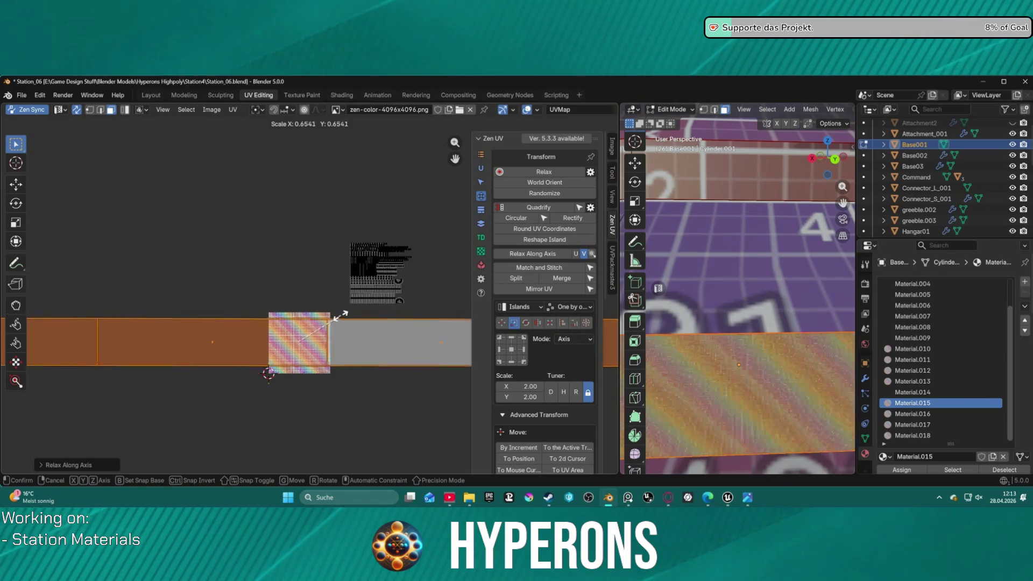
pyautogui.click(323, 315)
# Step: Relax again along U and try Match and Stitch on the island edges
pyautogui.click(533, 255)
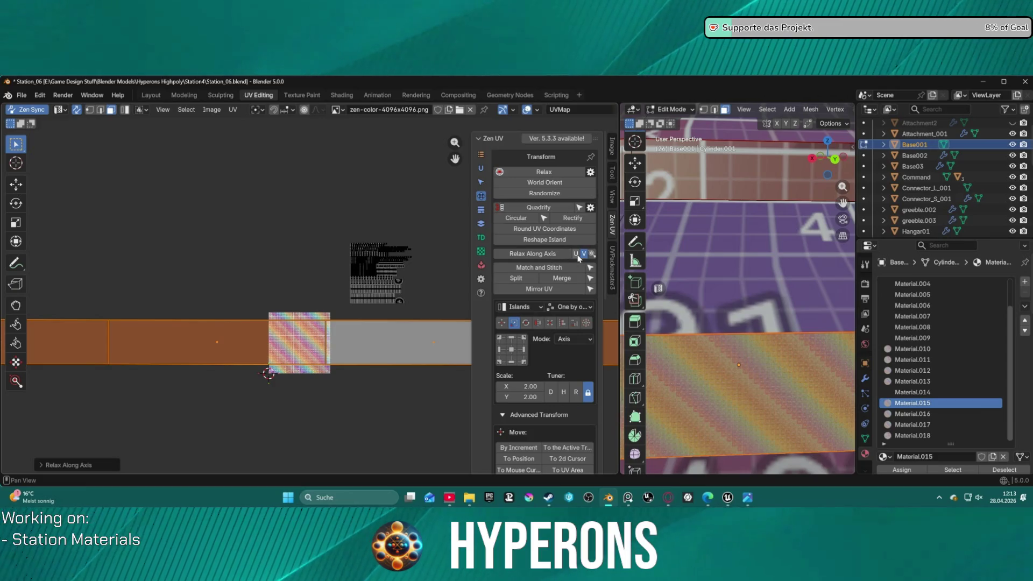
pyautogui.click(576, 254)
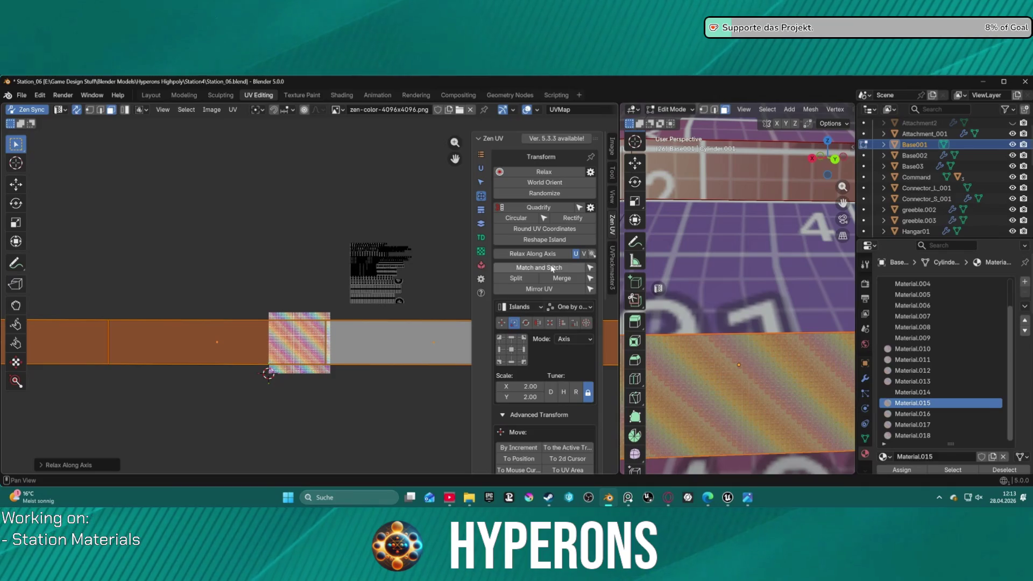
pyautogui.click(554, 270)
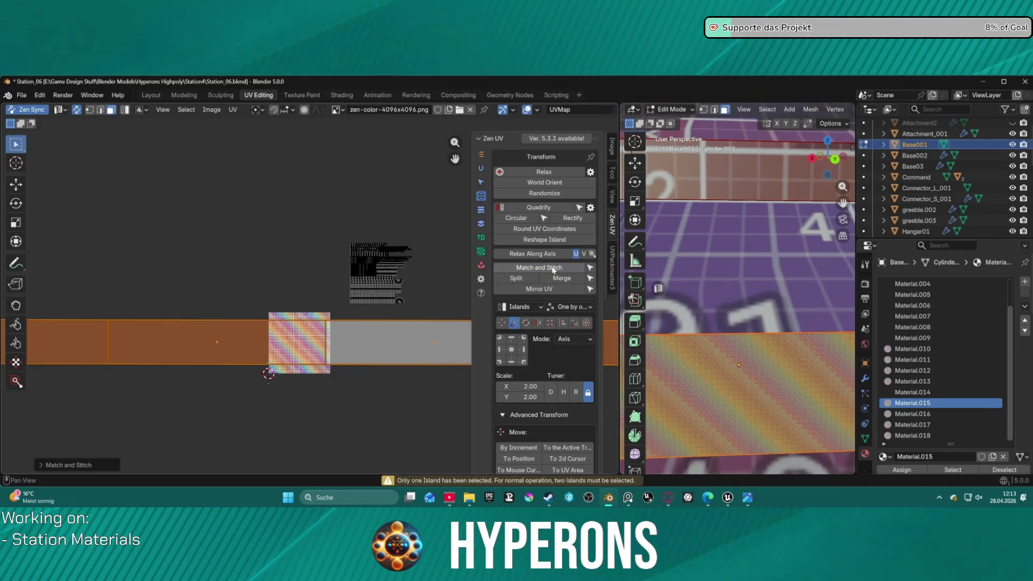
# Step: Scale the whole island up with the Zen UV scale grid buttons and shorten it slightly
pyautogui.click(534, 310)
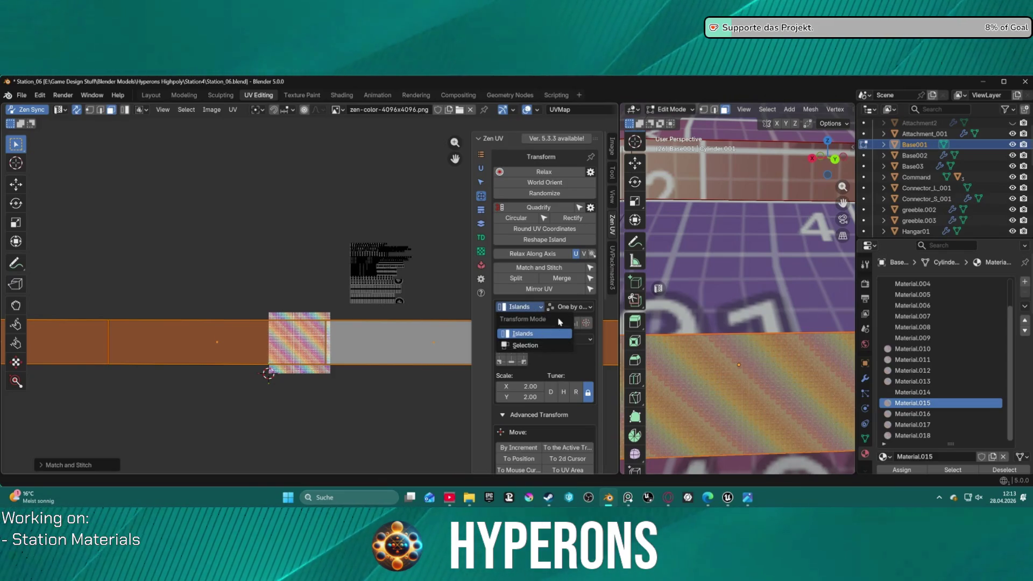
pyautogui.click(528, 308)
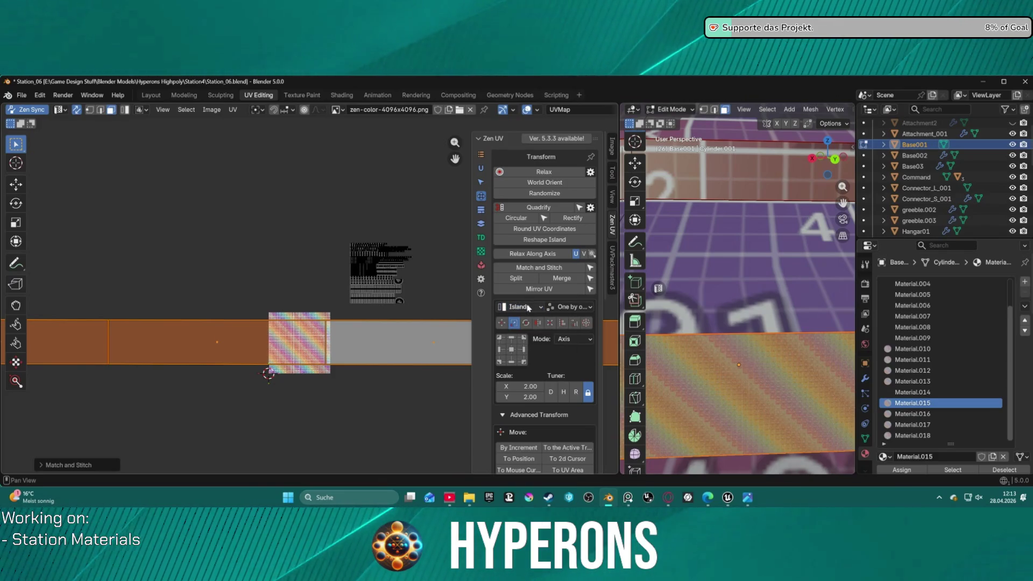
pyautogui.click(524, 339)
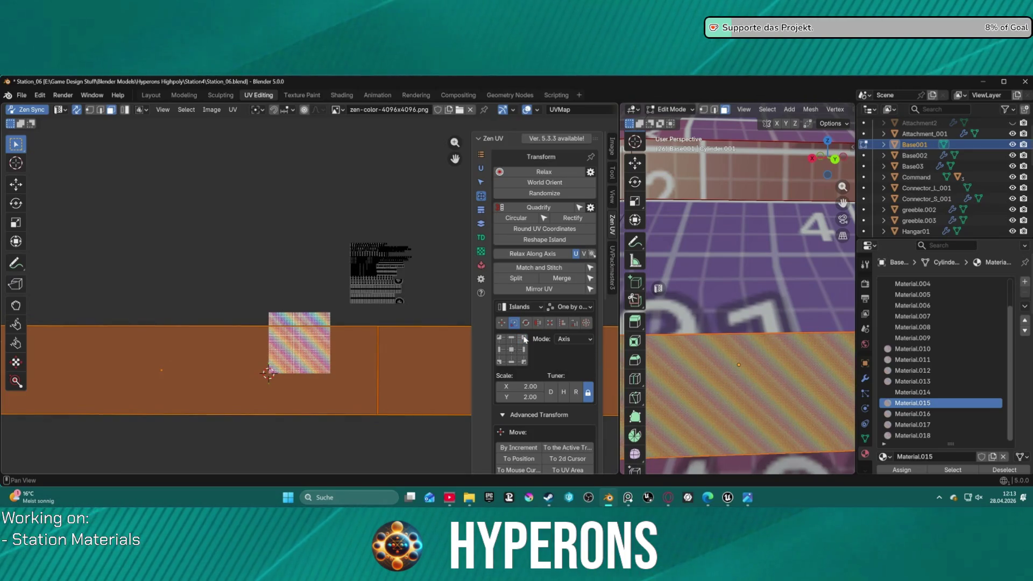
pyautogui.click(501, 361)
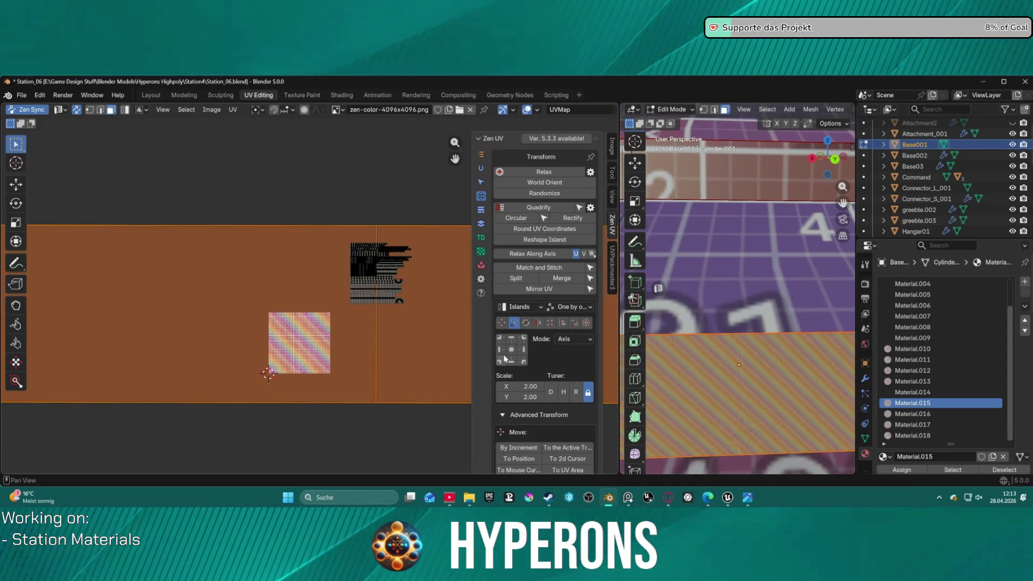
pyautogui.press('s')
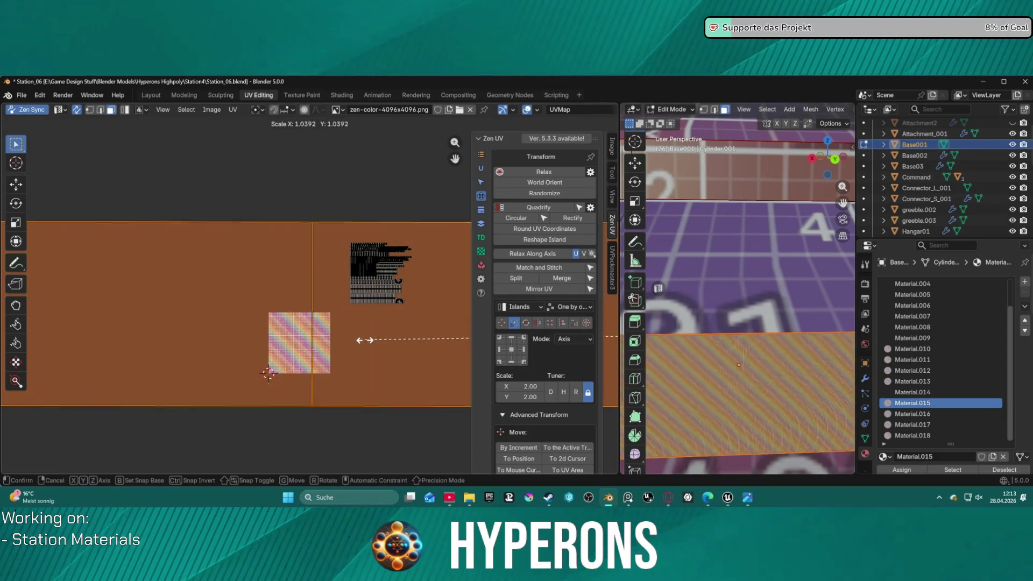
pyautogui.click(590, 282)
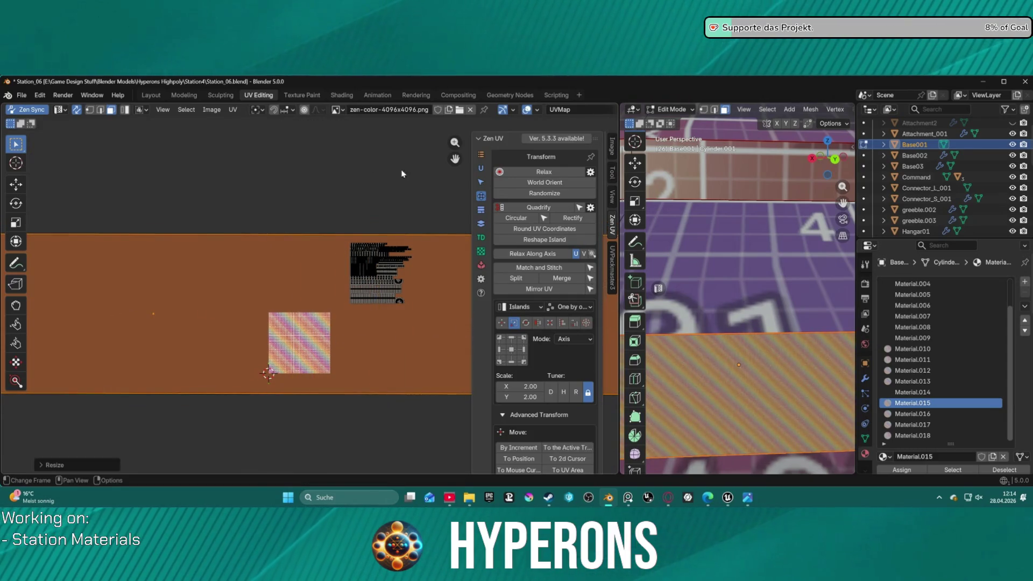
pyautogui.press('s')
pyautogui.press('Escape')
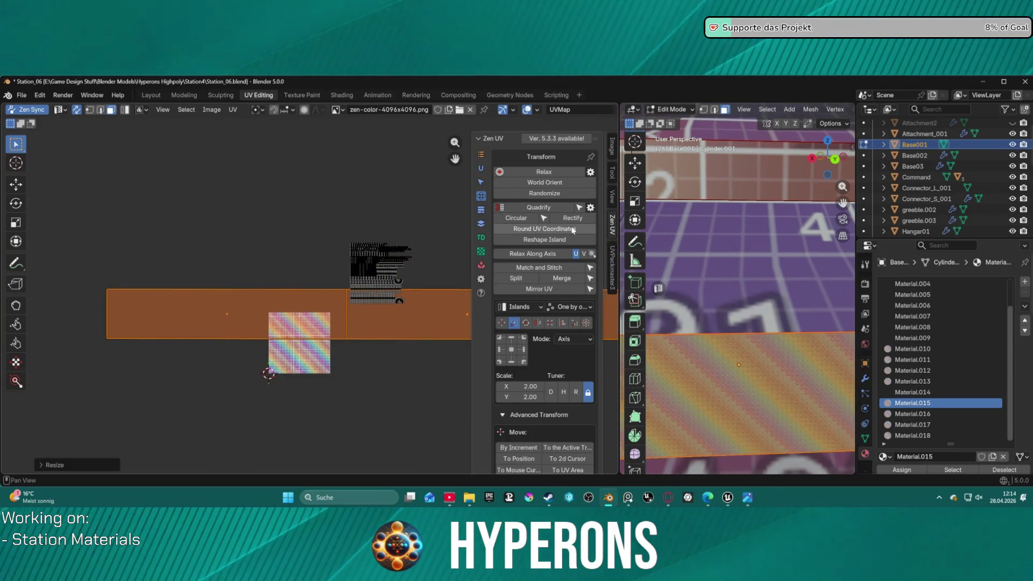
# Step: World-orient and quadrify the island, then move it onto the texture tile
pyautogui.click(535, 186)
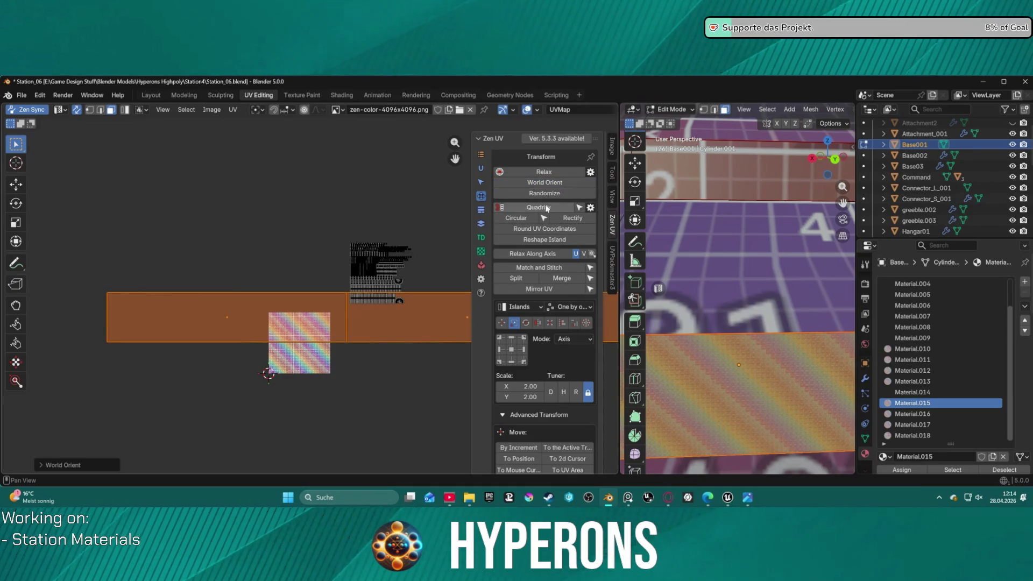
pyautogui.click(546, 208)
pyautogui.press('g')
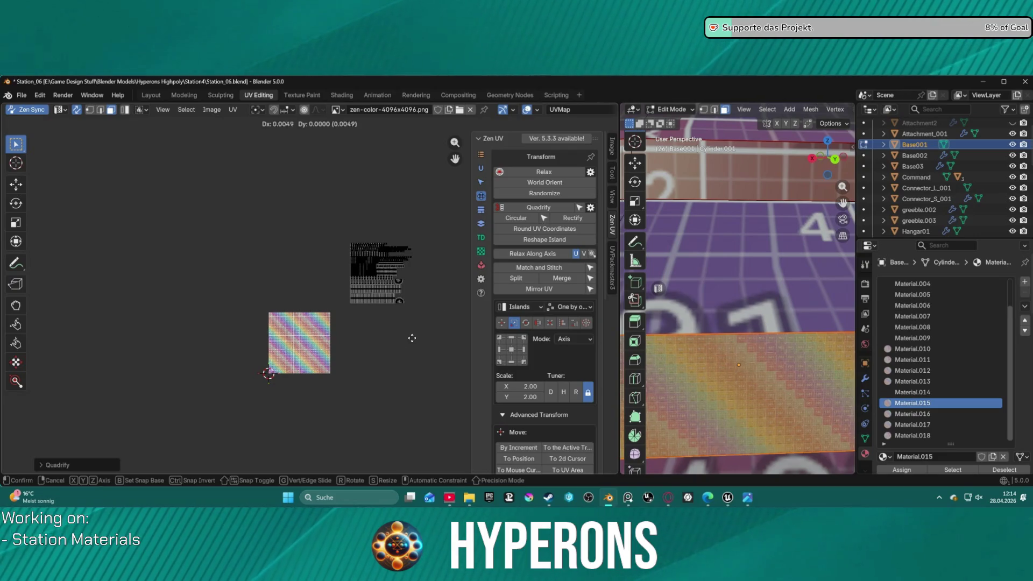
pyautogui.click(330, 328)
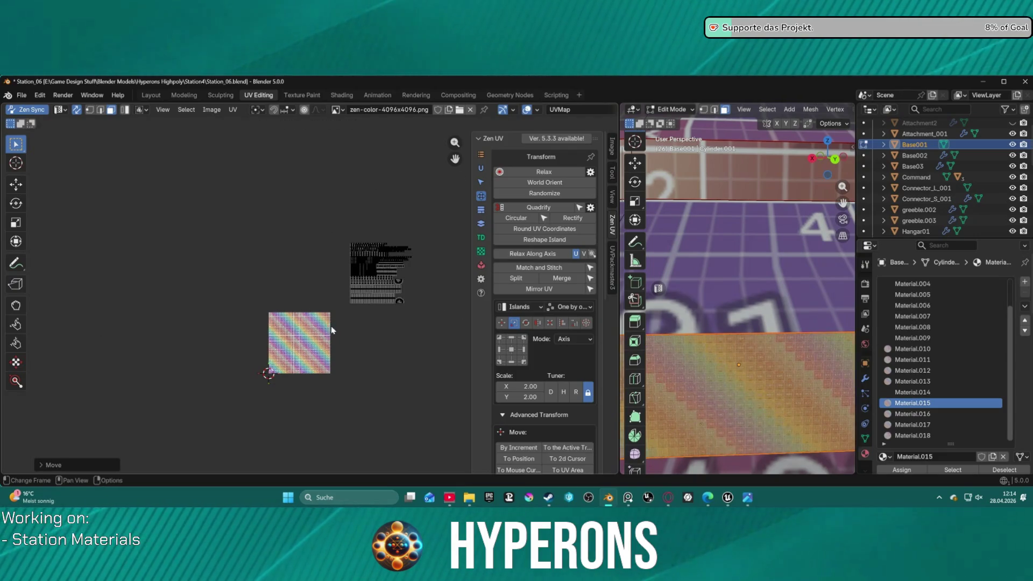
pyautogui.scroll(-2, 331, 328)
pyautogui.click(550, 323)
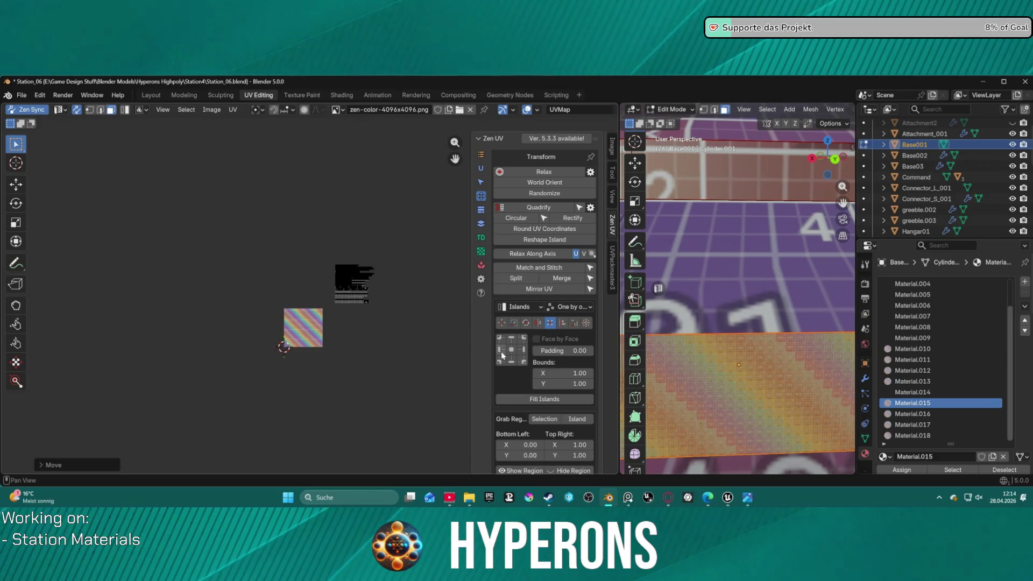
pyautogui.scroll(6, 304, 373)
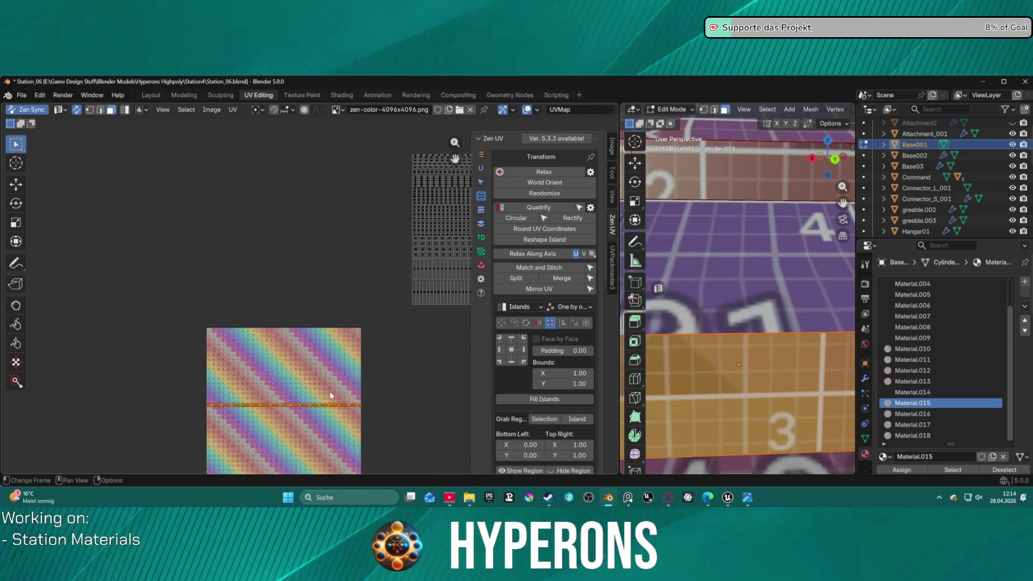
pyautogui.scroll(-2, 412, 378)
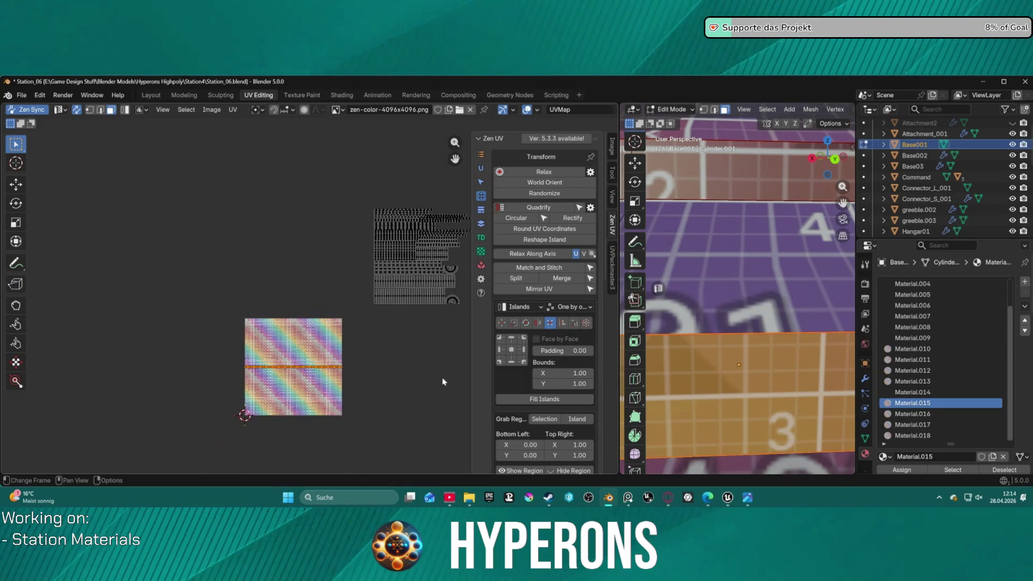
# Step: Fit the island into the full UV region, then tweak-scale it down very slightly
pyautogui.moveTo(426, 390); pyautogui.dragTo(408, 294, button='middle')
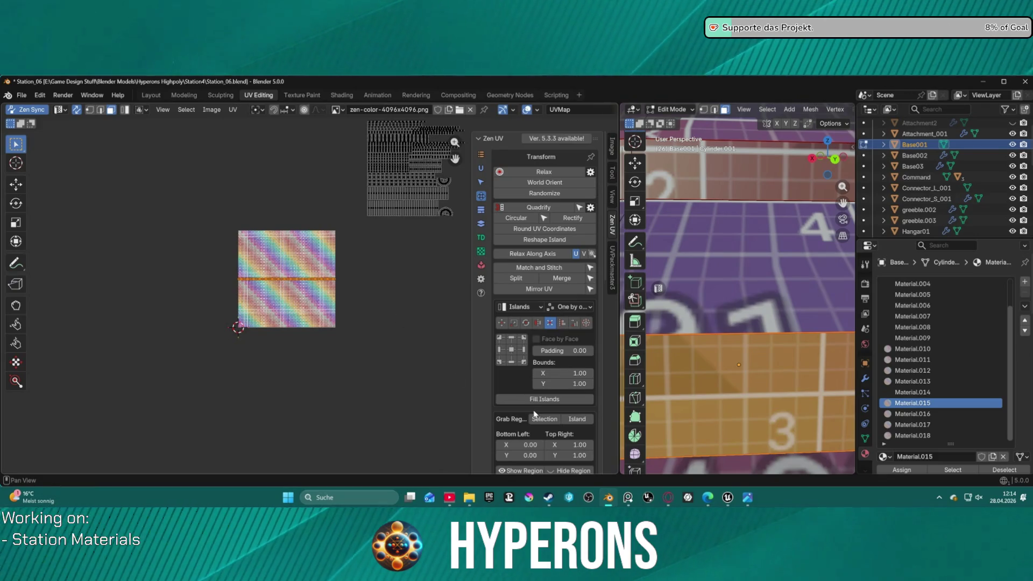
pyautogui.scroll(-2, 534, 414)
pyautogui.scroll(-2, 566, 414)
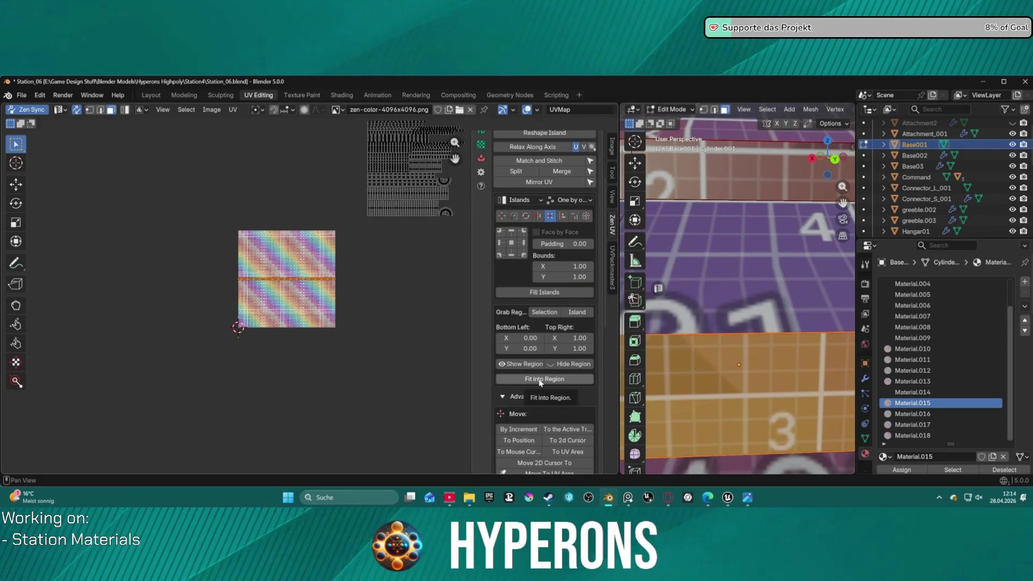
pyautogui.click(540, 383)
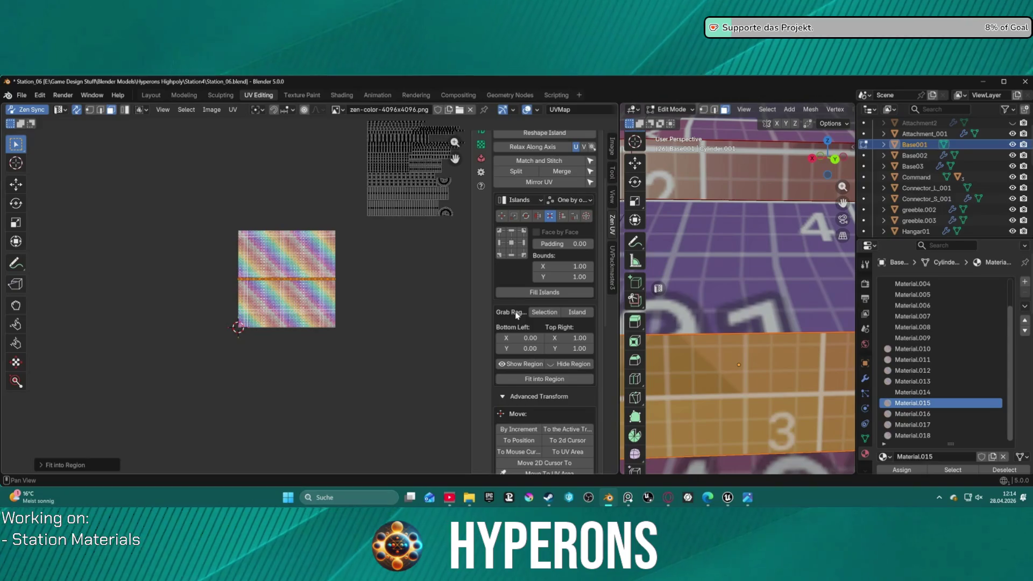
pyautogui.click(15, 363)
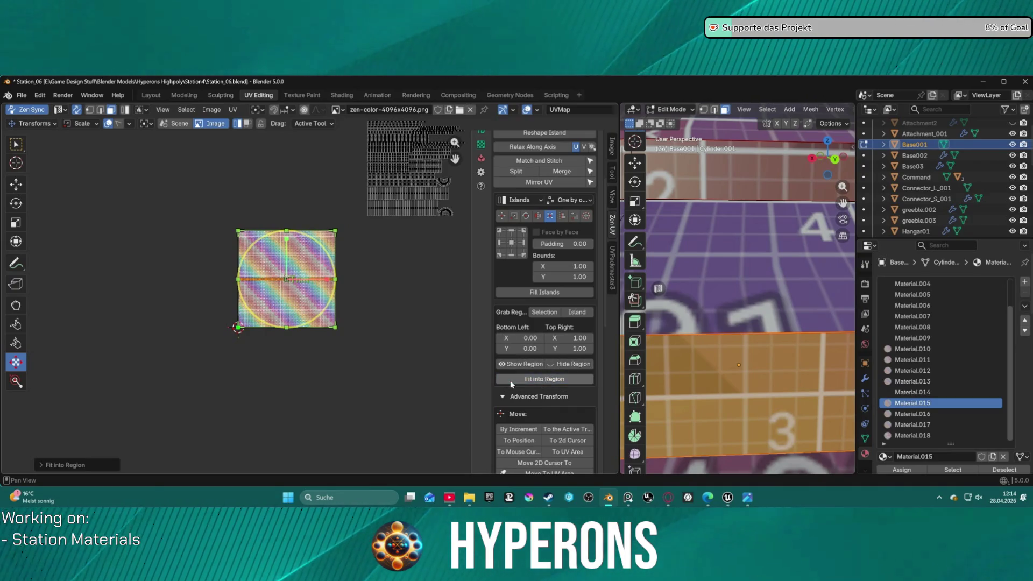
pyautogui.scroll(-3, 534, 386)
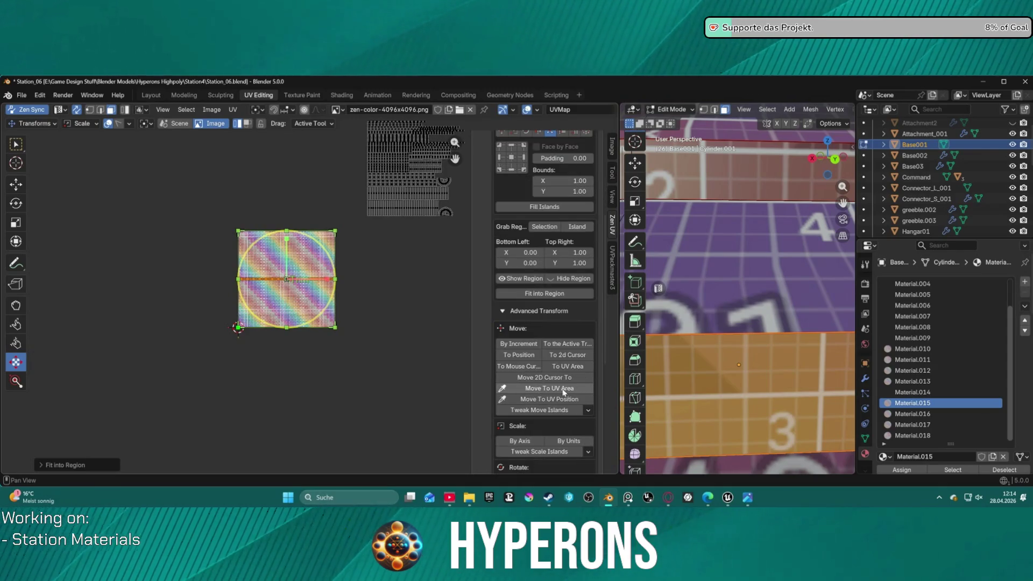
pyautogui.scroll(-1, 560, 391)
pyautogui.scroll(-1, 559, 389)
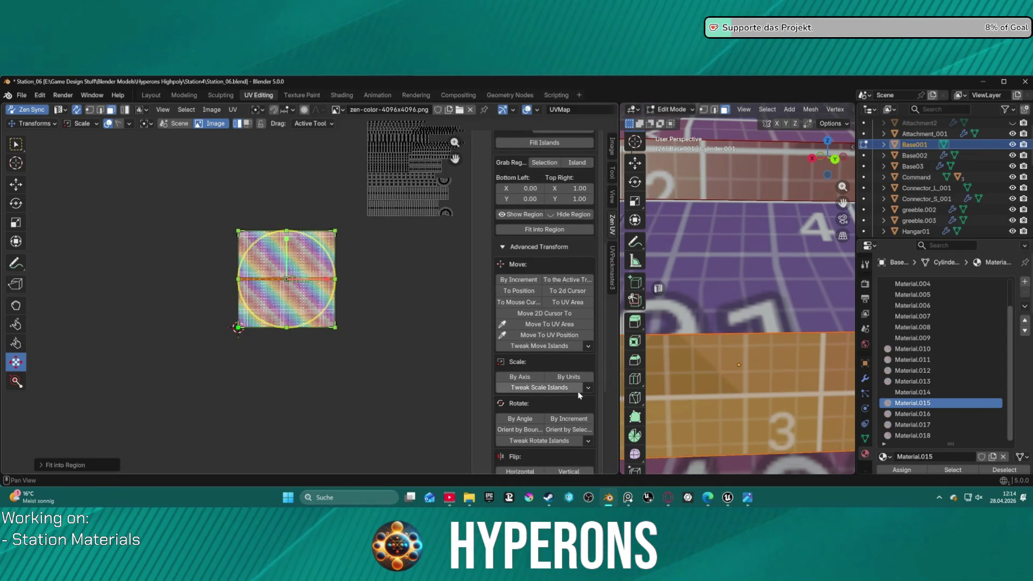
pyautogui.click(582, 390)
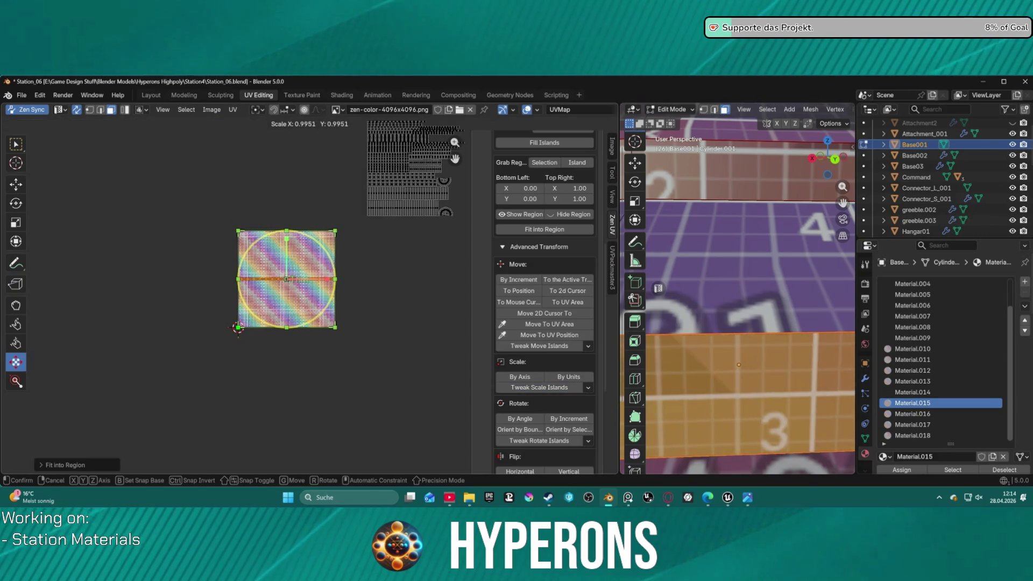
pyautogui.click(581, 389)
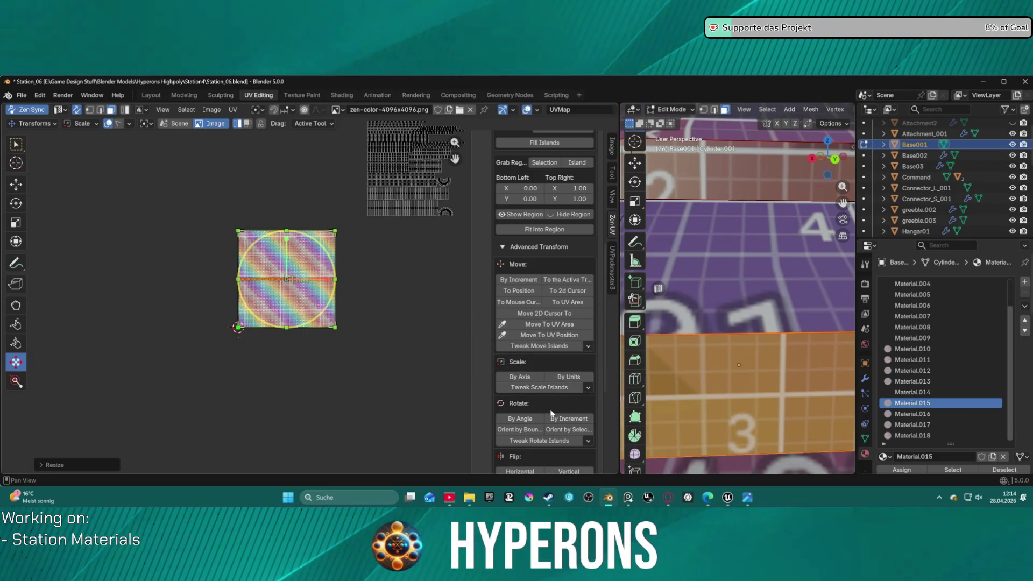
pyautogui.scroll(-3, 551, 414)
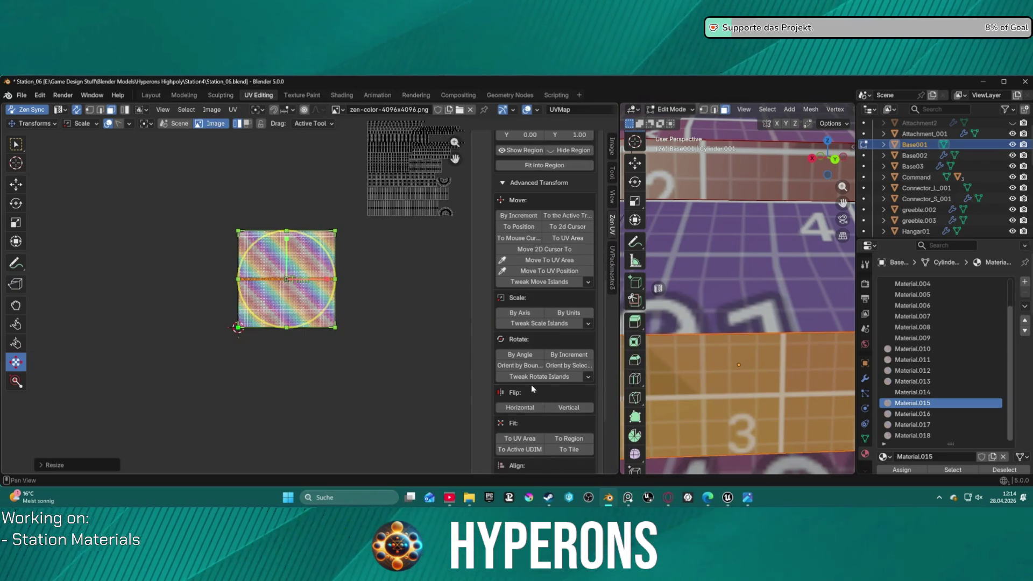
pyautogui.scroll(-3, 533, 389)
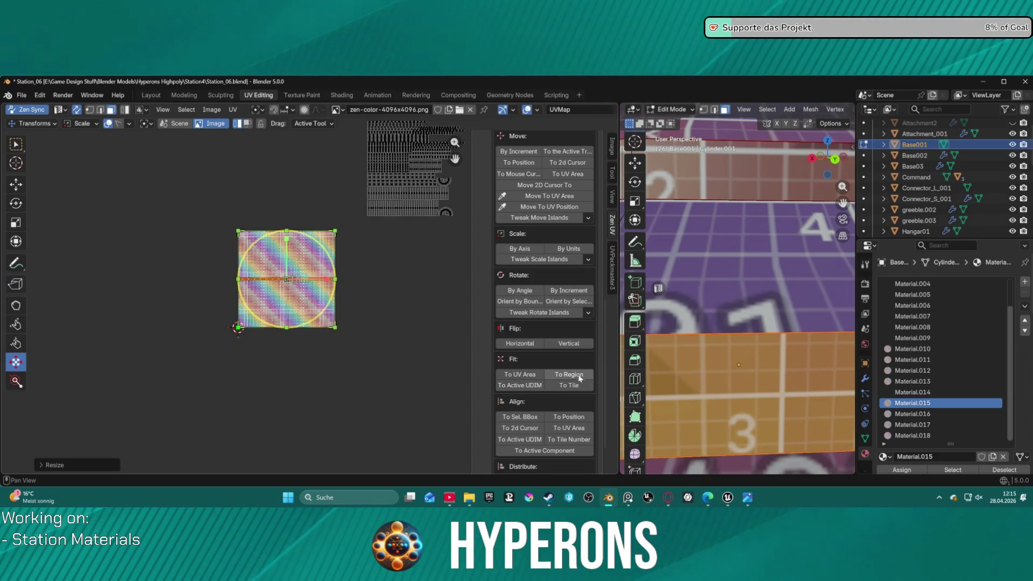
pyautogui.scroll(-2, 570, 400)
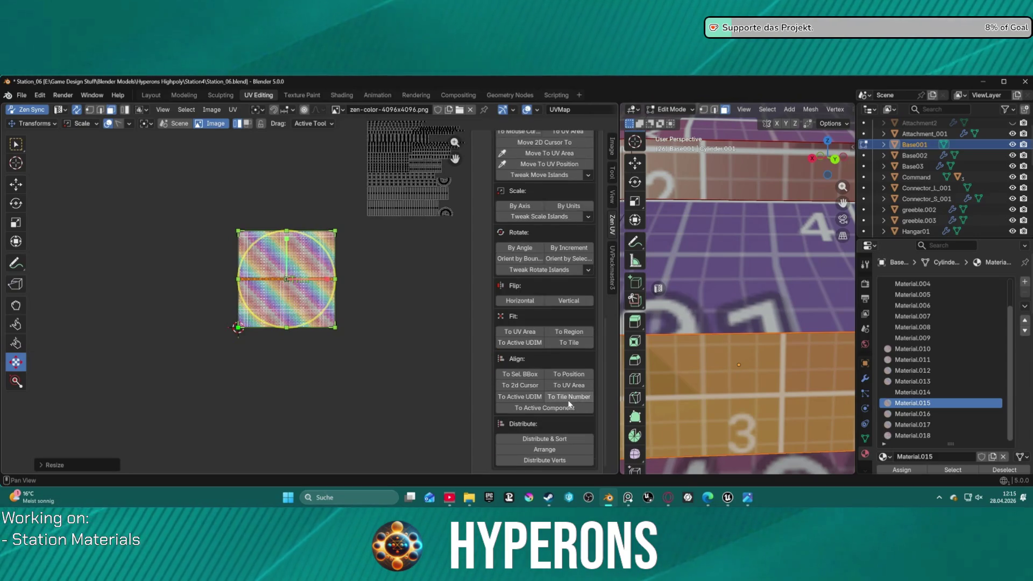
pyautogui.scroll(4, 541, 345)
pyautogui.scroll(5, 541, 345)
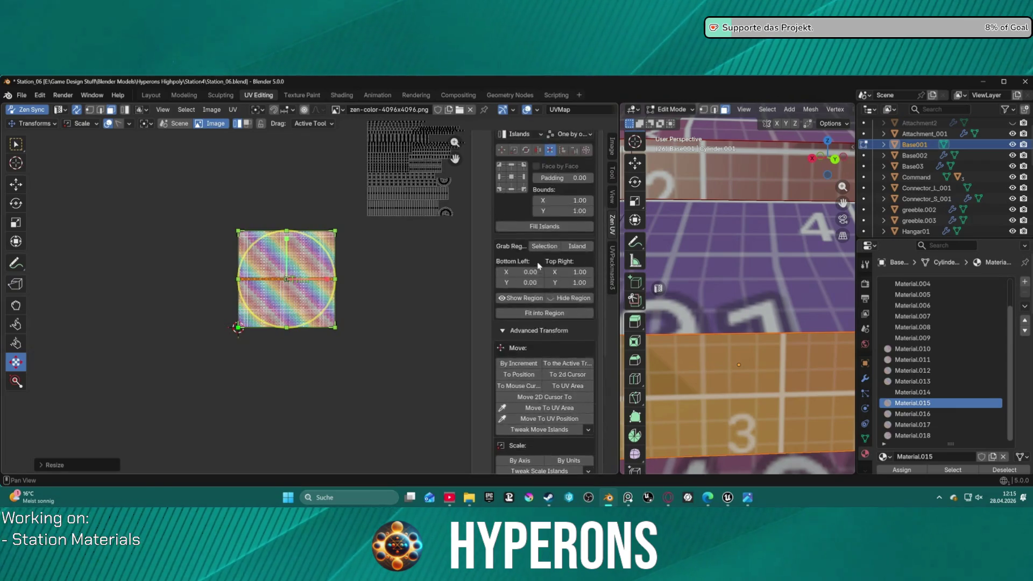
pyautogui.scroll(5, 542, 345)
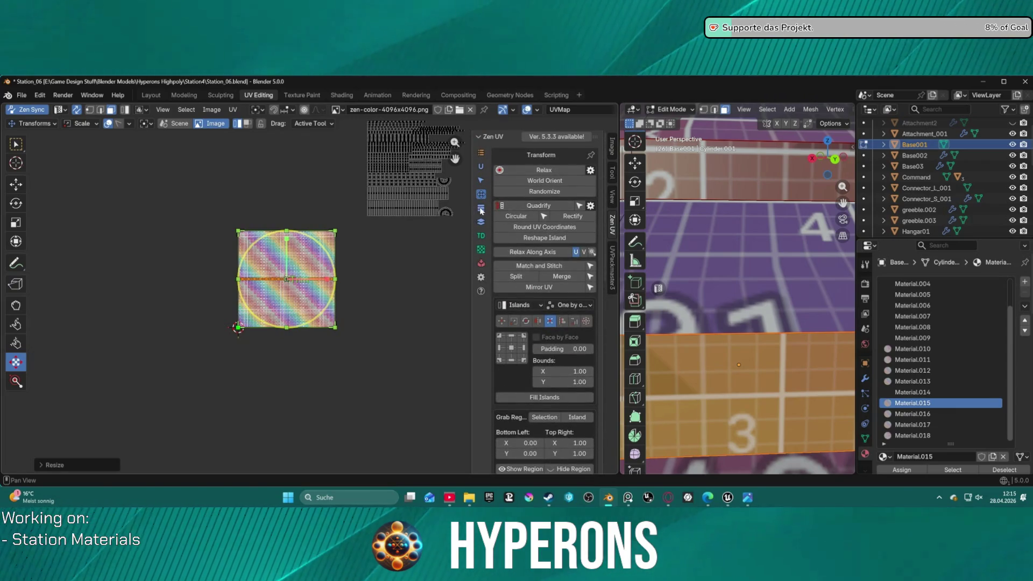
# Step: Apply Zen UV Fit to Trim so the base strip island fills the active trim tile
pyautogui.click(482, 210)
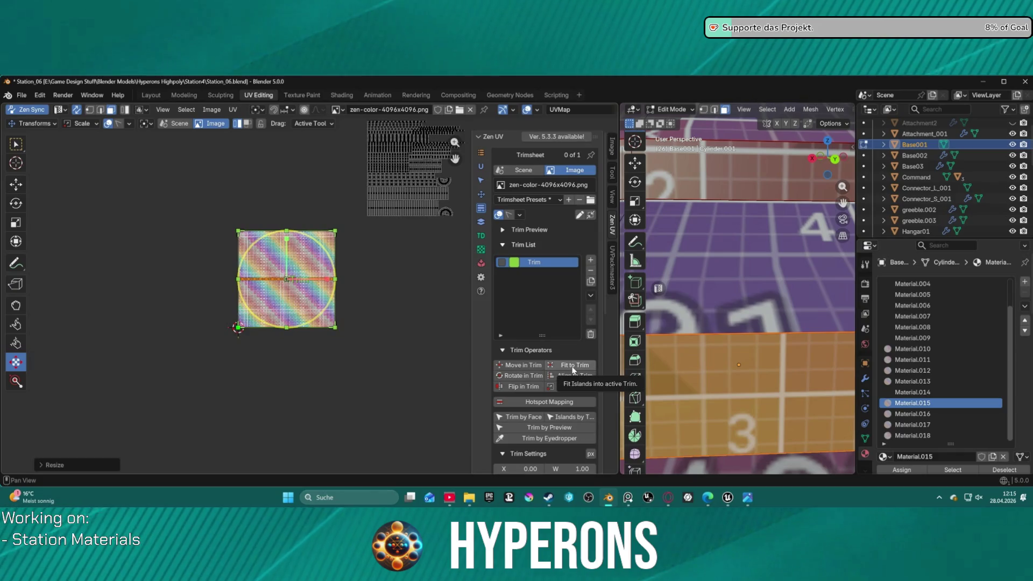
pyautogui.scroll(-4, 573, 369)
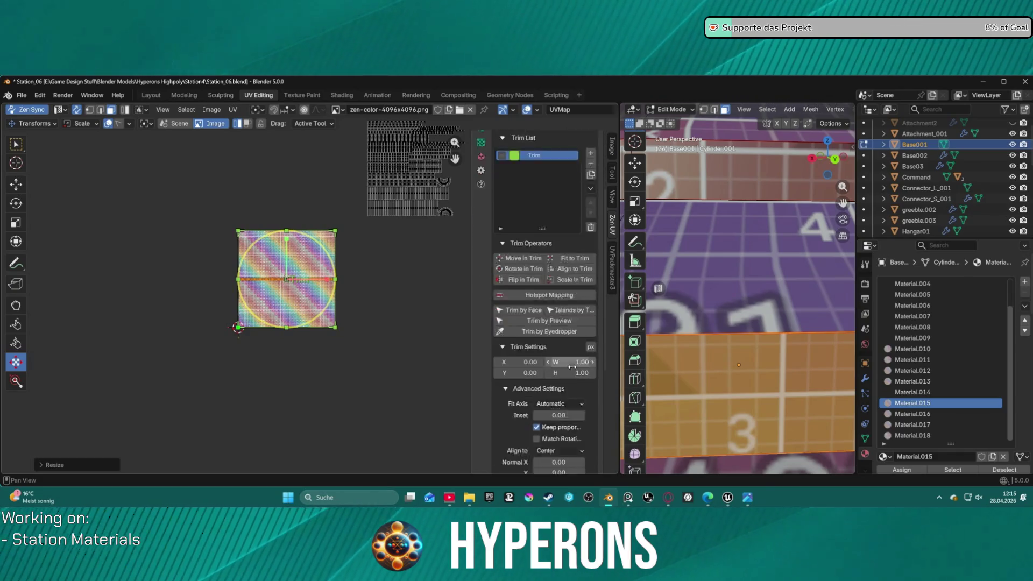
pyautogui.scroll(-2, 571, 366)
pyautogui.scroll(-2, 573, 367)
pyautogui.scroll(-3, 573, 370)
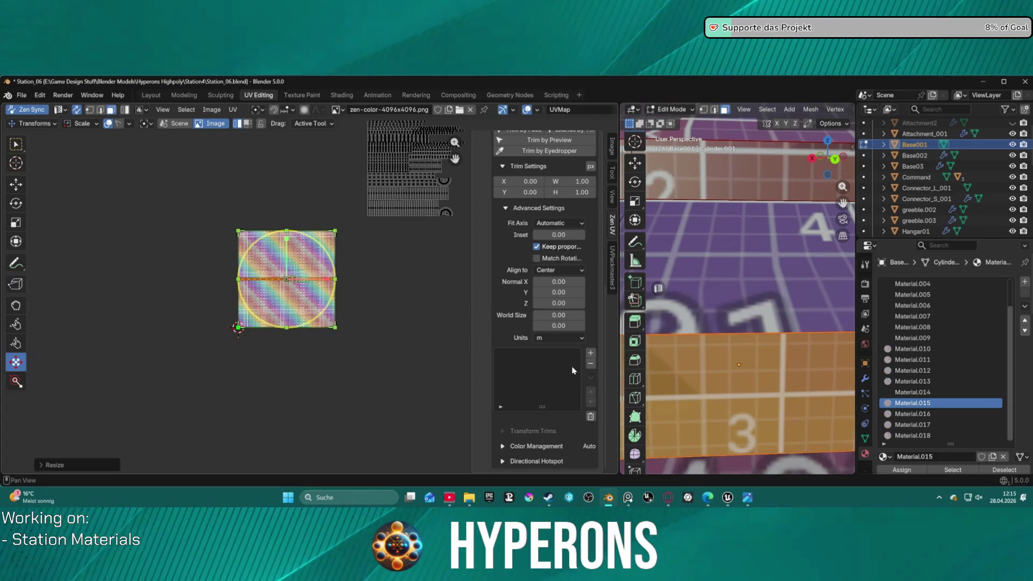
pyautogui.scroll(4, 573, 370)
pyautogui.scroll(3, 573, 355)
pyautogui.click(576, 269)
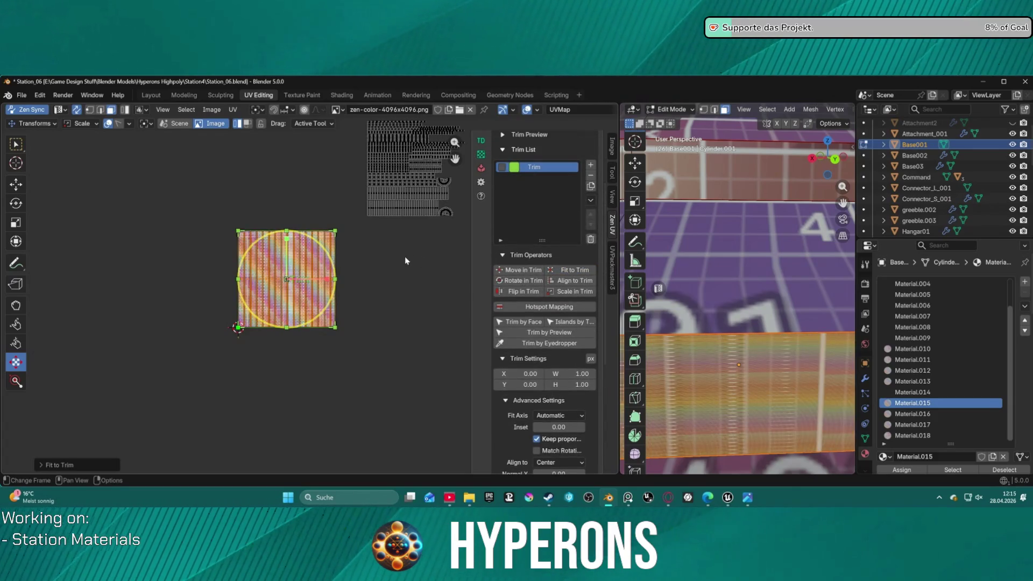
pyautogui.scroll(3, 289, 267)
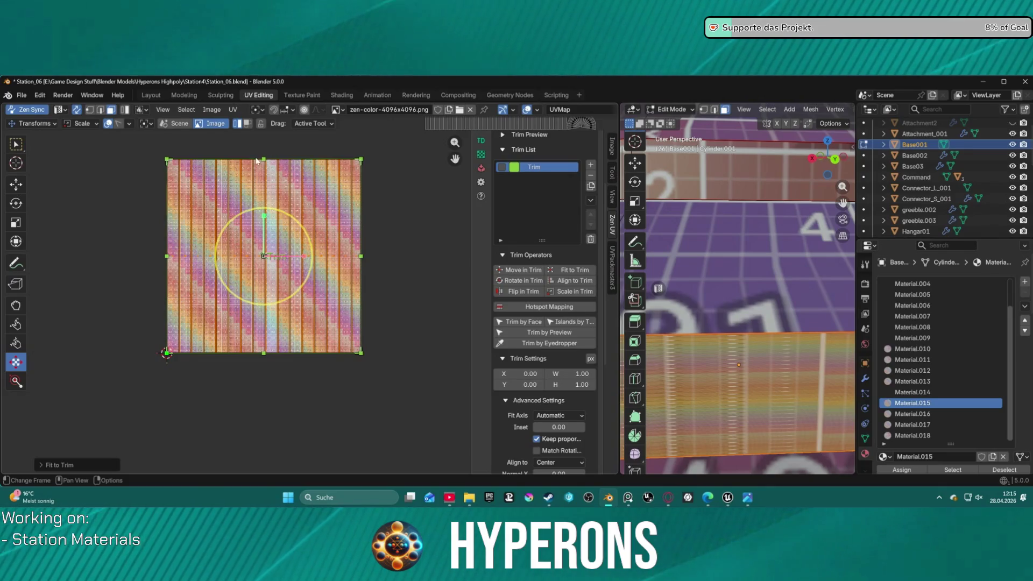
pyautogui.scroll(3, 310, 304)
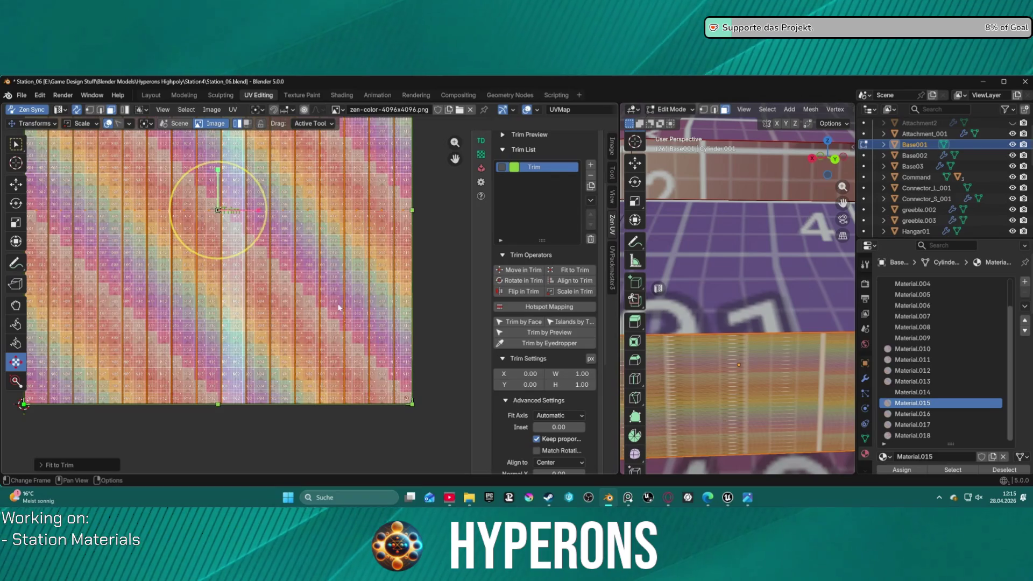
pyautogui.scroll(-4, 341, 313)
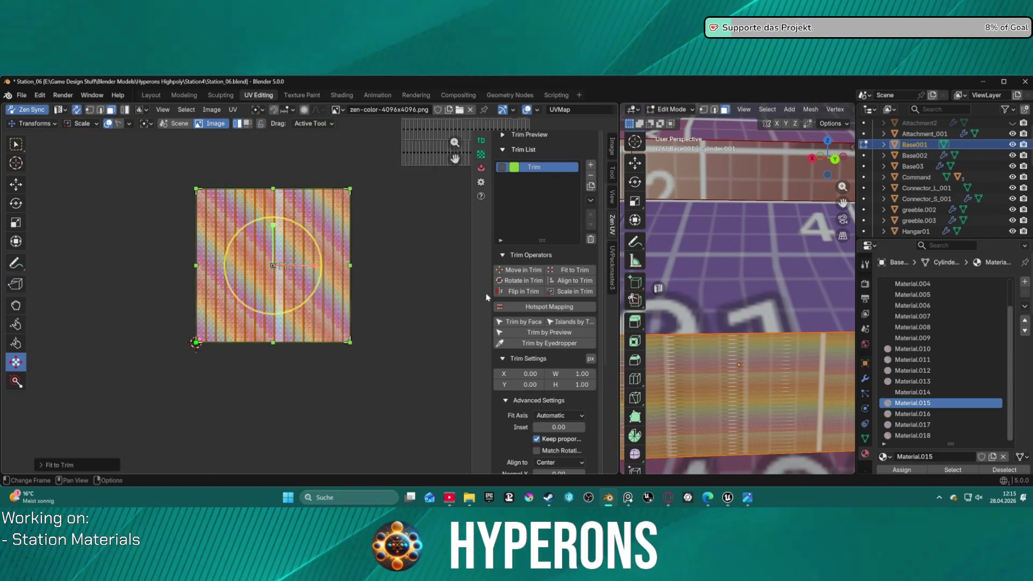
pyautogui.scroll(2, 517, 243)
pyautogui.scroll(3, 499, 180)
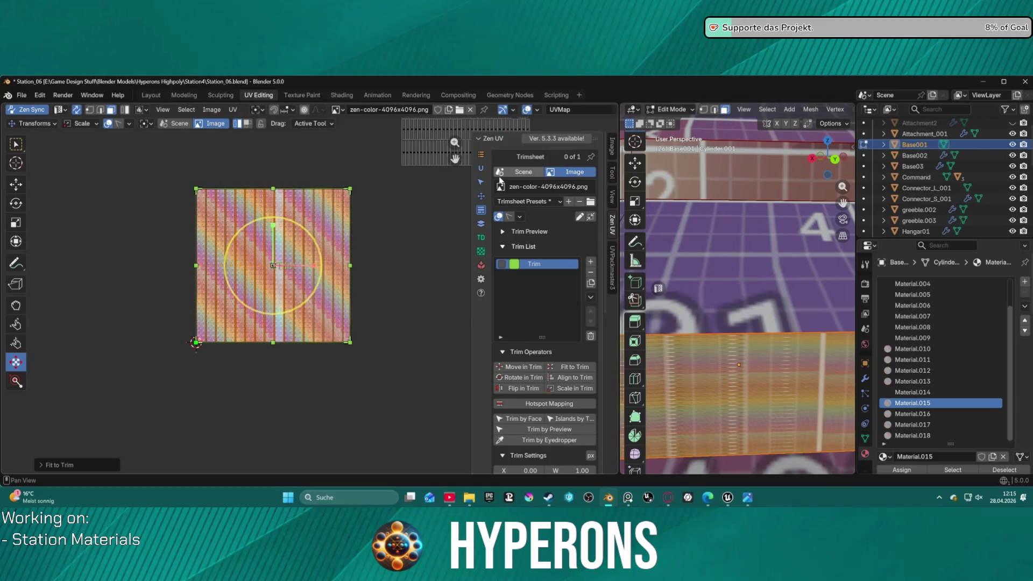
pyautogui.click(481, 196)
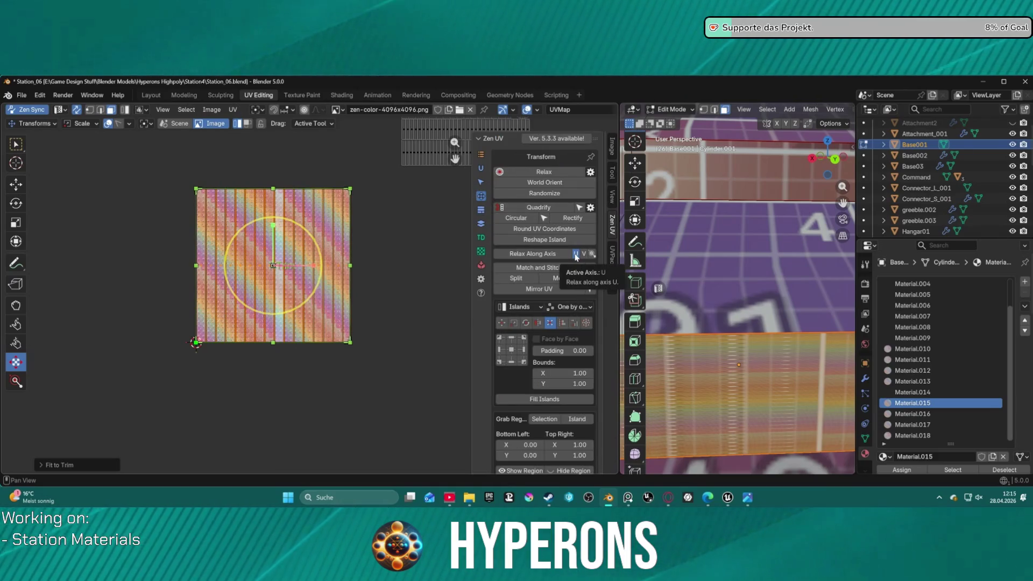
# Step: Relax the island along U, then Fit it back into the square for large numbered cells
pyautogui.click(540, 255)
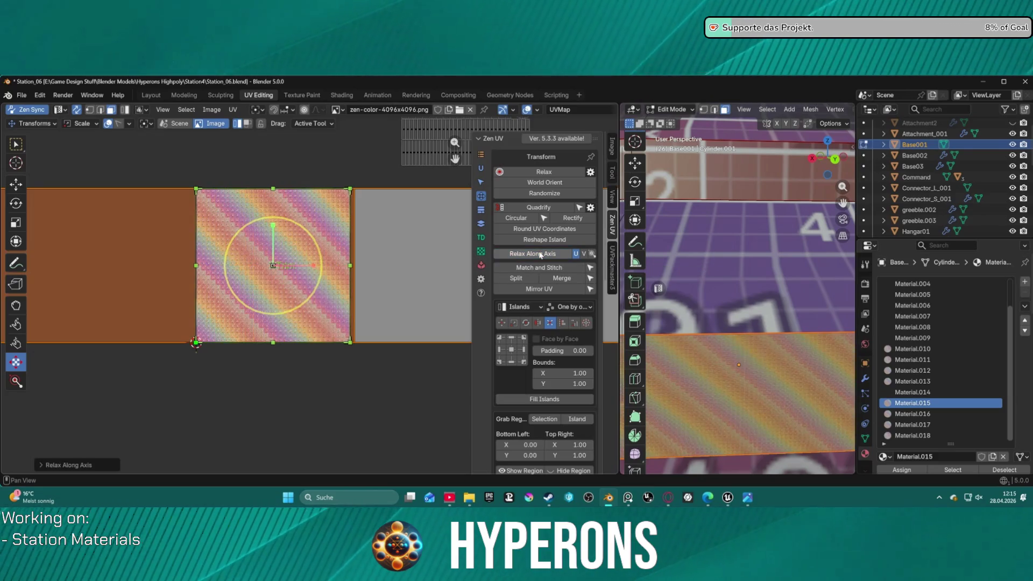
pyautogui.scroll(3, 366, 289)
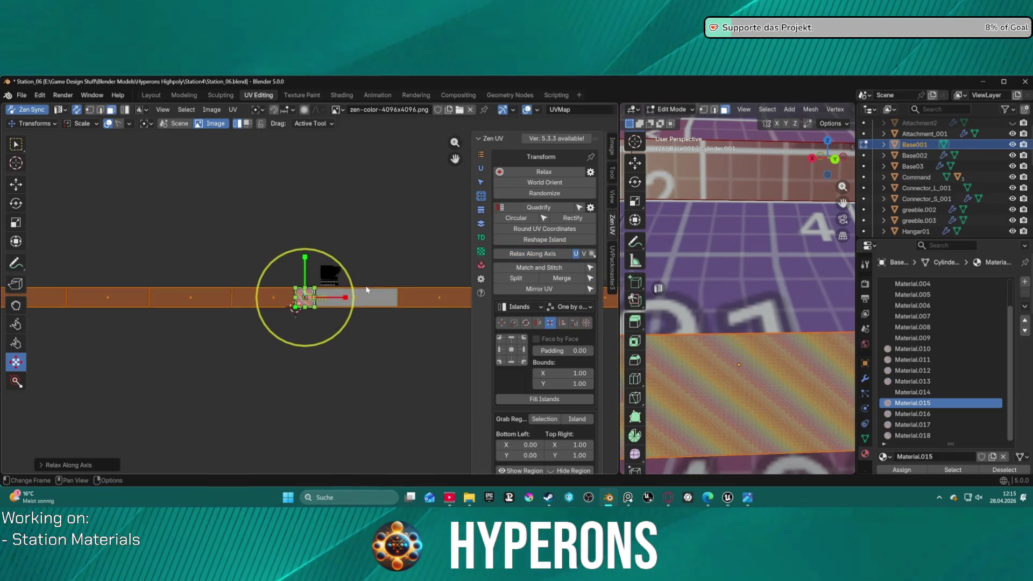
pyautogui.scroll(3, 365, 289)
pyautogui.scroll(4, 366, 289)
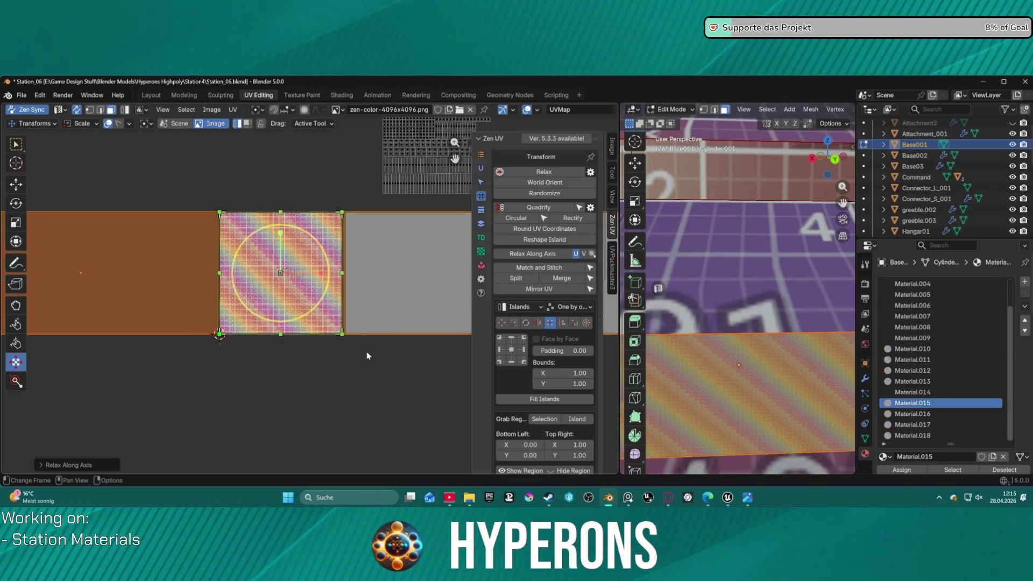
pyautogui.scroll(-2, 366, 351)
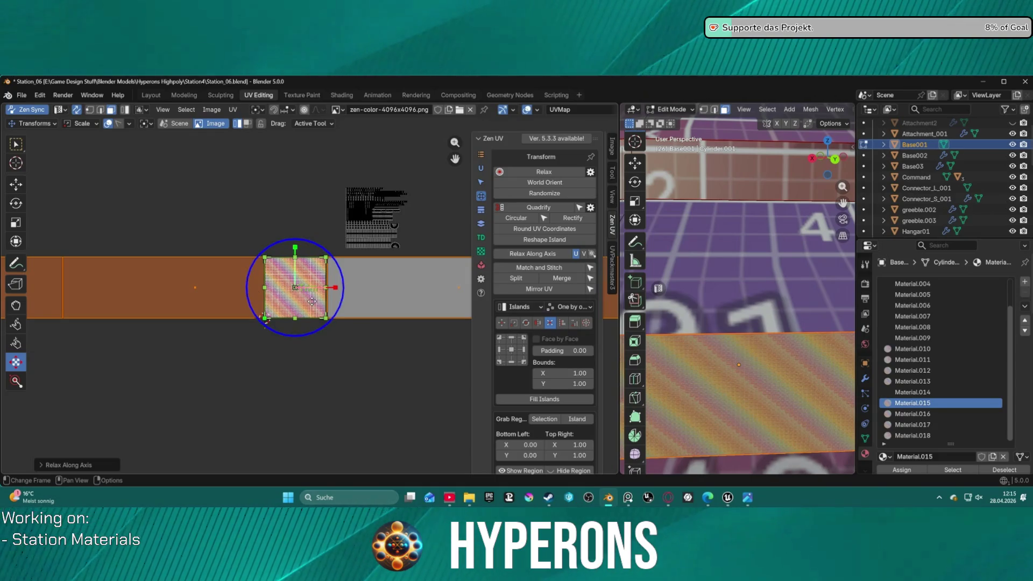
pyautogui.click(510, 351)
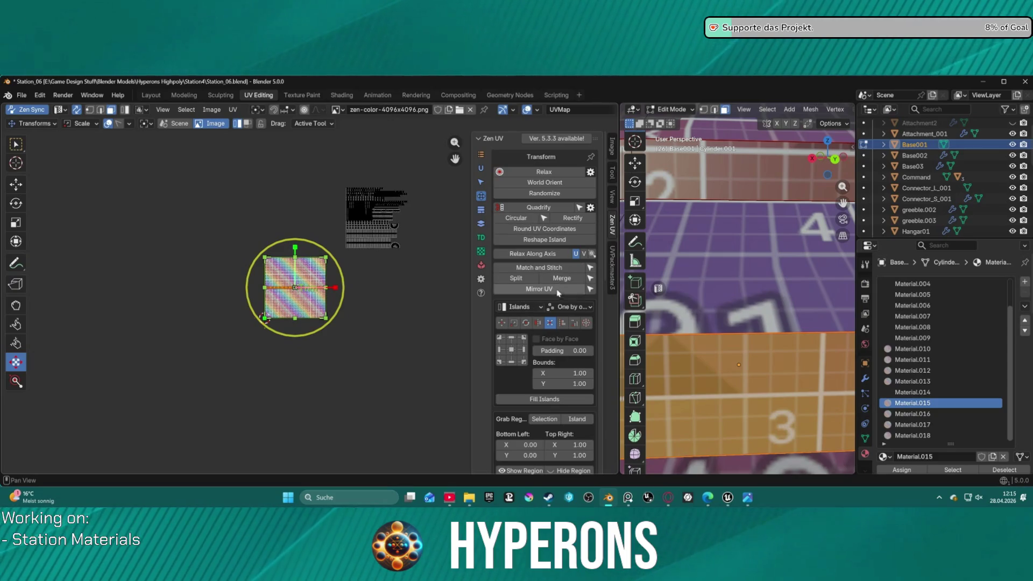
# Step: Fit the base strip island to the trim again, giving the band dense fine stripes
pyautogui.click(482, 212)
pyautogui.scroll(-3, 559, 401)
pyautogui.scroll(-1, 559, 401)
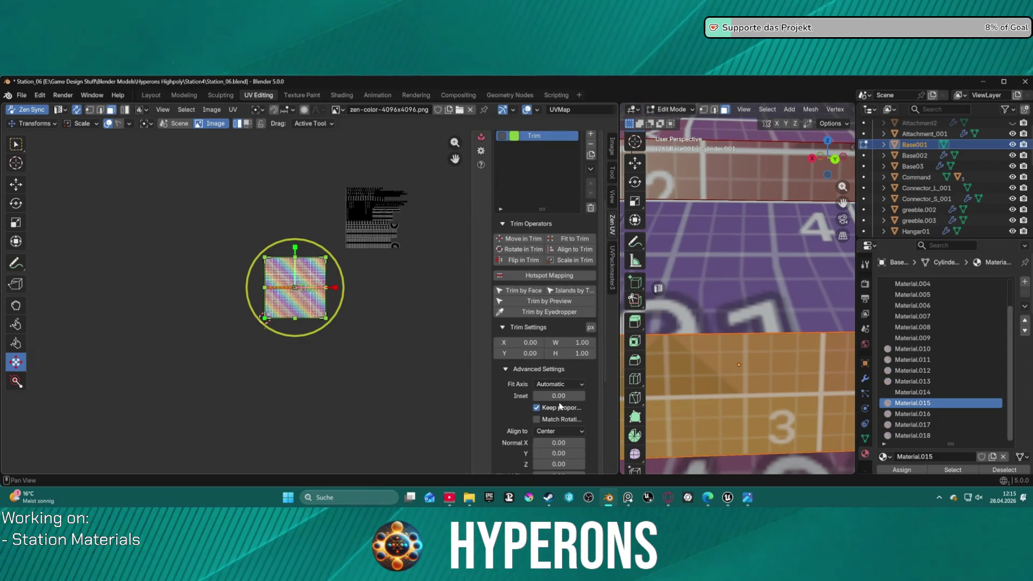
pyautogui.scroll(-1, 558, 400)
pyautogui.scroll(-1, 559, 400)
pyautogui.scroll(-1, 559, 401)
pyautogui.scroll(1, 559, 400)
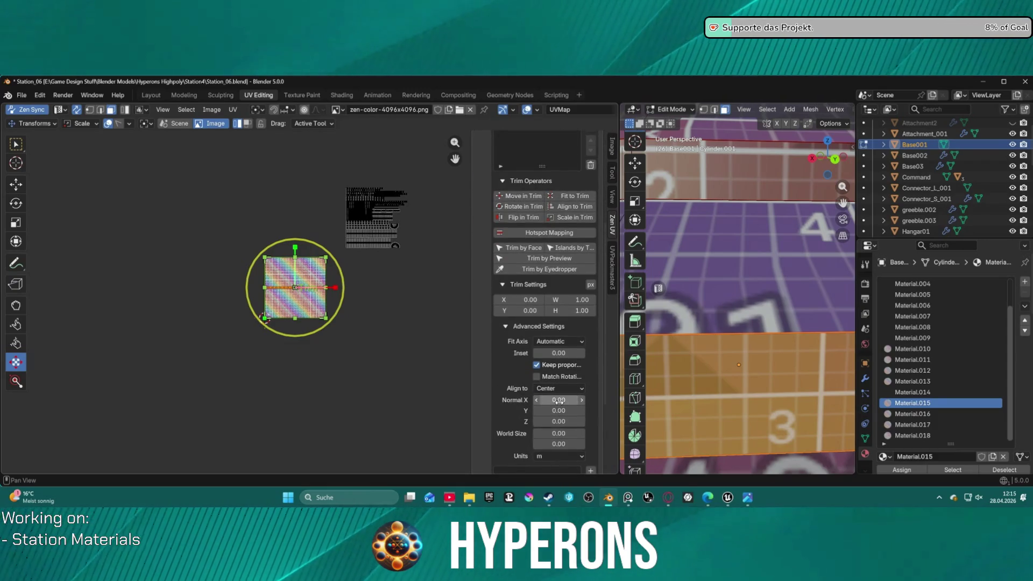
pyautogui.scroll(2, 559, 400)
pyautogui.click(574, 281)
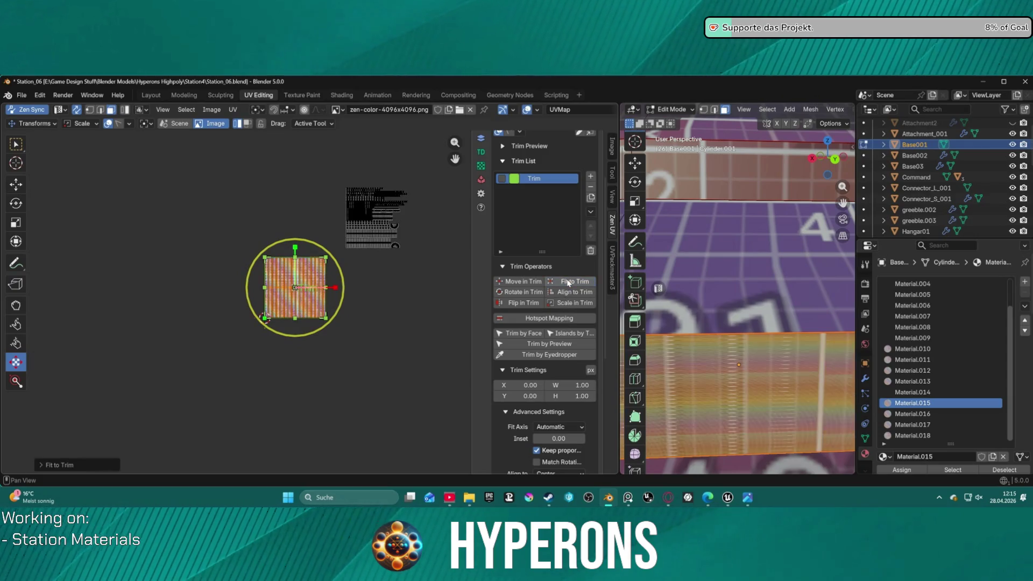
pyautogui.scroll(3, 347, 267)
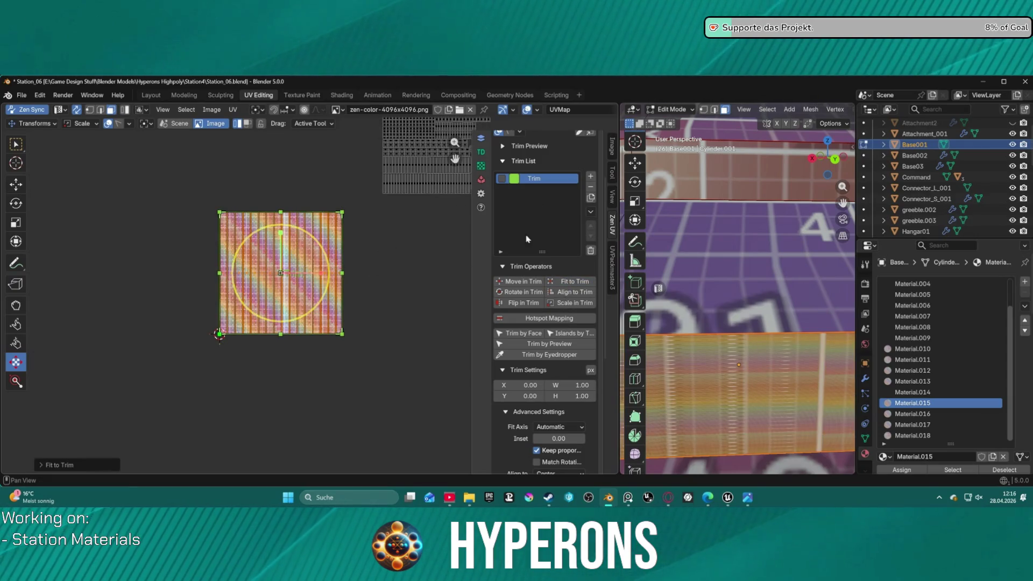
pyautogui.scroll(2, 526, 232)
pyautogui.scroll(3, 308, 302)
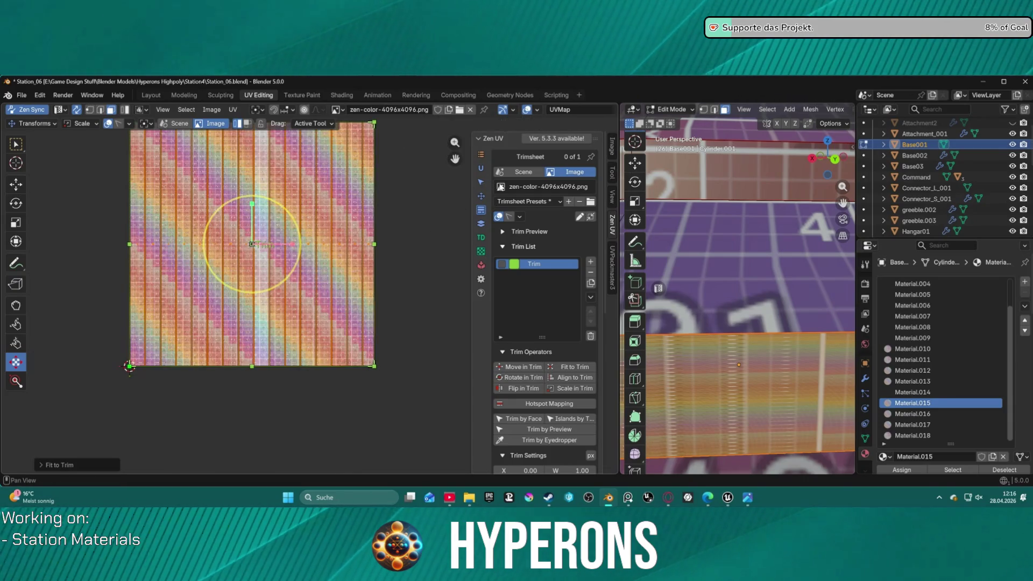
pyautogui.click(482, 197)
# Step: Relax the island along an axis, then move it To Position and check the transform order options
pyautogui.click(546, 258)
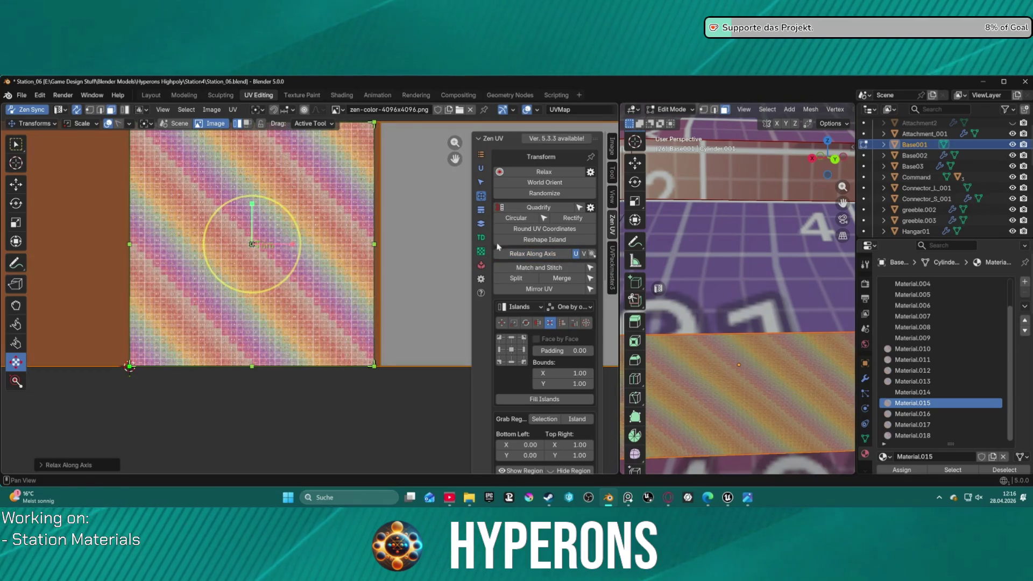
pyautogui.scroll(-2, 308, 216)
pyautogui.scroll(-1, 308, 217)
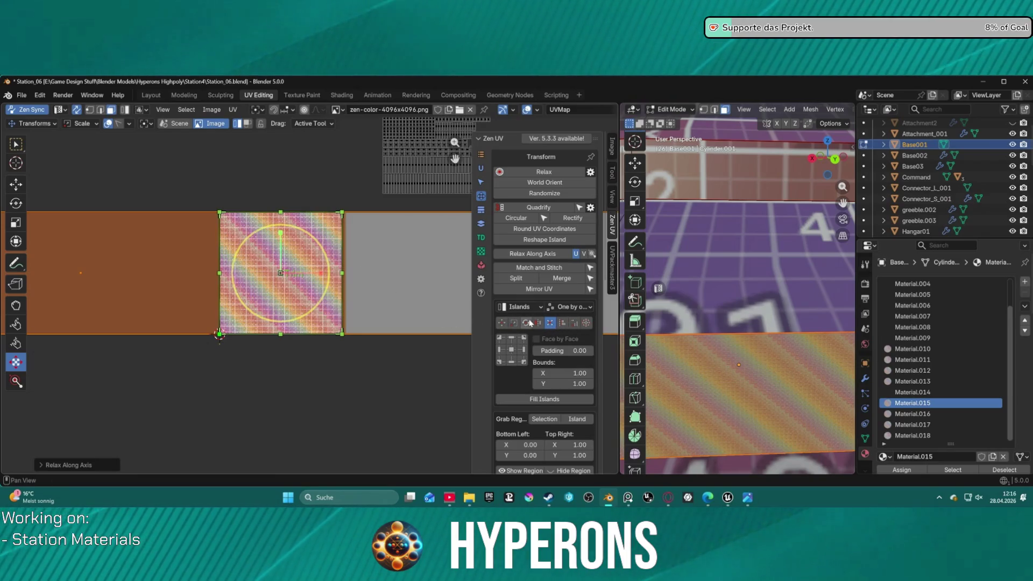
pyautogui.click(502, 323)
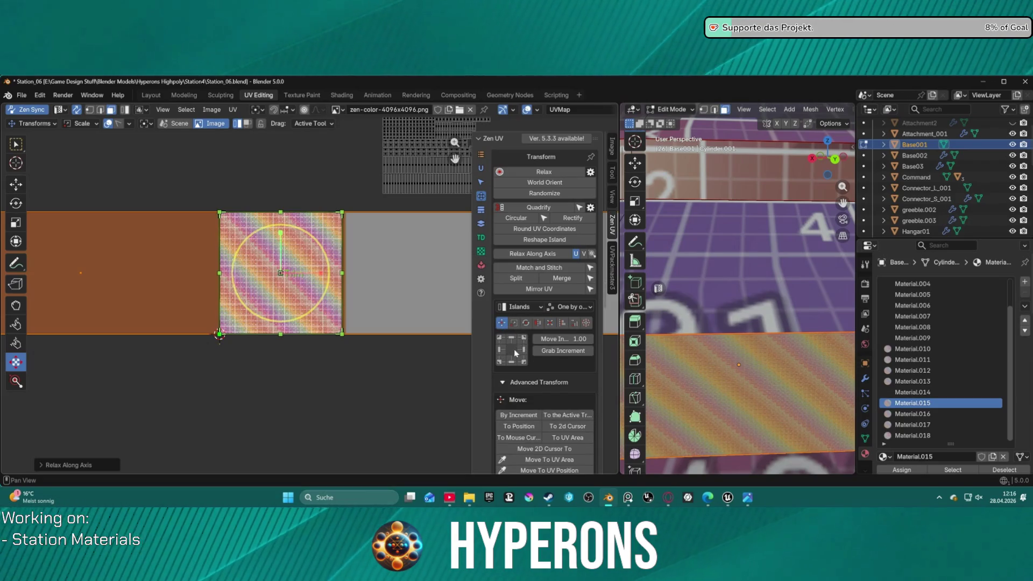
pyautogui.scroll(-3, 517, 355)
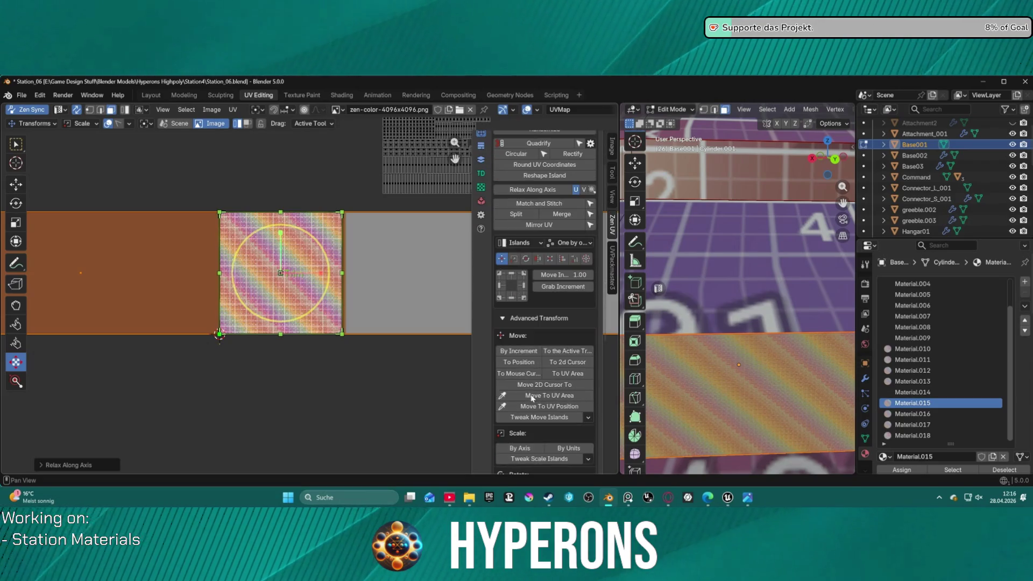
pyautogui.click(521, 364)
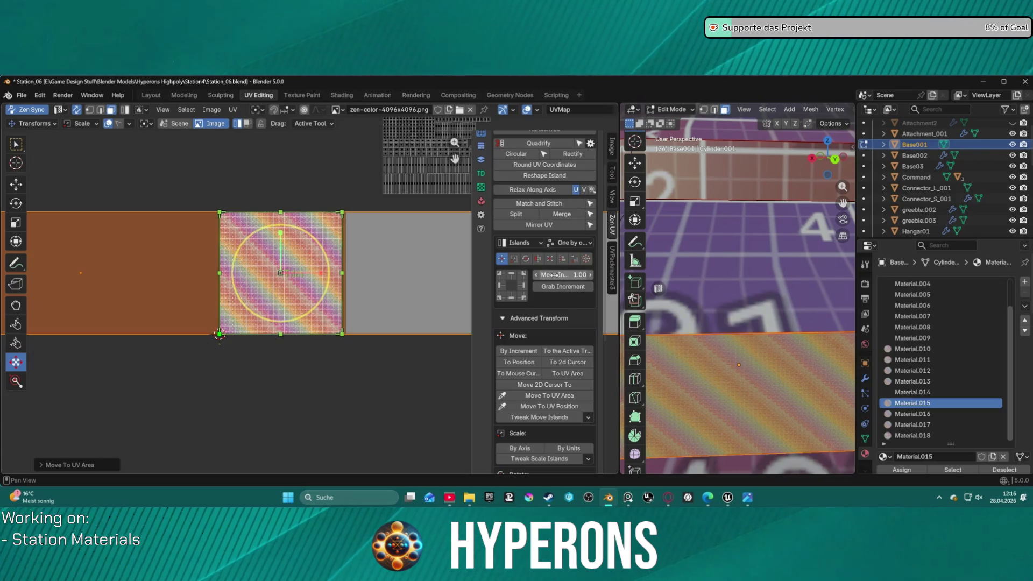
pyautogui.click(564, 244)
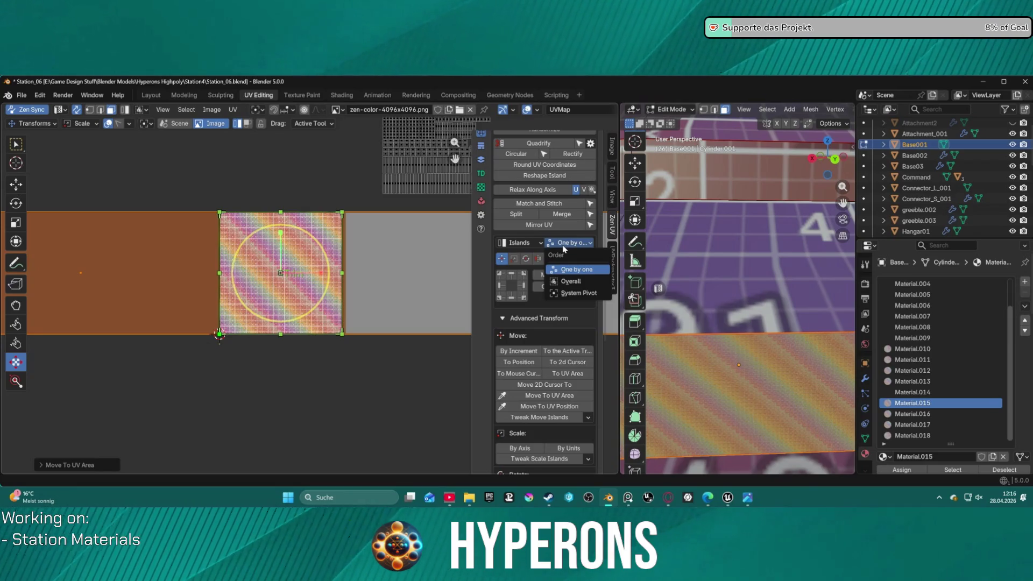
# Step: Set Transform Mode to Selection, choose Distribute, and bring up the Stack tools
pyautogui.click(527, 243)
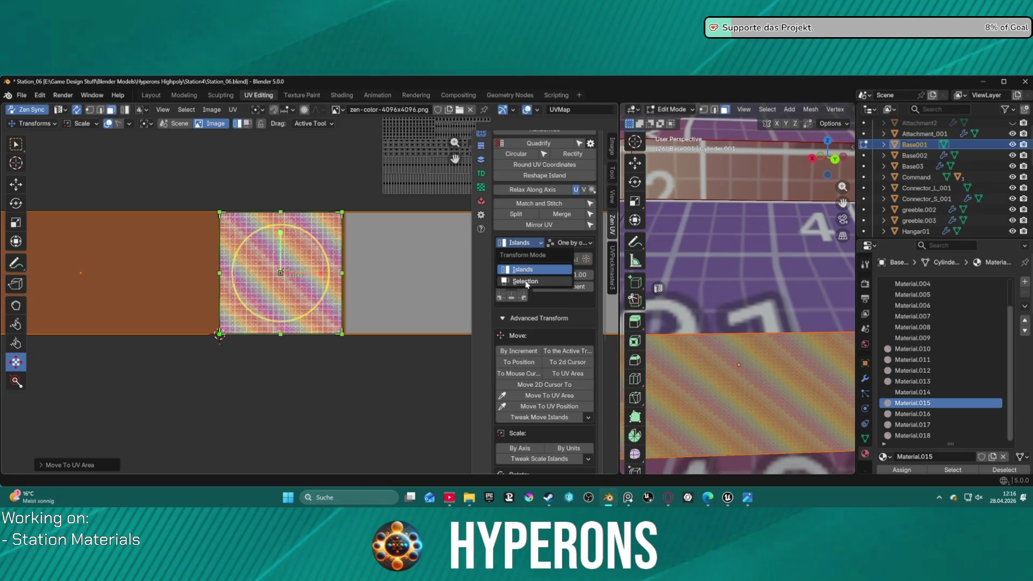
pyautogui.click(525, 281)
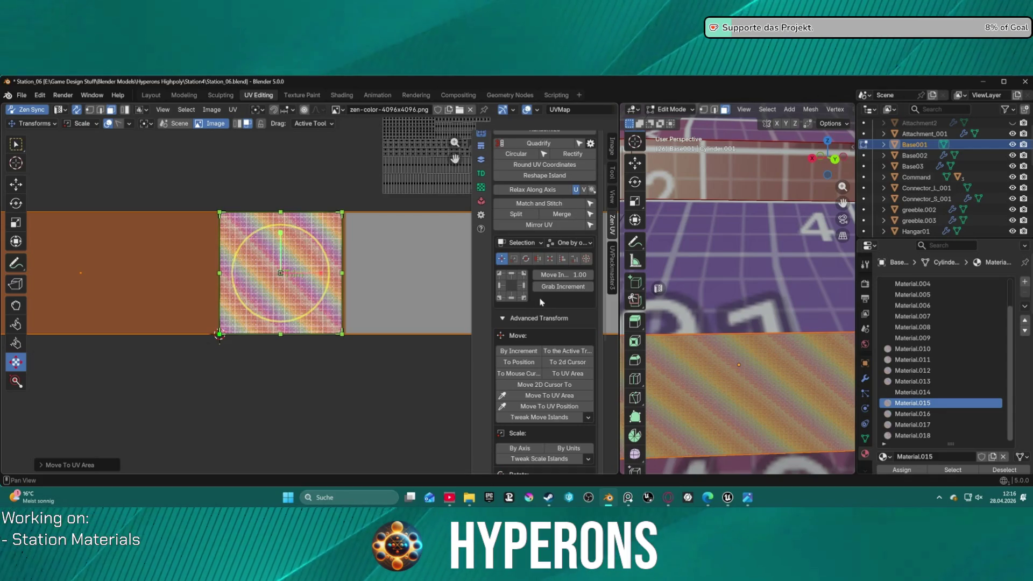
pyautogui.click(573, 259)
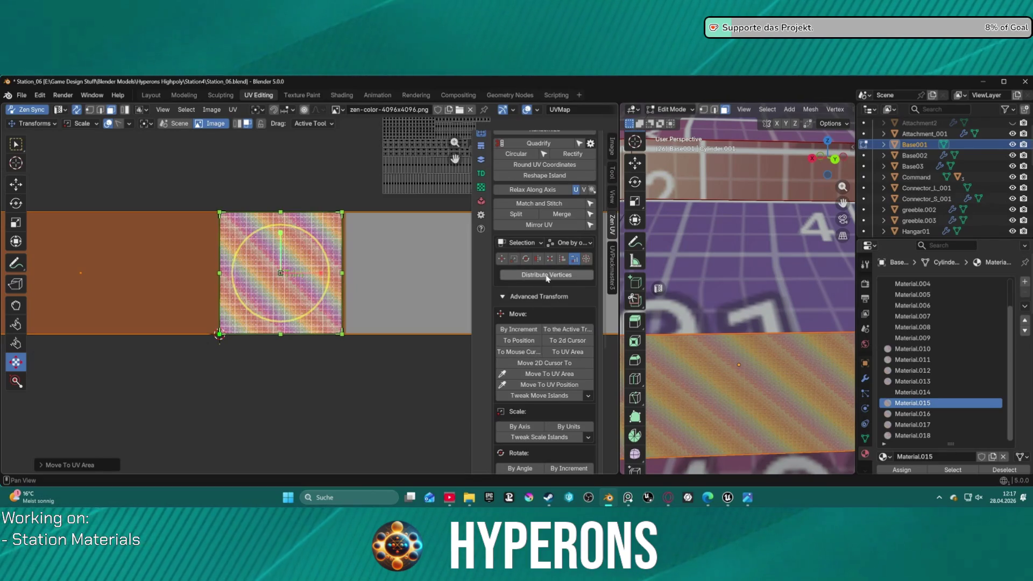
pyautogui.scroll(3, 547, 277)
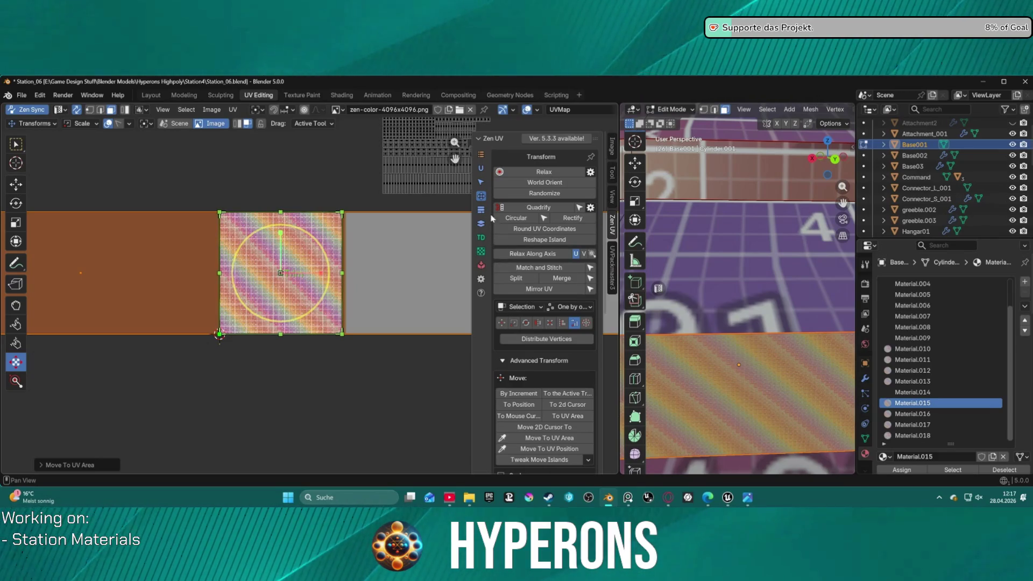
pyautogui.click(481, 224)
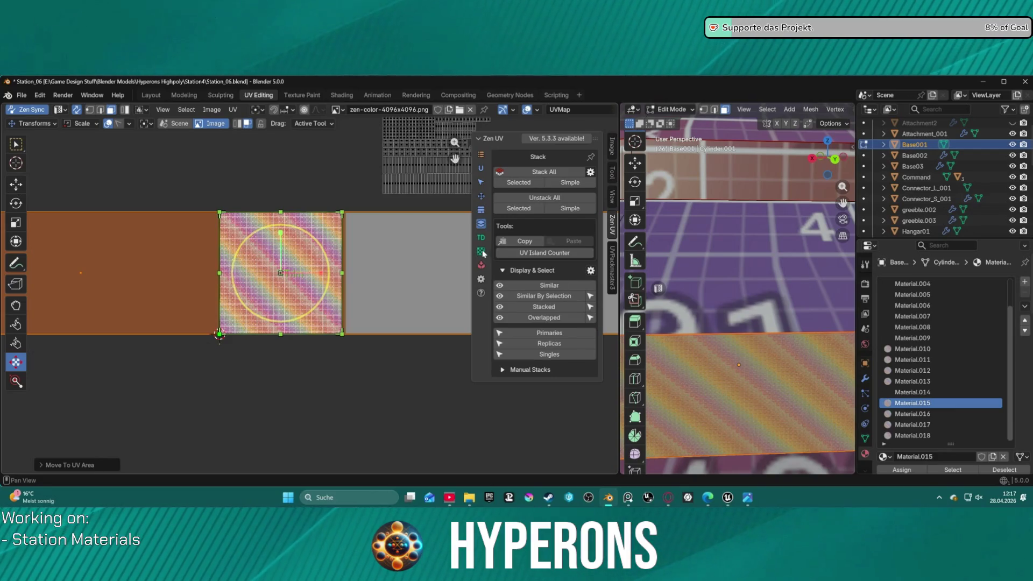
# Step: Return from the Stack tools to the Zen UV Transform panel
pyautogui.click(484, 199)
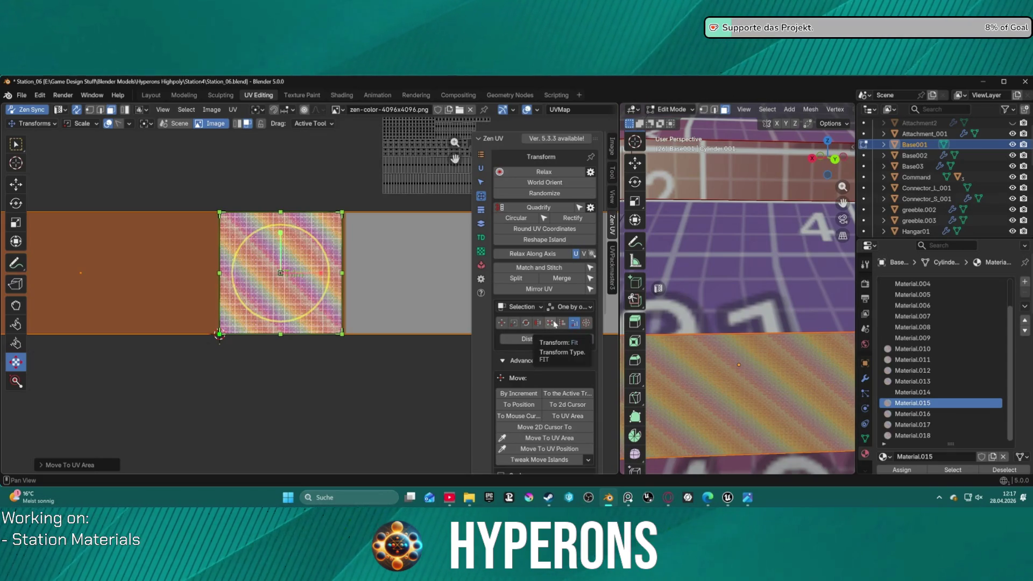
# Step: Switch to Align with vertex-by-vertex mode, test an alignment and a horizontal line align, undoing both
pyautogui.click(563, 323)
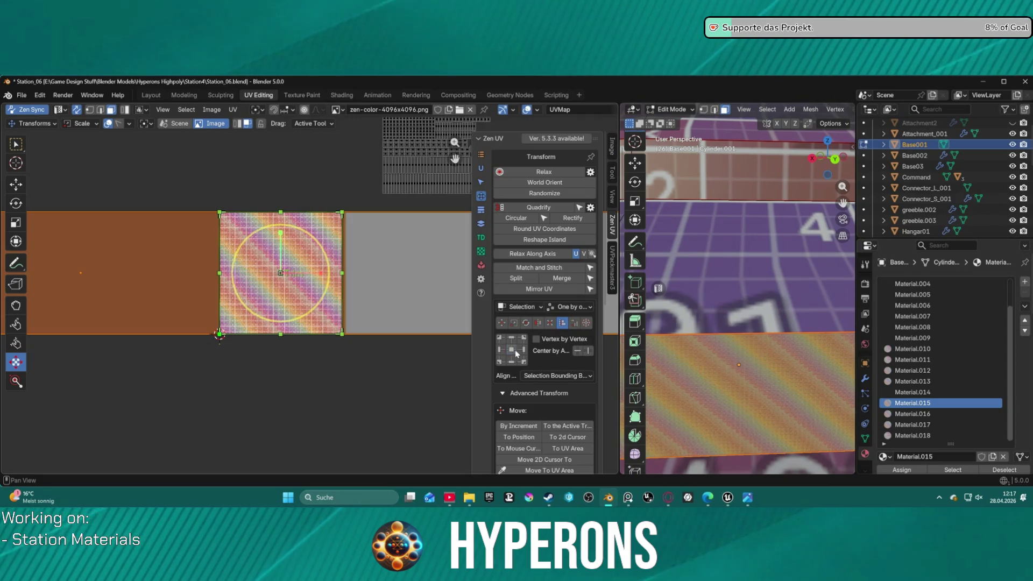
pyautogui.click(536, 340)
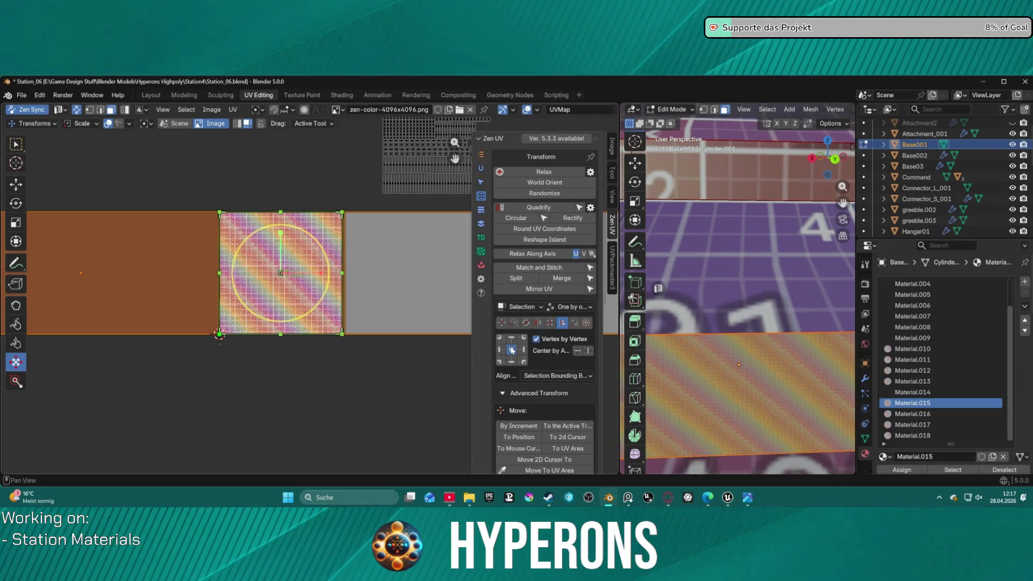
pyautogui.click(511, 350)
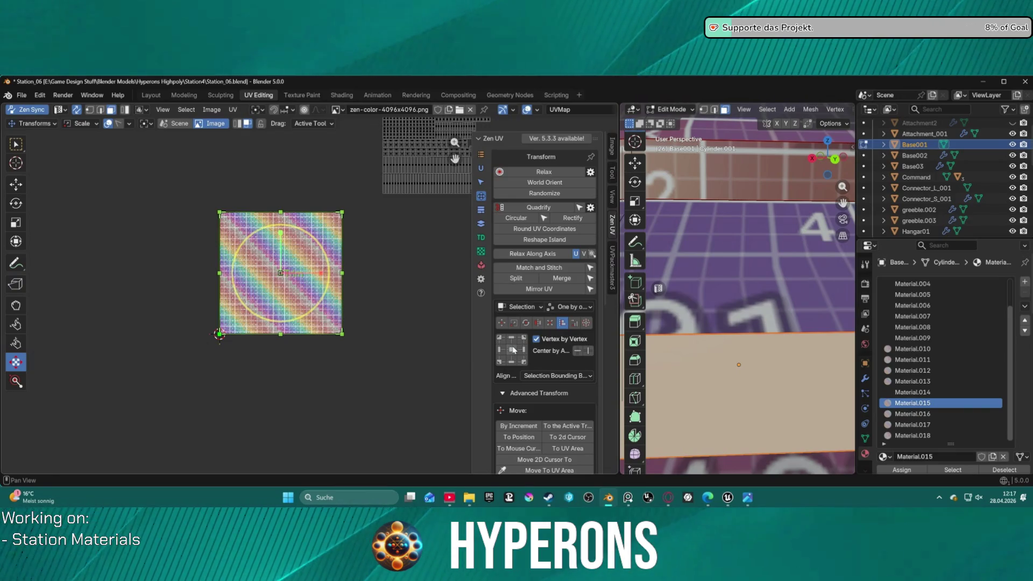
pyautogui.hotkey('ctrl', 'z')
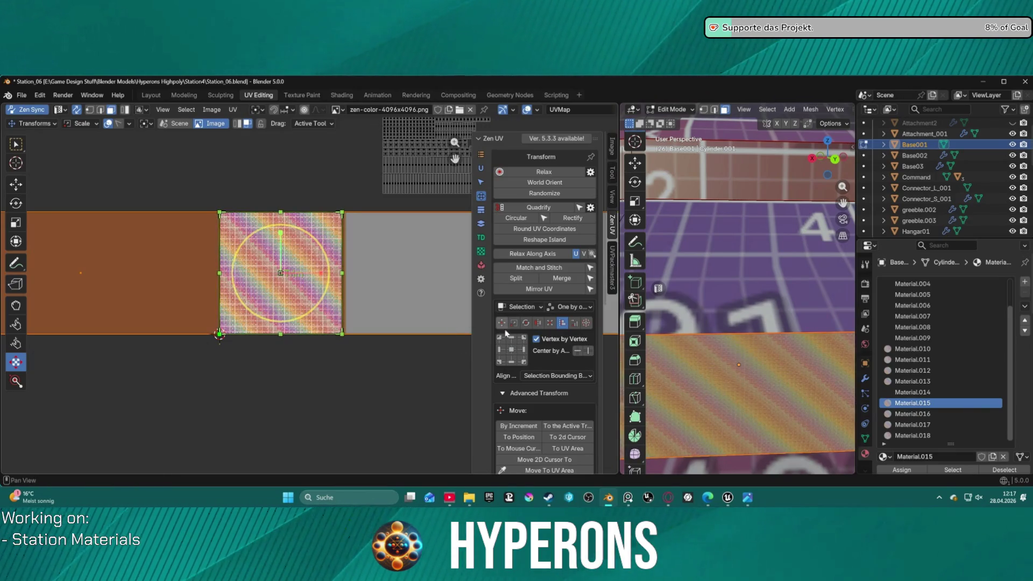
pyautogui.click(576, 351)
pyautogui.click(577, 352)
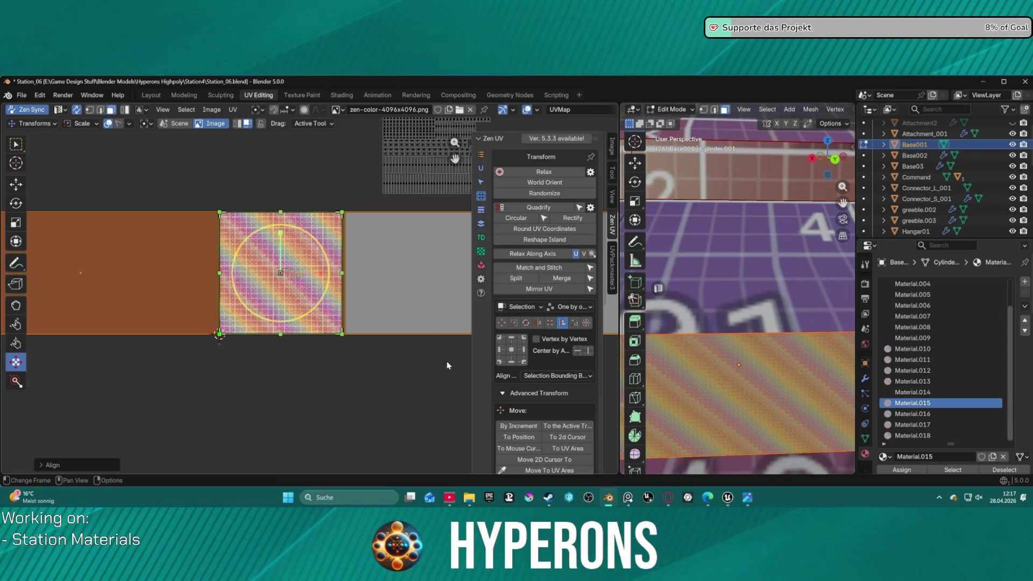
pyautogui.scroll(-2, 545, 396)
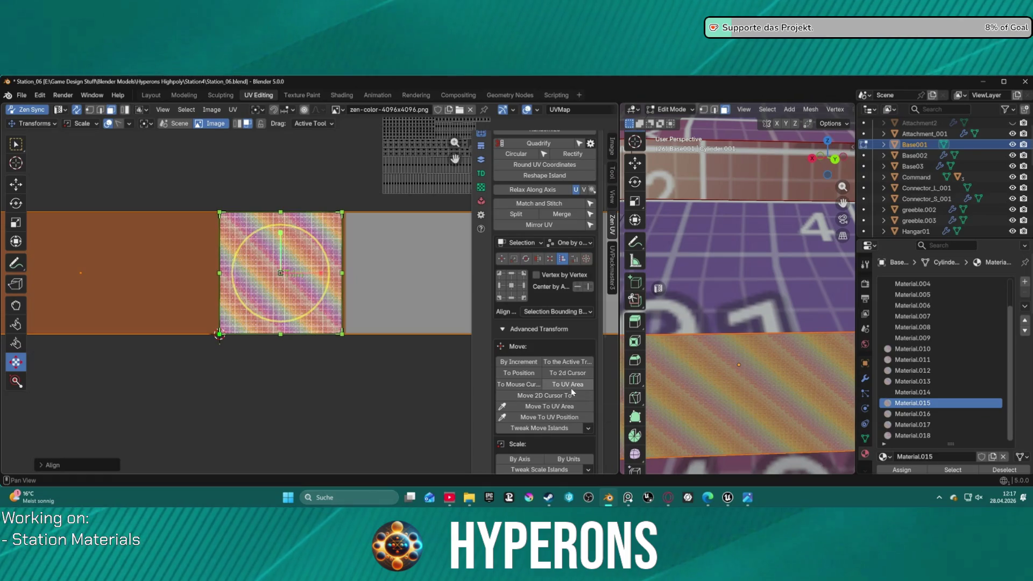
pyautogui.scroll(-2, 558, 391)
pyautogui.scroll(-1, 542, 386)
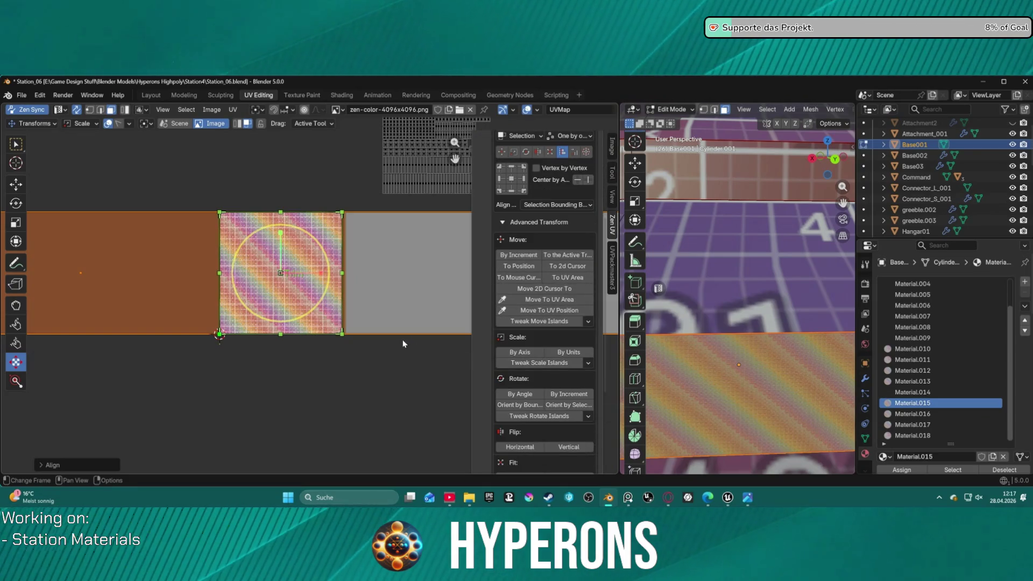
pyautogui.scroll(1, 522, 187)
pyautogui.scroll(3, 522, 188)
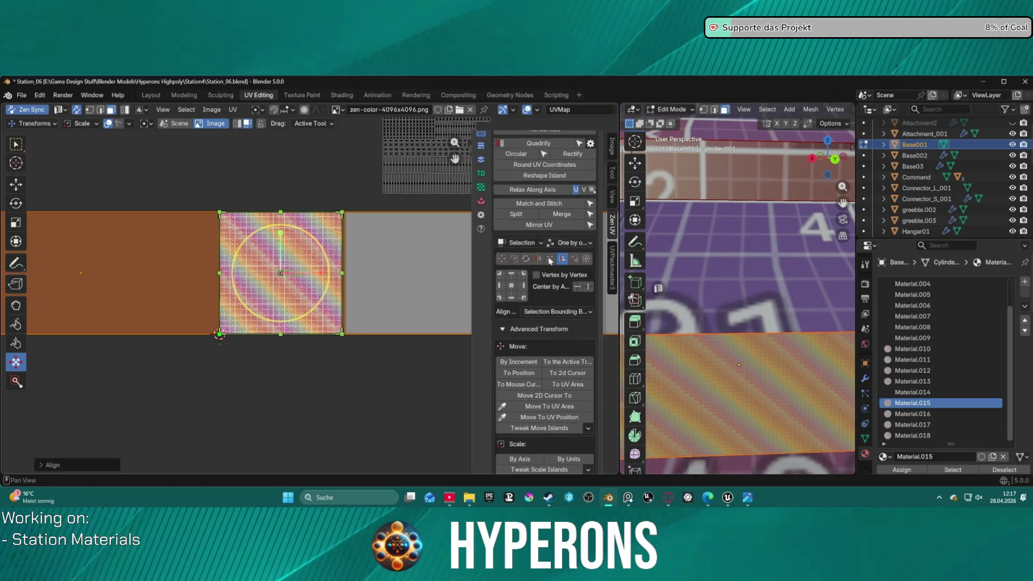
# Step: Review the align targets, try UV Area Bounds with a centre align, then set the reference to Position
pyautogui.click(569, 313)
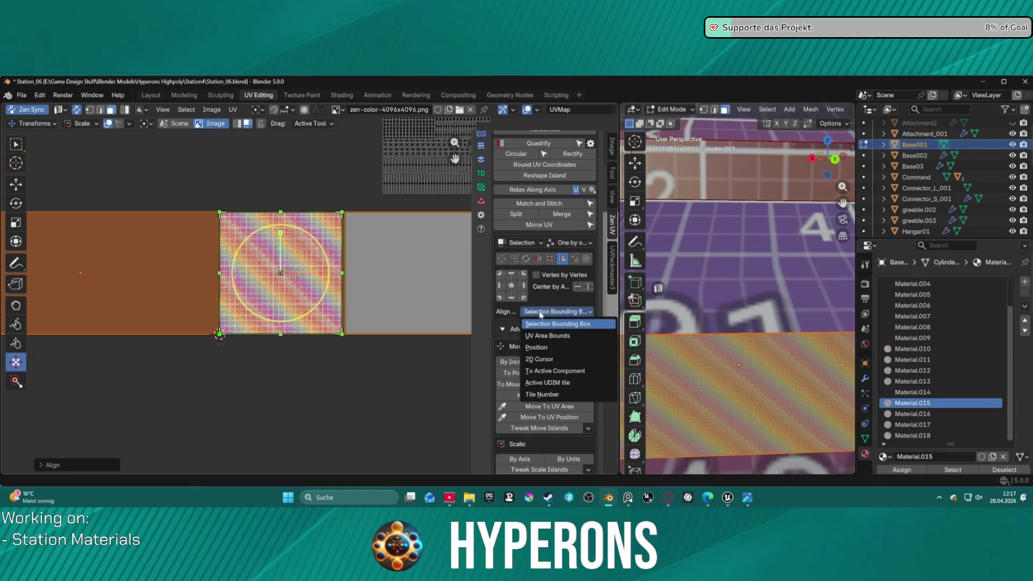
pyautogui.click(556, 283)
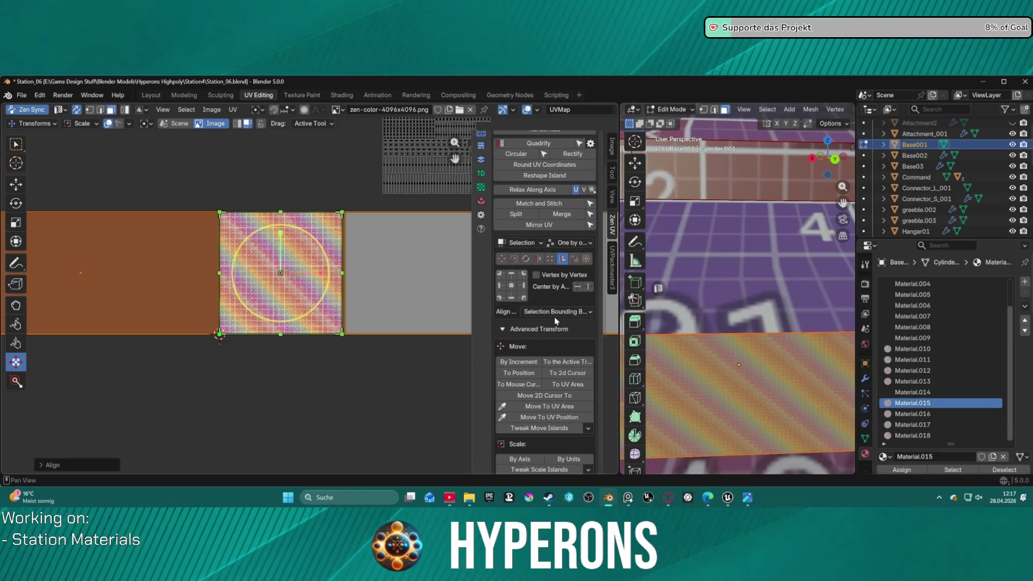
pyautogui.click(556, 312)
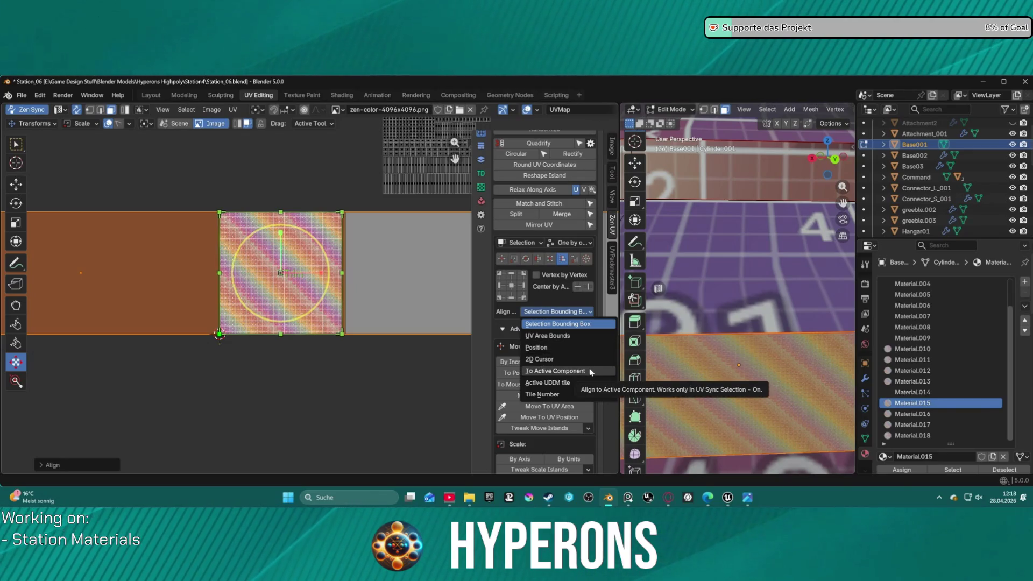
pyautogui.click(572, 336)
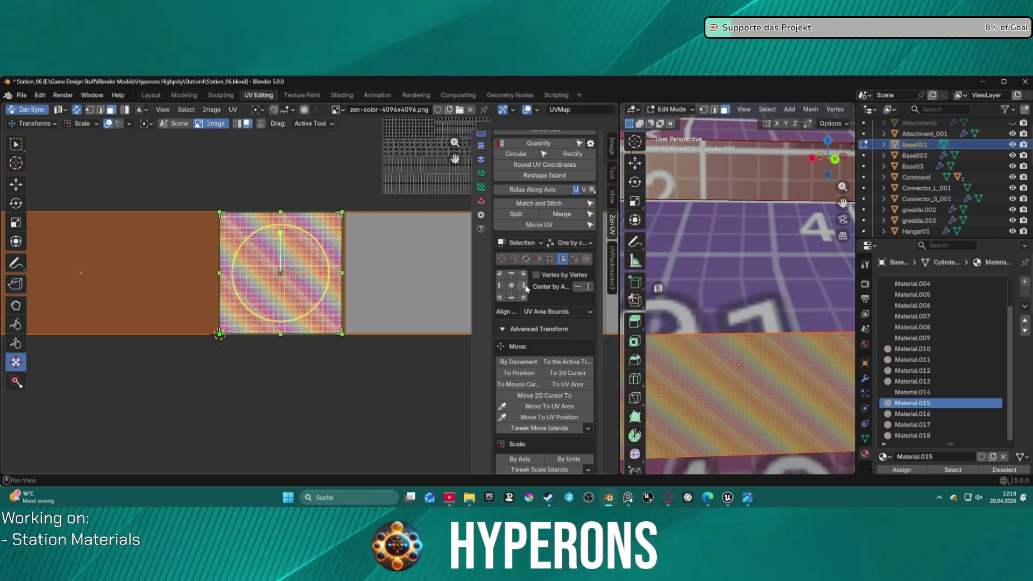
pyautogui.click(586, 288)
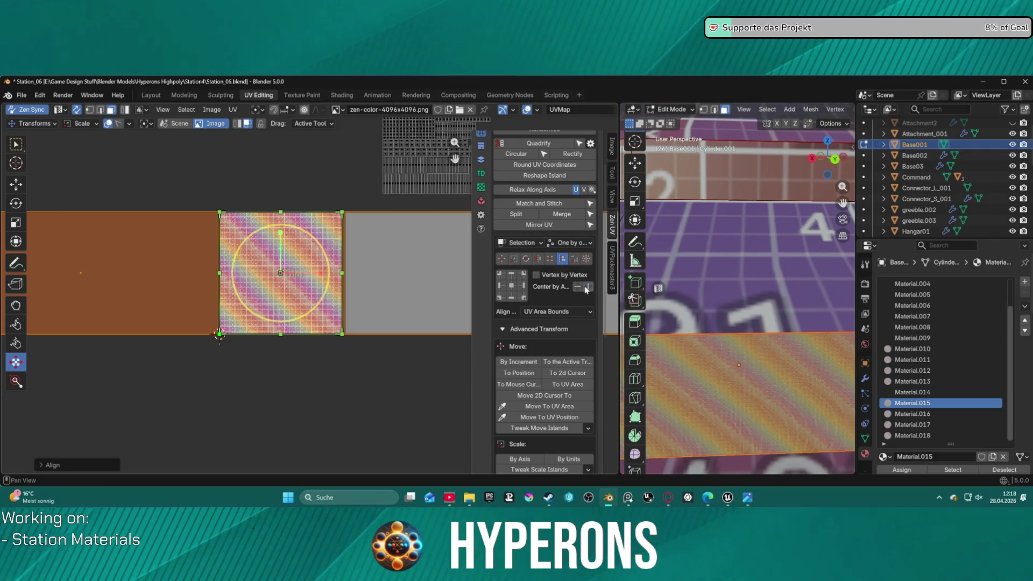
pyautogui.click(551, 313)
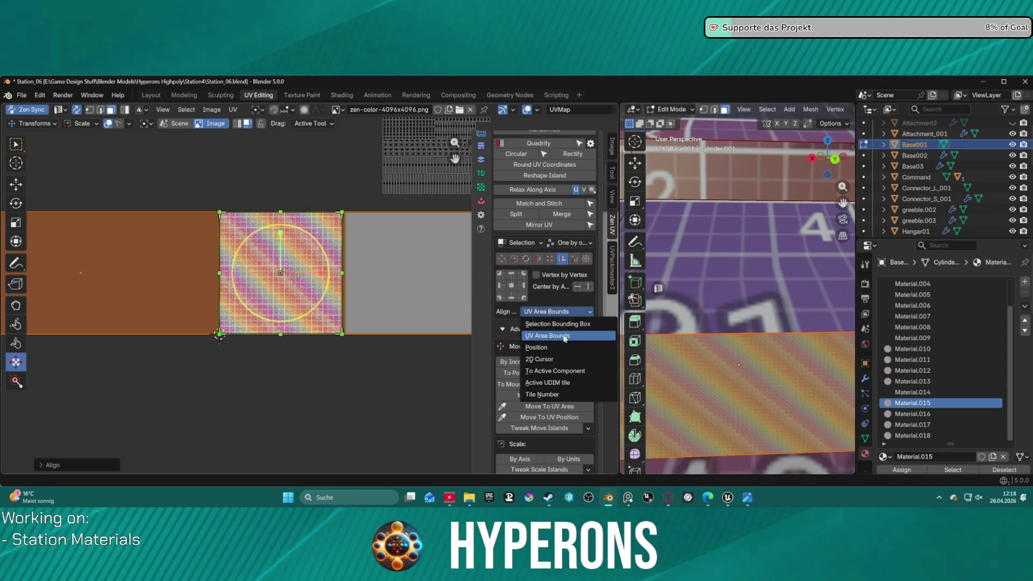
pyautogui.click(537, 343)
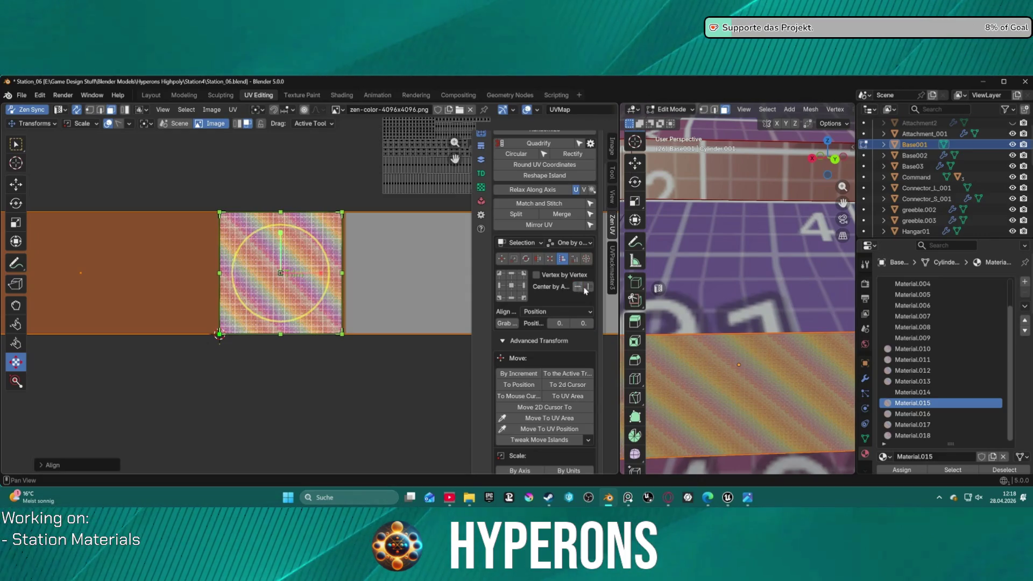
# Step: Test side, left and lower alignments on the cylinder strip, undoing the one that collapsed it
pyautogui.click(511, 288)
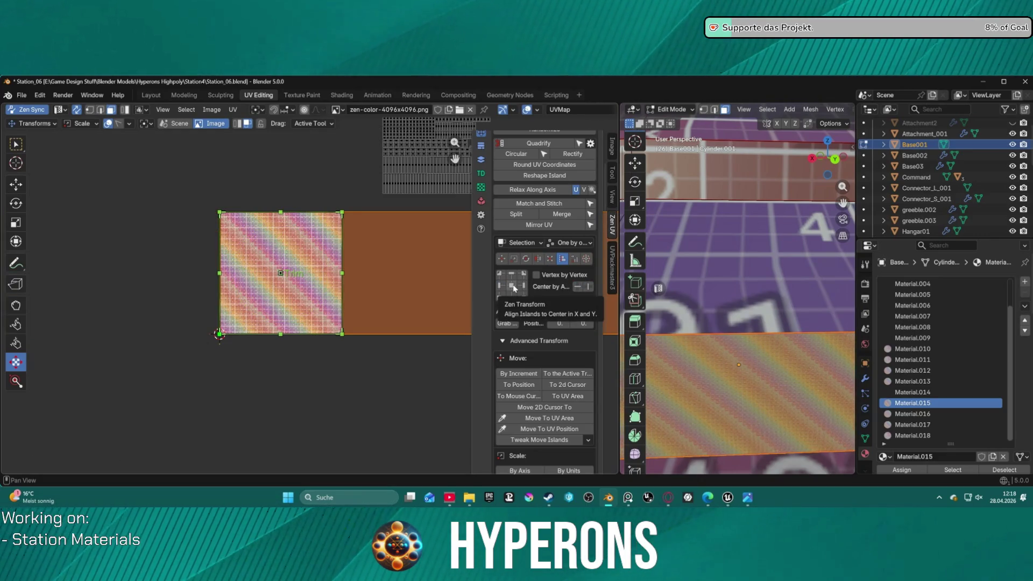
pyautogui.click(506, 288)
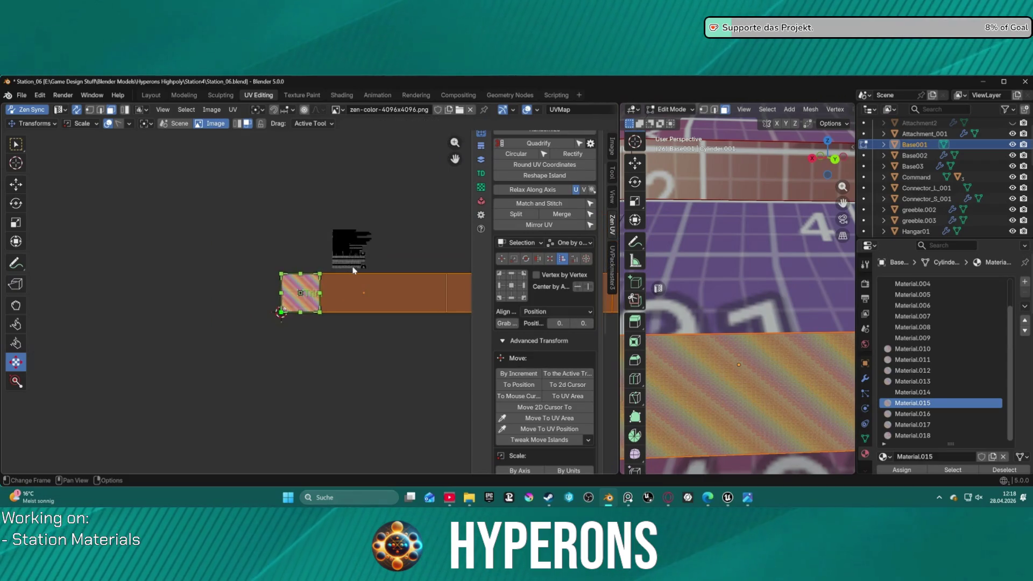
pyautogui.hotkey('ctrl', 'z')
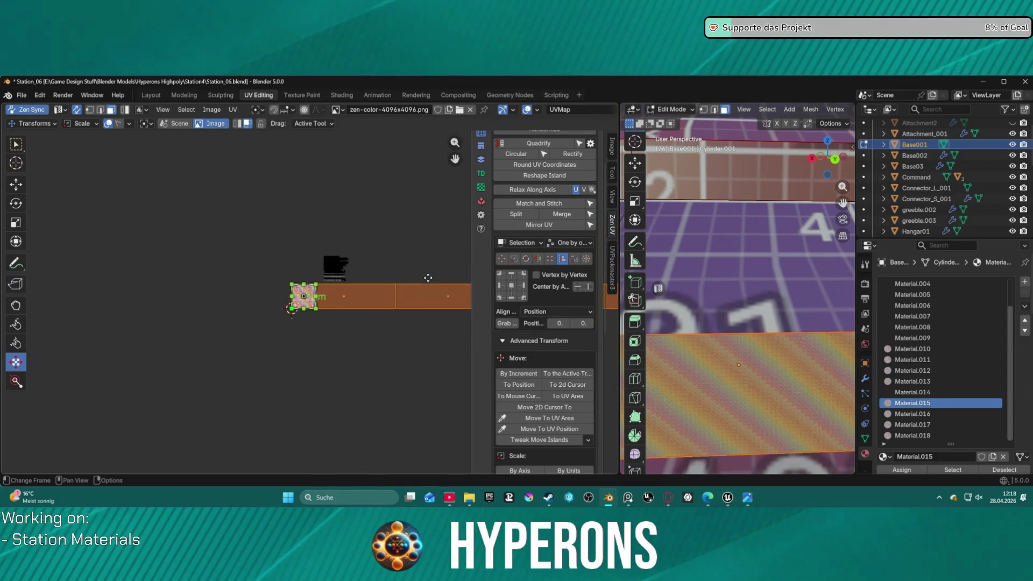
pyautogui.click(511, 288)
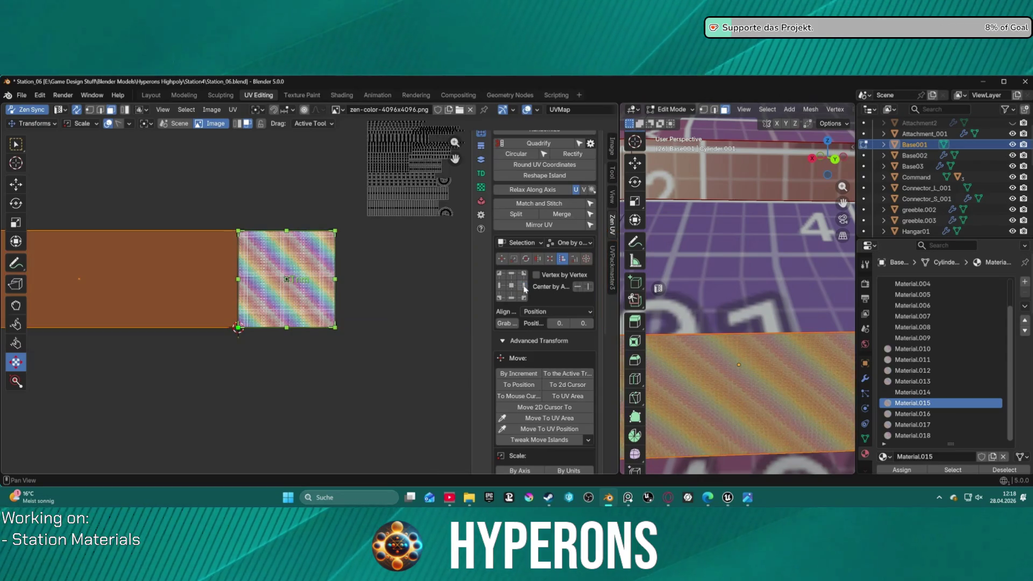
pyautogui.click(510, 287)
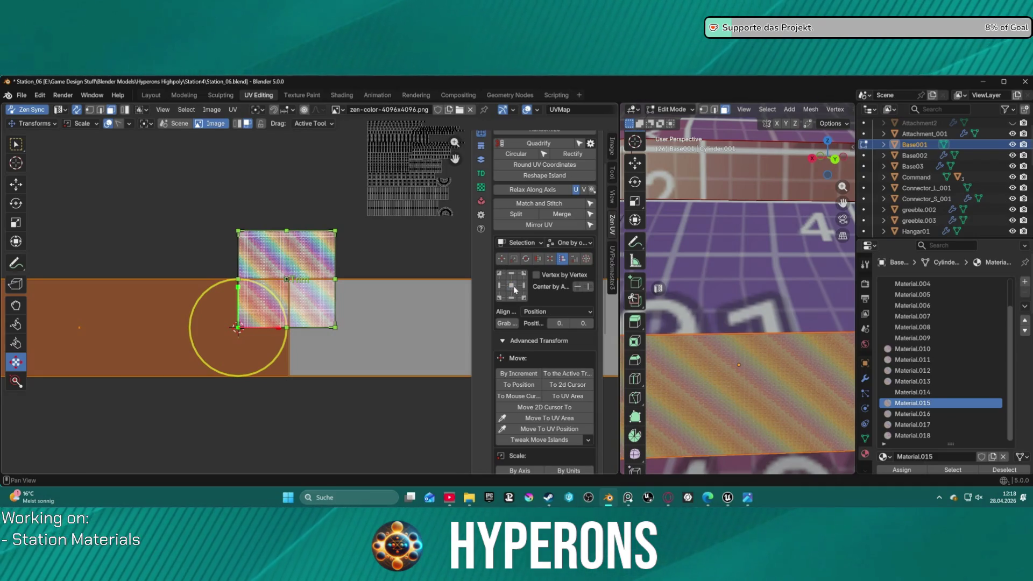
pyautogui.click(511, 276)
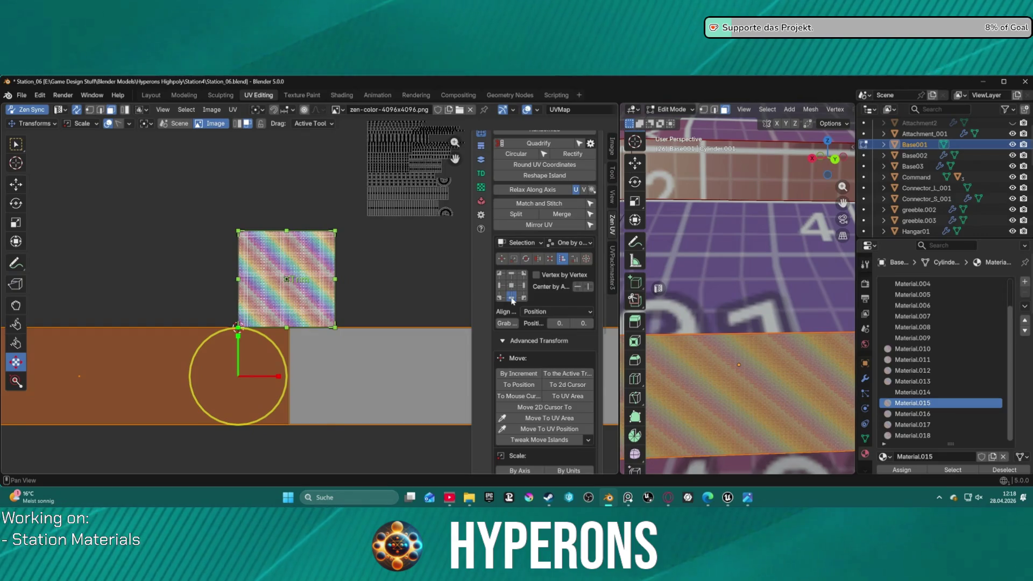
pyautogui.click(511, 298)
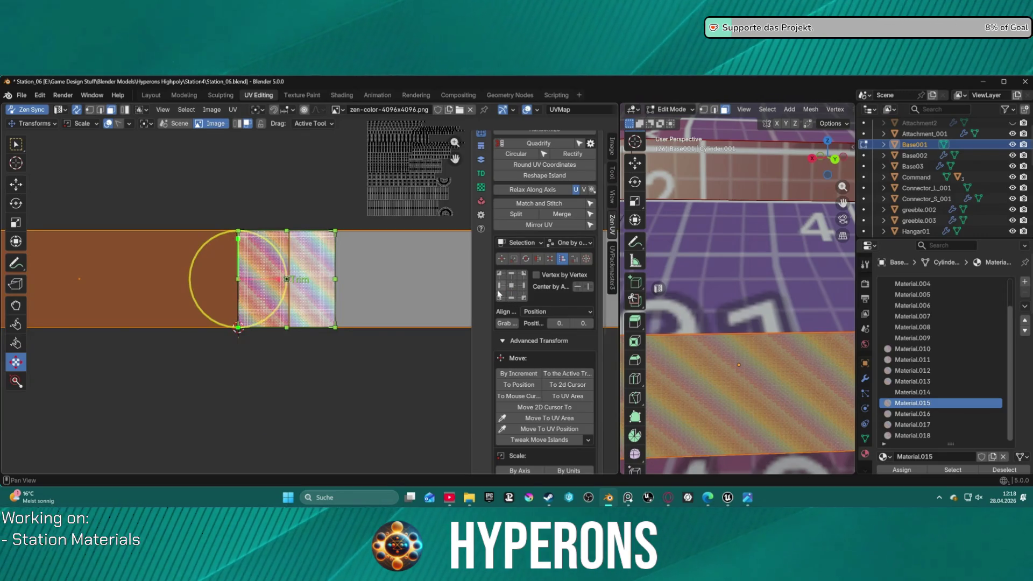
# Step: Try corner and cursor alignments, leave the horizontal position at 0, and align the strip level through the square
pyautogui.click(523, 276)
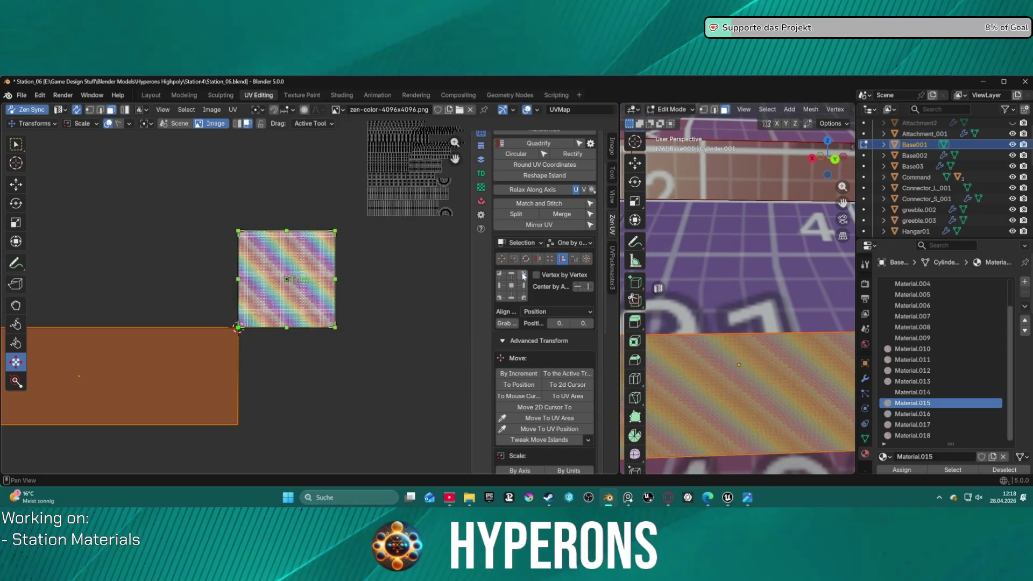
pyautogui.click(501, 276)
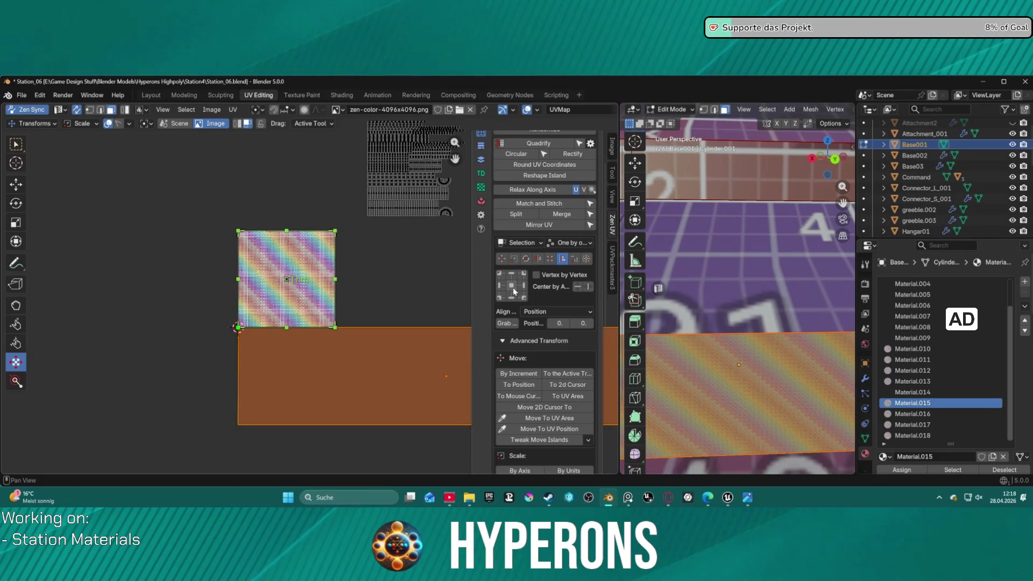
pyautogui.click(514, 298)
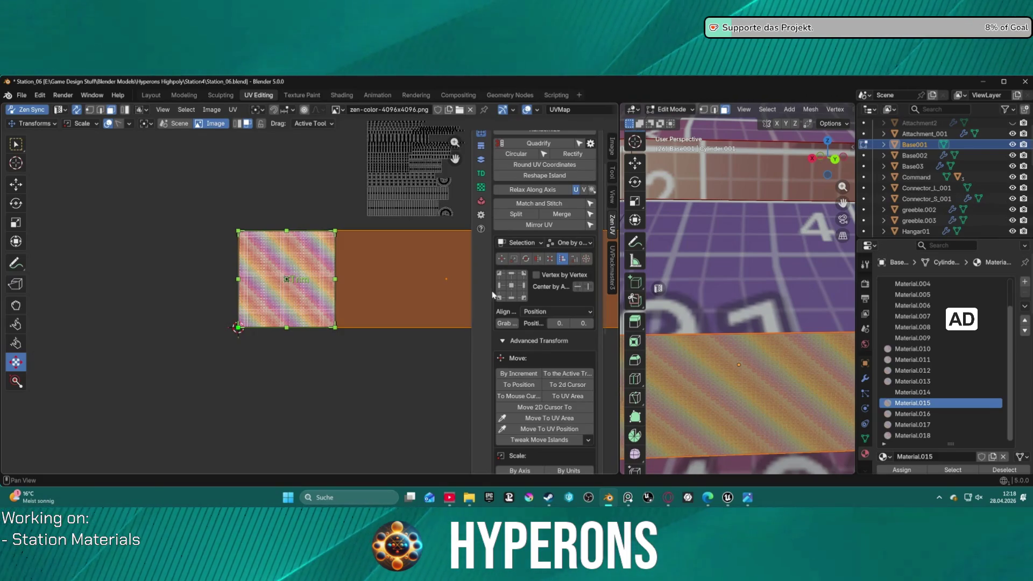
pyautogui.click(514, 287)
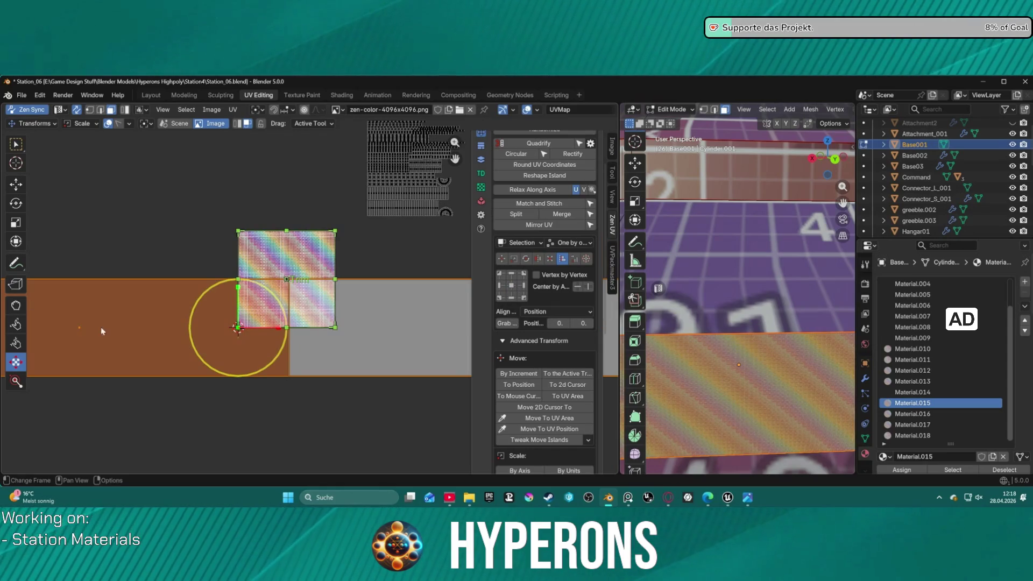
pyautogui.click(554, 323)
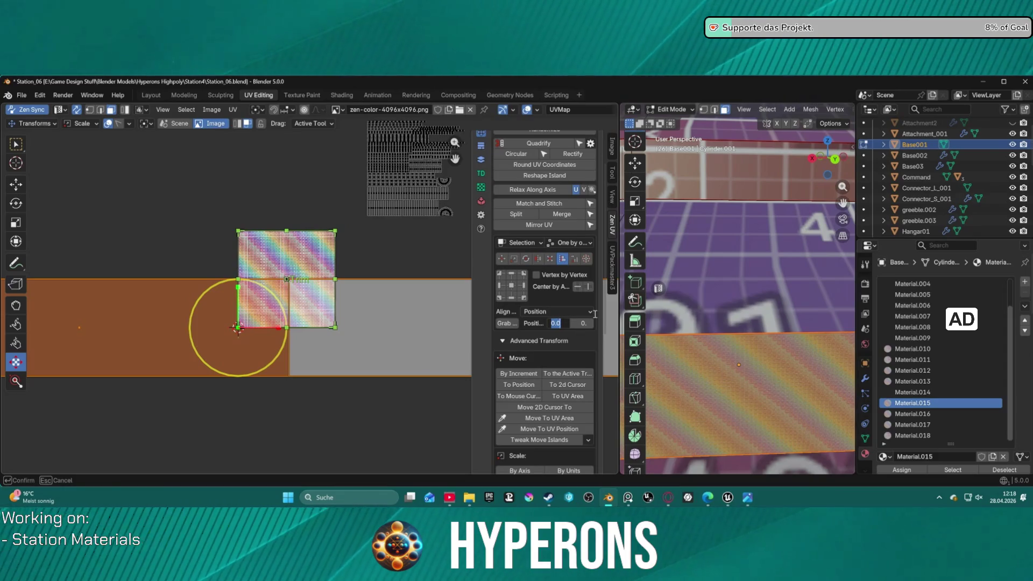
pyautogui.press('Return')
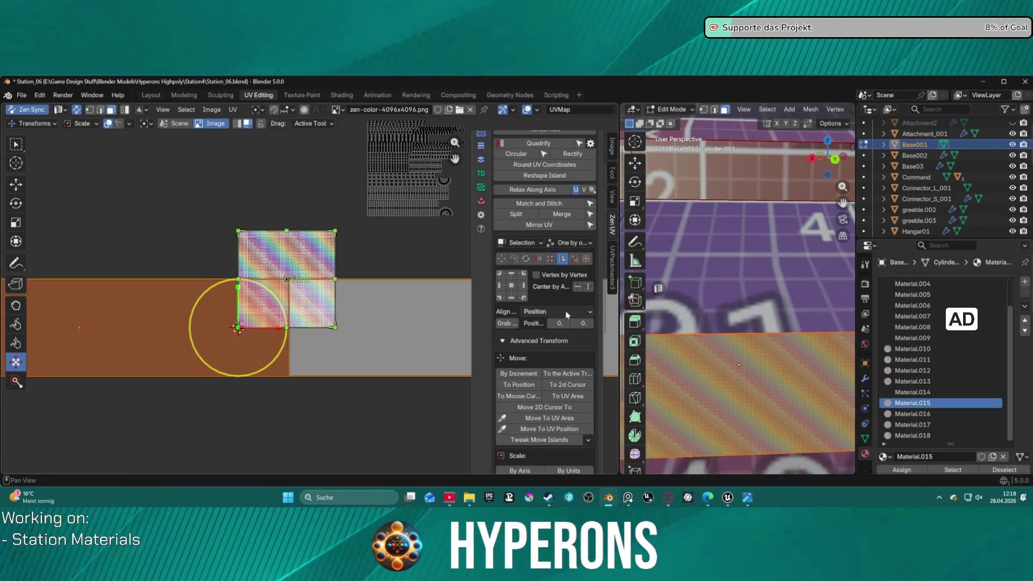
pyautogui.click(511, 285)
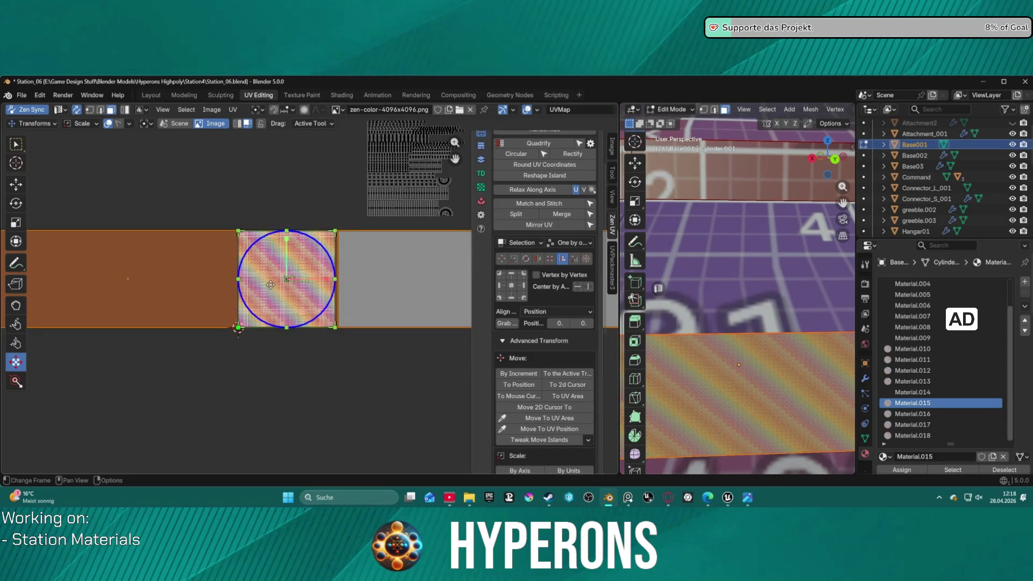
pyautogui.scroll(-4, 275, 286)
pyautogui.scroll(5, 309, 283)
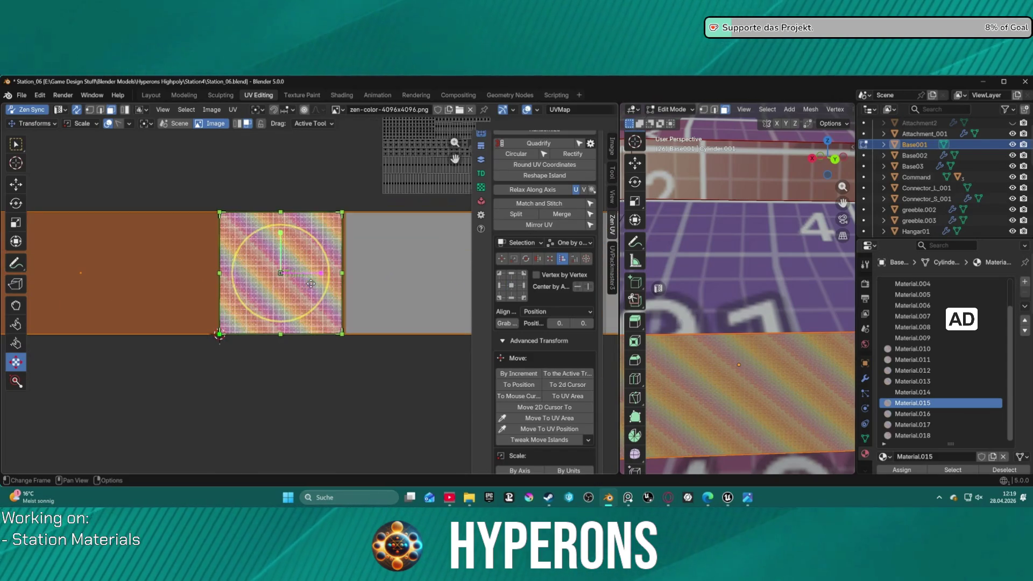
pyautogui.scroll(1, 309, 282)
pyautogui.scroll(-2, 319, 282)
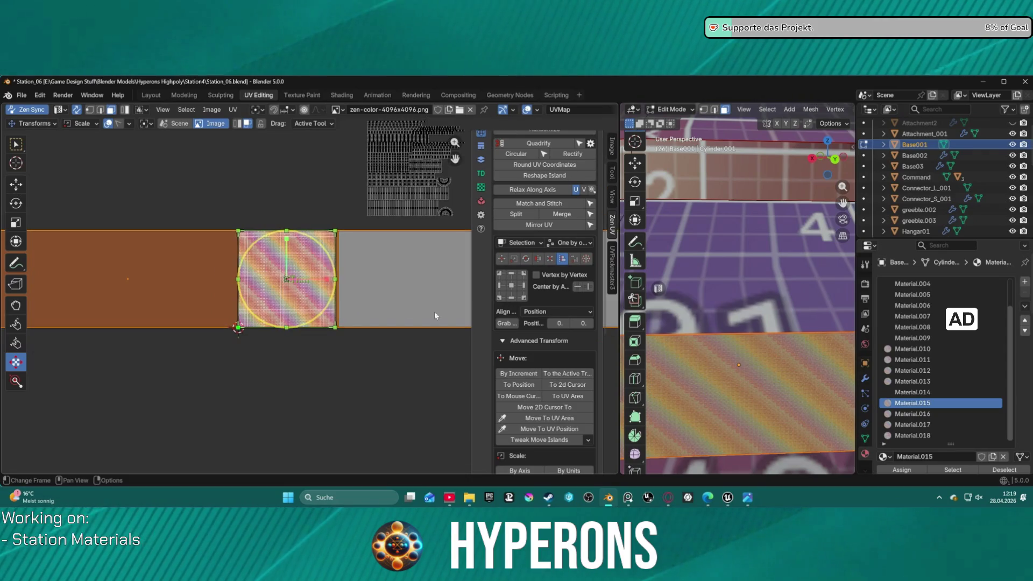
pyautogui.scroll(-1, 537, 301)
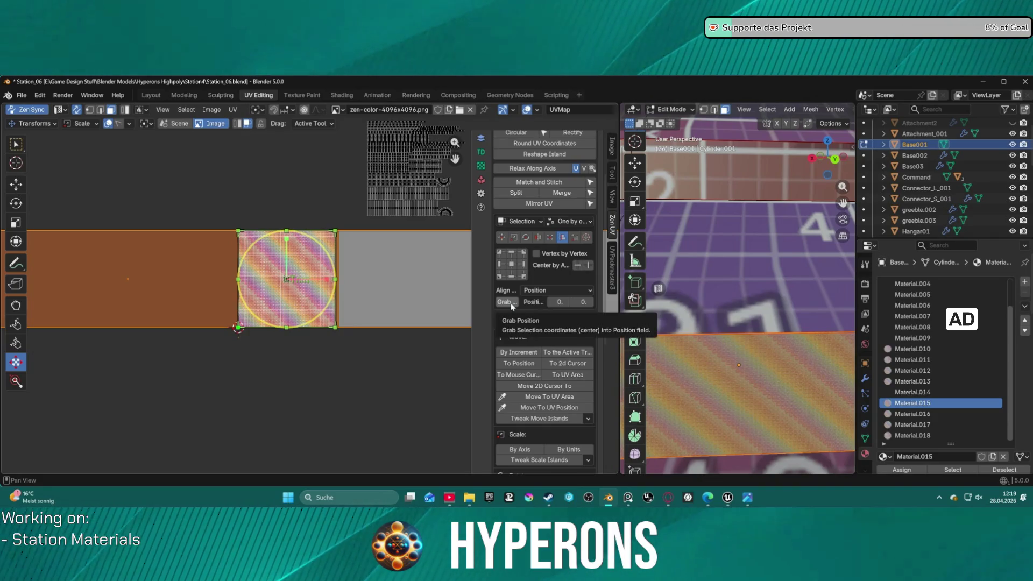
# Step: Grab the selection centre into the Position fields, apply Align, and edit the vertical value
pyautogui.click(511, 303)
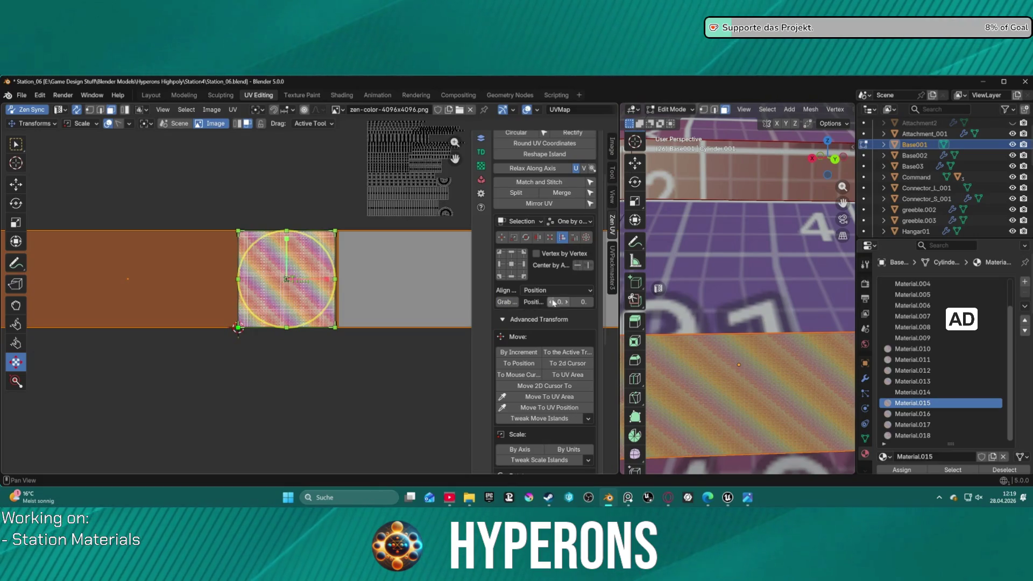
pyautogui.click(578, 266)
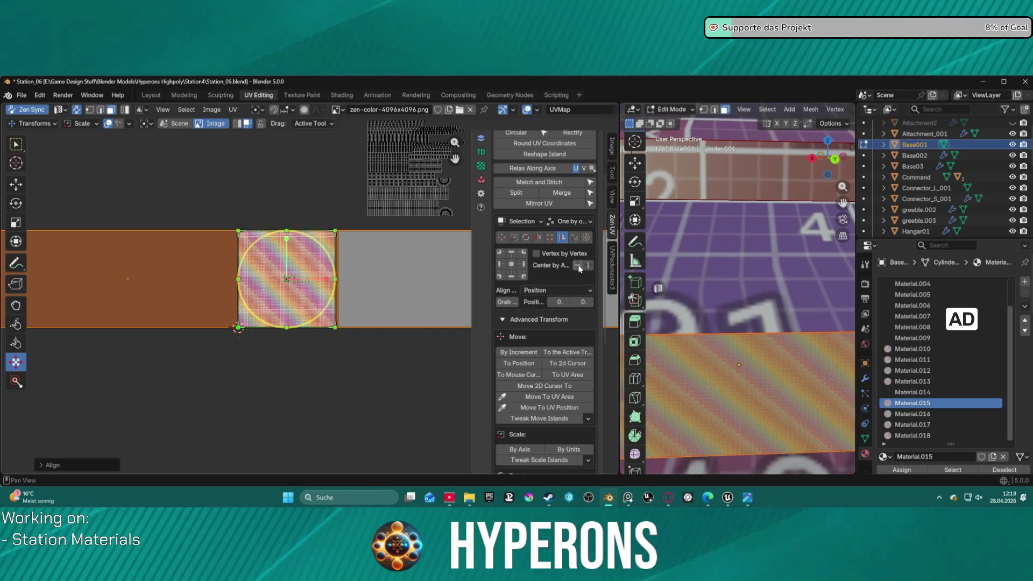
pyautogui.click(562, 290)
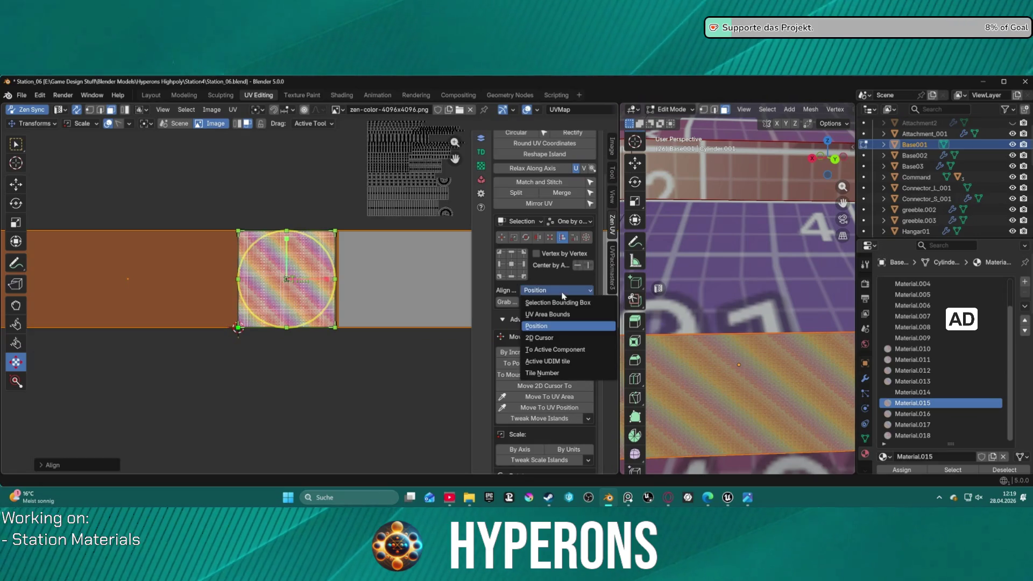
pyautogui.click(583, 301)
pyautogui.write('1')
pyautogui.press('Return')
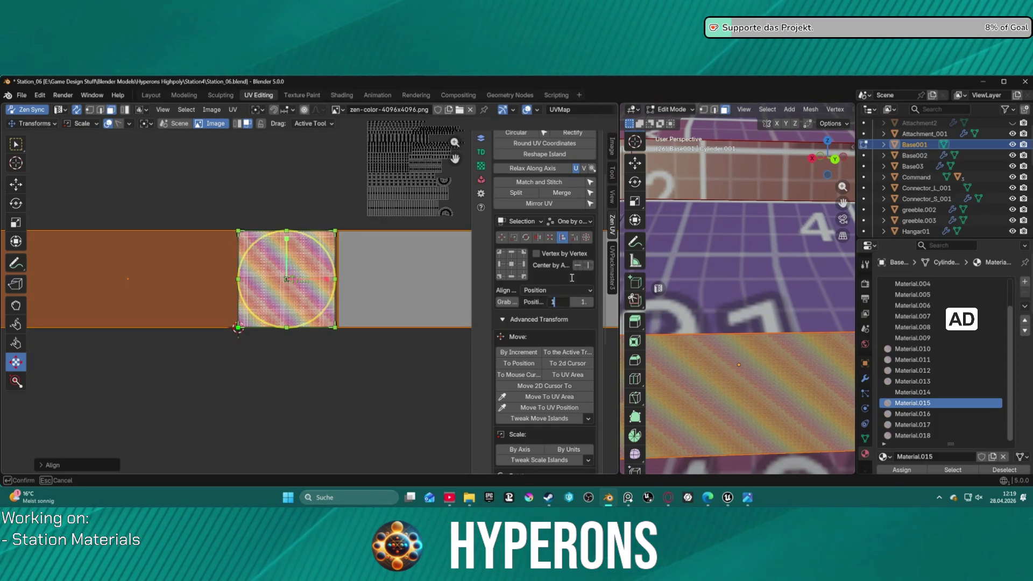
# Step: Regrab the position and set both alignment Position values to 1
pyautogui.click(511, 303)
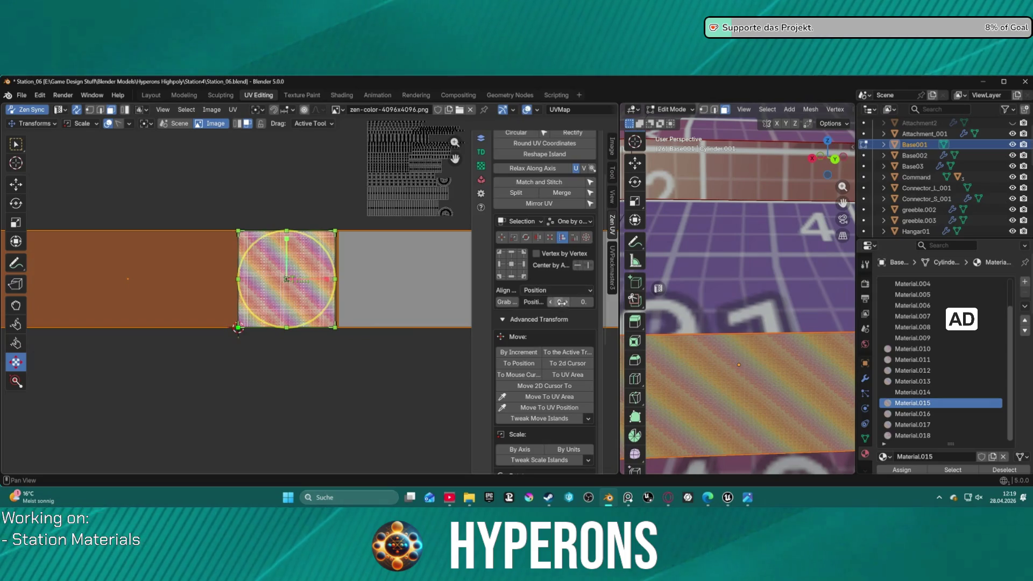
pyautogui.click(562, 302)
pyautogui.write('1')
pyautogui.press('Tab')
pyautogui.write('1')
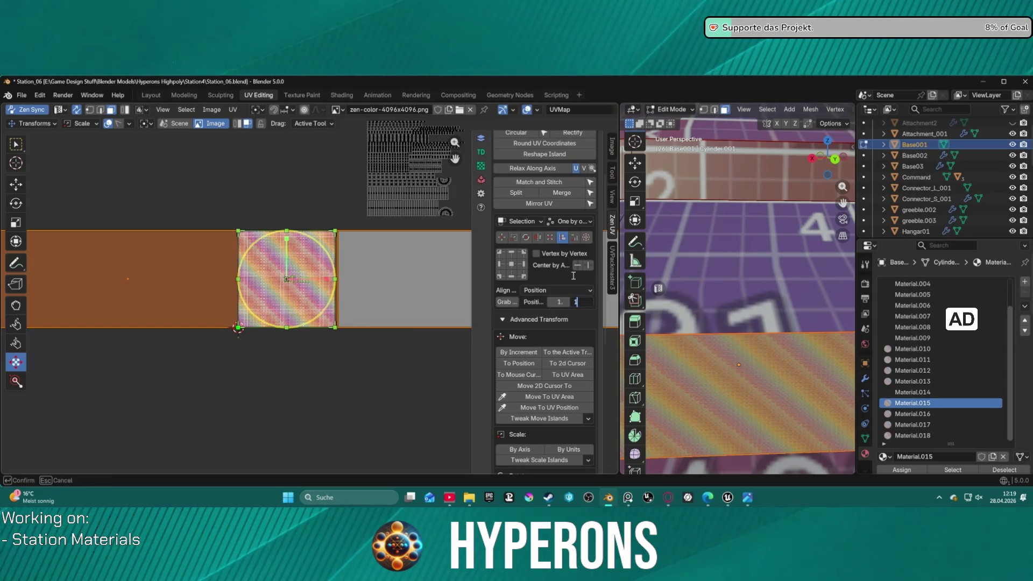
pyautogui.press('Return')
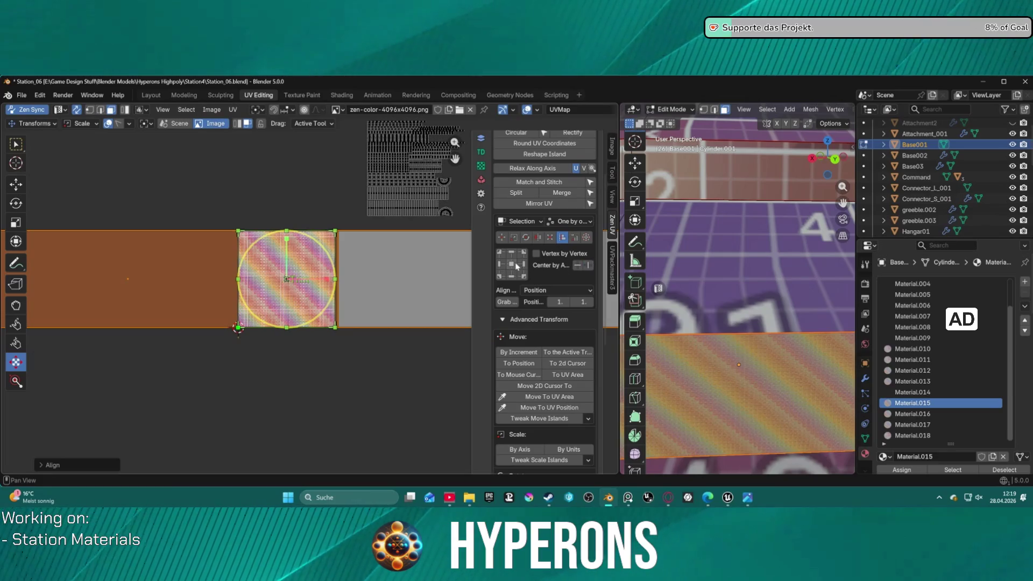
# Step: Try centre, edge and corner Position alignments of the strip around the square, undoing the last
pyautogui.click(511, 266)
pyautogui.click(499, 265)
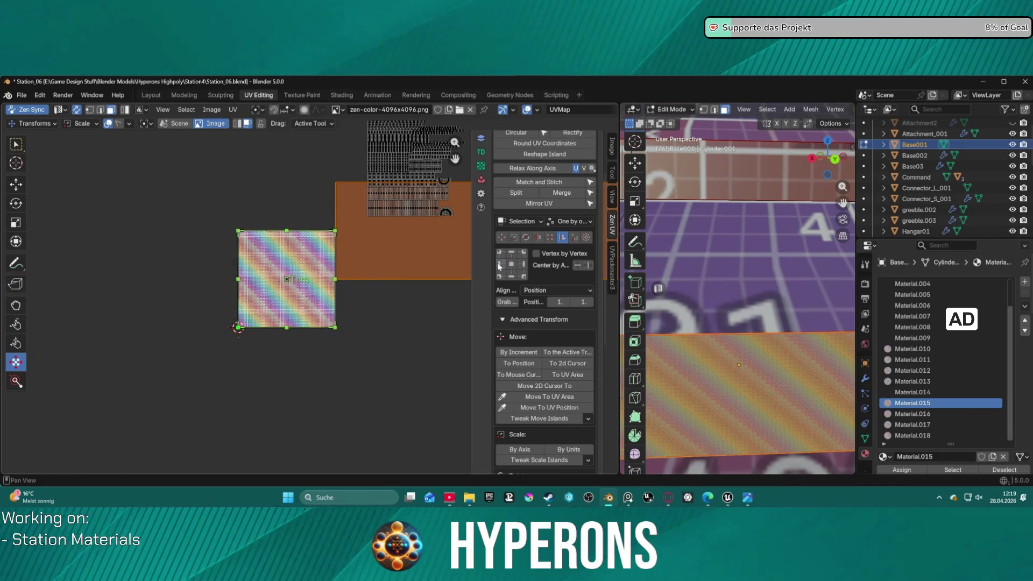
pyautogui.click(522, 268)
pyautogui.click(511, 254)
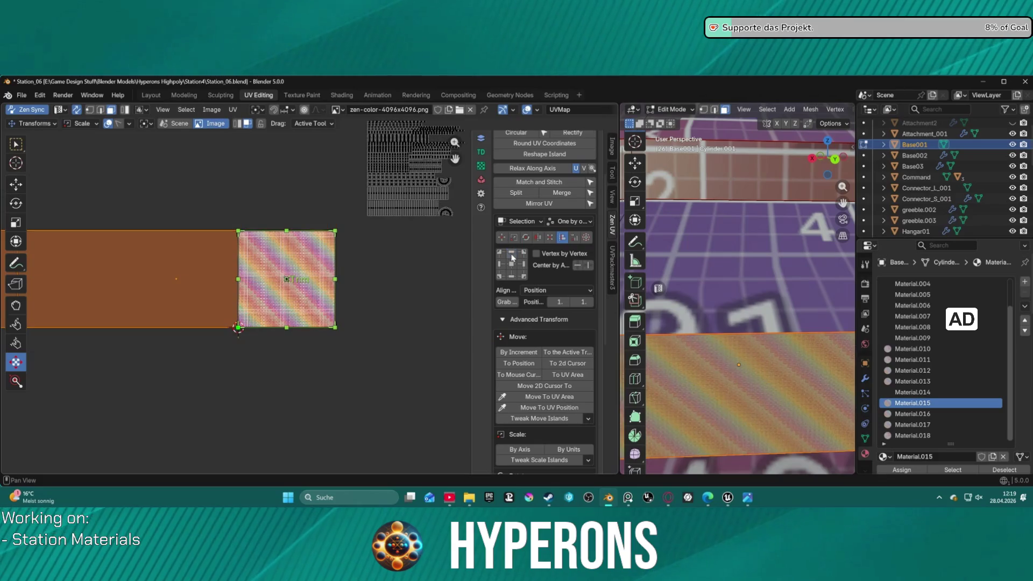
pyautogui.click(512, 276)
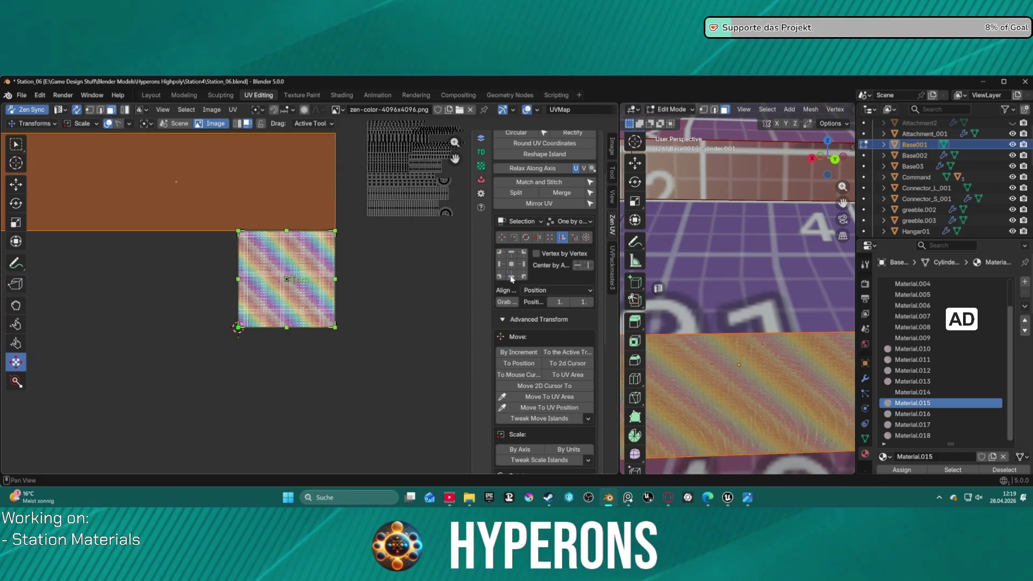
pyautogui.click(501, 265)
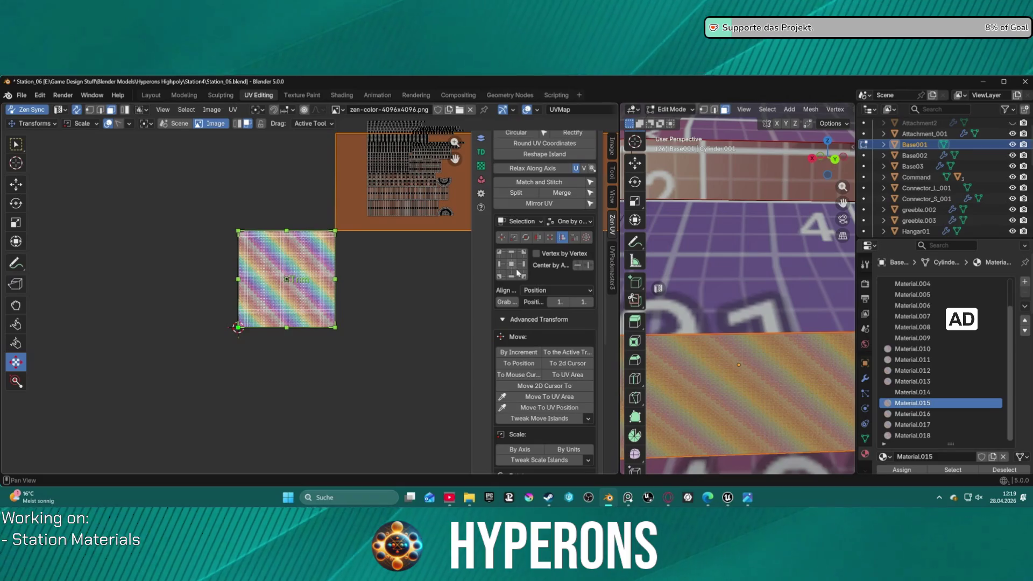
pyautogui.click(501, 254)
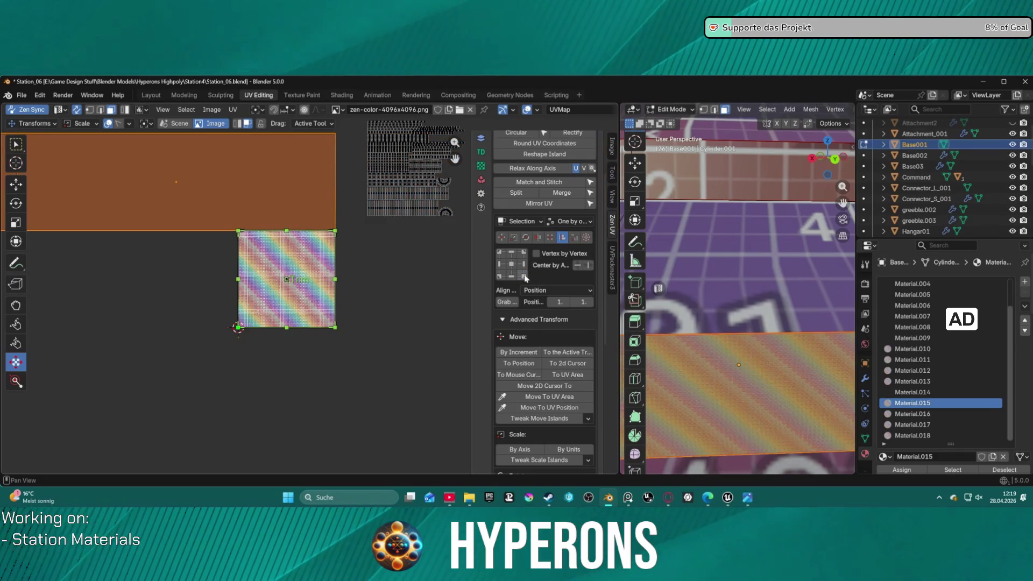
pyautogui.click(503, 258)
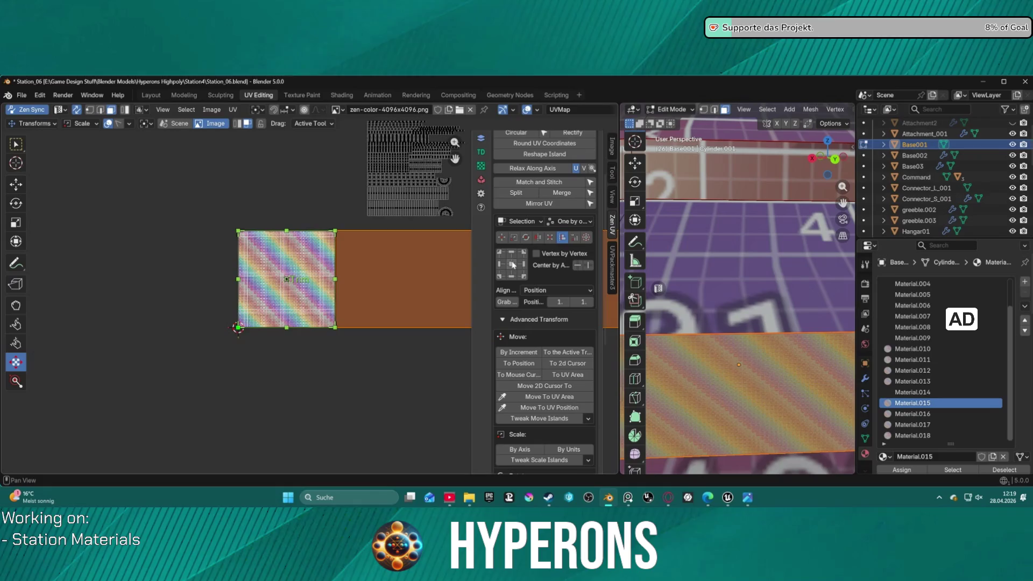
pyautogui.scroll(-4, 413, 278)
pyautogui.scroll(-2, 430, 288)
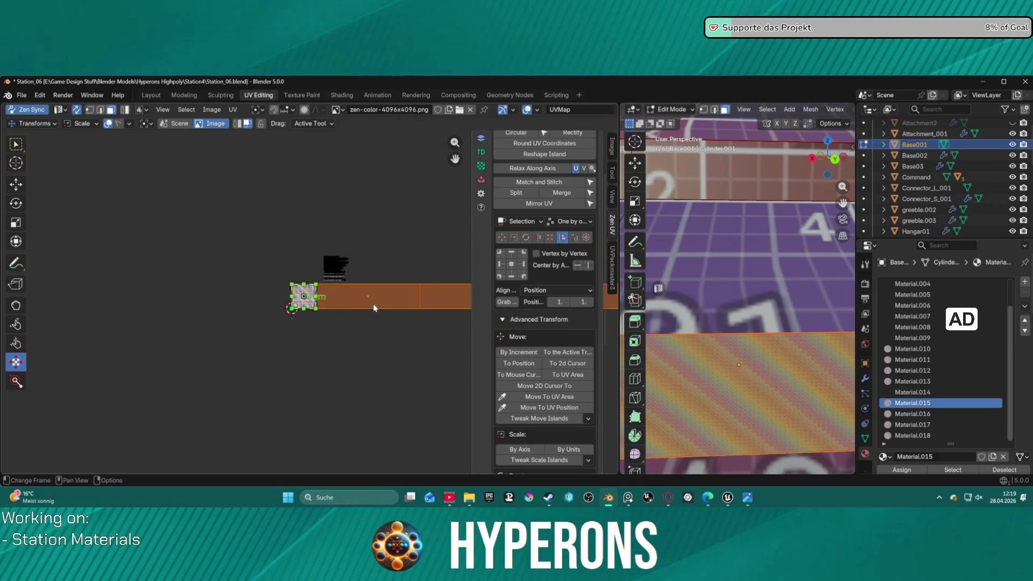
pyautogui.scroll(6, 374, 307)
pyautogui.scroll(1, 395, 280)
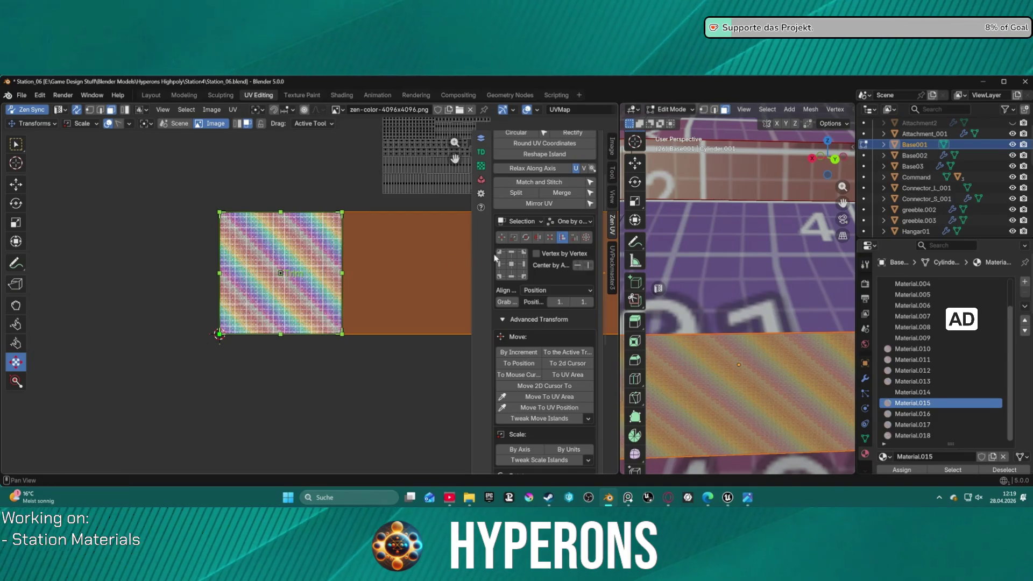
pyautogui.click(525, 254)
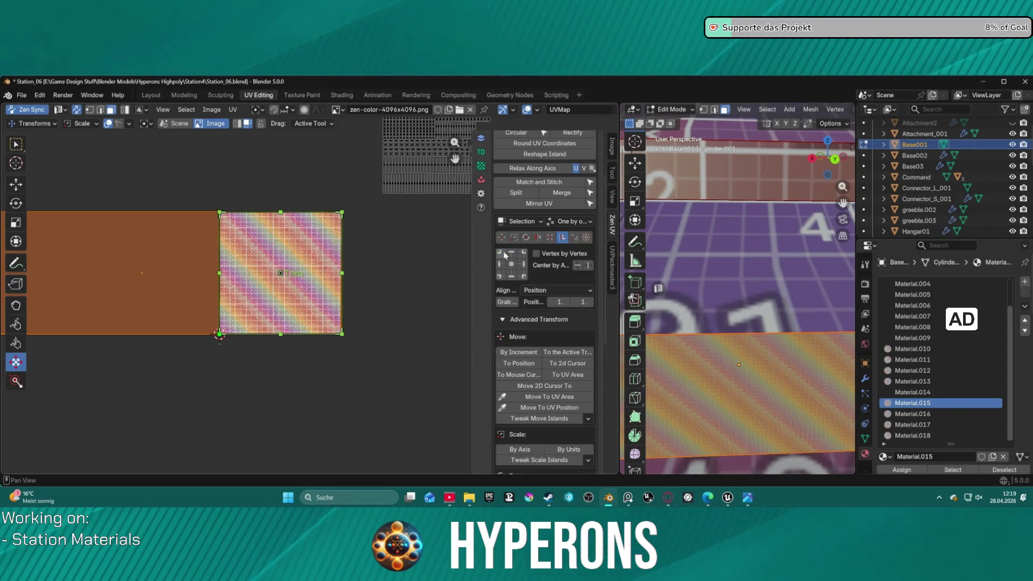
pyautogui.hotkey('ctrl', 'z')
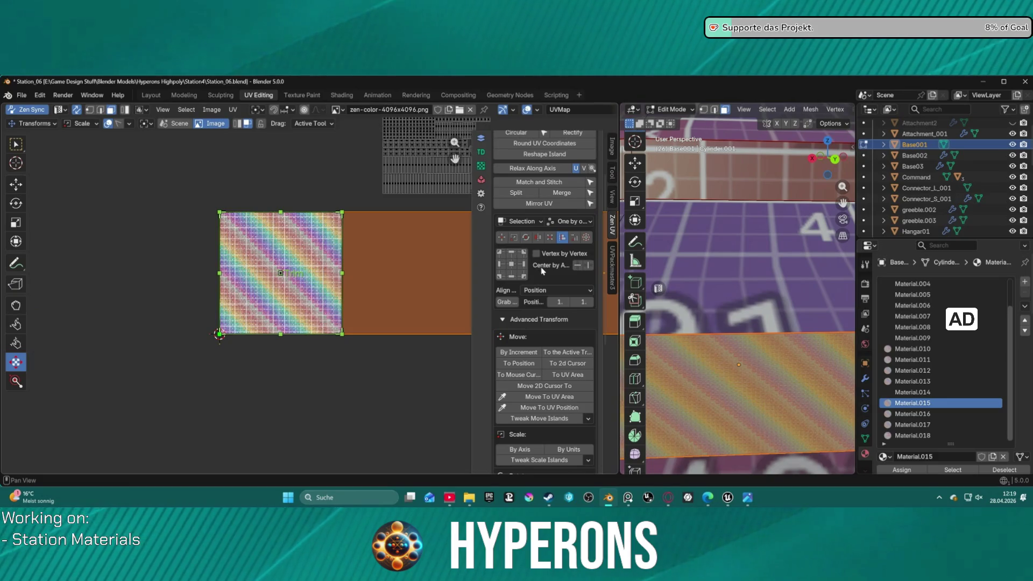
# Step: Set the align target To Active Component and test top-left, side and upper alignments against the square island
pyautogui.click(557, 290)
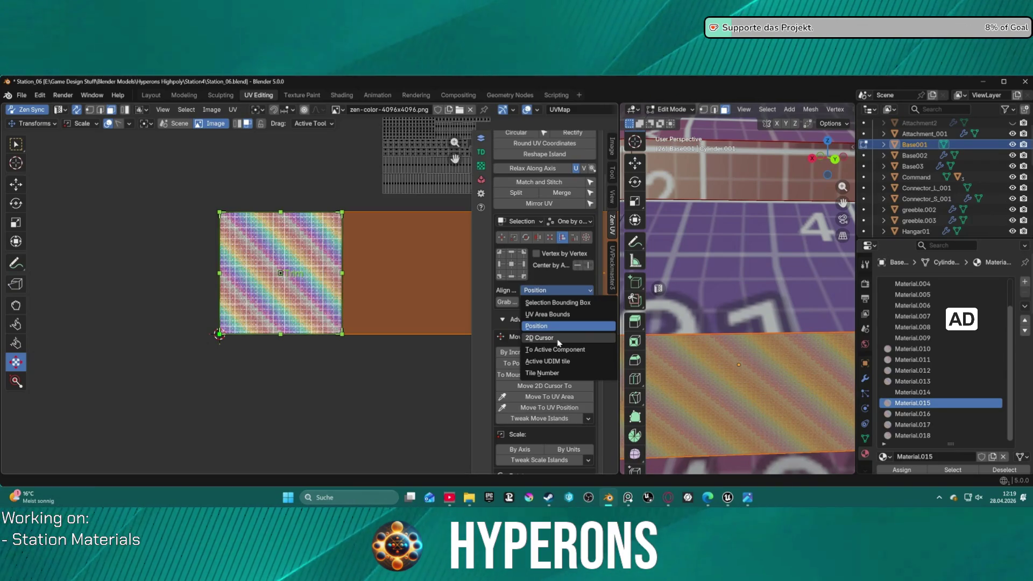
pyautogui.click(587, 351)
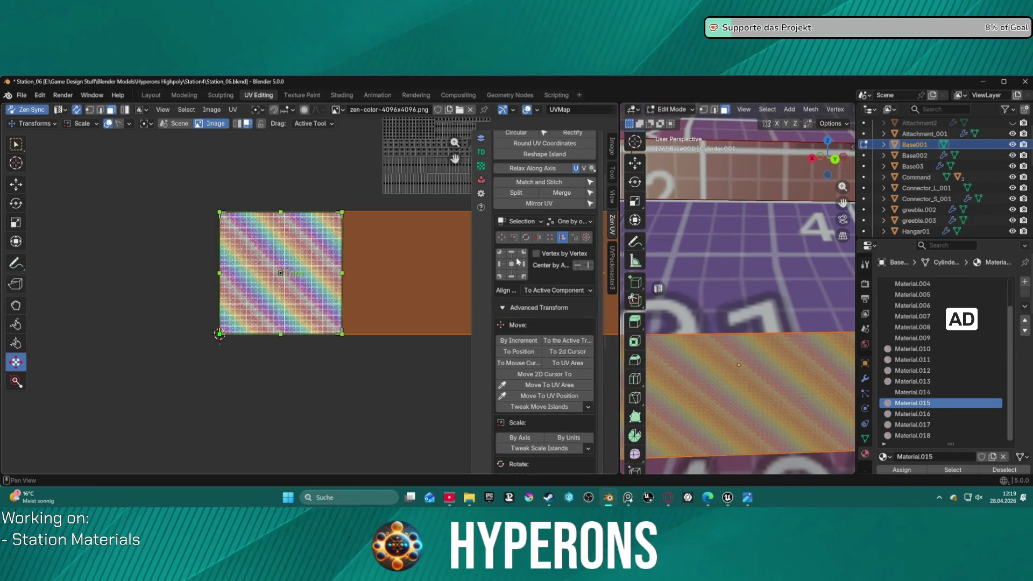
pyautogui.click(502, 255)
pyautogui.click(522, 257)
pyautogui.click(522, 276)
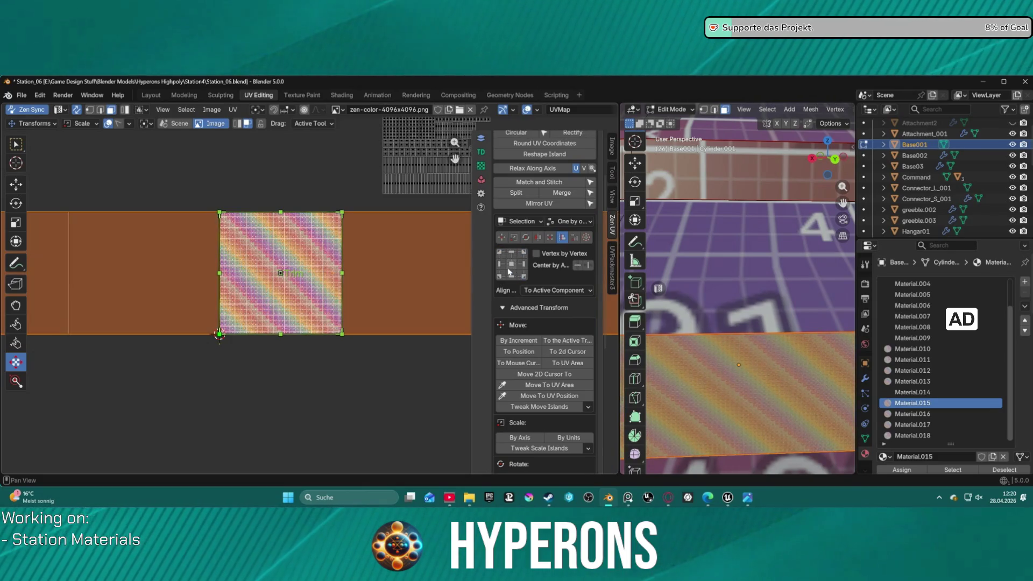
pyautogui.scroll(-4, 356, 267)
pyautogui.scroll(-1, 356, 267)
pyautogui.scroll(-1, 364, 276)
pyautogui.scroll(5, 368, 282)
pyautogui.scroll(5, 368, 280)
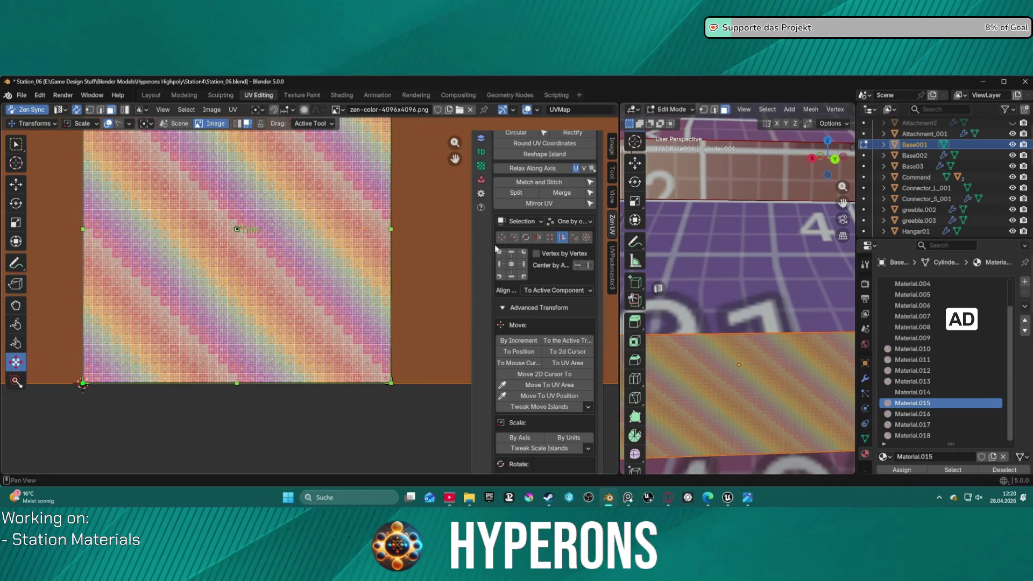
pyautogui.click(523, 266)
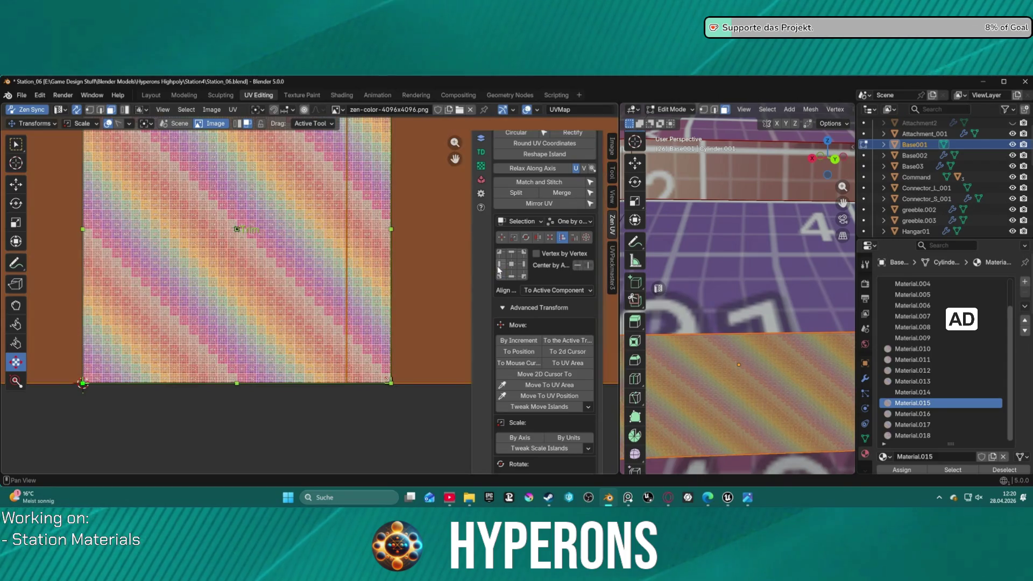
pyautogui.scroll(-4, 398, 263)
pyautogui.scroll(-4, 390, 258)
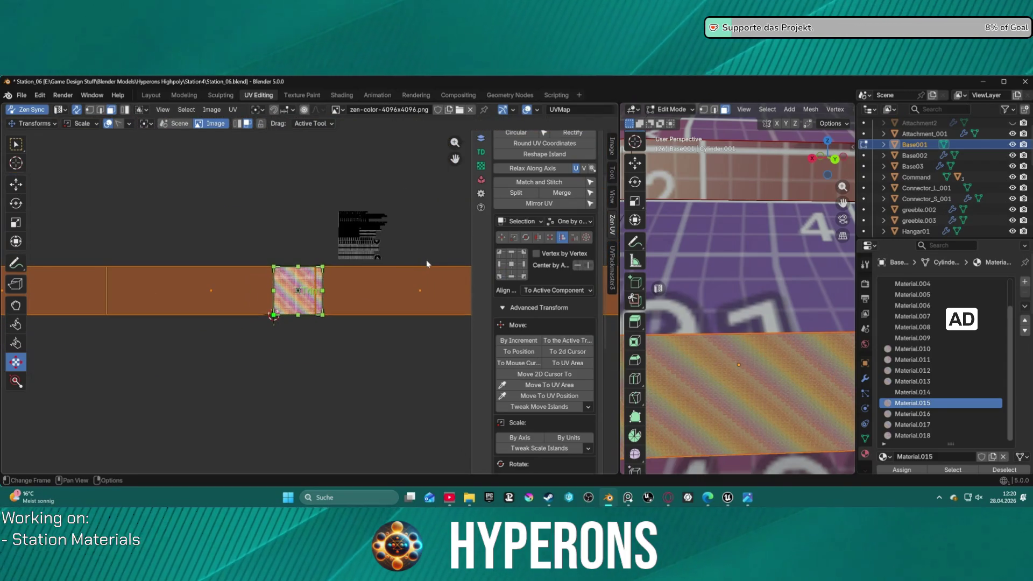
# Step: Switch the target to UV Area Bounds and align the strip centre and left, ending centred within the UV area
pyautogui.click(560, 291)
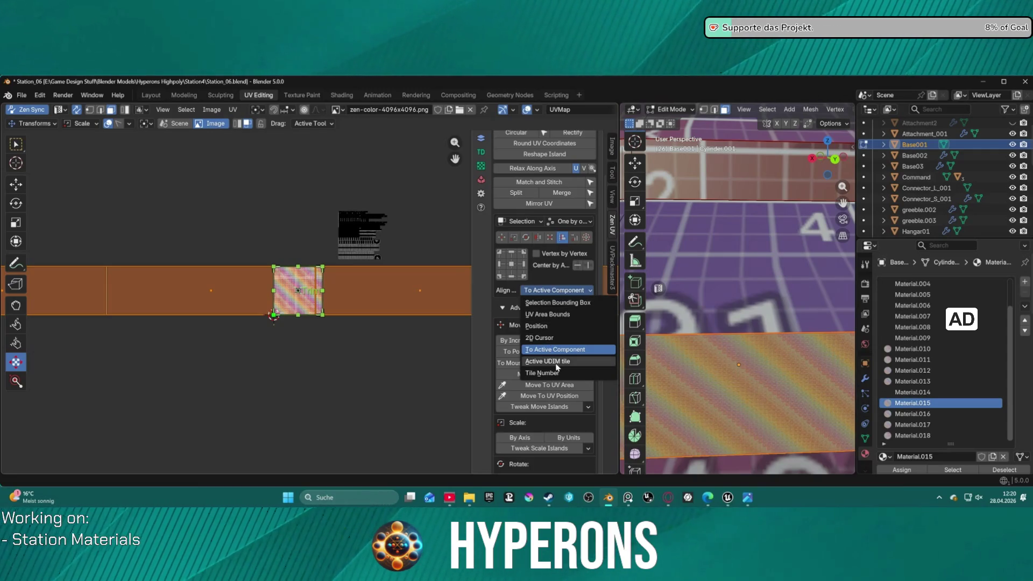
pyautogui.click(548, 316)
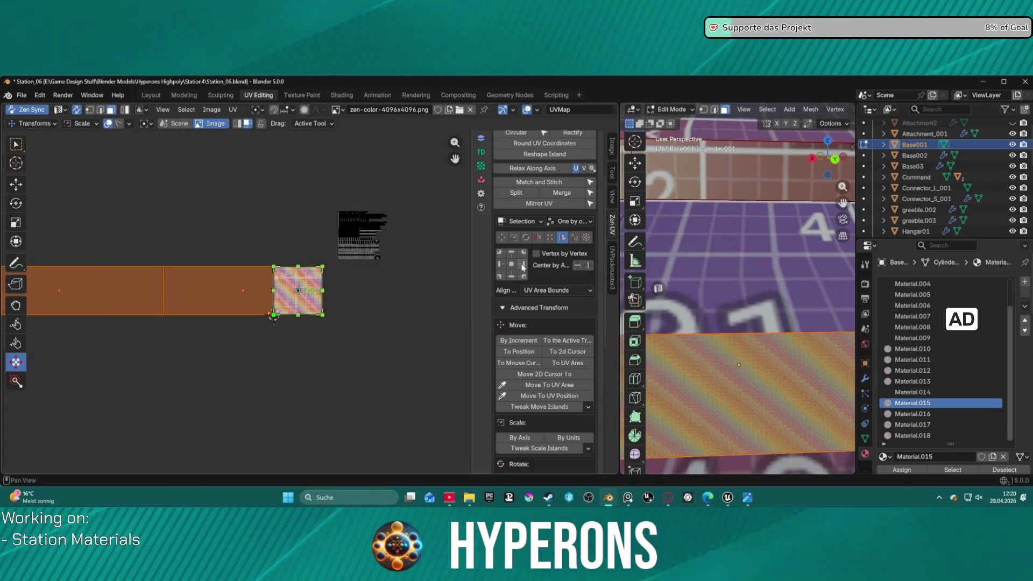
pyautogui.scroll(4, 321, 273)
pyautogui.scroll(1, 321, 272)
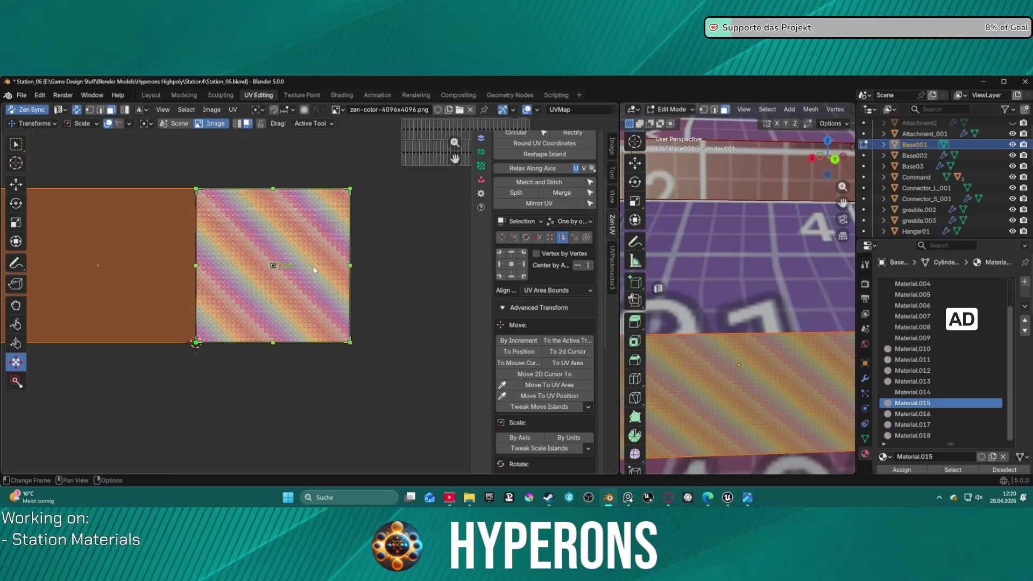
pyautogui.click(515, 267)
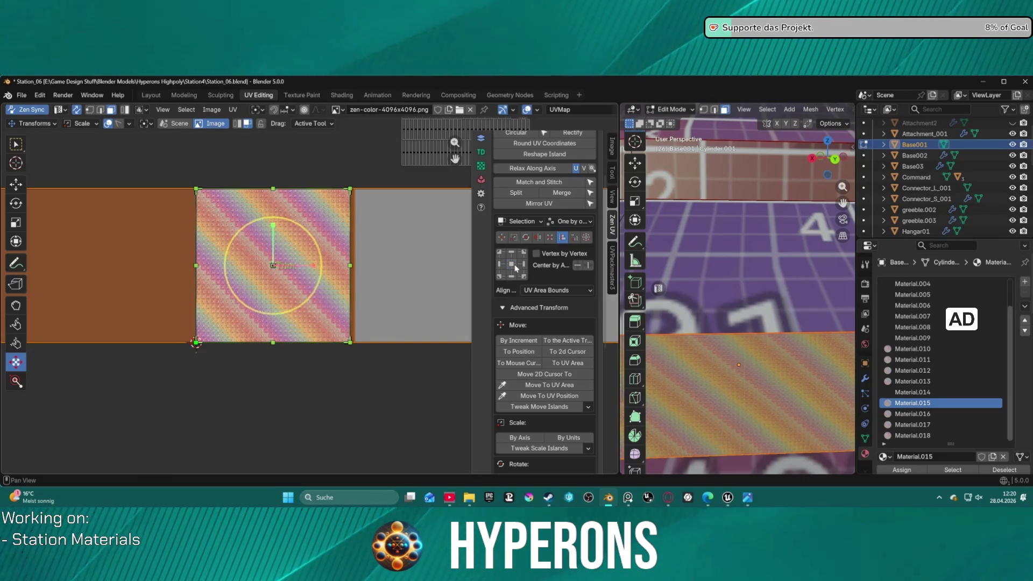
pyautogui.scroll(-4, 371, 259)
pyautogui.scroll(-1, 371, 260)
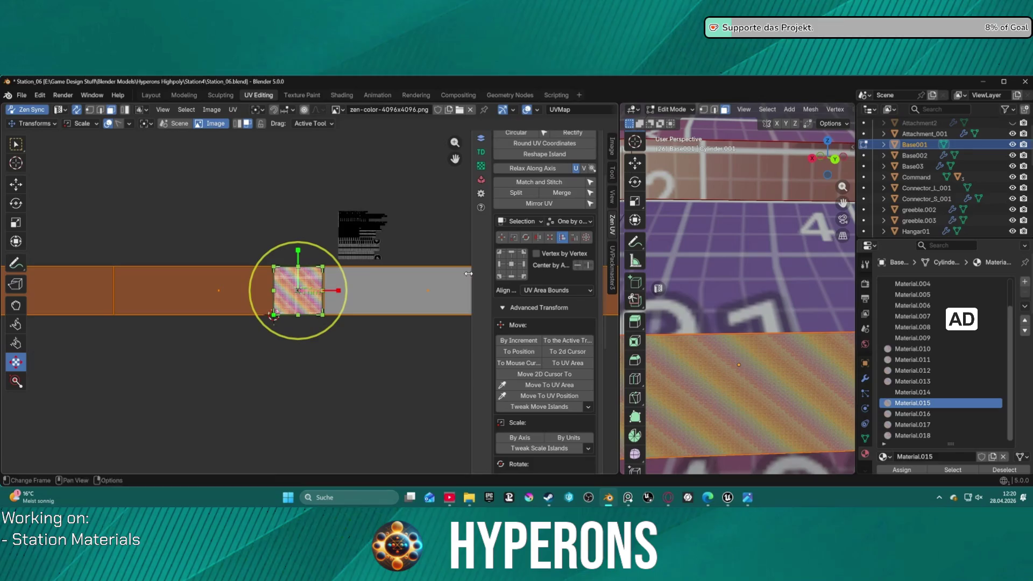
pyautogui.click(504, 267)
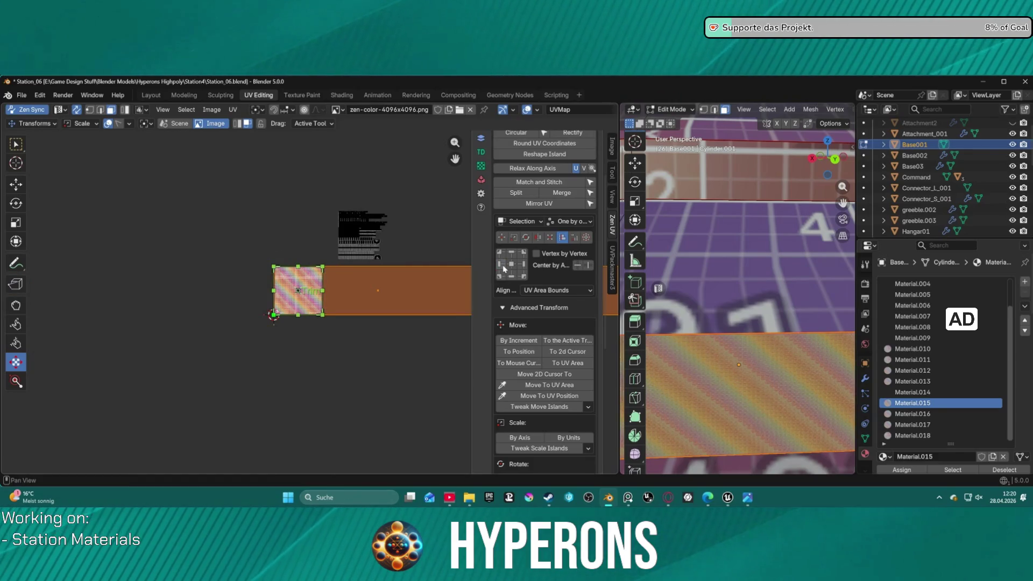
pyautogui.click(522, 276)
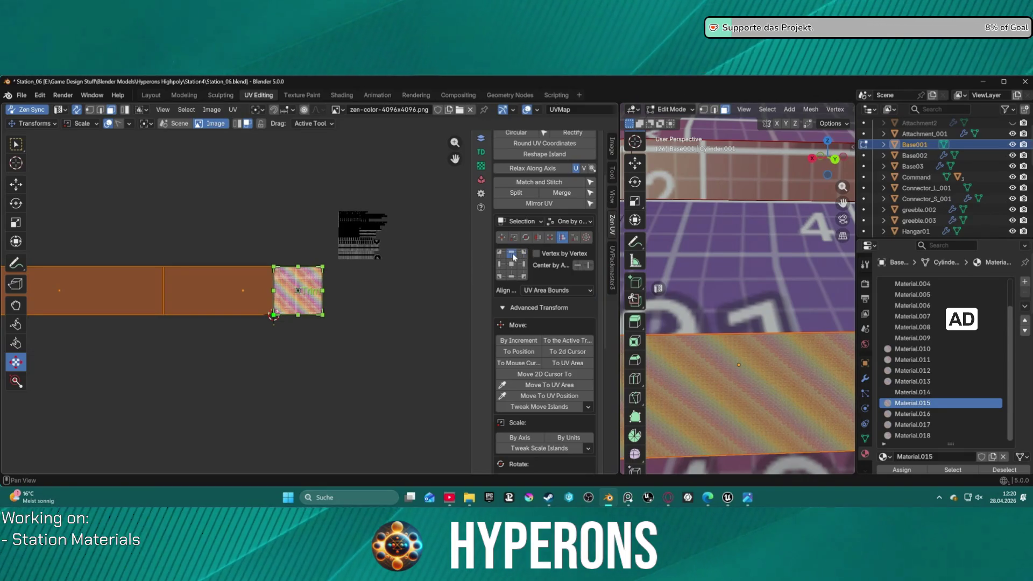
pyautogui.click(512, 255)
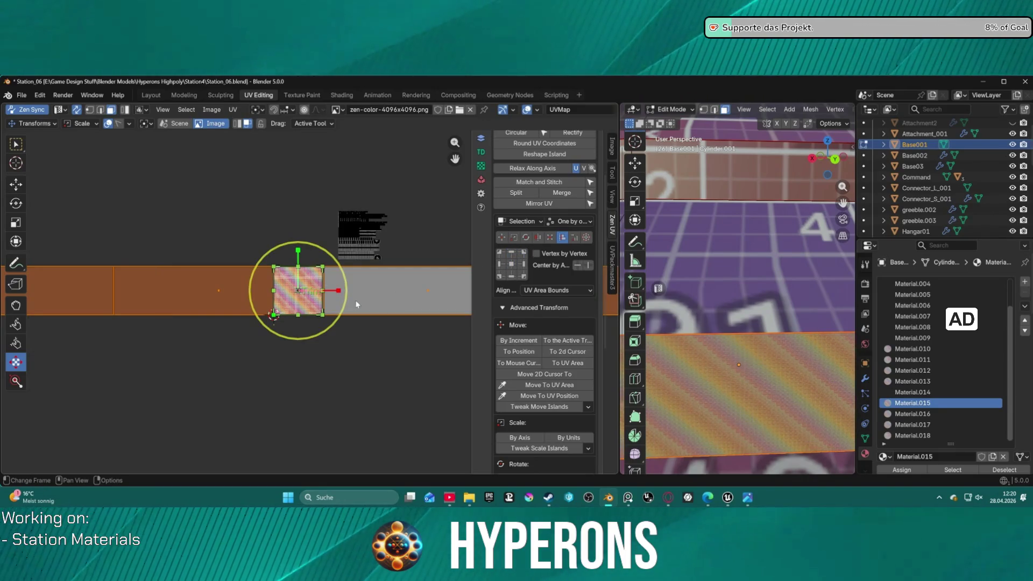
pyautogui.click(579, 266)
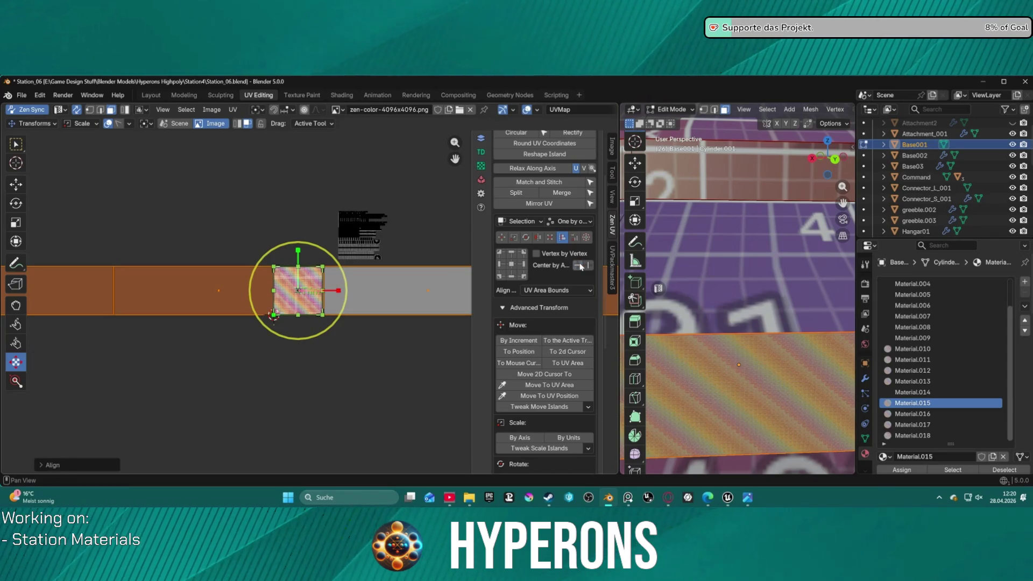
# Step: Cycle the Align mode through position 0,0, 2D cursor, UV area, active component and UDIM tile, returning to selection bounding box
pyautogui.click(51, 466)
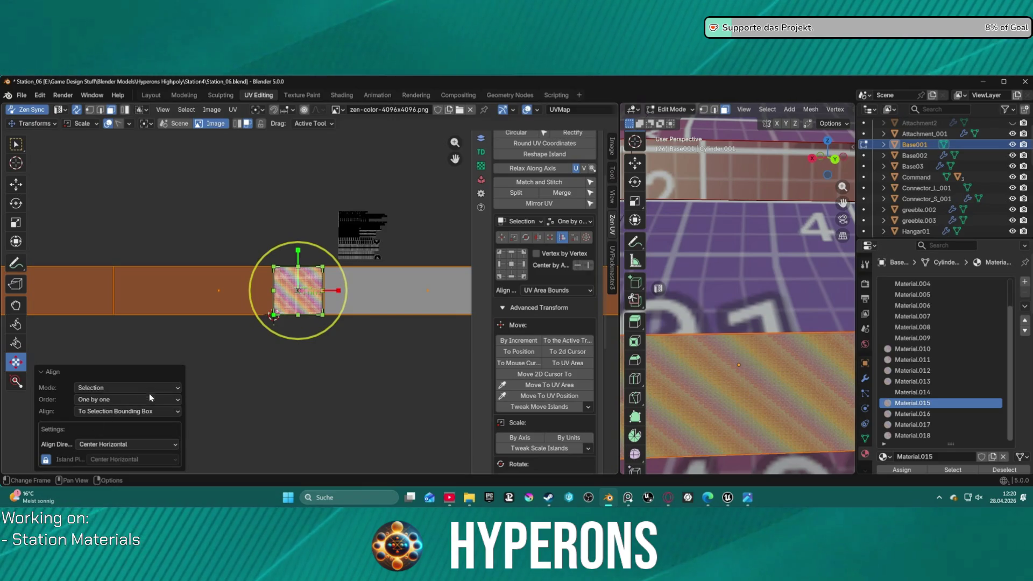
pyautogui.click(121, 411)
pyautogui.click(123, 344)
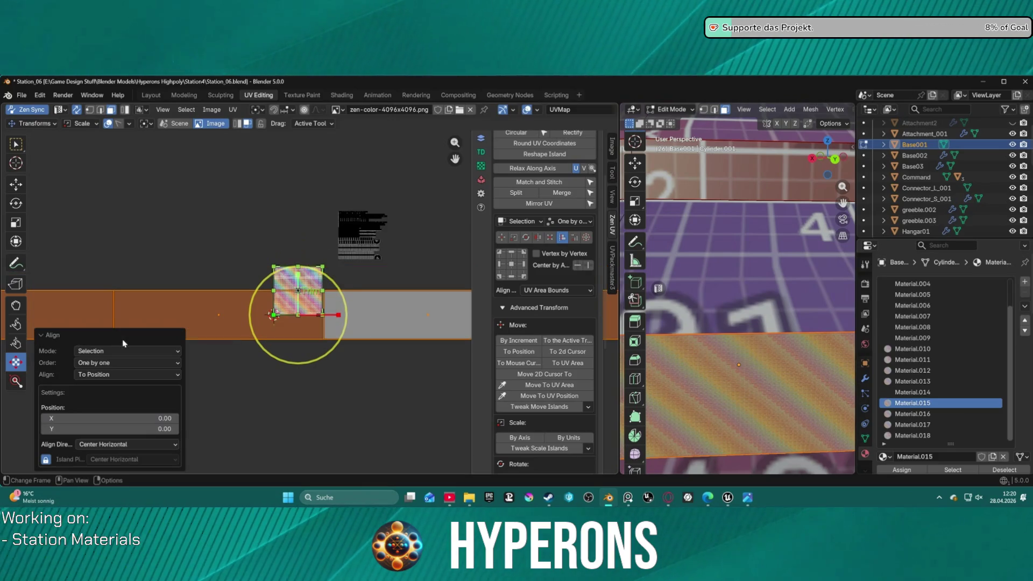
pyautogui.click(128, 374)
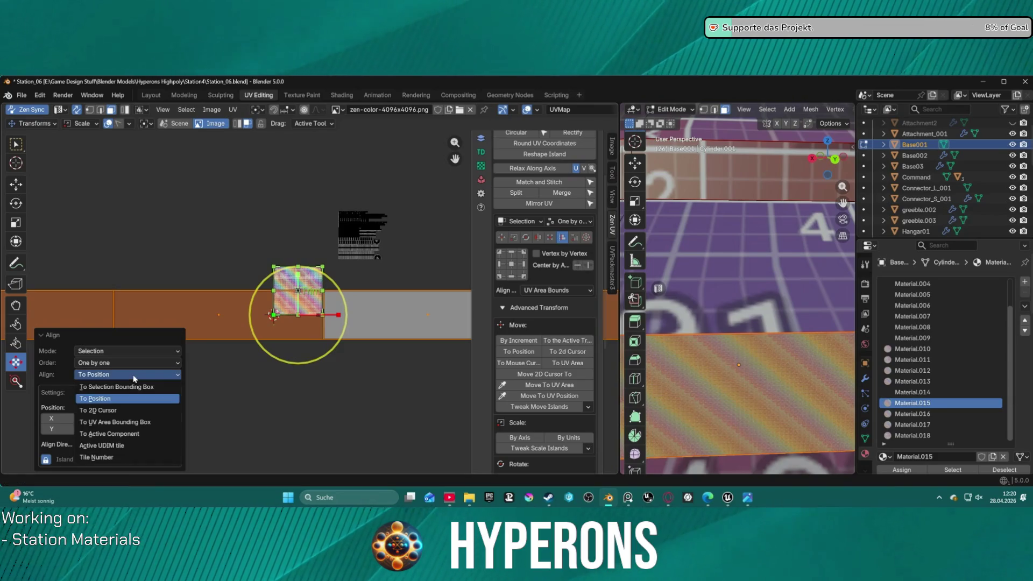
pyautogui.click(132, 409)
pyautogui.click(127, 411)
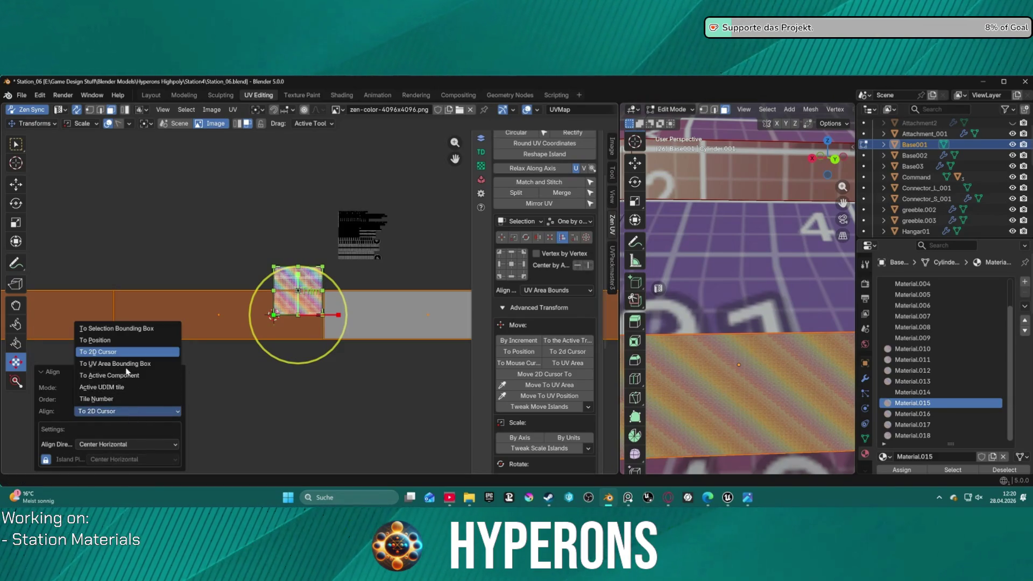
pyautogui.click(127, 364)
pyautogui.click(129, 411)
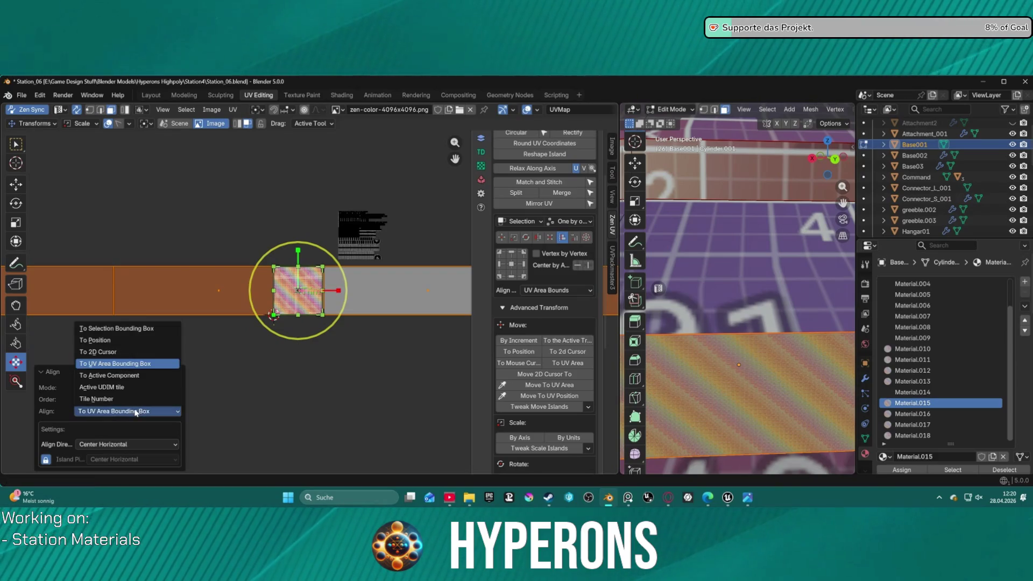
pyautogui.click(128, 377)
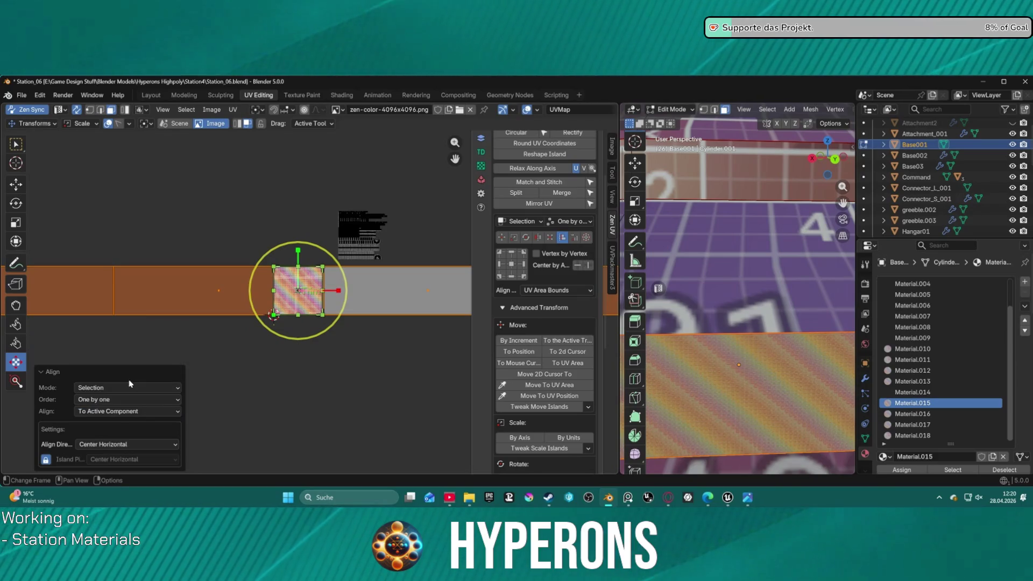
pyautogui.click(129, 411)
pyautogui.click(133, 394)
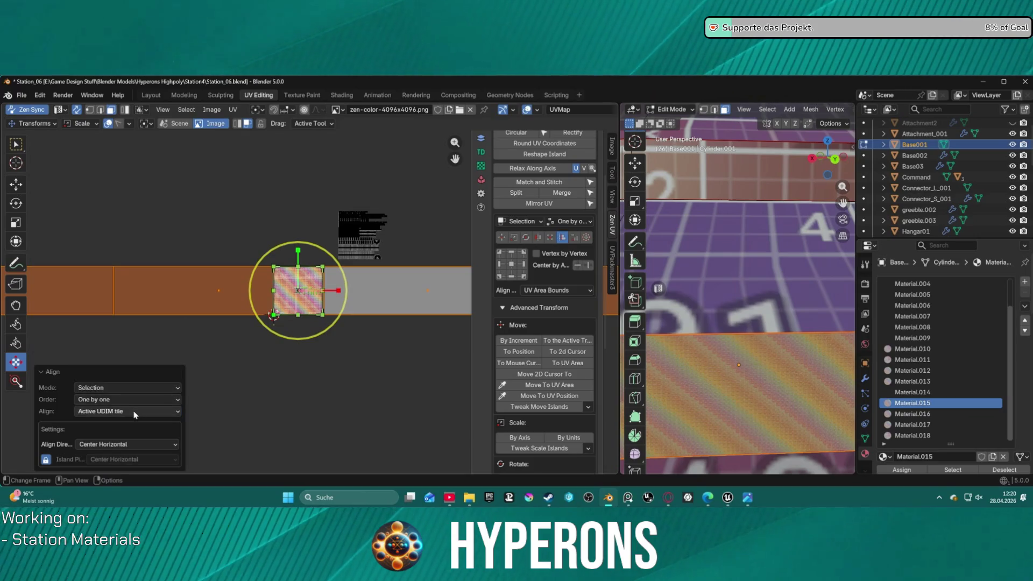
pyautogui.click(117, 329)
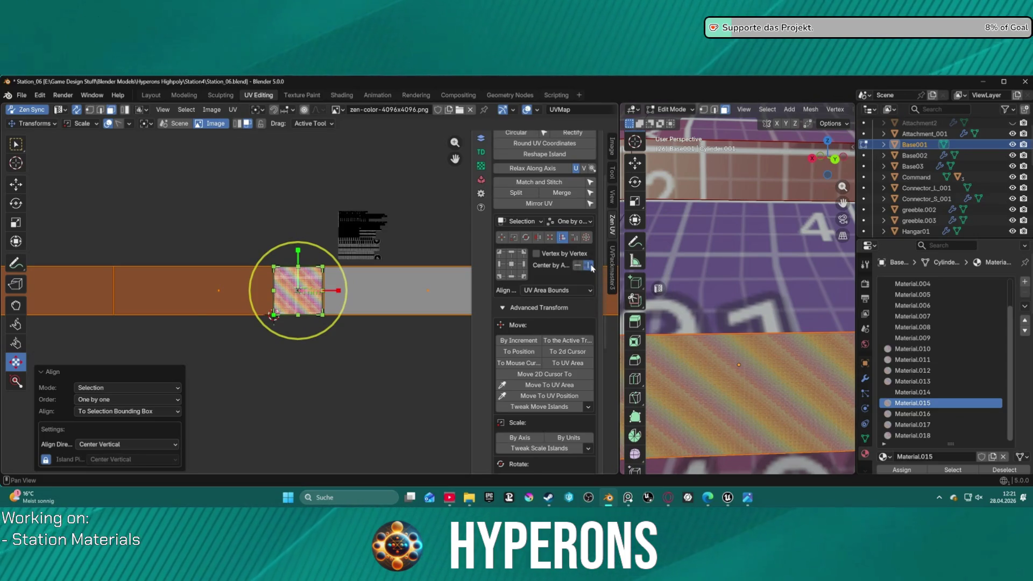
# Step: Set the island pivot to Center with Island Pivot enabled and reapply the Zen UV alignment
pyautogui.click(125, 444)
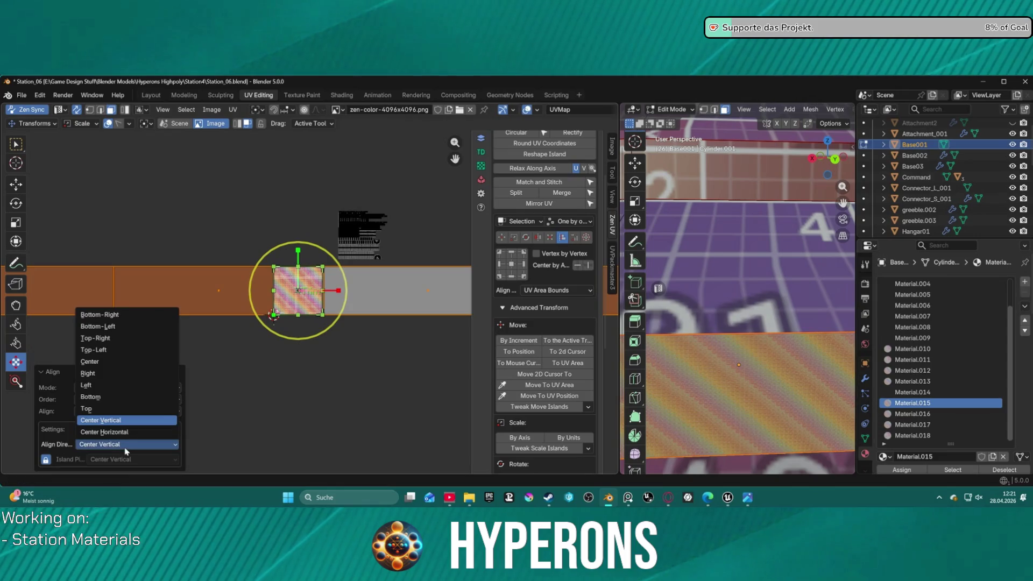
pyautogui.click(98, 362)
pyautogui.click(46, 460)
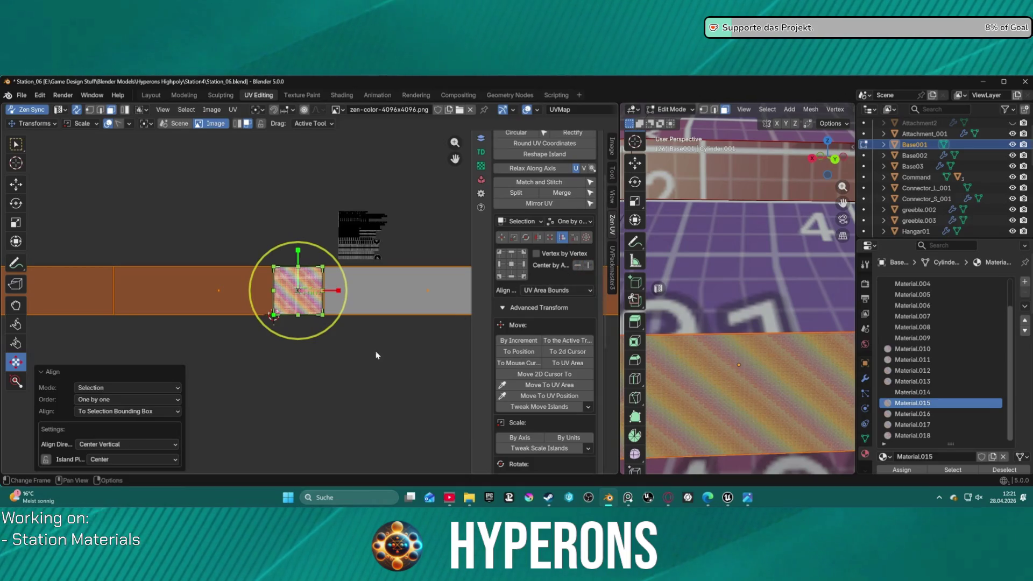
pyautogui.click(527, 269)
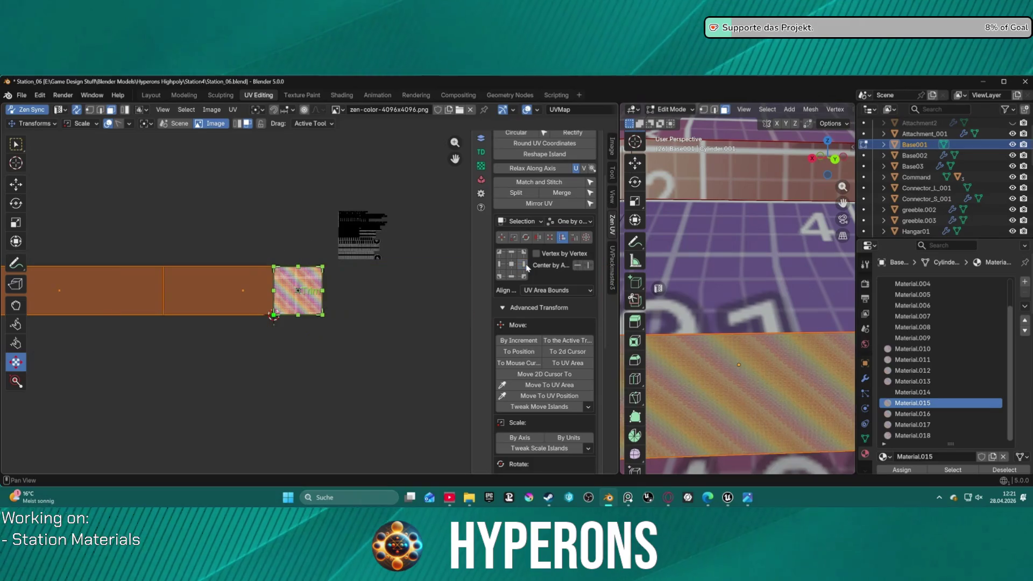
pyautogui.scroll(1, 297, 267)
pyautogui.scroll(2, 297, 266)
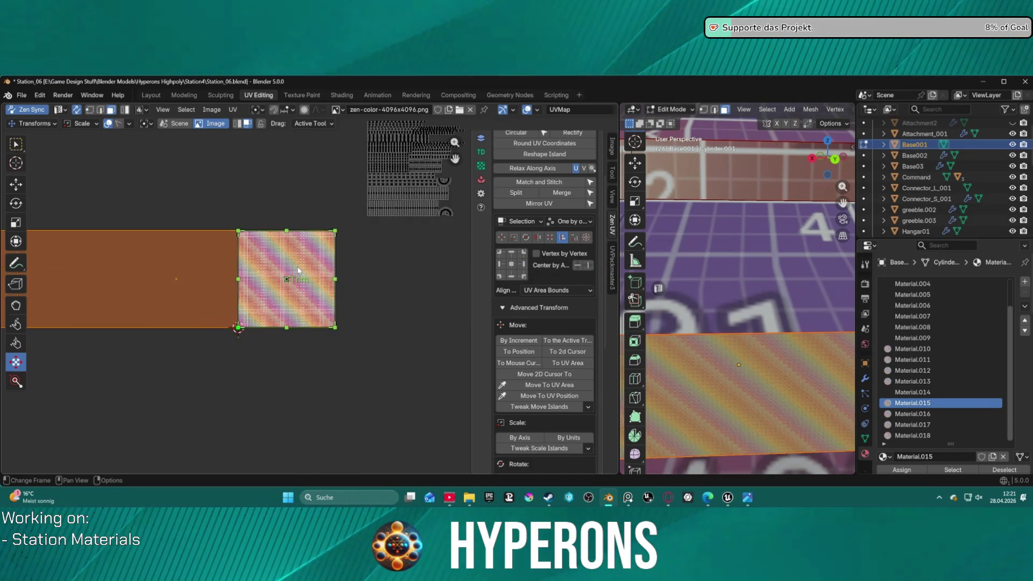
pyautogui.moveTo(363, 285)
pyautogui.mouseDown()
pyautogui.moveTo(360, 304)
pyautogui.moveTo(373, 299)
pyautogui.mouseUp()
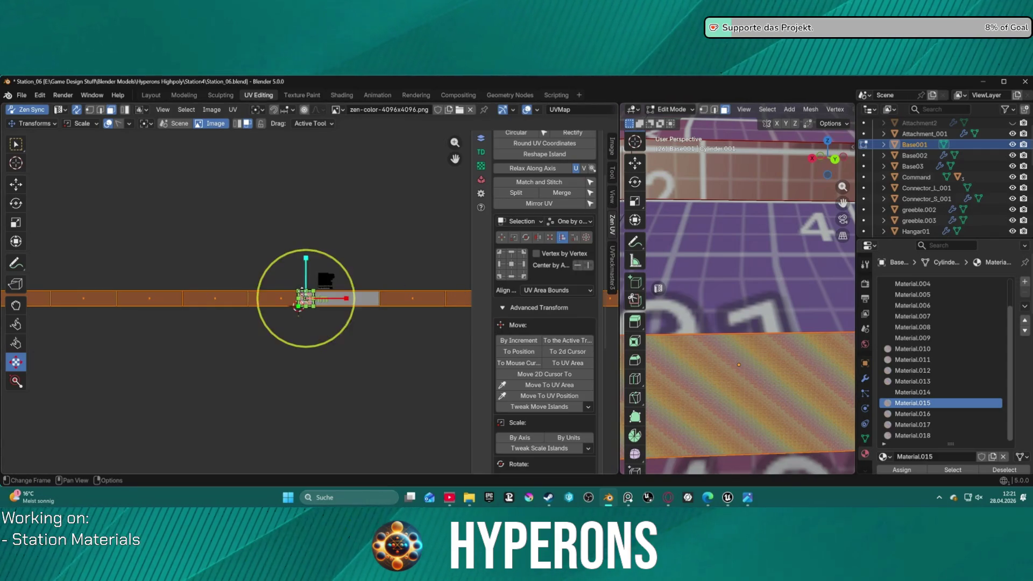
pyautogui.scroll(4, 327, 295)
pyautogui.scroll(6, 328, 295)
pyautogui.scroll(1, 329, 296)
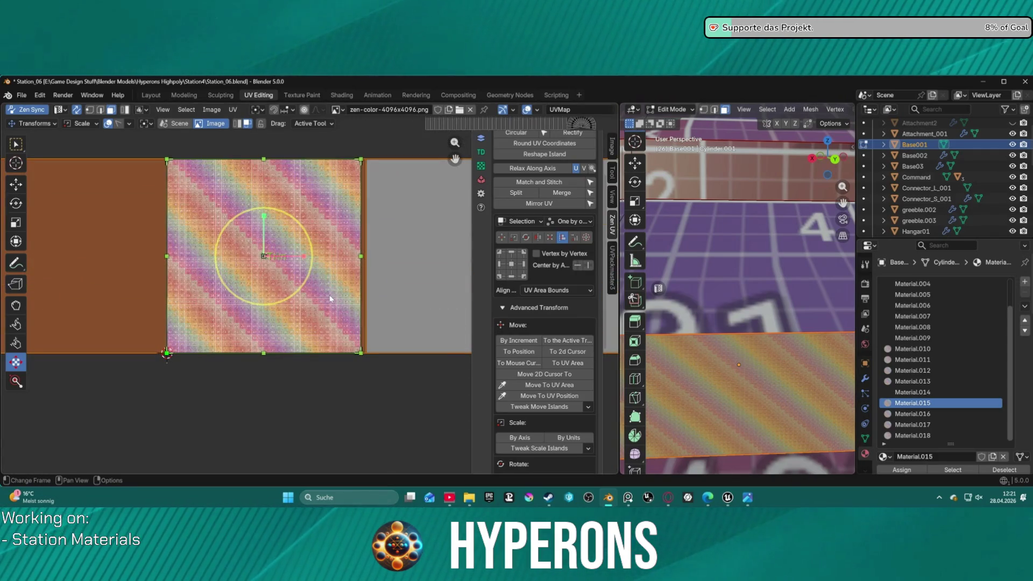
pyautogui.scroll(-1, 330, 297)
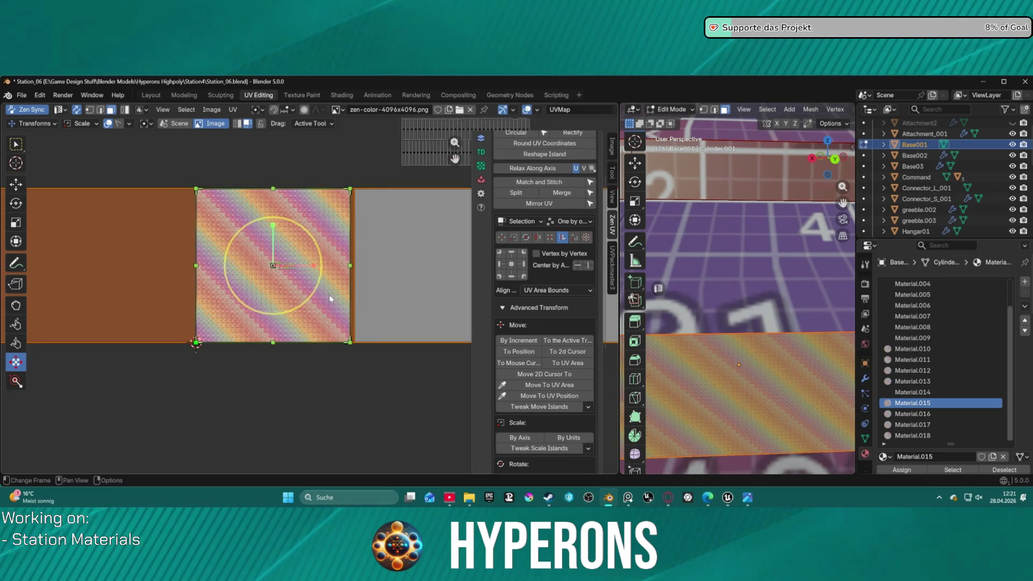
pyautogui.scroll(-3, 329, 299)
pyautogui.scroll(2, 329, 298)
pyautogui.scroll(1, 329, 297)
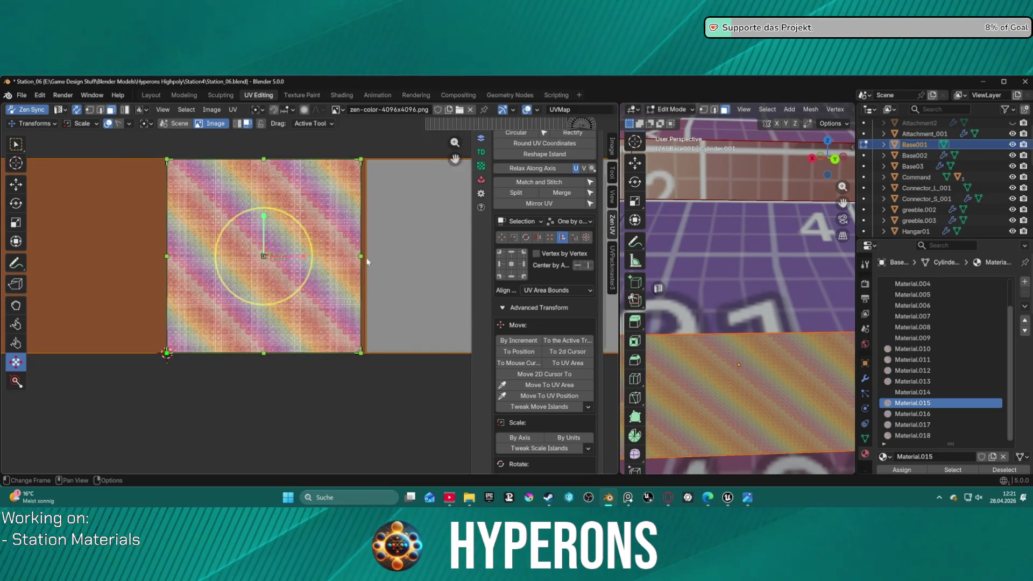
pyautogui.scroll(-2, 367, 266)
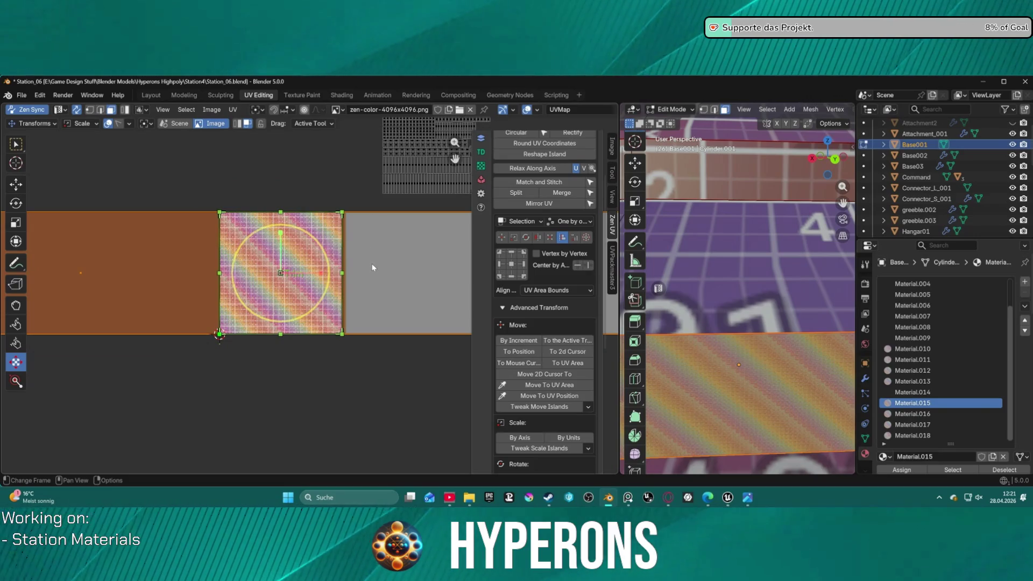
pyautogui.scroll(-3, 373, 264)
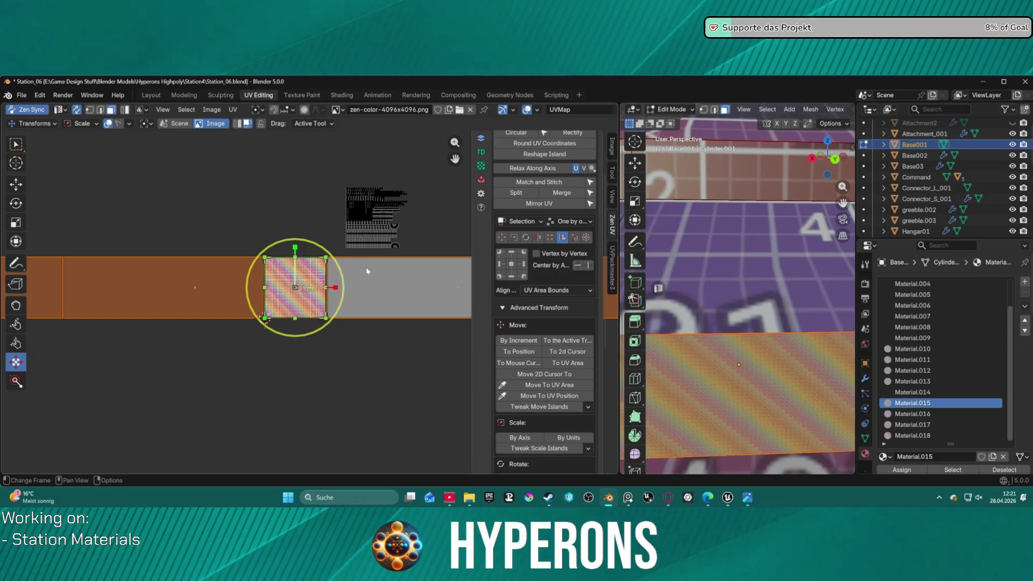
pyautogui.scroll(-3, 765, 393)
pyautogui.scroll(-5, 765, 392)
pyautogui.scroll(3, 765, 393)
pyautogui.scroll(3, 759, 378)
pyautogui.scroll(3, 751, 359)
pyautogui.scroll(3, 740, 331)
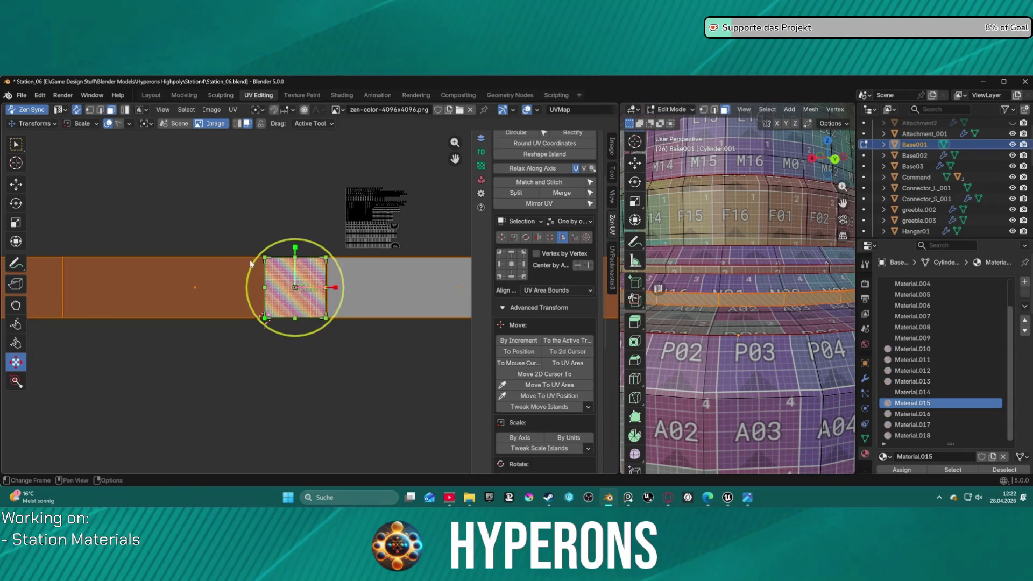
pyautogui.scroll(2, 299, 275)
pyautogui.scroll(3, 296, 239)
pyautogui.scroll(1, 296, 239)
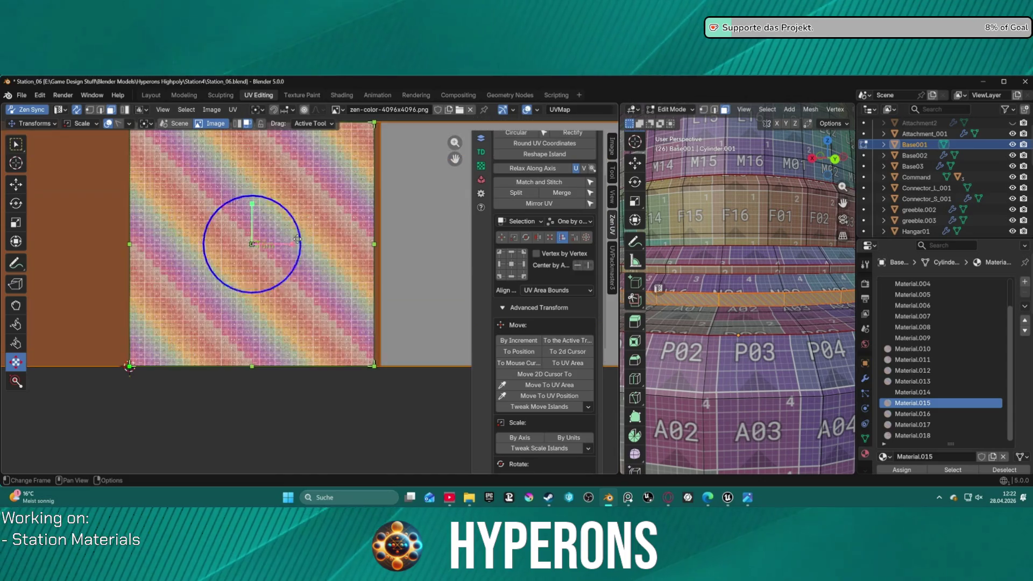
# Step: Scale the island in its trim to X 0.96, Y 1.00 with the gizmo
pyautogui.moveTo(301, 244); pyautogui.dragTo(291, 245)
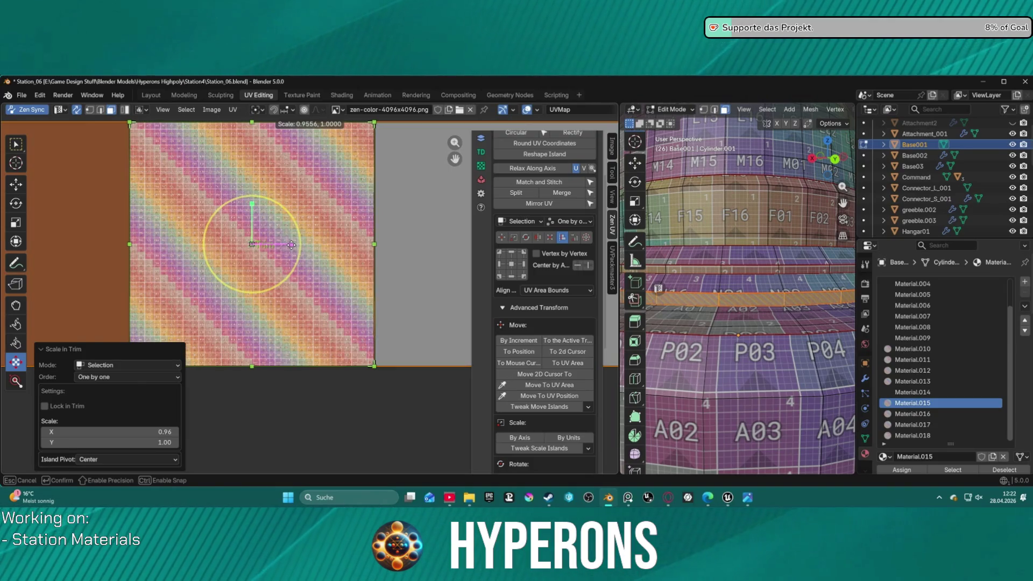
pyautogui.moveTo(291, 245); pyautogui.dragTo(292, 245)
pyautogui.scroll(-8, 266, 254)
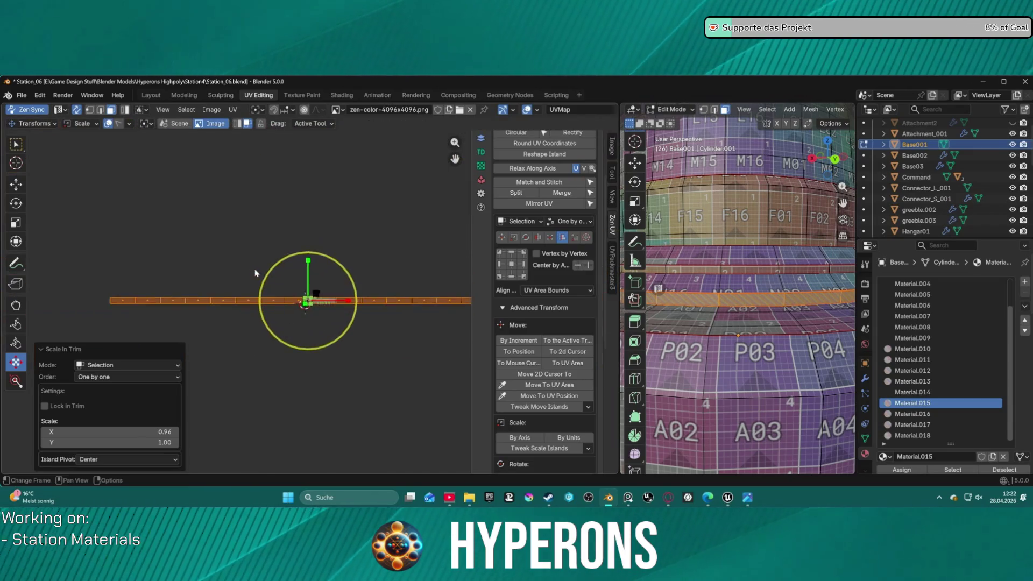
pyautogui.scroll(3, 288, 288)
pyautogui.scroll(2, 312, 287)
pyautogui.scroll(2, 313, 287)
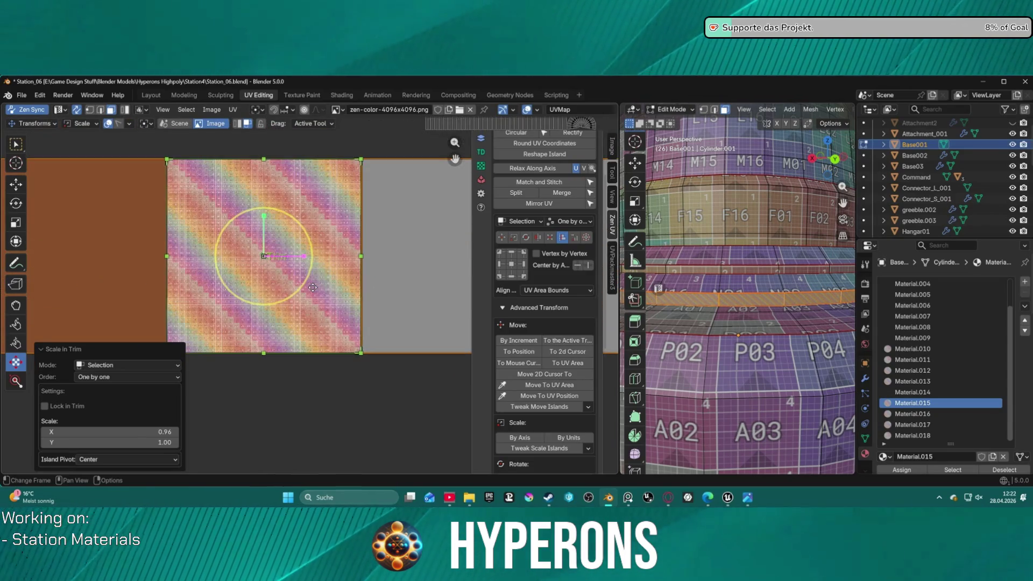
pyautogui.scroll(1, 313, 288)
pyautogui.scroll(-2, 755, 301)
pyautogui.scroll(3, 756, 300)
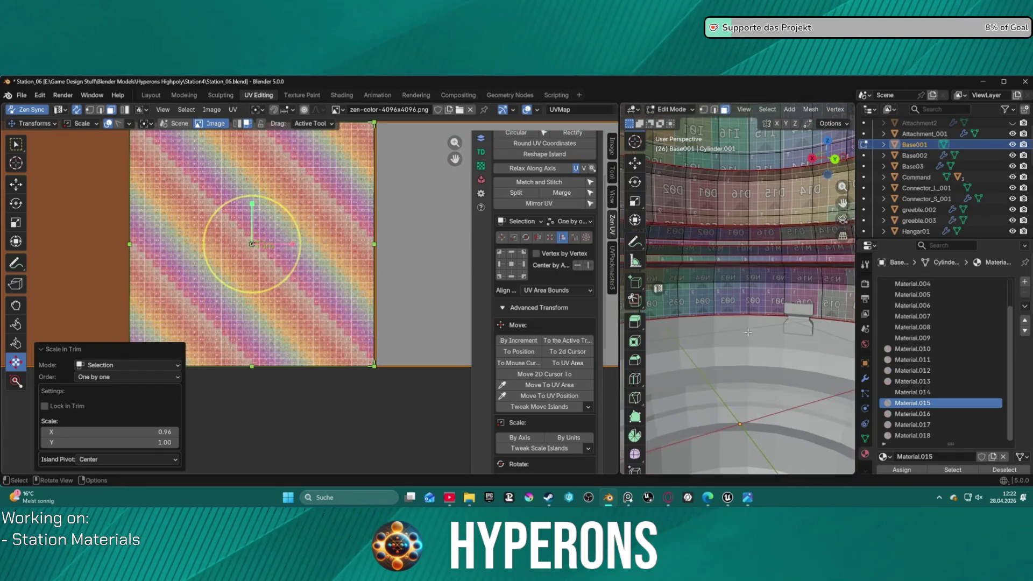
pyautogui.scroll(-2, 753, 303)
pyautogui.scroll(2, 751, 304)
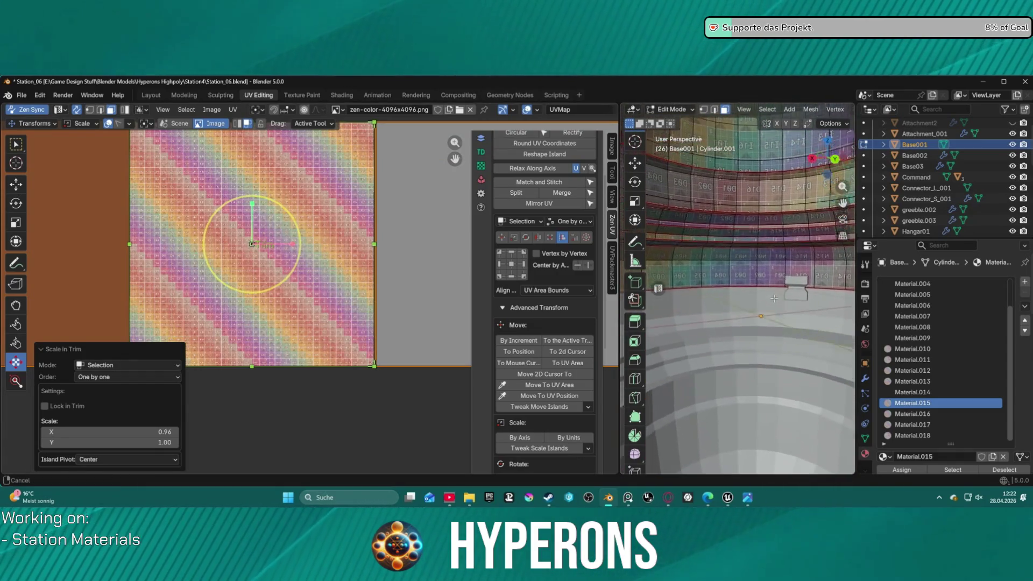
pyautogui.scroll(3, 751, 304)
pyautogui.scroll(2, 780, 316)
pyautogui.scroll(-3, 780, 315)
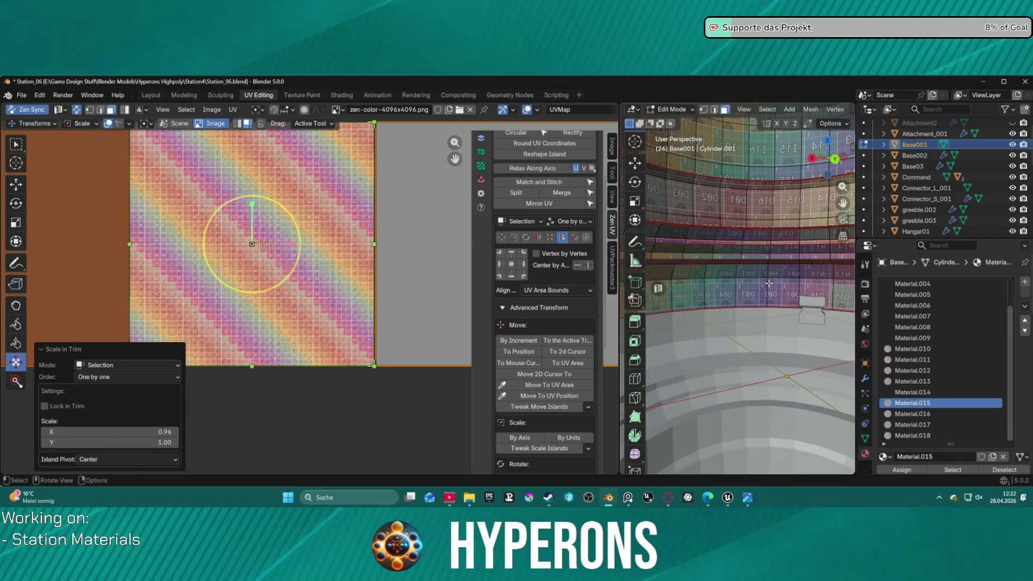
pyautogui.scroll(3, 780, 316)
pyautogui.scroll(-3, 779, 315)
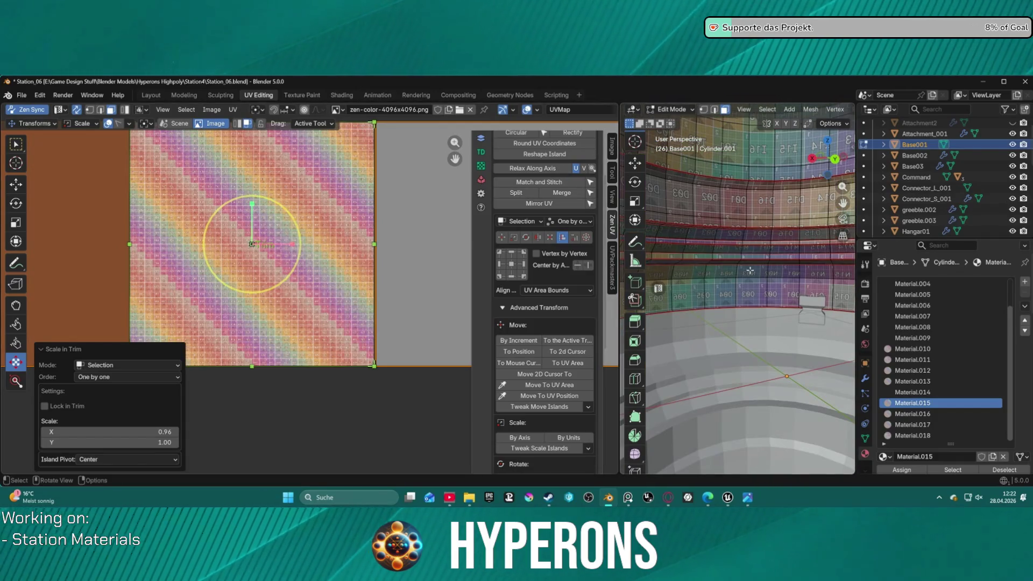
pyautogui.scroll(3, 714, 255)
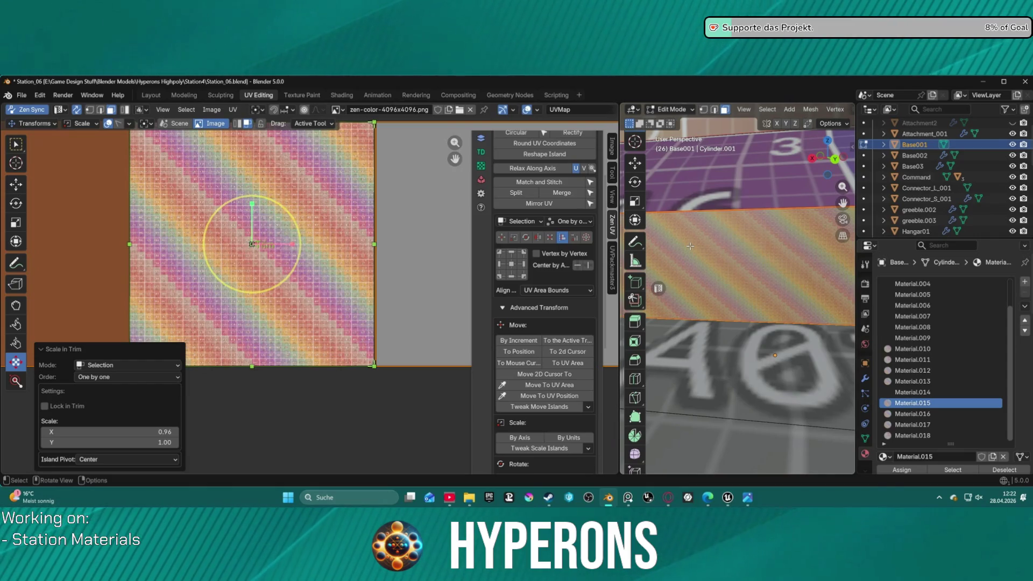
pyautogui.scroll(-4, 356, 234)
pyautogui.scroll(-3, 355, 230)
pyautogui.scroll(-2, 352, 239)
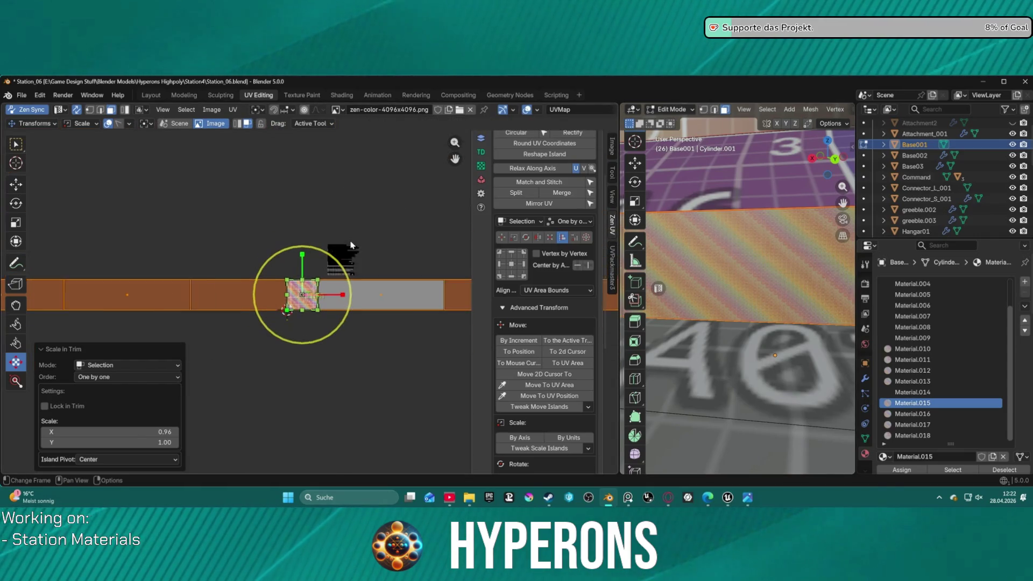
pyautogui.scroll(-2, 350, 244)
pyautogui.scroll(-1, 351, 244)
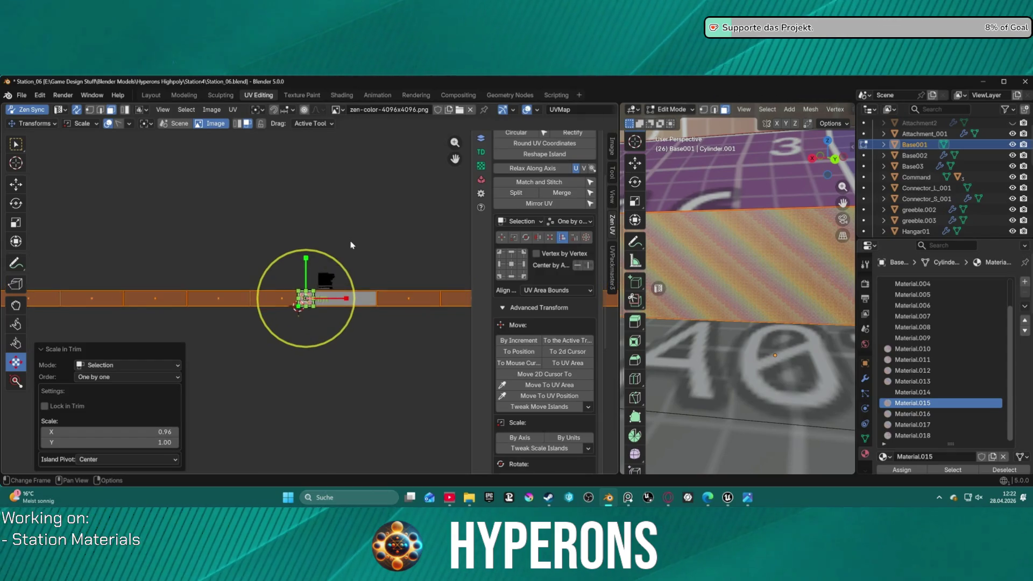
pyautogui.scroll(-1, 350, 245)
pyautogui.scroll(4, 351, 246)
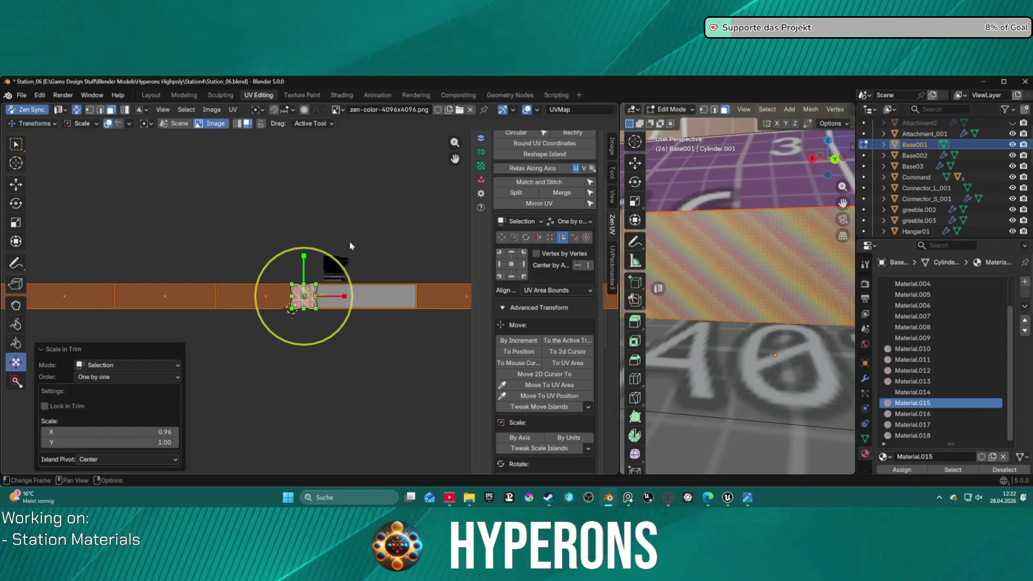
pyautogui.scroll(4, 351, 245)
pyautogui.scroll(2, 351, 246)
pyautogui.scroll(1, 350, 246)
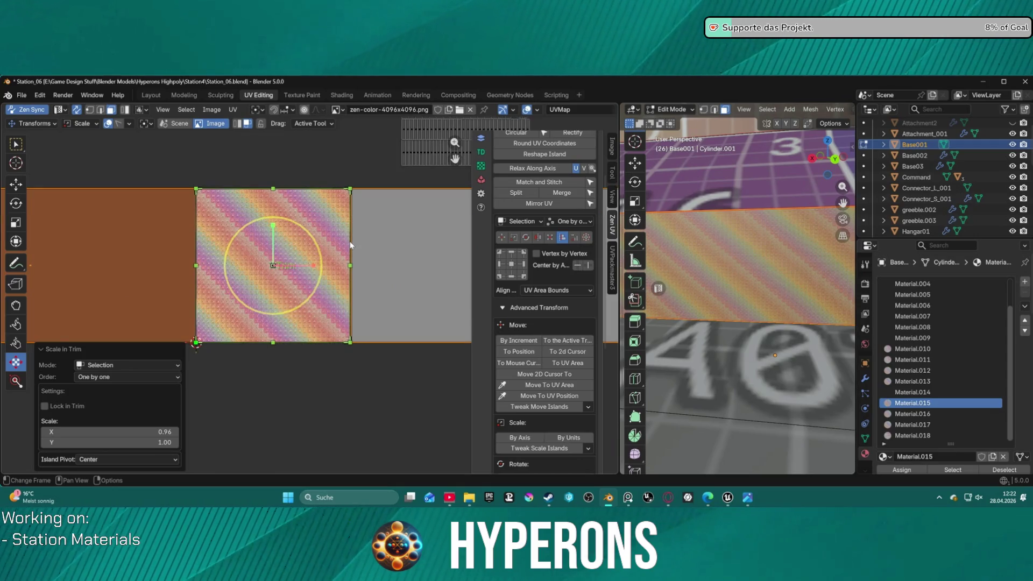
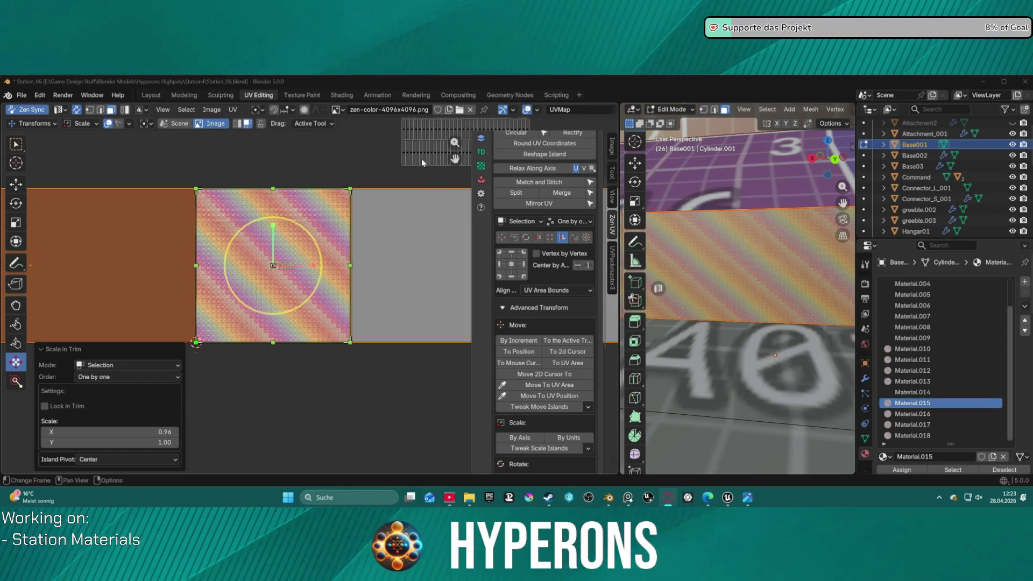
# Step: Frame the selection, toggle face A03 off again, then select the entire tower mesh with A
pyautogui.press('KP_Decimal')
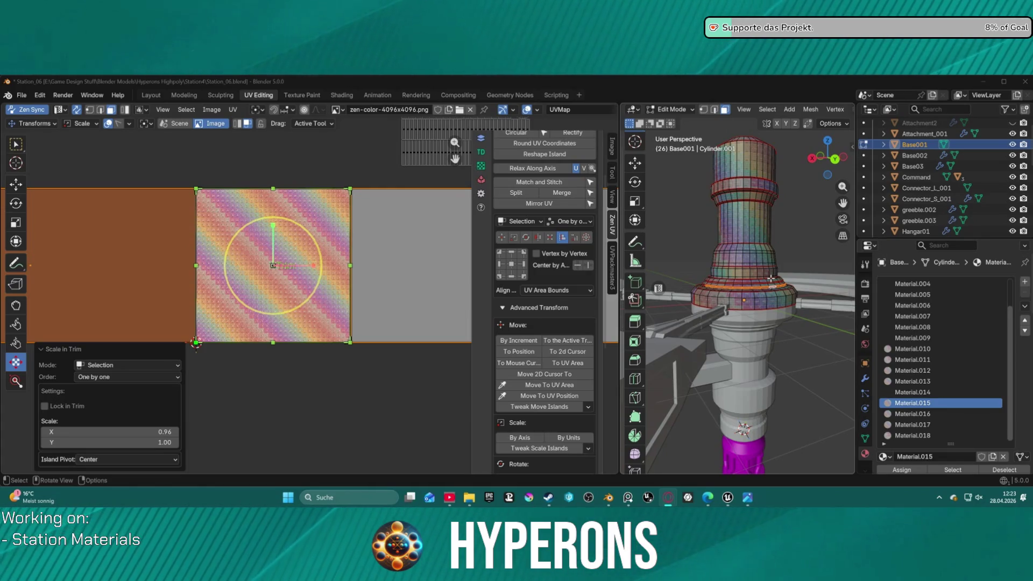
pyautogui.scroll(3, 815, 202)
pyautogui.scroll(-1, 767, 308)
pyautogui.click(764, 331)
pyautogui.click(765, 331)
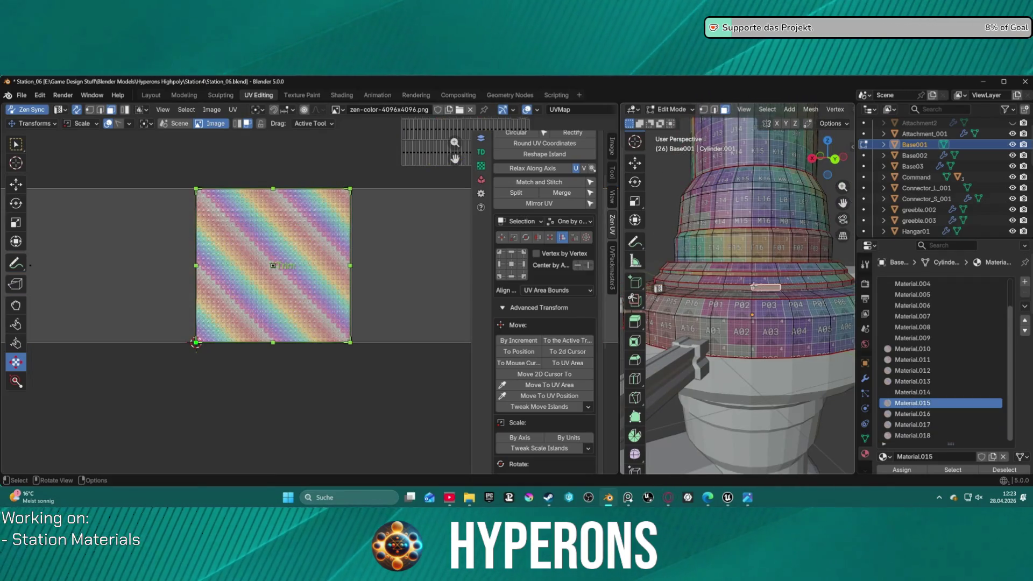
pyautogui.scroll(-2, 773, 290)
pyautogui.scroll(-4, 773, 290)
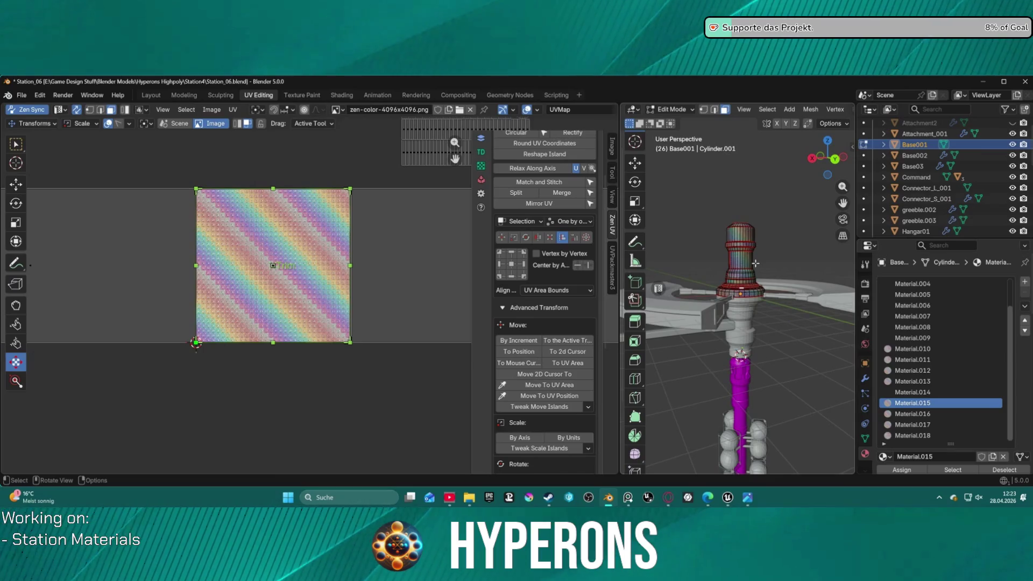
pyautogui.press('a')
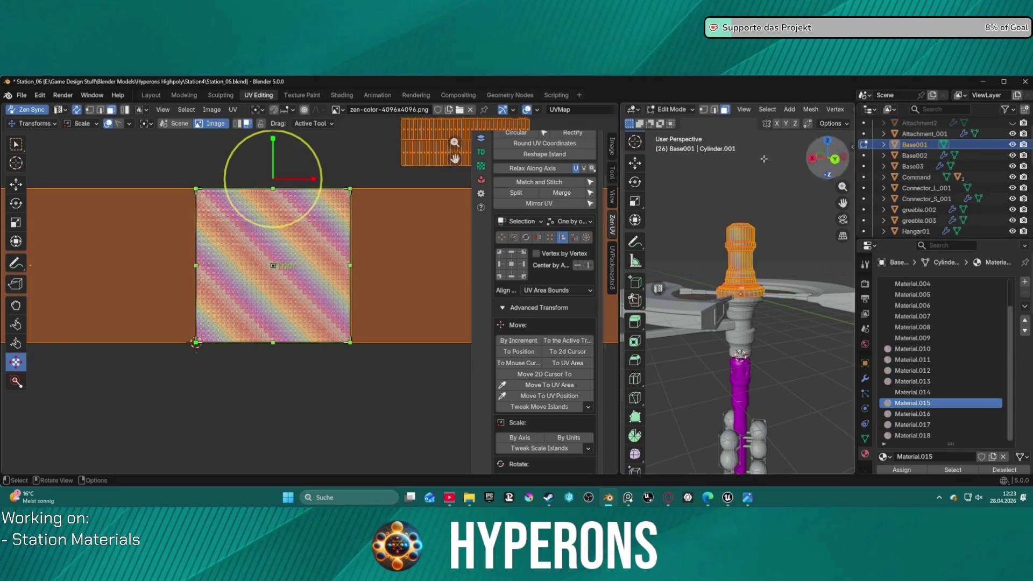
# Step: Return to the Layout workspace and bring up the USync Main export settings in the sidebar
pyautogui.click(151, 95)
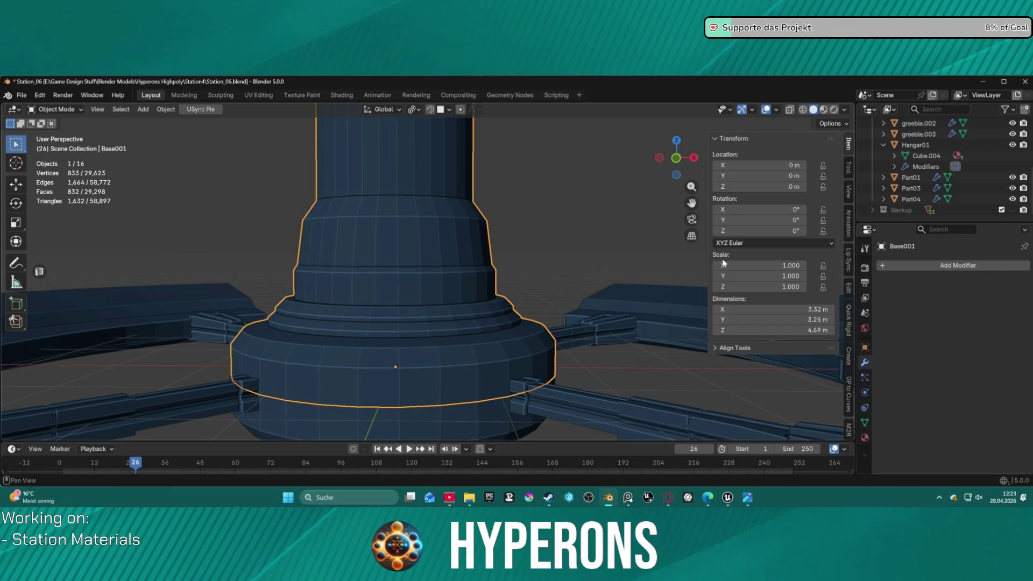
pyautogui.moveTo(570, 174); pyautogui.dragTo(853, 307, button='middle')
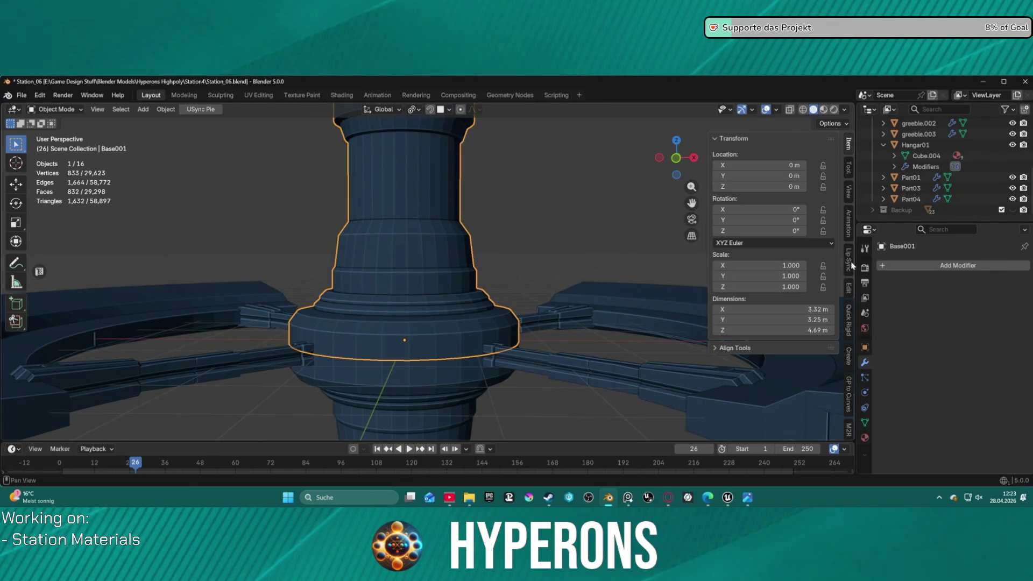
pyautogui.scroll(-5, 853, 307)
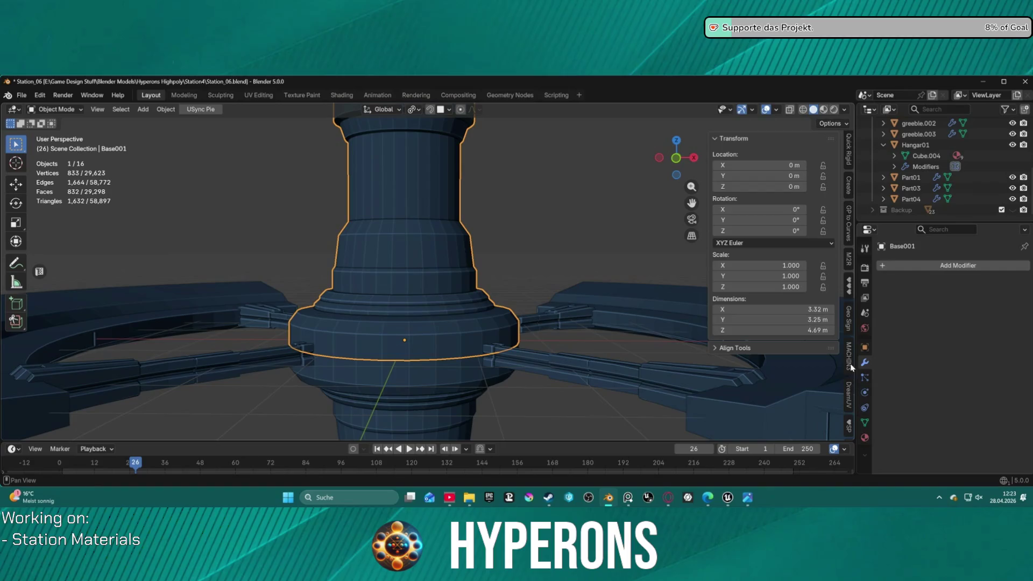
pyautogui.scroll(-5, 851, 363)
pyautogui.scroll(-2, 846, 358)
pyautogui.scroll(-2, 848, 364)
pyautogui.scroll(-2, 848, 371)
pyautogui.scroll(-2, 849, 379)
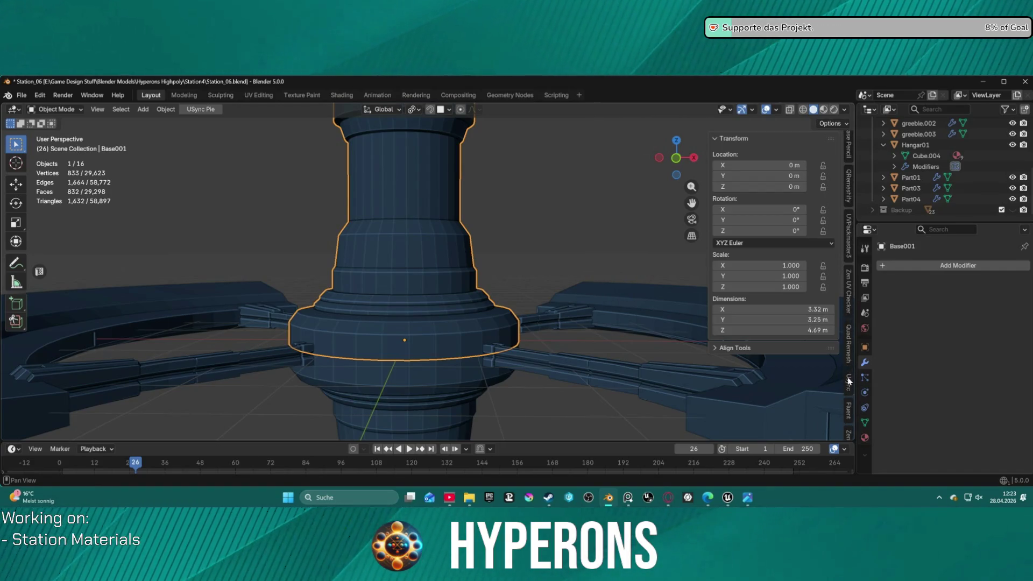
pyautogui.click(849, 386)
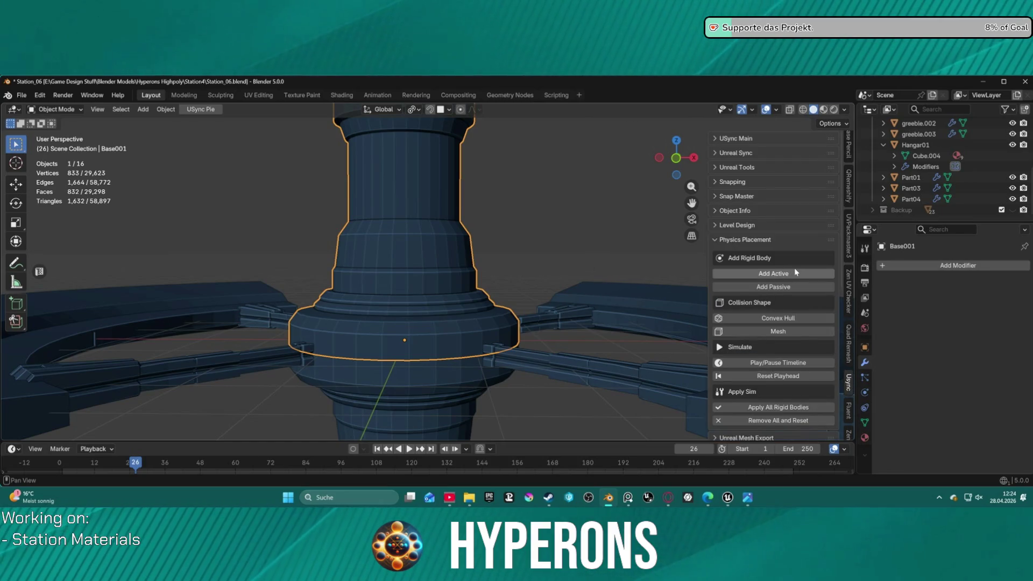
pyautogui.click(721, 138)
# Step: Set the Unreal Project Directory to P:\Hyperons\
pyautogui.click(835, 297)
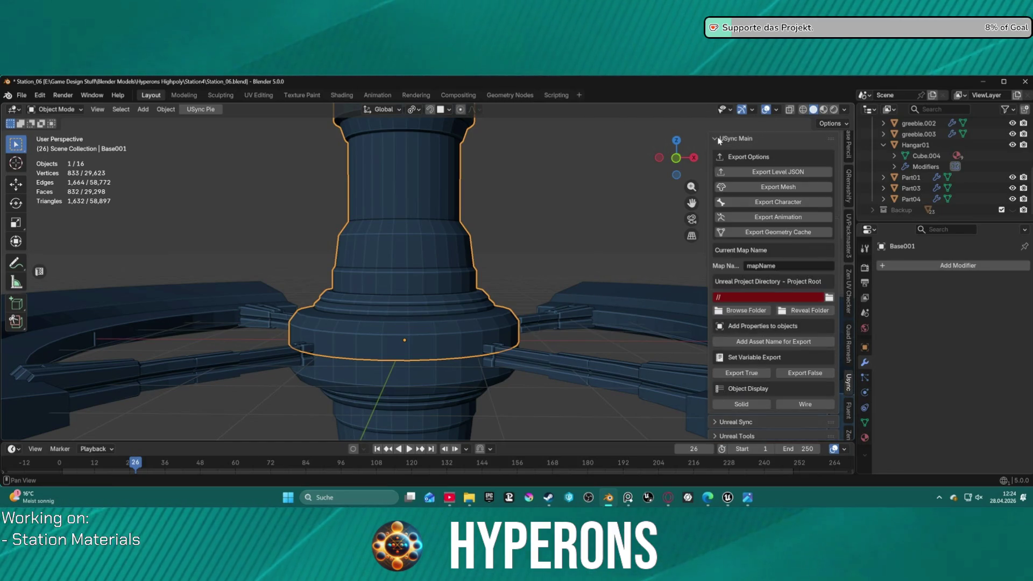
pyautogui.press('Return')
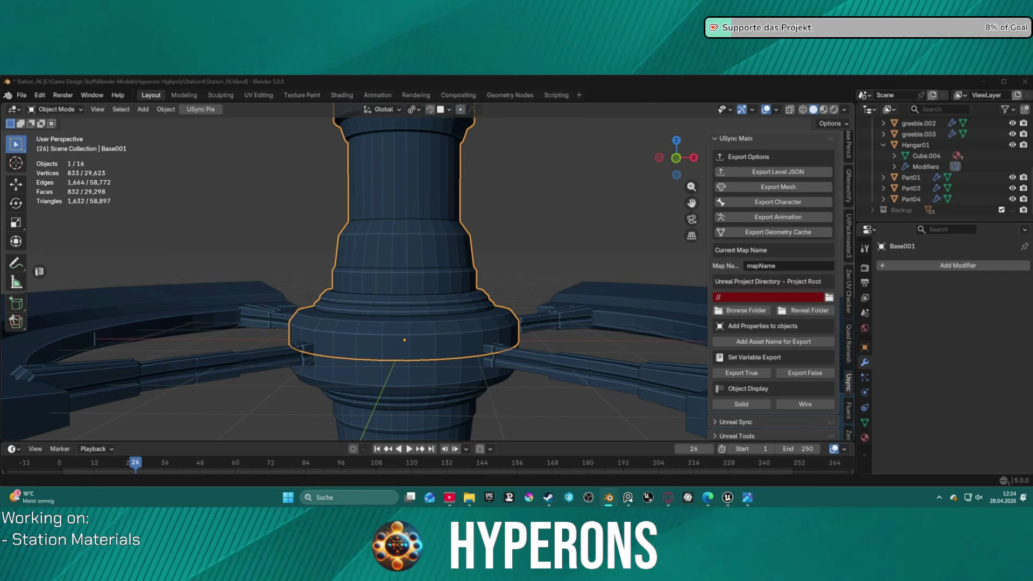
pyautogui.press('Return')
pyautogui.scroll(-4, 765, 321)
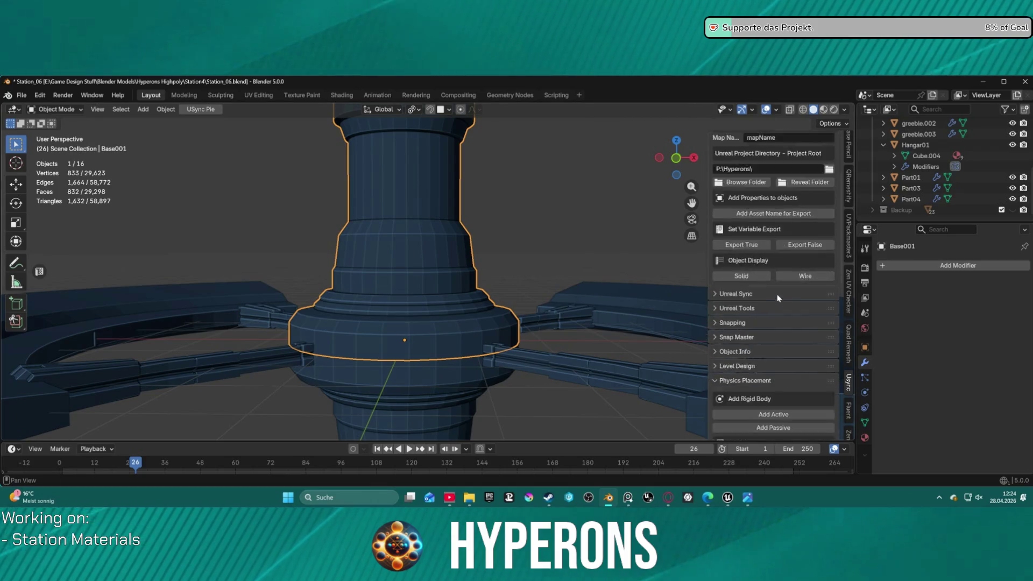
pyautogui.scroll(-4, 781, 300)
pyautogui.scroll(-4, 786, 302)
pyautogui.scroll(-4, 789, 306)
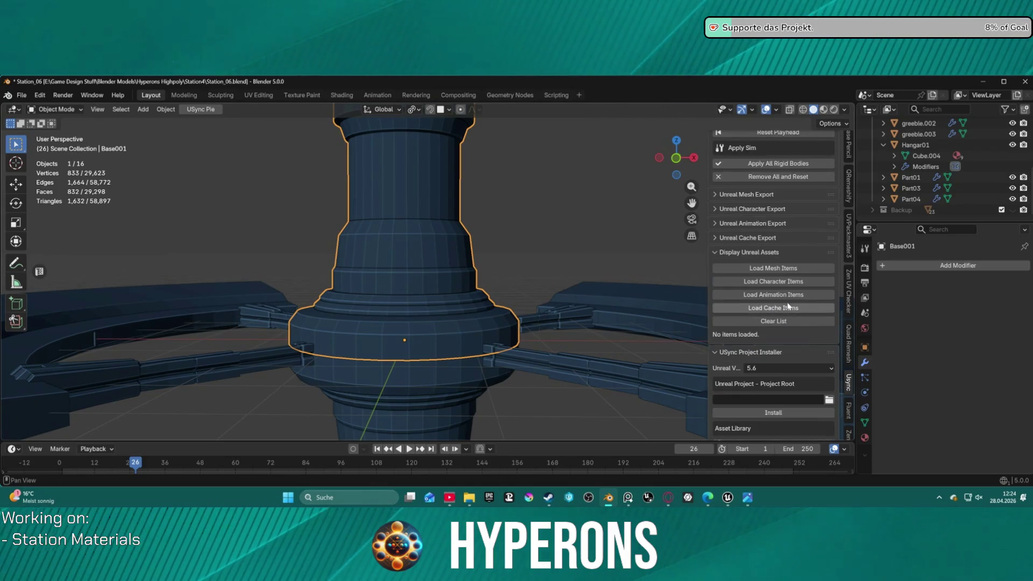
pyautogui.scroll(-2, 786, 303)
pyautogui.scroll(-2, 784, 299)
pyautogui.scroll(-2, 781, 296)
pyautogui.scroll(-1, 783, 296)
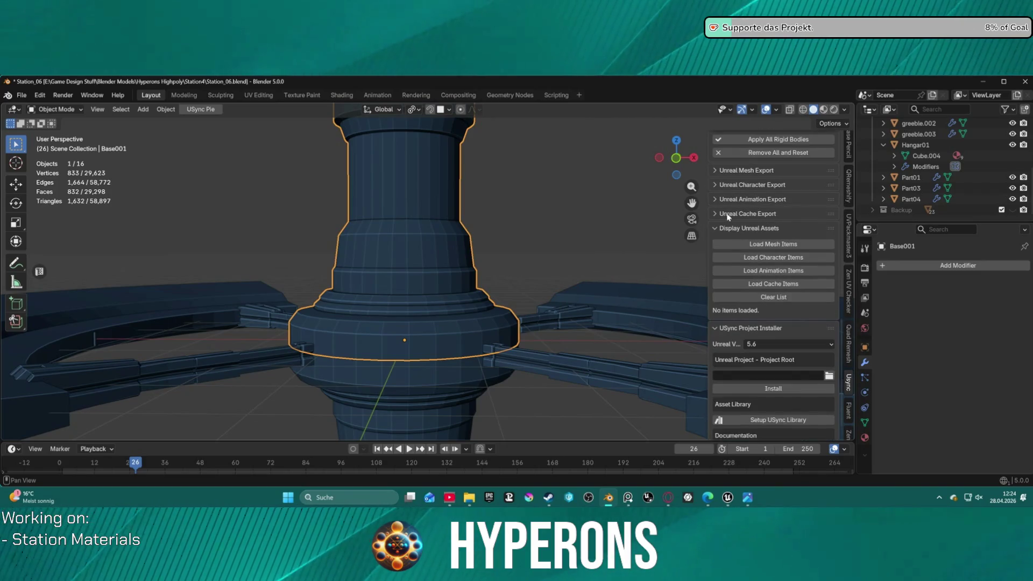
pyautogui.click(763, 170)
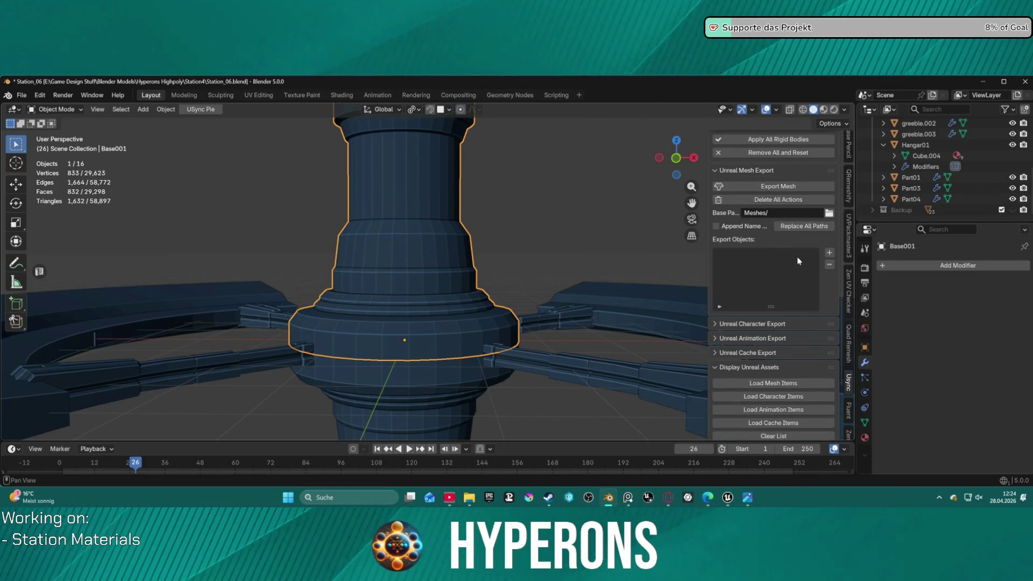
# Step: Add Base001 to the export list as Station_01, export the mesh, and switch to Unreal Editor
pyautogui.click(830, 252)
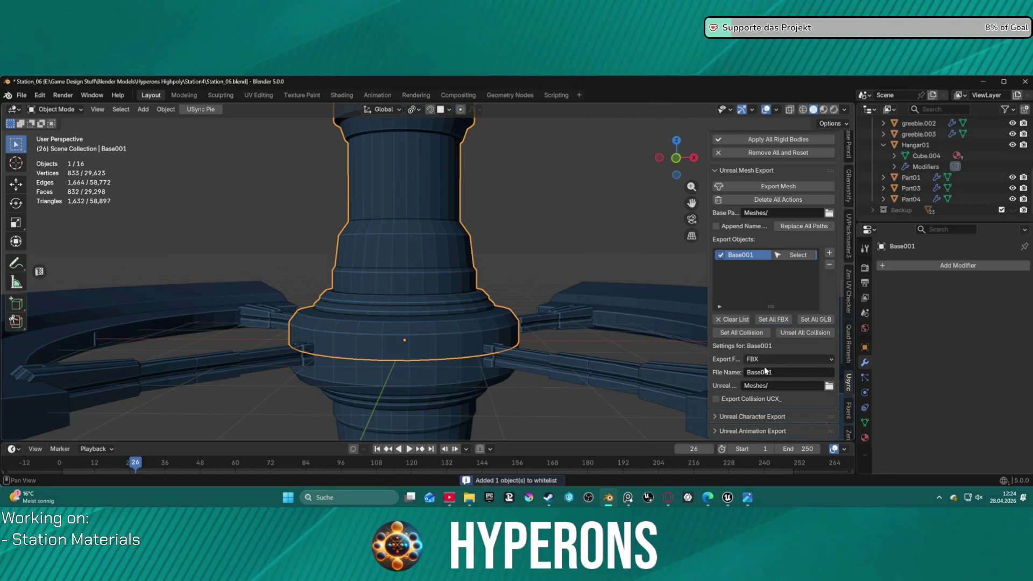
pyautogui.click(773, 374)
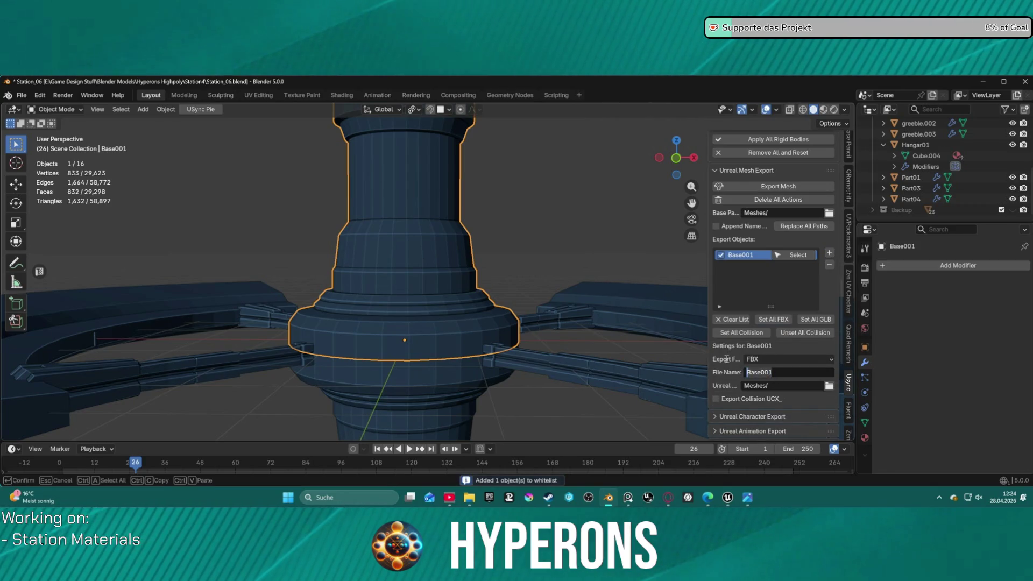
pyautogui.write('Station')
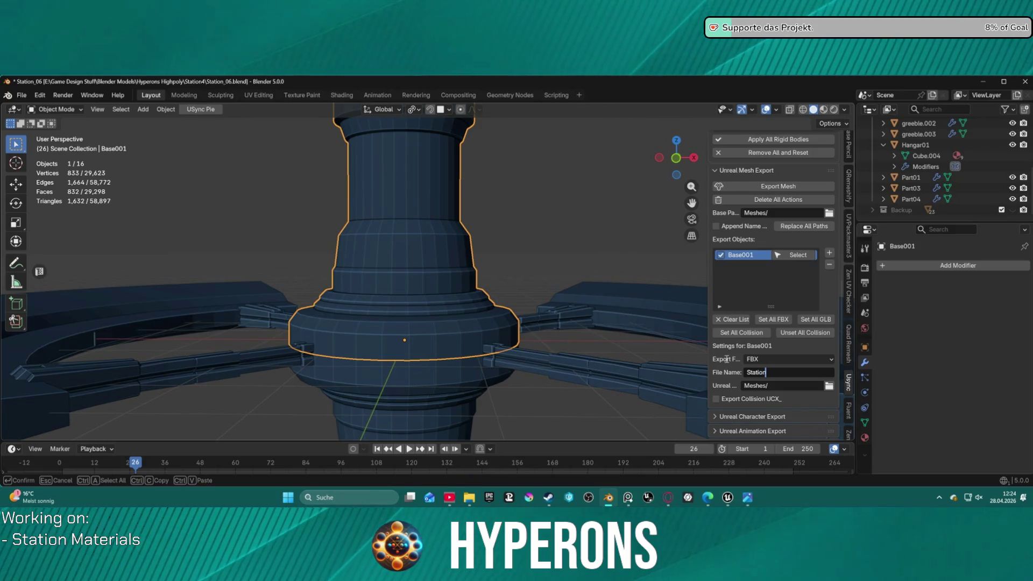
pyautogui.write('_01')
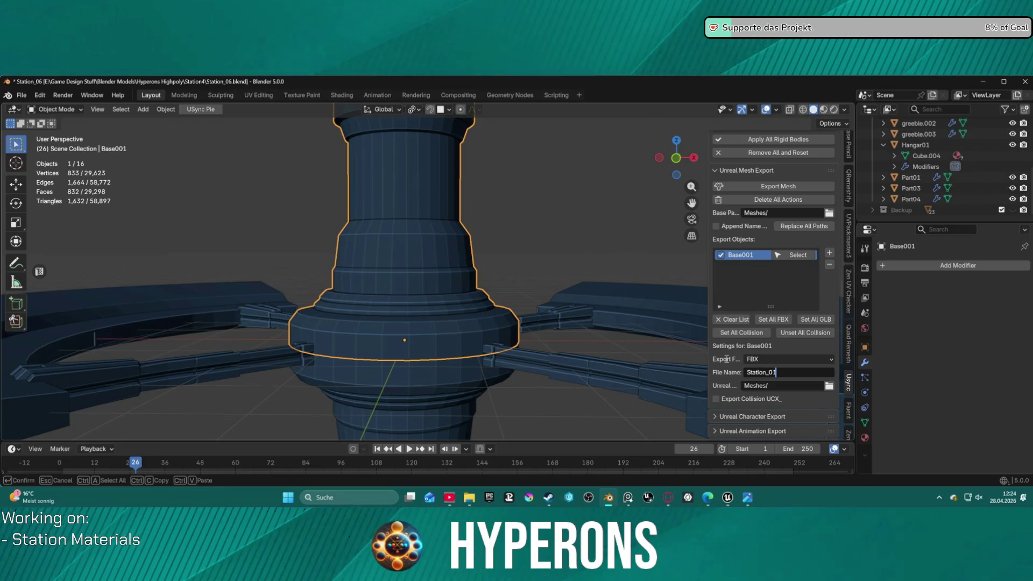
pyautogui.press('Return')
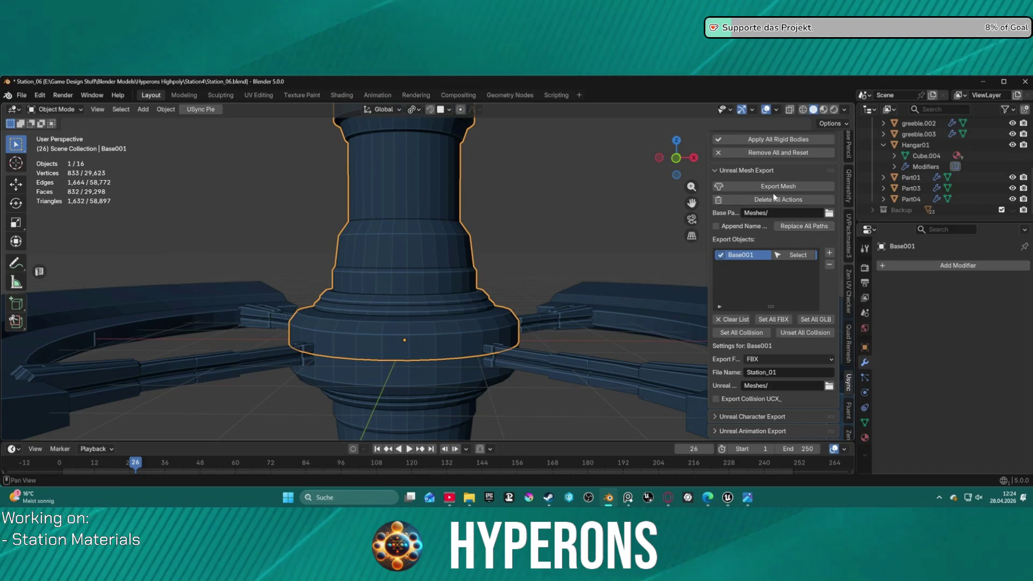
pyautogui.click(799, 186)
pyautogui.click(727, 498)
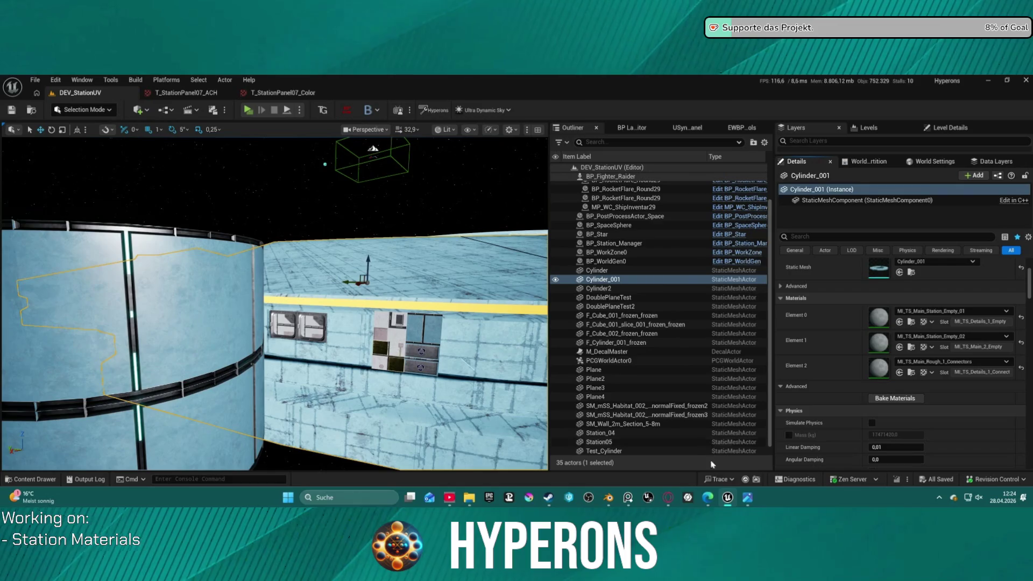
pyautogui.moveTo(609, 497)
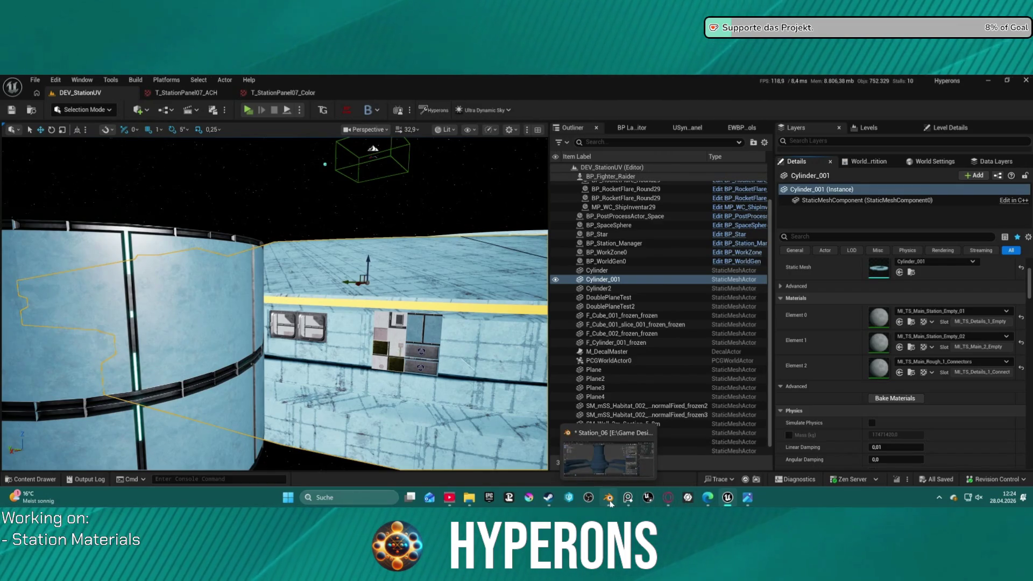
# Step: Bring Blender back to the front and expand the Unreal Sync export options
pyautogui.click(608, 498)
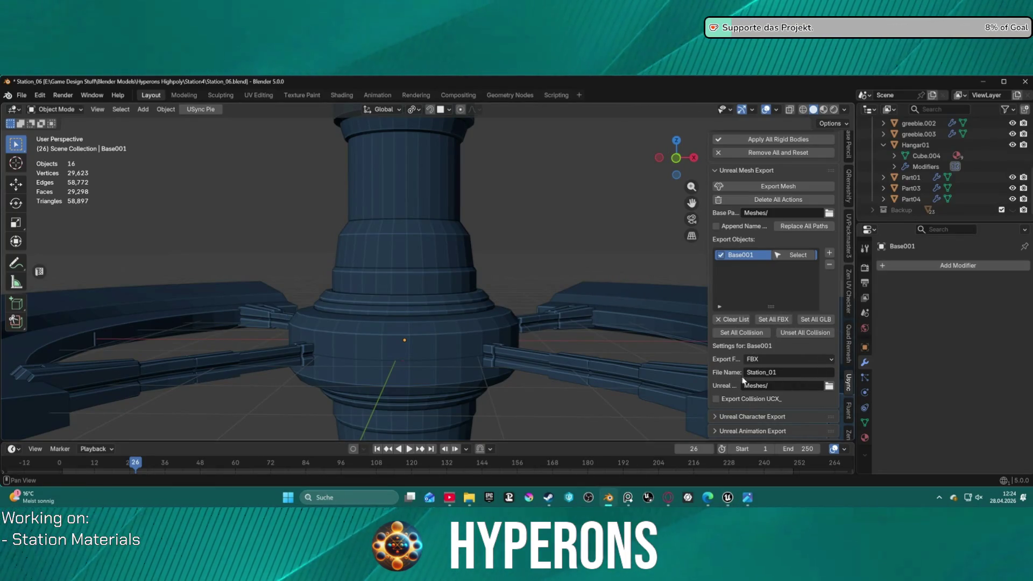
pyautogui.scroll(5, 754, 315)
pyautogui.scroll(5, 768, 242)
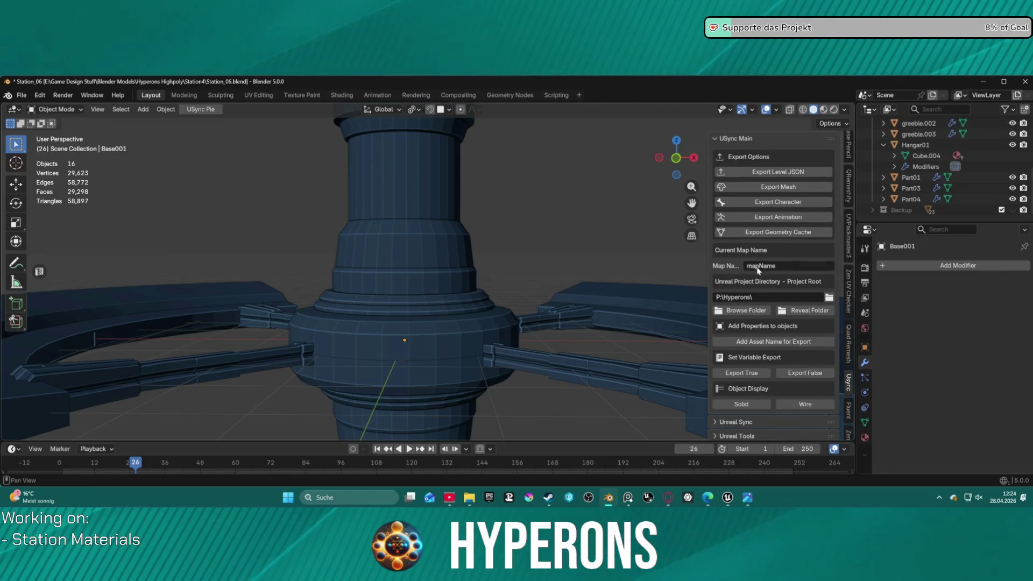
pyautogui.scroll(-2, 755, 289)
pyautogui.scroll(-2, 745, 317)
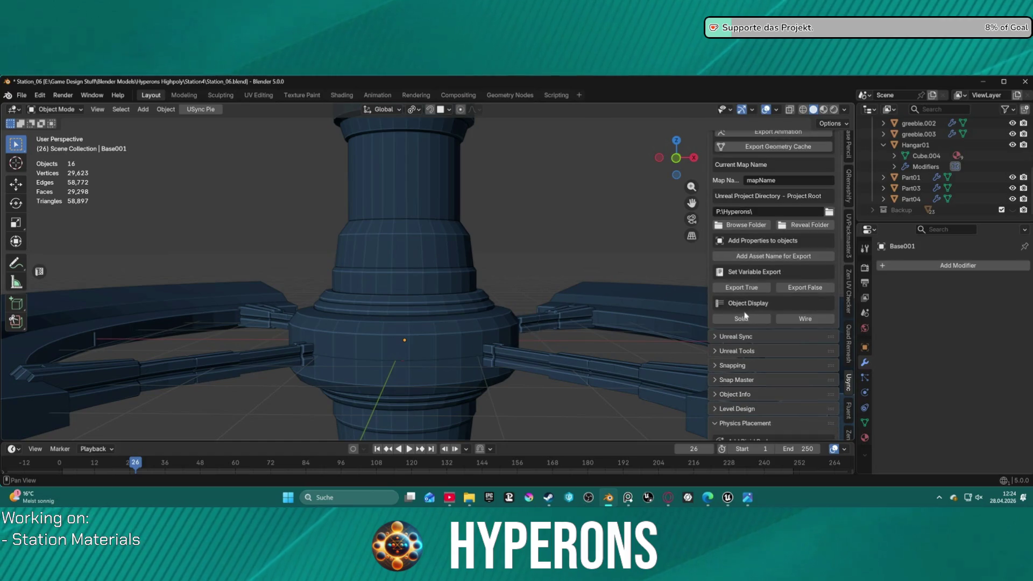
pyautogui.click(714, 336)
pyautogui.scroll(-2, 715, 337)
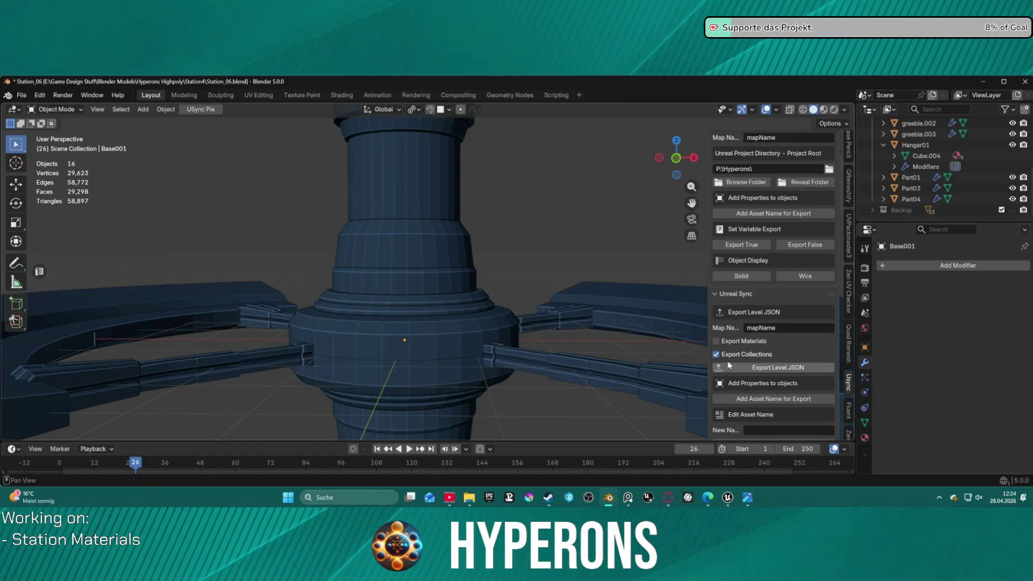
pyautogui.scroll(-5, 730, 366)
pyautogui.scroll(-5, 733, 365)
pyautogui.scroll(-3, 735, 367)
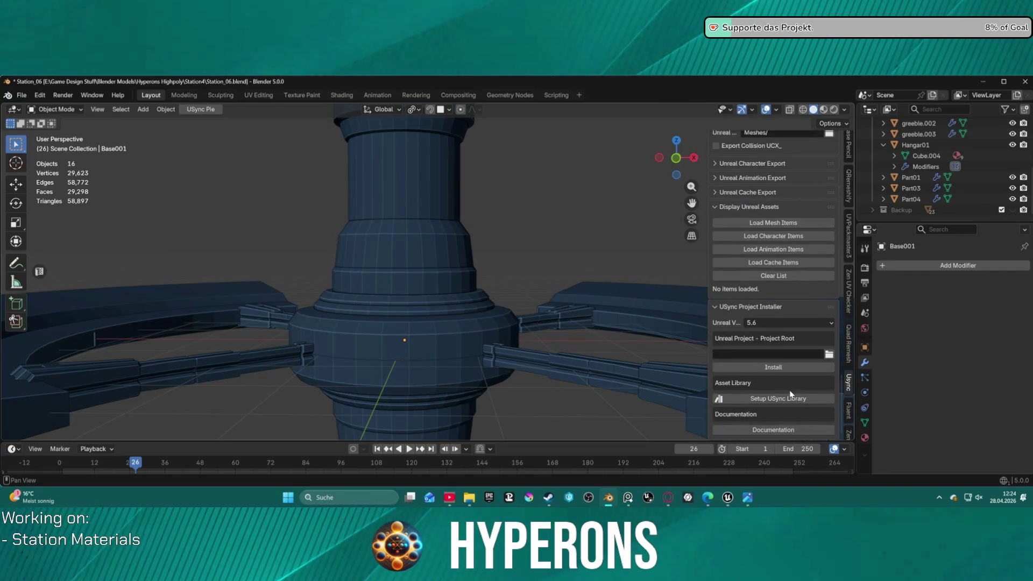
pyautogui.scroll(3, 804, 259)
pyautogui.scroll(9, 808, 275)
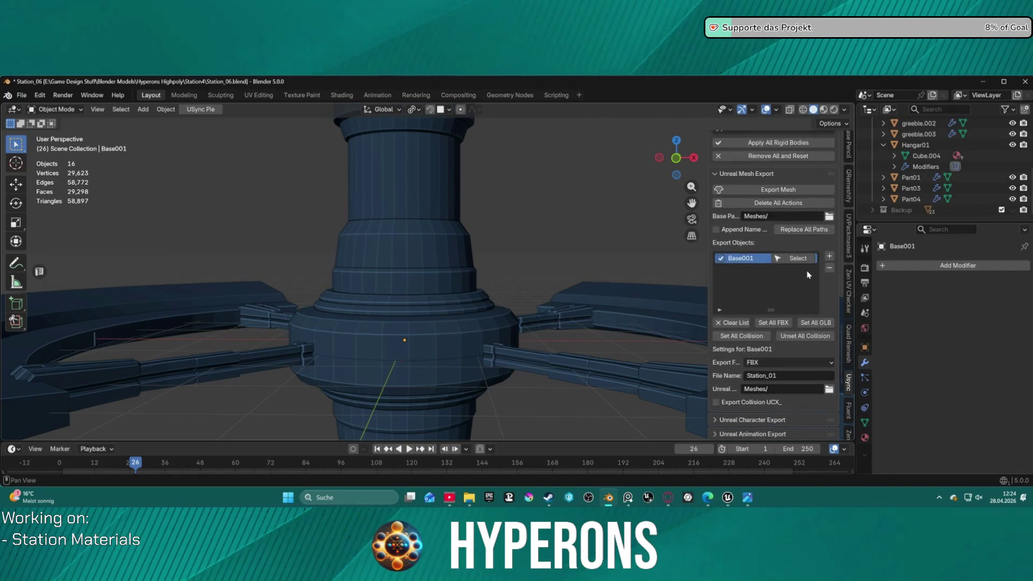
pyautogui.scroll(2, 807, 275)
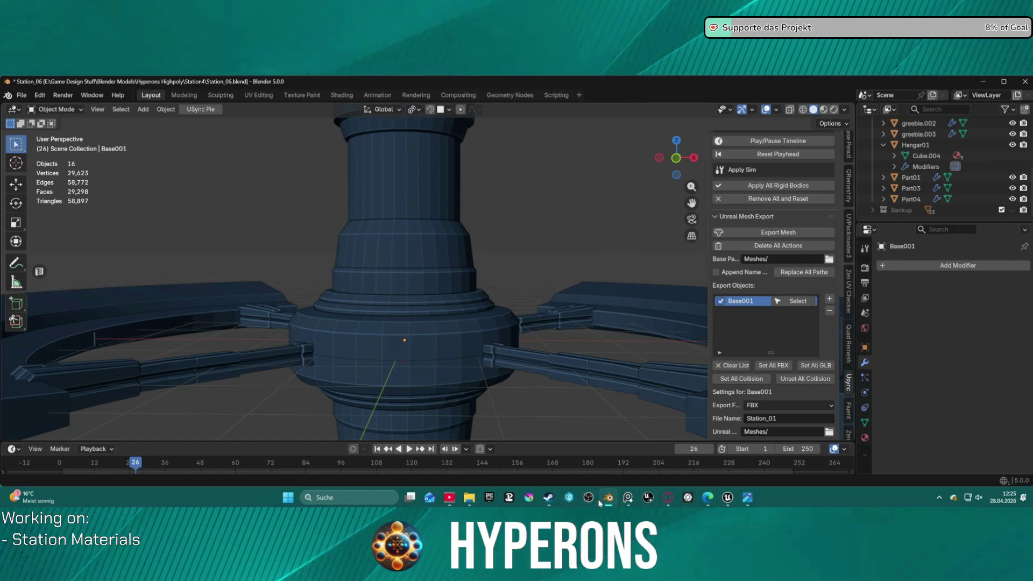
pyautogui.click(727, 497)
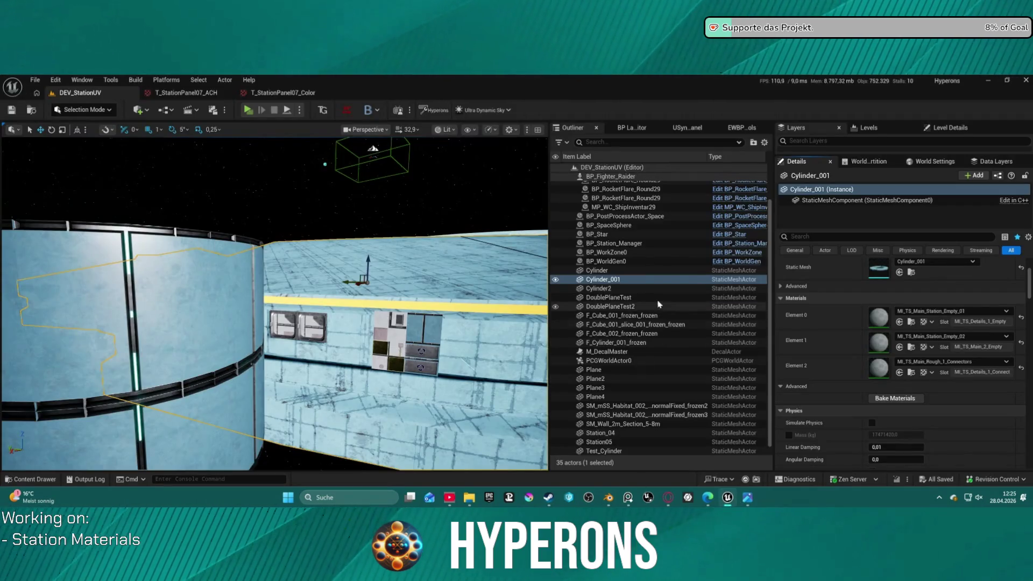
pyautogui.press('Escape')
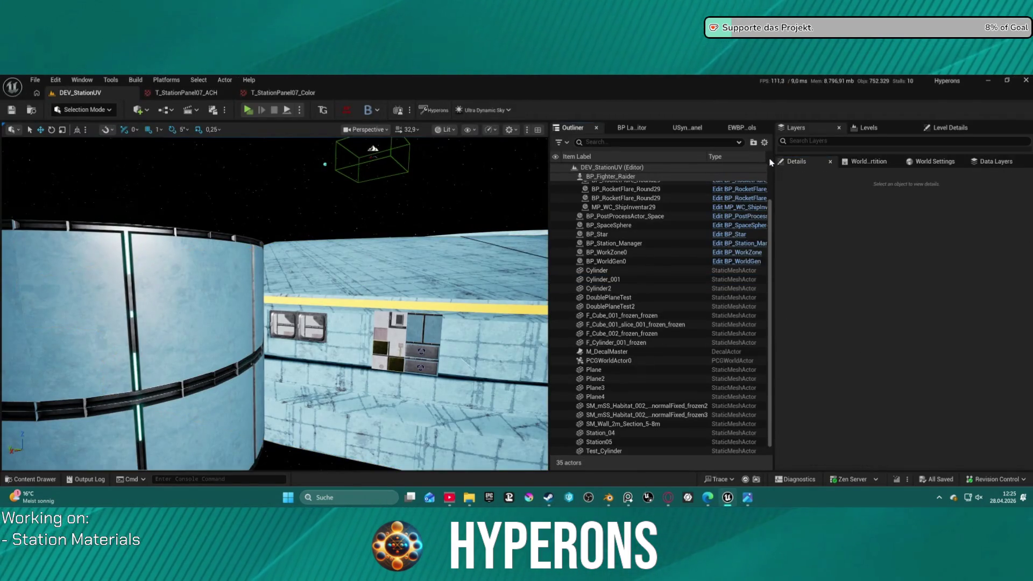
pyautogui.click(687, 128)
pyautogui.click(597, 165)
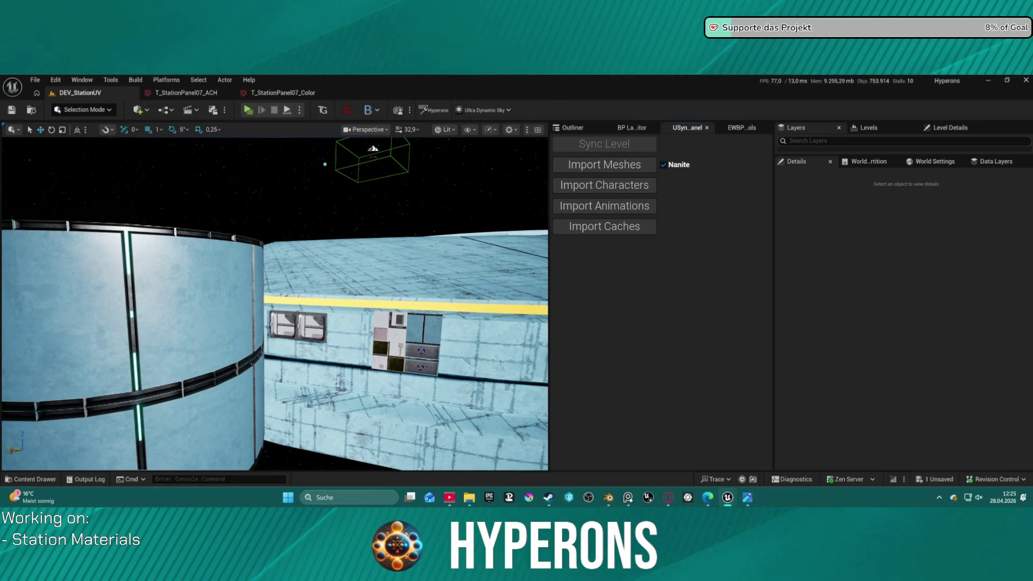
pyautogui.moveTo(274, 307); pyautogui.dragTo(258, 316, button='right')
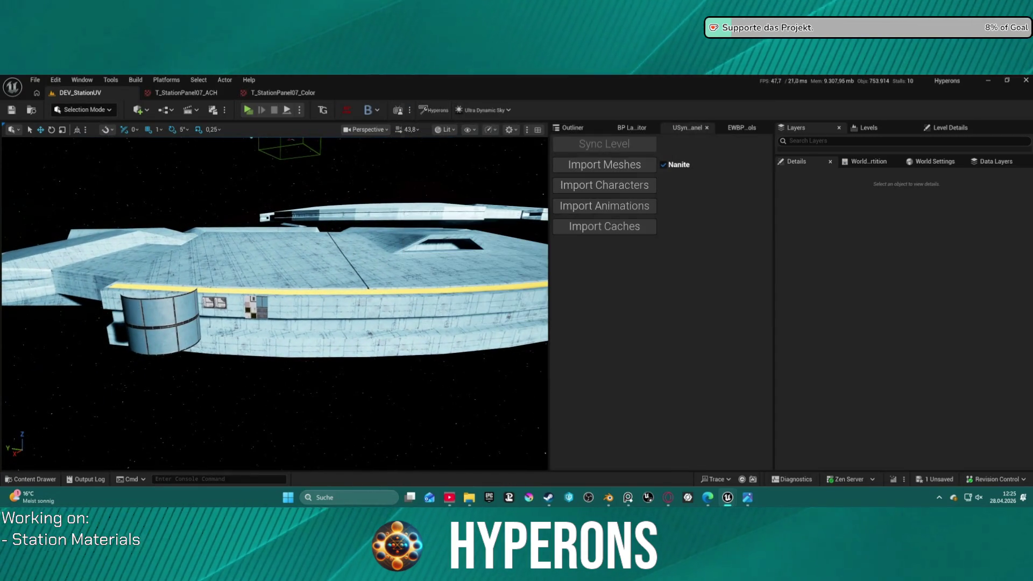
# Step: Select the Station_01 tower and set its locked uniform scale to 10
pyautogui.click(383, 349)
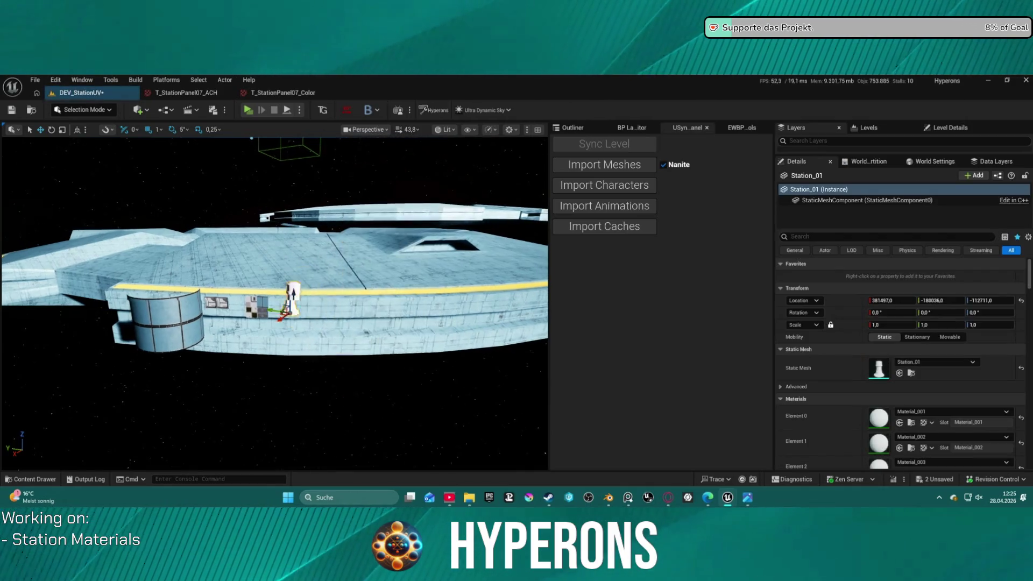
pyautogui.moveTo(383, 349); pyautogui.dragTo(371, 347, button='right')
pyautogui.moveTo(275, 306); pyautogui.dragTo(275, 307, button='right')
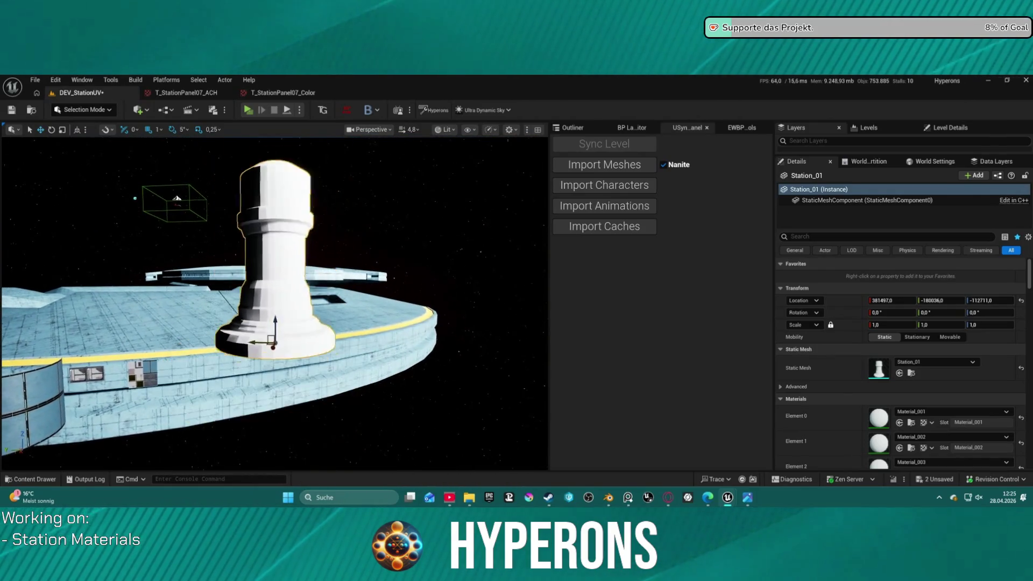
pyautogui.click(896, 325)
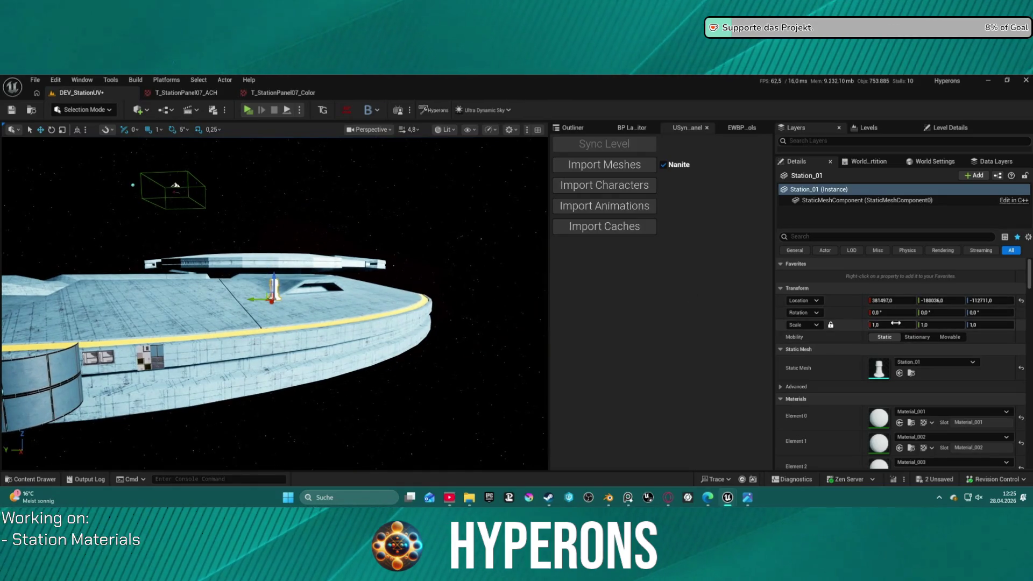
pyautogui.write('000')
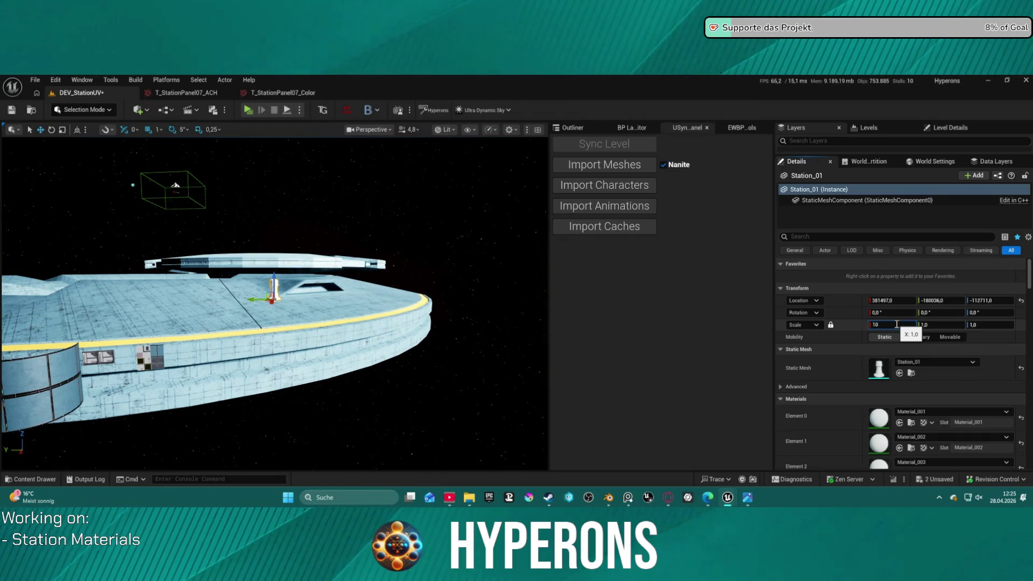
pyautogui.press('Return')
# Step: Raise the uniform scale to 100 and fly around the enlarged tower to check it
pyautogui.moveTo(512, 224); pyautogui.dragTo(512, 224, button='right')
pyautogui.click(904, 324)
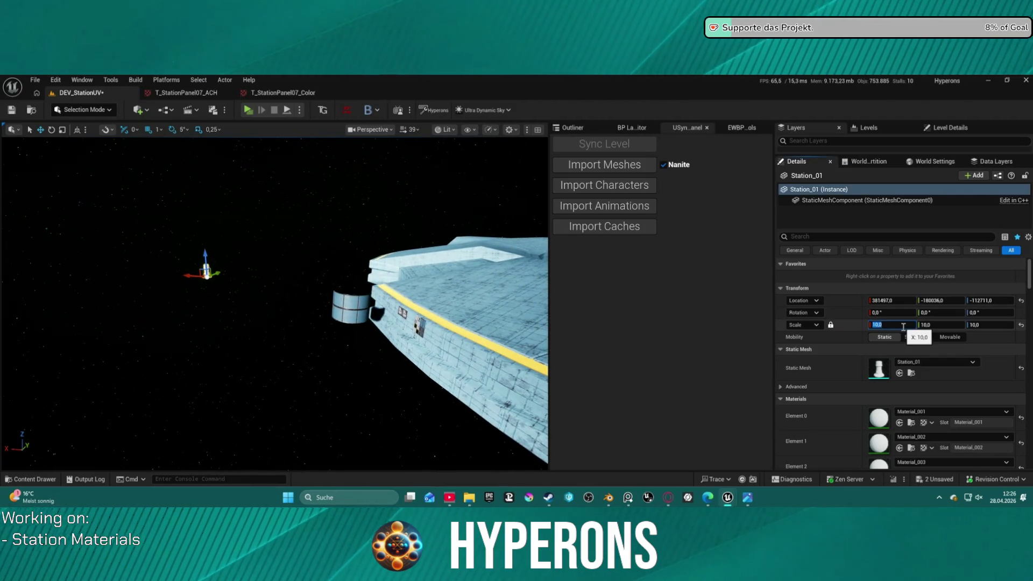
pyautogui.write('30')
pyautogui.press('Return')
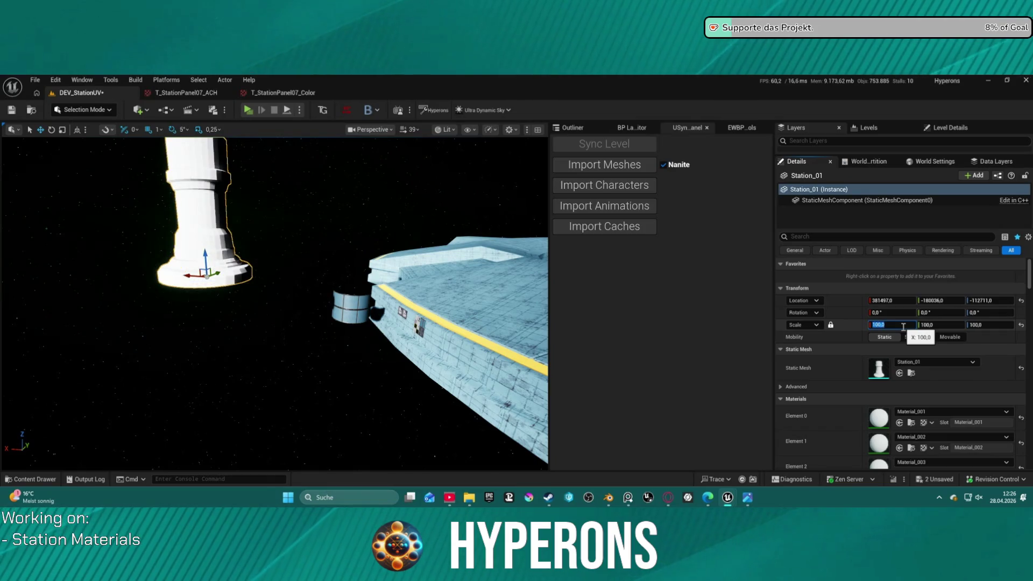
pyautogui.moveTo(275, 243)
pyautogui.mouseDown(button='right')
pyautogui.moveTo(275, 205)
pyautogui.moveTo(243, 205)
pyautogui.moveTo(291, 203)
pyautogui.mouseUp(button='right')
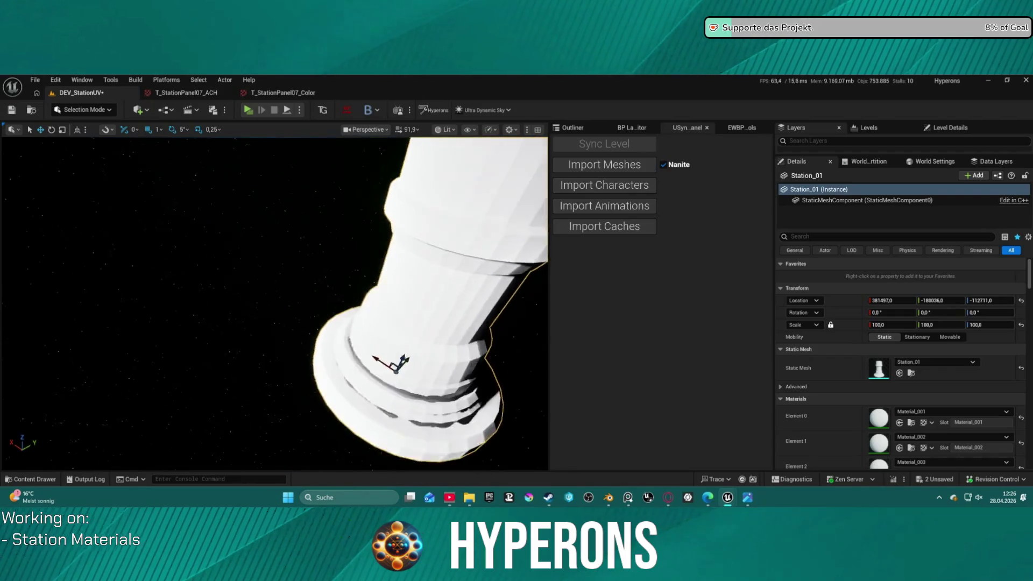
pyautogui.moveTo(291, 204); pyautogui.dragTo(223, 117, button='right')
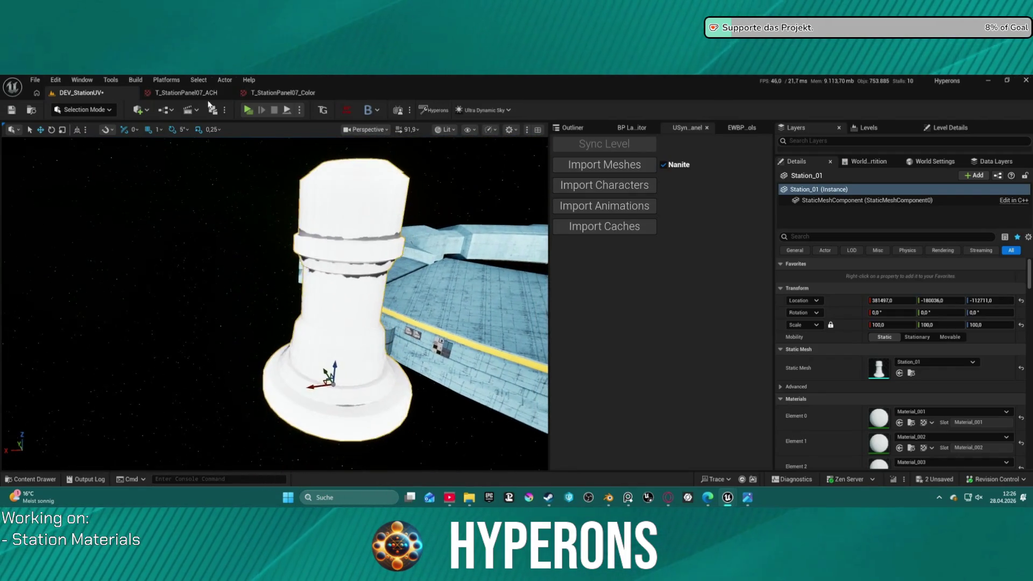
pyautogui.moveTo(275, 307); pyautogui.dragTo(275, 266, button='right')
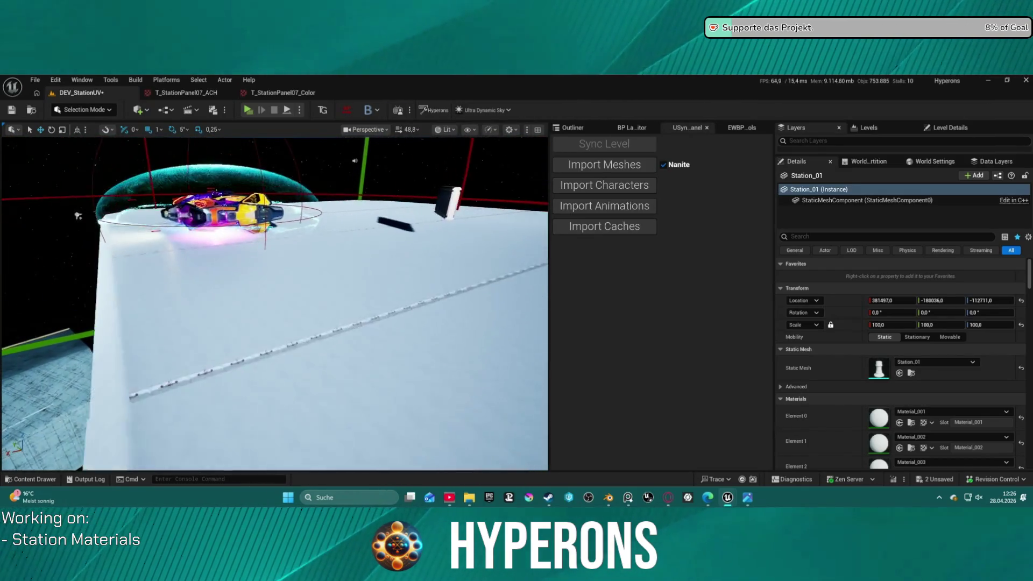
# Step: Start a play session from Station05, run to the spaceship, board it and lift off
pyautogui.rightClick(346, 339)
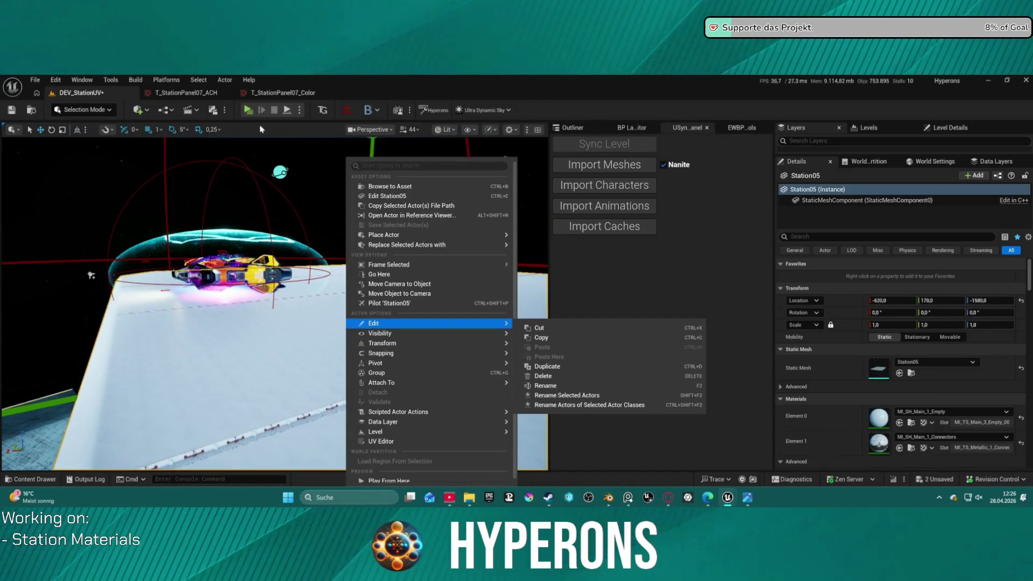
pyautogui.click(261, 130)
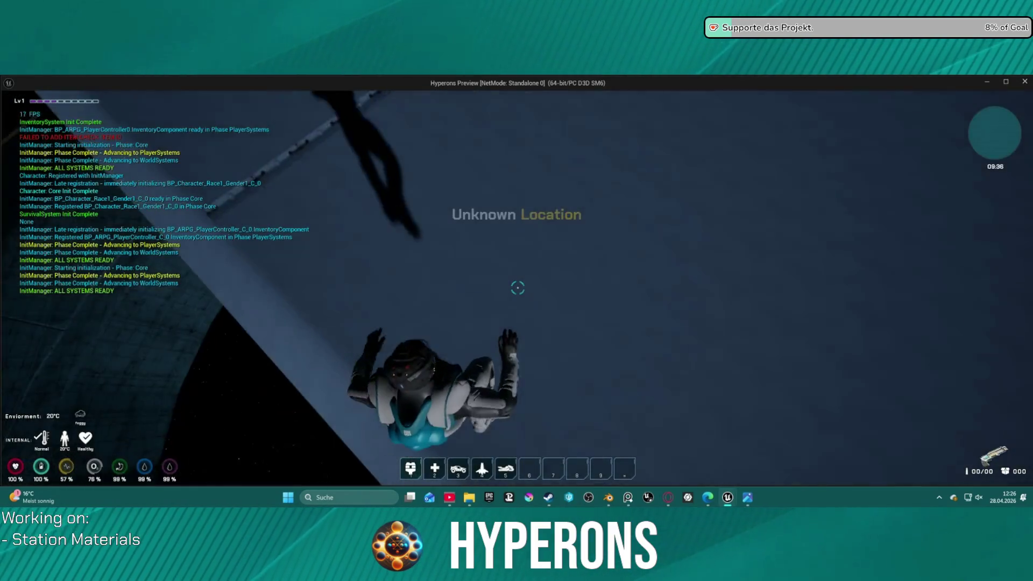
pyautogui.press('w')
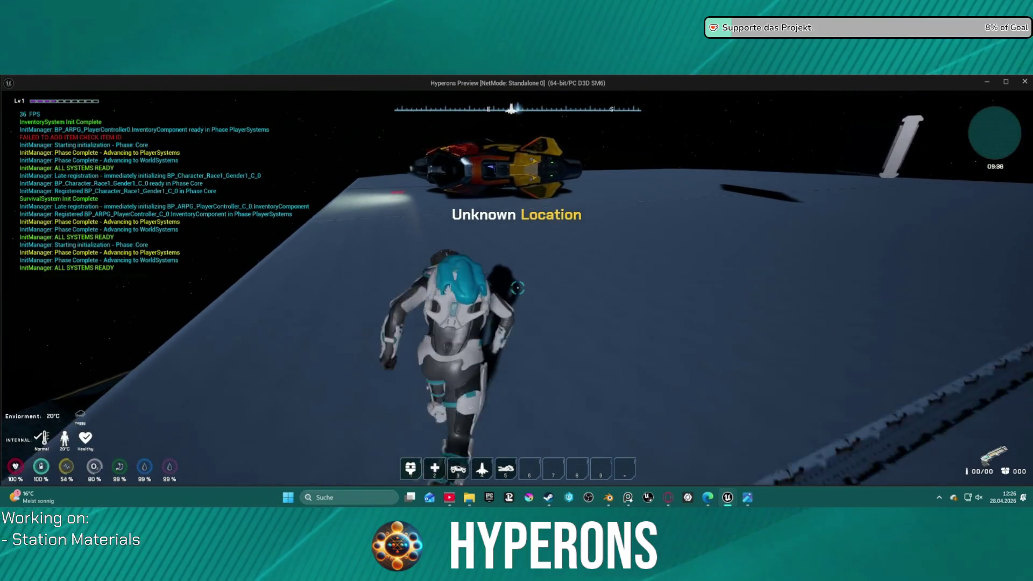
pyautogui.press('w')
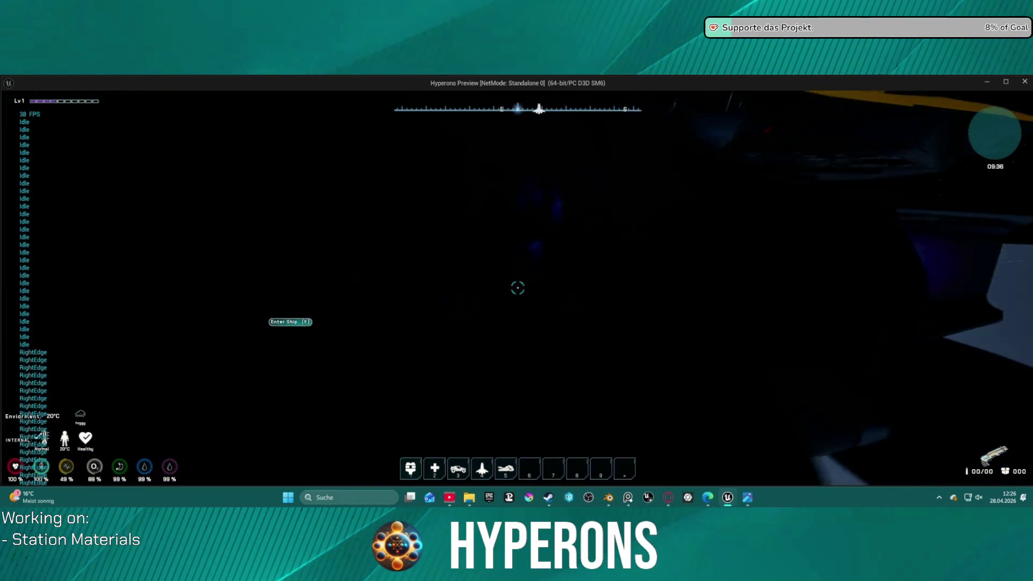
pyautogui.press('f')
pyautogui.press('space')
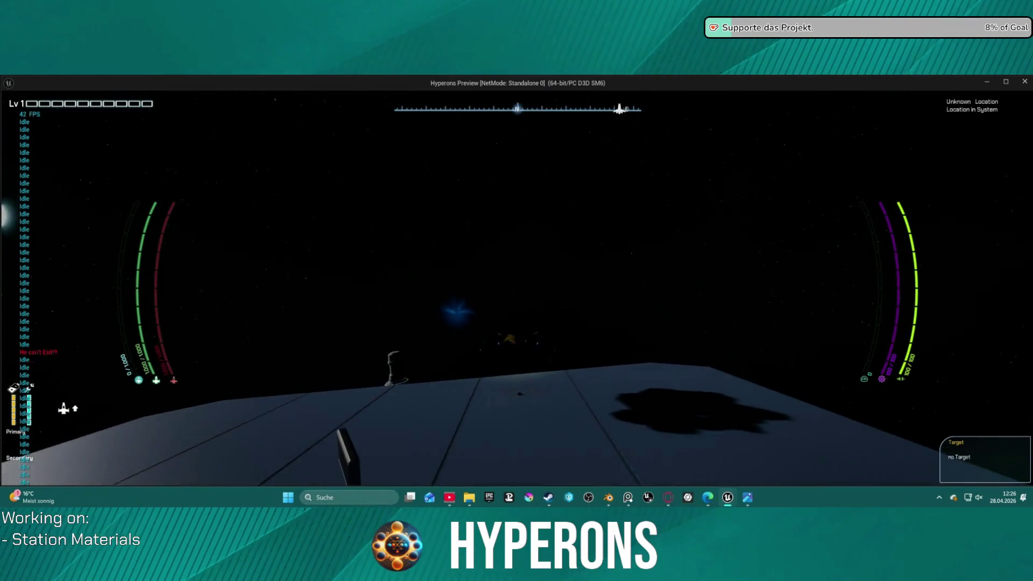
pyautogui.press('f')
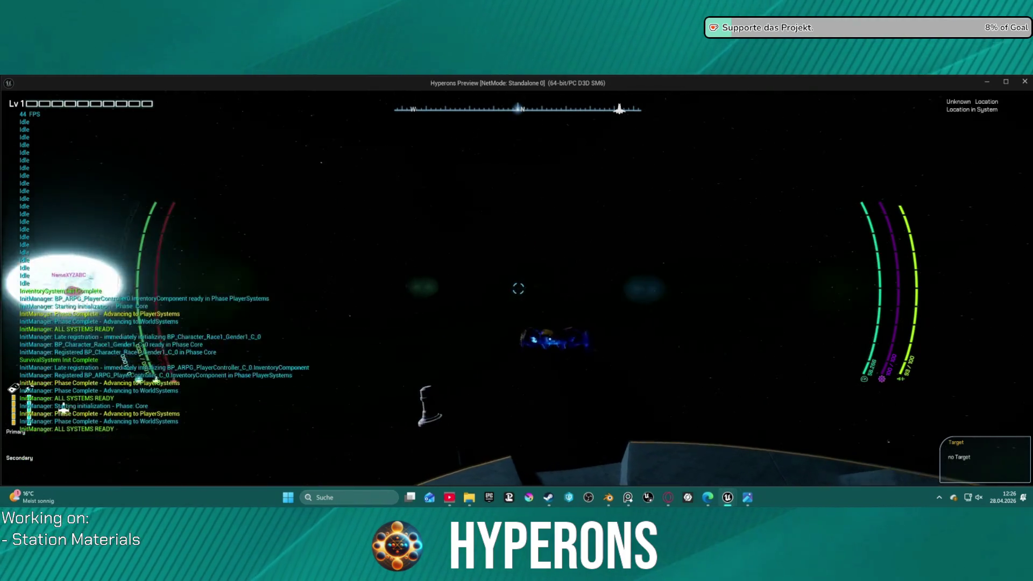
# Step: Fly the ship around the enlarged white tower, then end the session and frame Station05
pyautogui.press('a')
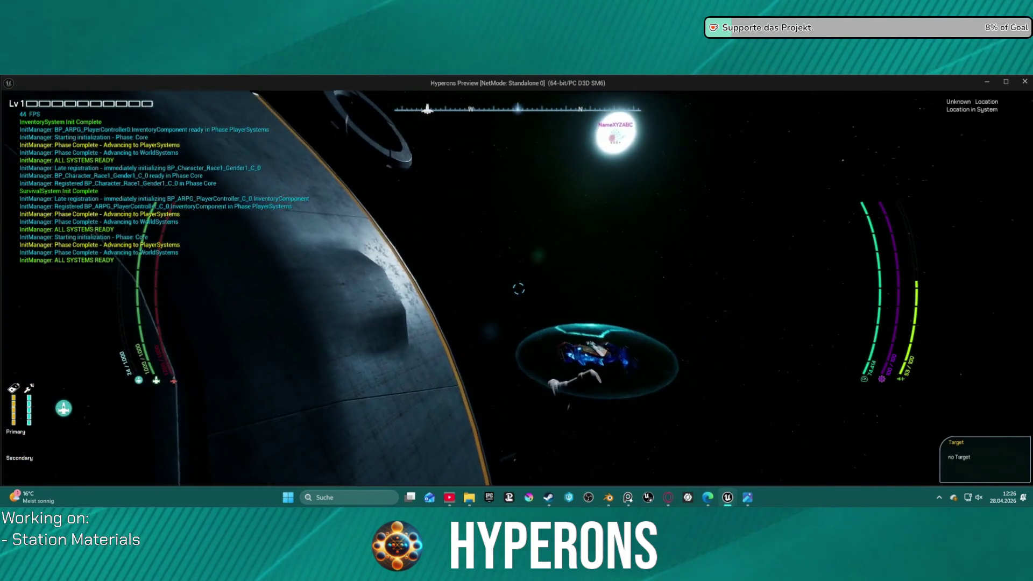
pyautogui.press('a')
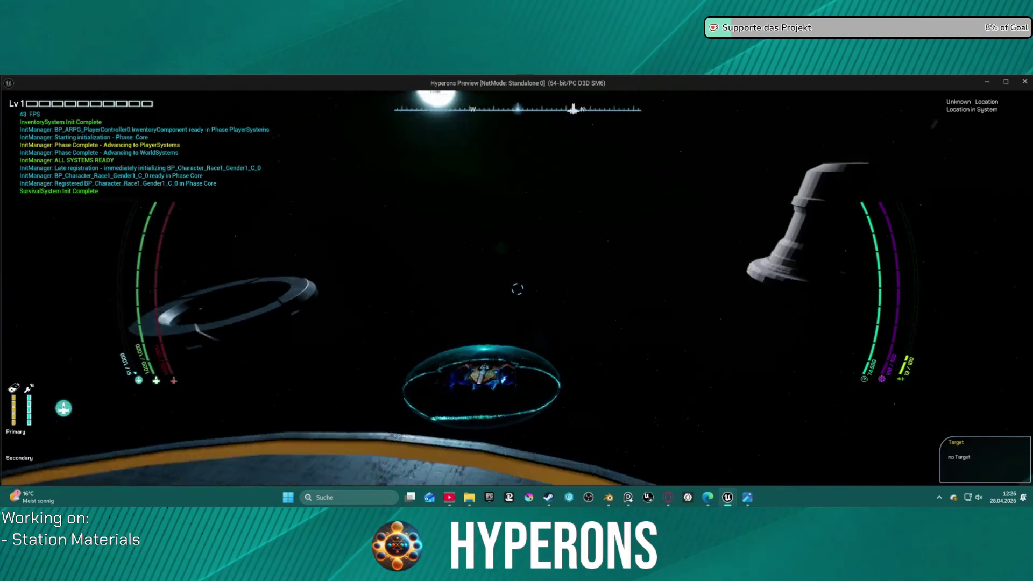
pyautogui.press('d')
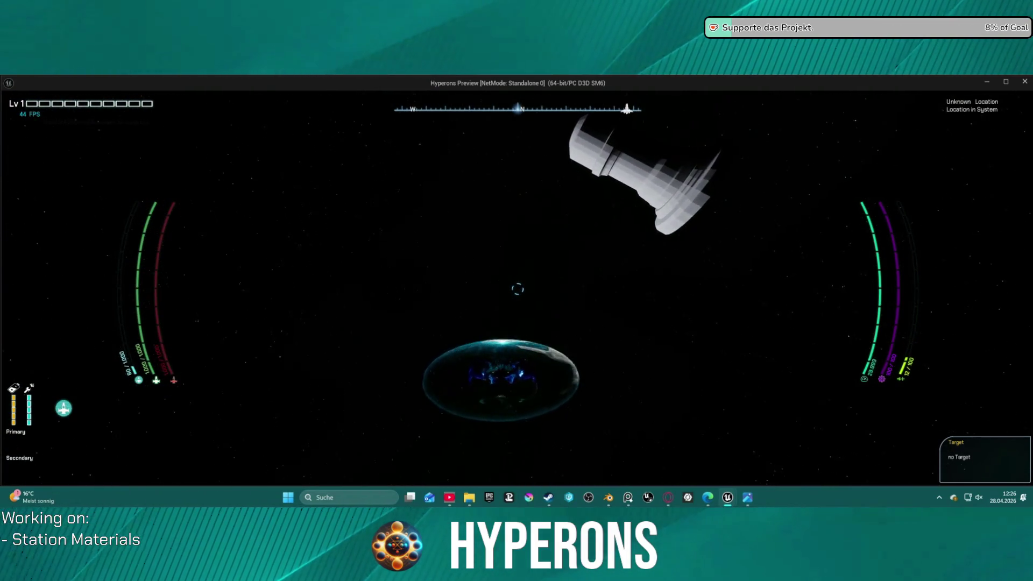
pyautogui.press('w')
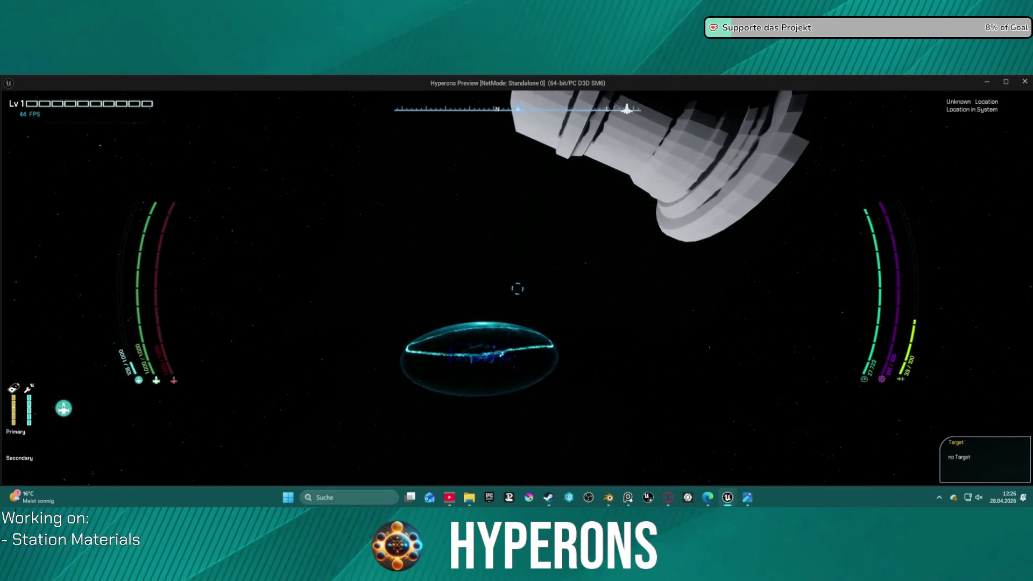
pyautogui.press('w')
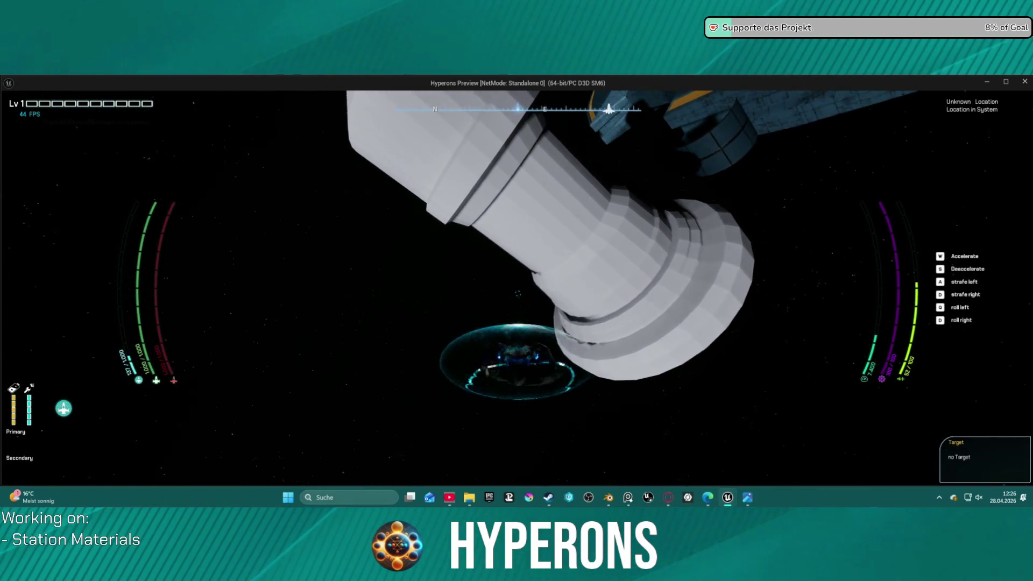
pyautogui.press('d')
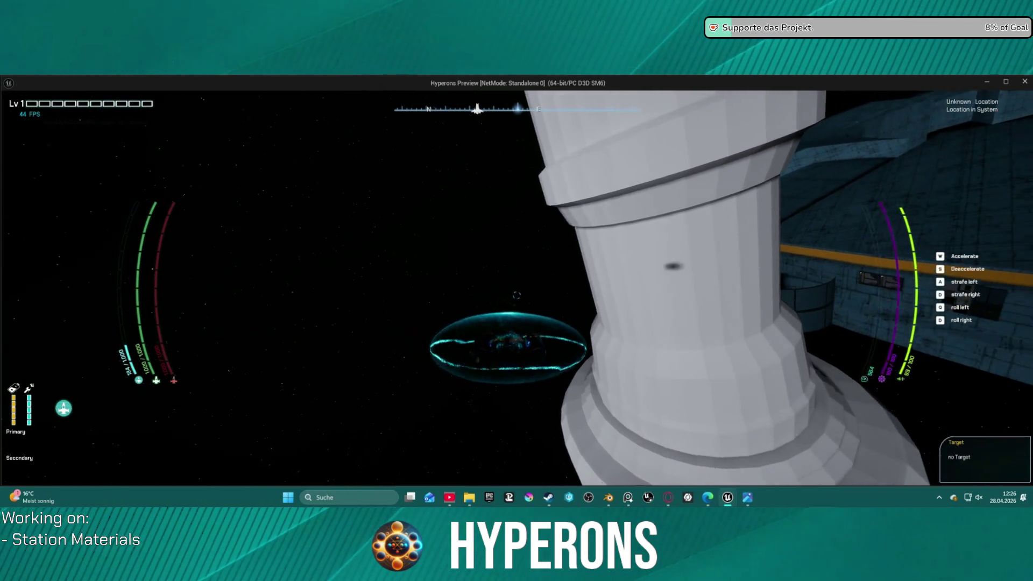
pyautogui.press('Escape')
pyautogui.press('f')
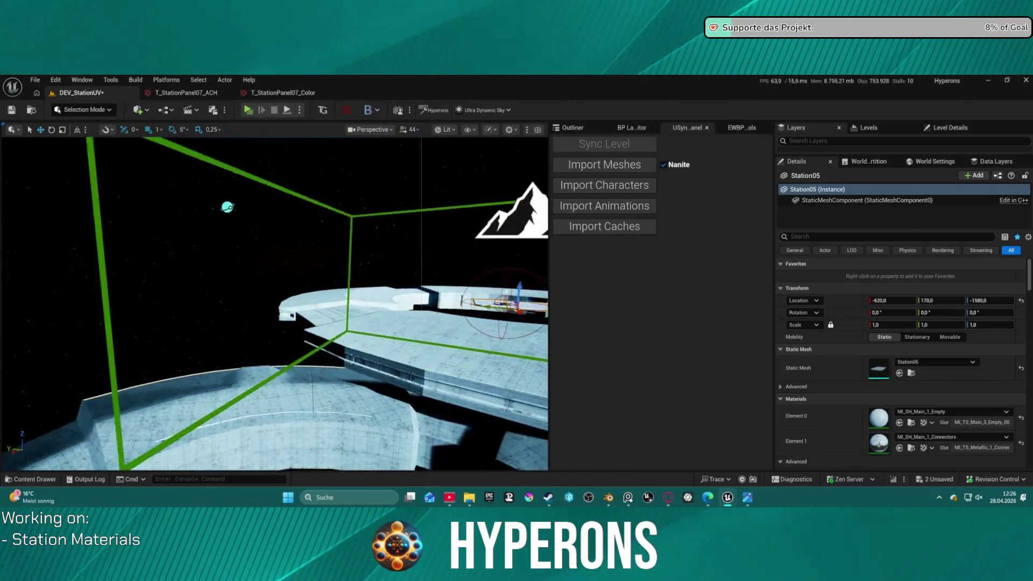
# Step: Bring the station back into view and filter Station_01's Details to its Rendering properties
pyautogui.moveTo(274, 307)
pyautogui.mouseDown(button='right')
pyautogui.moveTo(275, 242)
pyautogui.moveTo(275, 339)
pyautogui.moveTo(275, 266)
pyautogui.mouseUp(button='right')
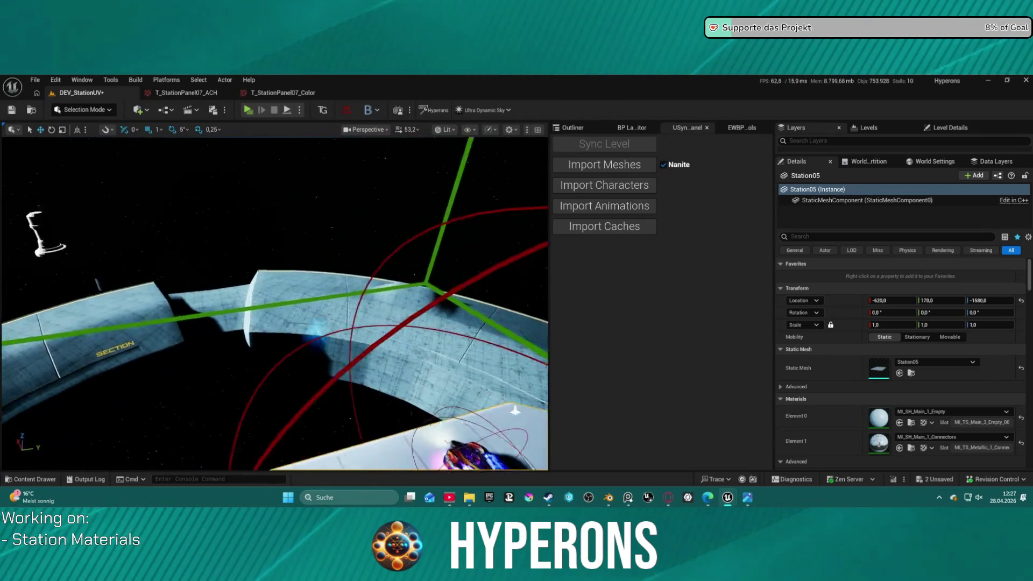
pyautogui.moveTo(410, 258); pyautogui.dragTo(410, 274, button='right')
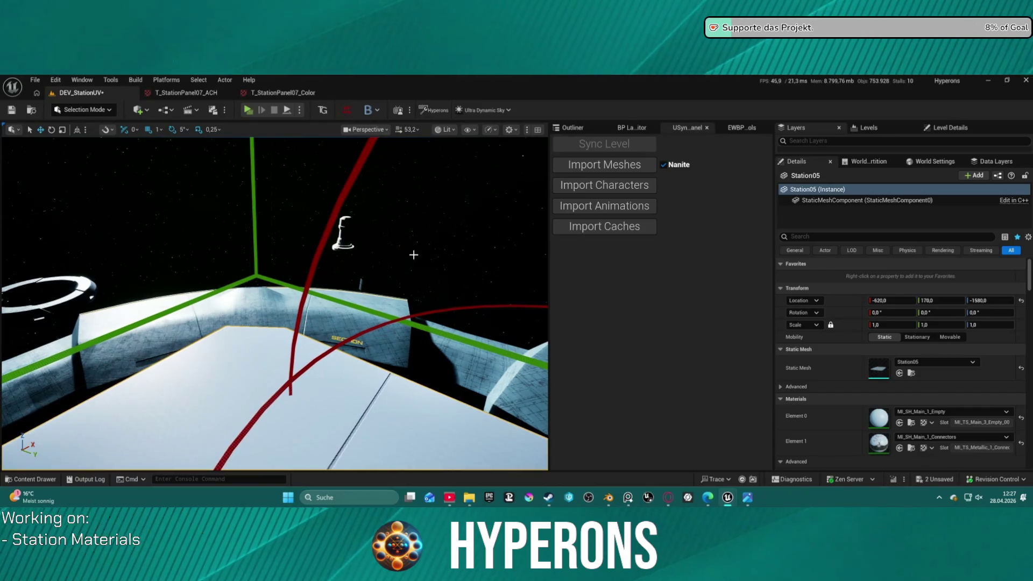
pyautogui.scroll(-5, 961, 395)
pyautogui.scroll(-5, 993, 399)
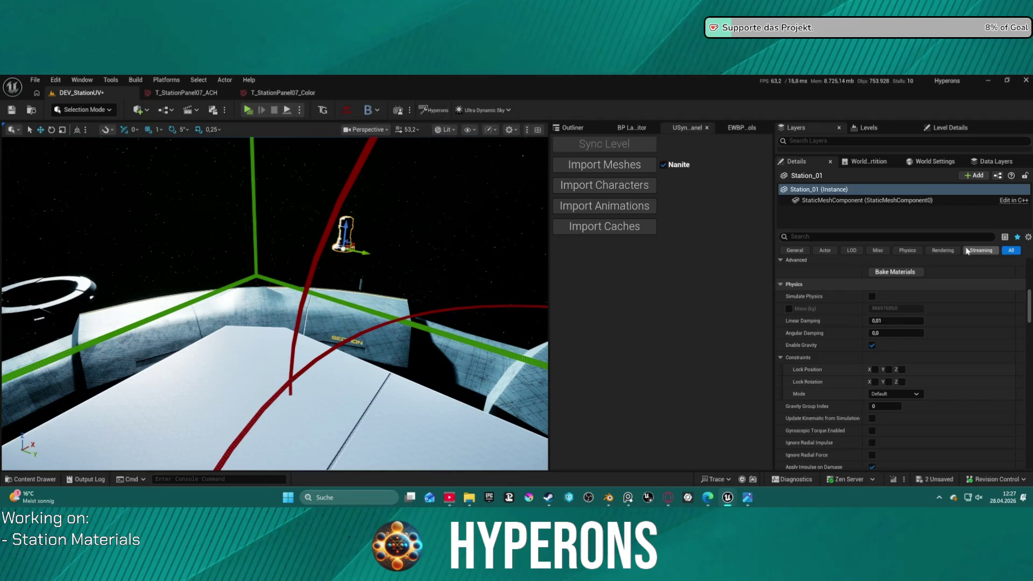
pyautogui.click(945, 252)
pyautogui.scroll(-3, 857, 367)
pyautogui.scroll(-3, 857, 367)
pyautogui.scroll(-2, 887, 371)
pyautogui.scroll(-5, 920, 379)
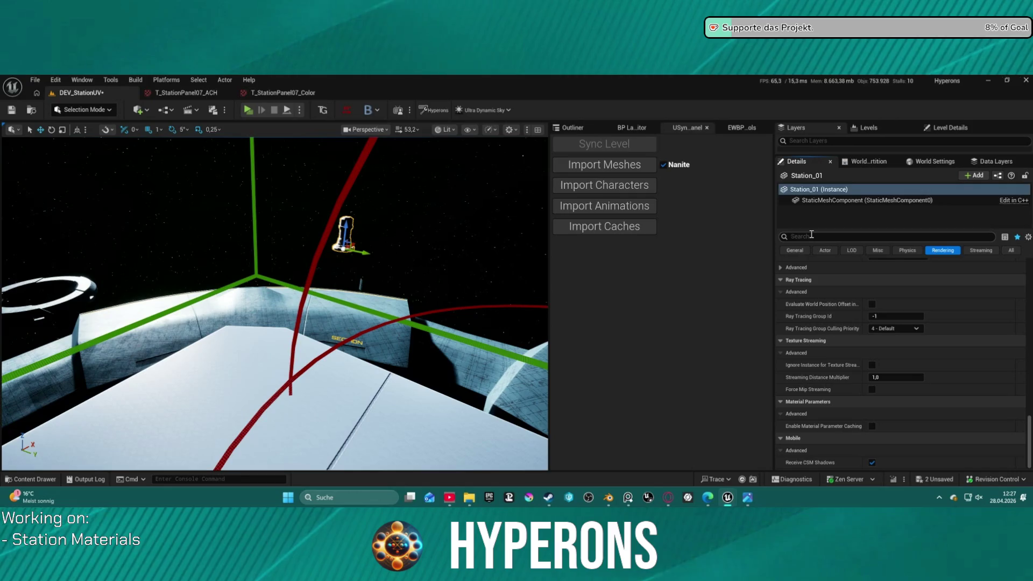
pyautogui.write('h')
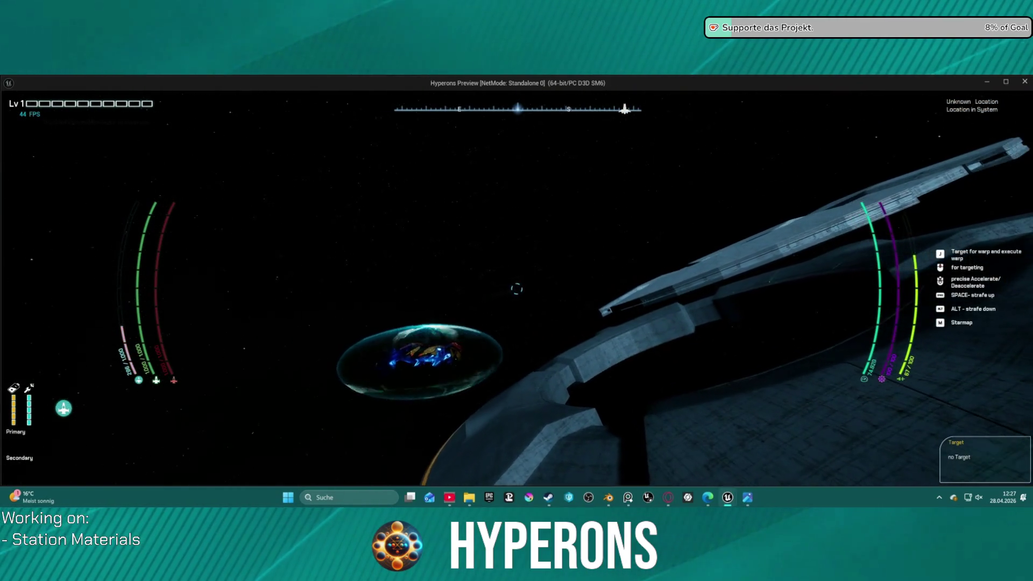
# Step: End the play session with Esc and return to the level editor
pyautogui.press('Escape')
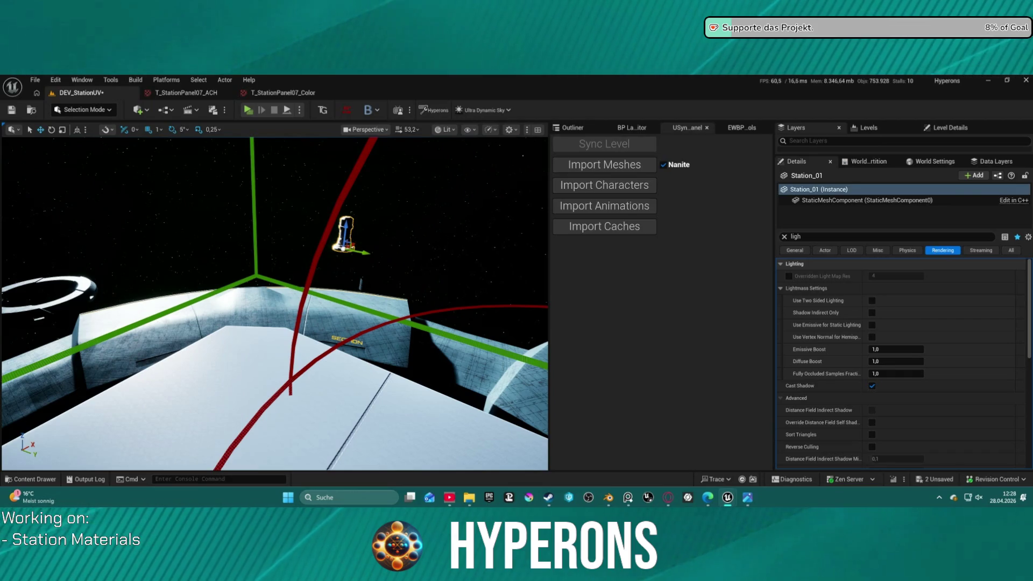
# Step: Open the Station_01 mesh editor showing its 18 material slots, then switch to Blender
pyautogui.hotkey('ctrl', 'e')
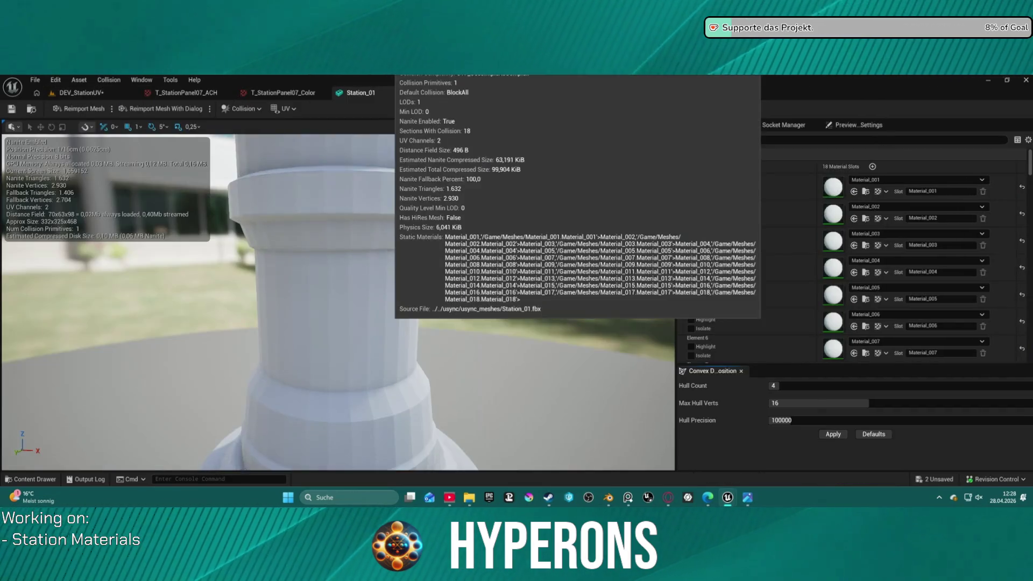
pyautogui.scroll(-3, 620, 288)
pyautogui.moveTo(450, 346)
pyautogui.mouseDown()
pyautogui.moveTo(484, 307)
pyautogui.moveTo(484, 243)
pyautogui.mouseUp()
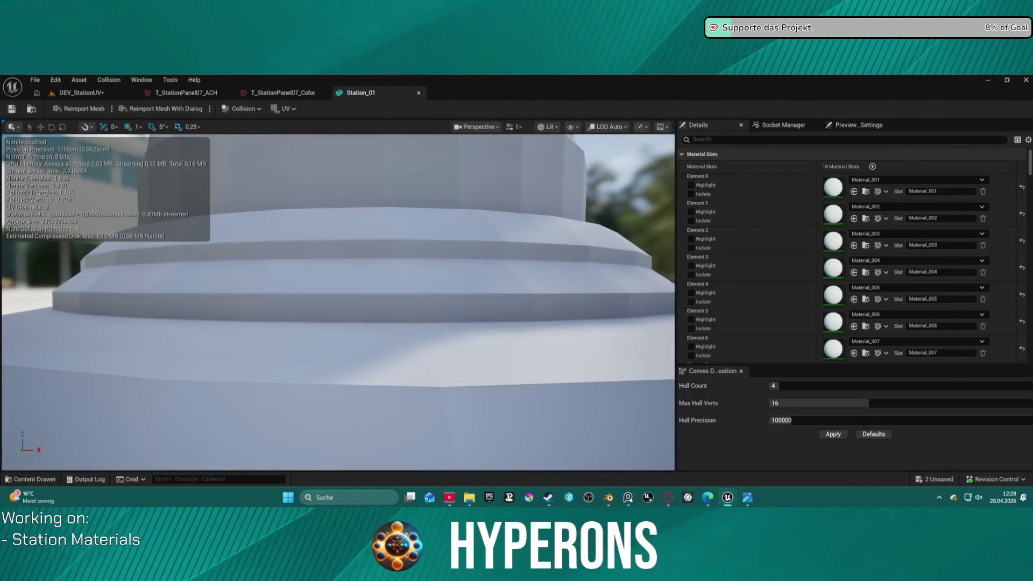
pyautogui.scroll(-1, 849, 300)
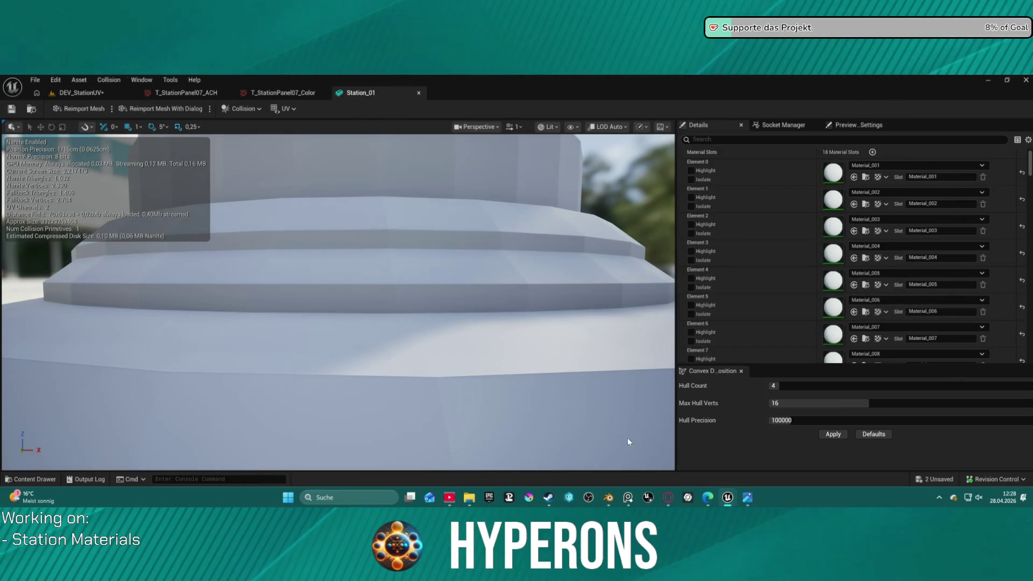
pyautogui.click(609, 497)
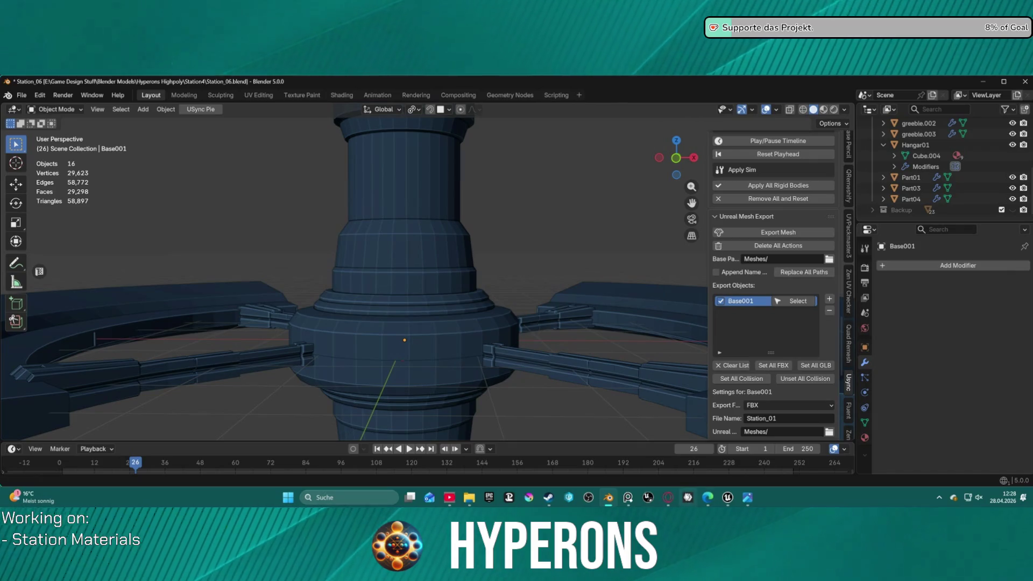
pyautogui.scroll(-5, 583, 272)
pyautogui.scroll(3, 562, 285)
pyautogui.scroll(-3, 563, 286)
# Step: Review the tower cylinder's UVs in Edit Mode, then in Unreal list materials for slot Material_015
pyautogui.rightClick(562, 284)
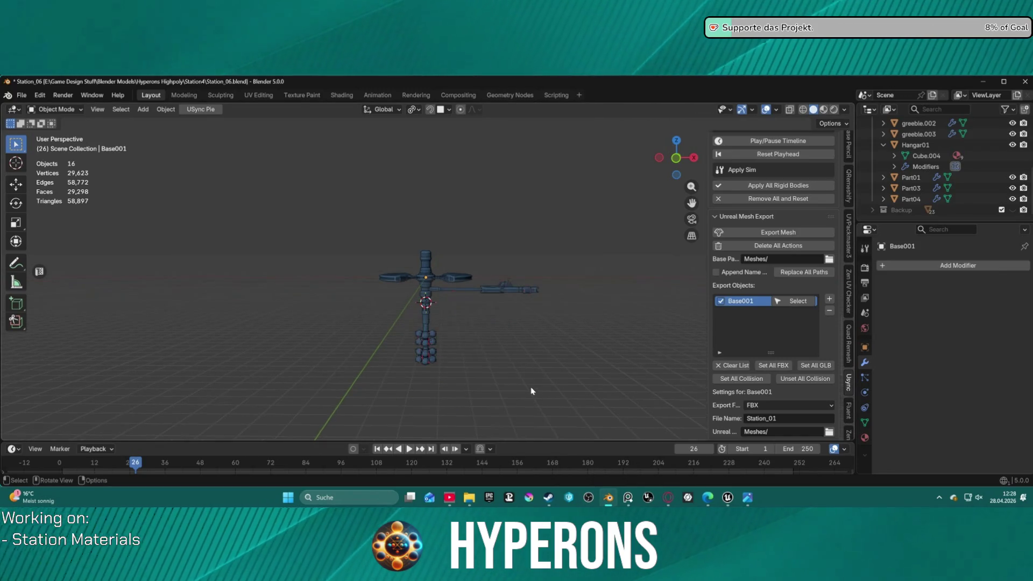
pyautogui.click(558, 348)
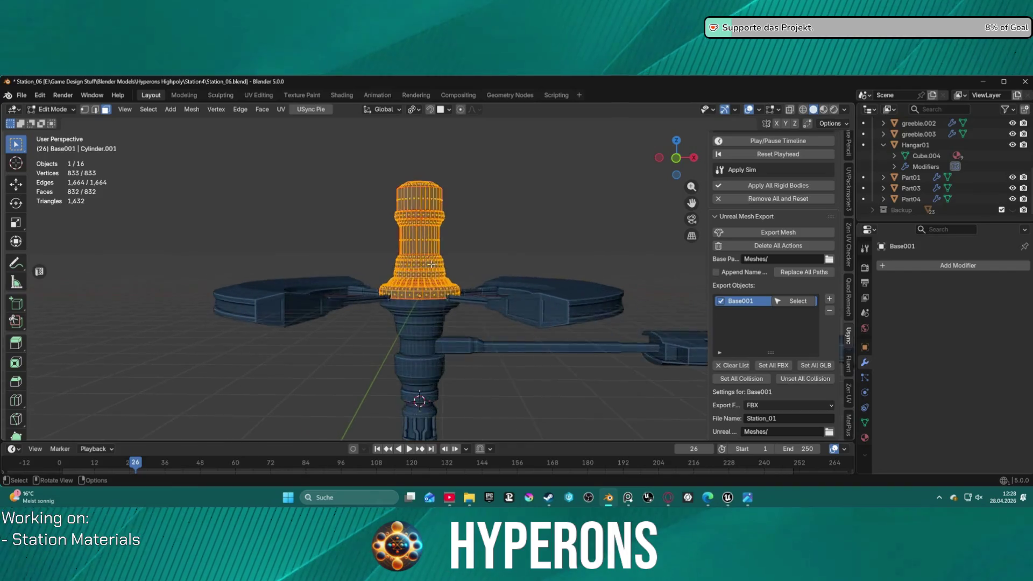
pyautogui.scroll(6, 392, 280)
pyautogui.click(258, 94)
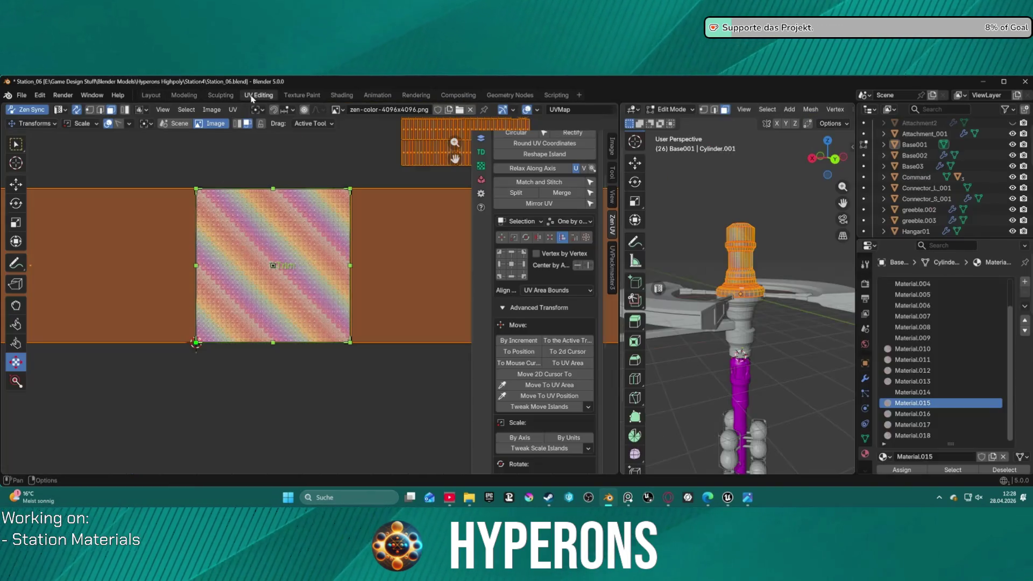
pyautogui.scroll(3, 740, 326)
pyautogui.scroll(4, 750, 307)
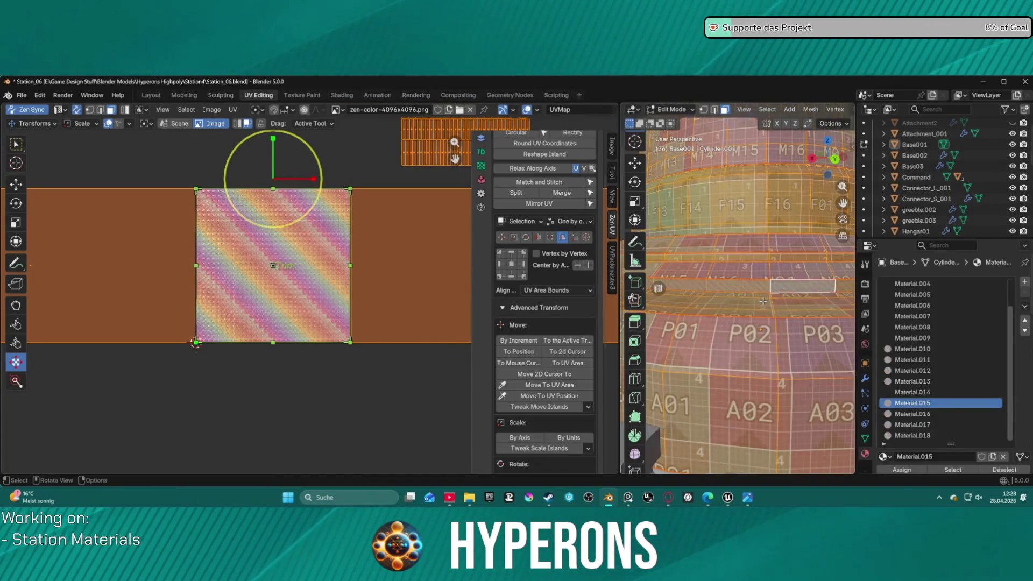
pyautogui.scroll(3, 765, 288)
pyautogui.moveTo(727, 498)
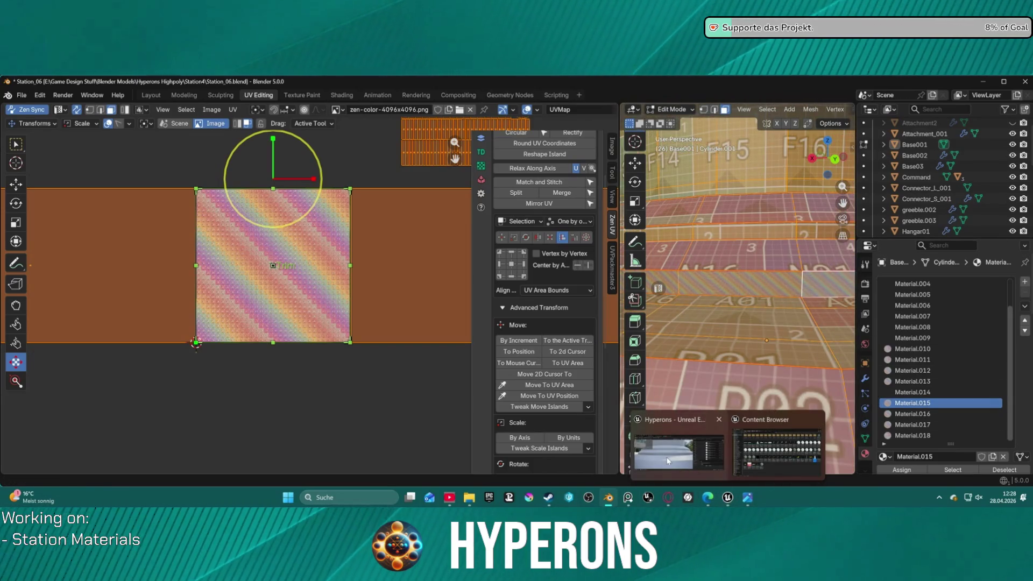
pyautogui.click(666, 457)
pyautogui.scroll(-2, 896, 329)
pyautogui.scroll(-3, 904, 329)
pyautogui.scroll(-3, 916, 331)
pyautogui.click(898, 311)
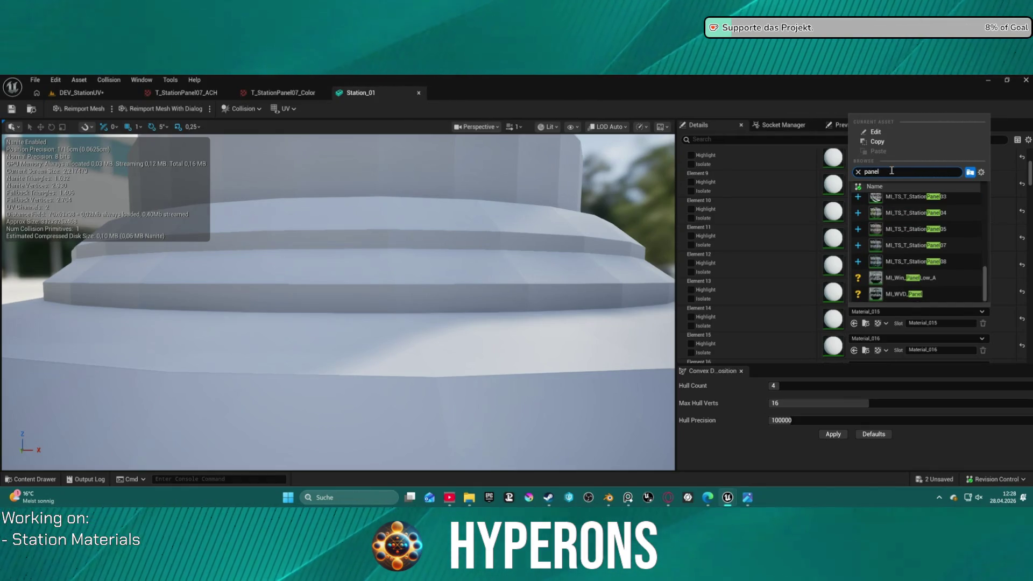
# Step: Assign MI_TS_T_StationPanel08 to Element 14 and check the ring band on the mesh
pyautogui.click(930, 263)
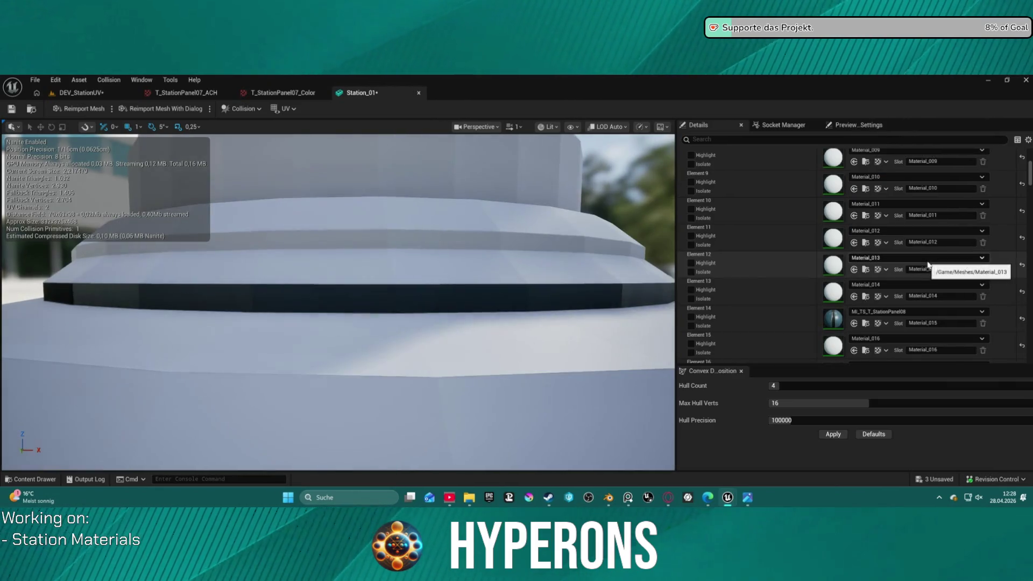
pyautogui.moveTo(525, 275); pyautogui.dragTo(525, 323, button='right')
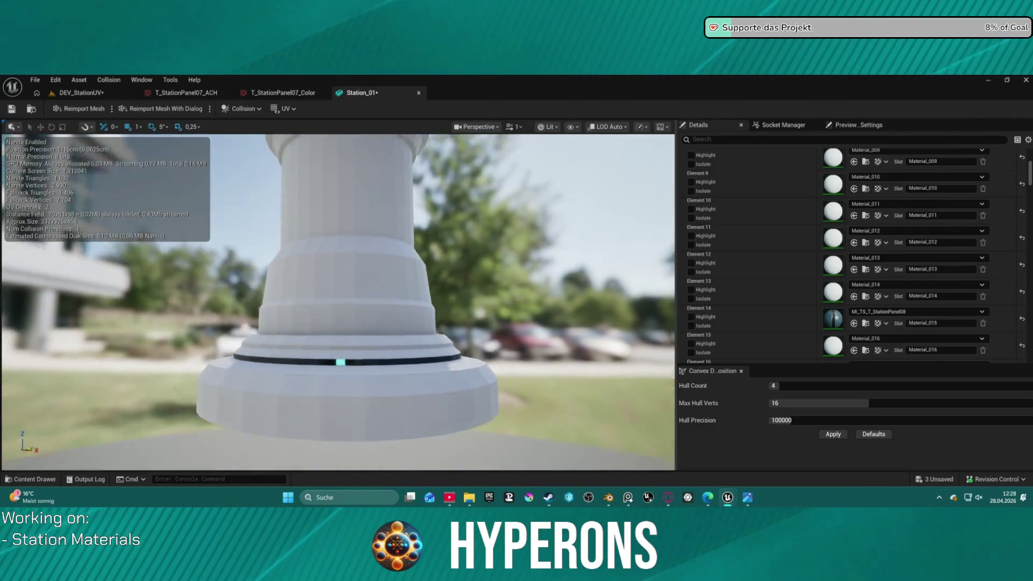
pyautogui.moveTo(525, 323)
pyautogui.mouseDown(button='right')
pyautogui.moveTo(517, 306)
pyautogui.moveTo(516, 322)
pyautogui.mouseUp(button='right')
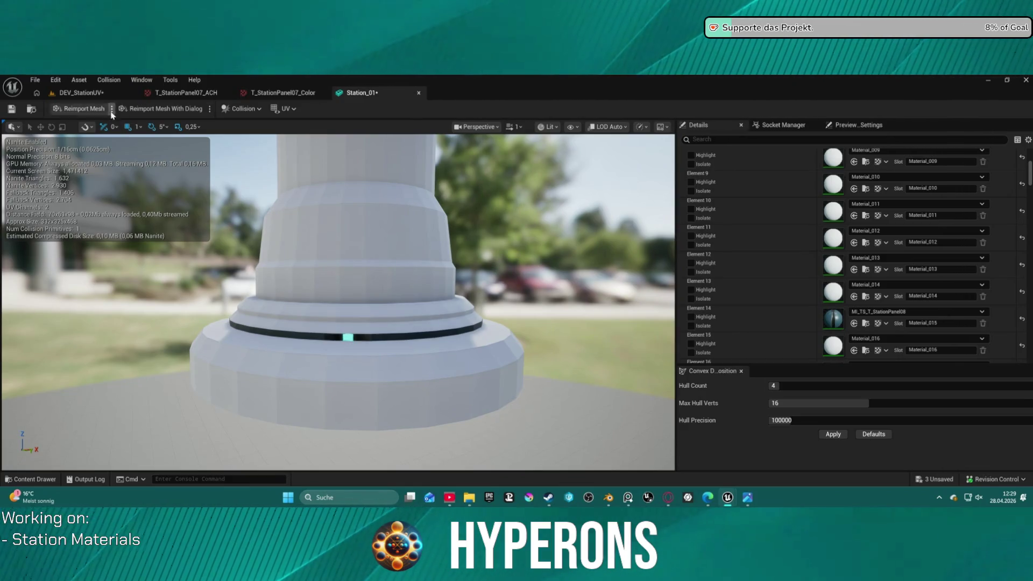
# Step: Switch to the DEV_StationUV level and frame Station_01 in space
pyautogui.click(79, 93)
pyautogui.moveTo(325, 283); pyautogui.dragTo(355, 286, button='right')
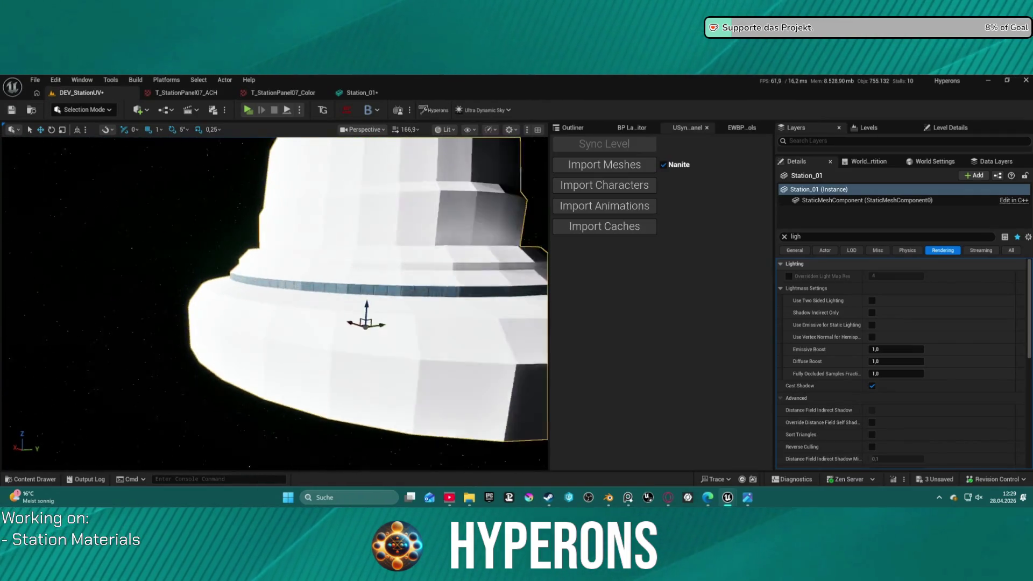
# Step: Fly in close to the dark panel band, then return to the Station_01 mesh editor
pyautogui.moveTo(355, 286); pyautogui.dragTo(355, 291, button='right')
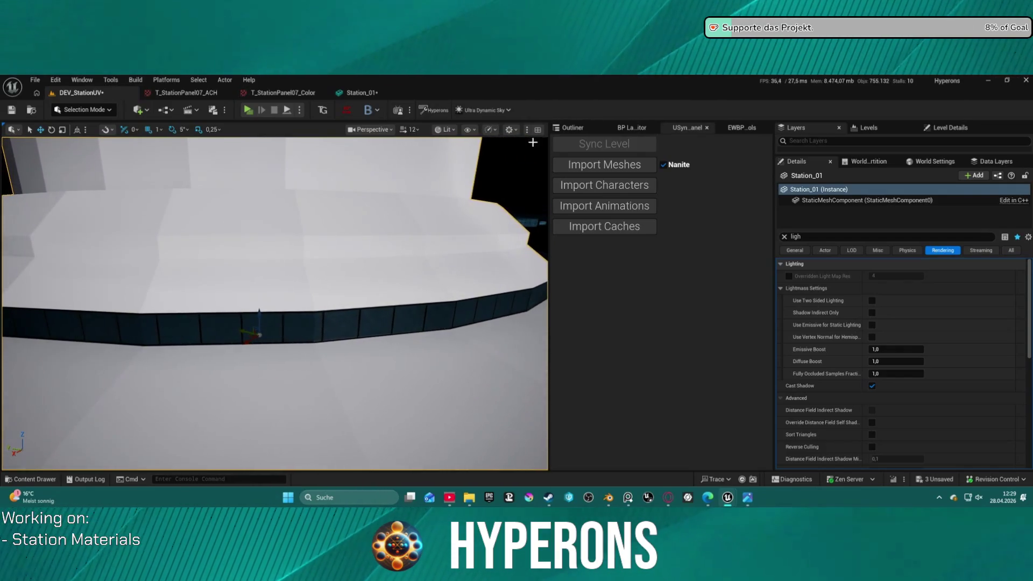
pyautogui.click(362, 93)
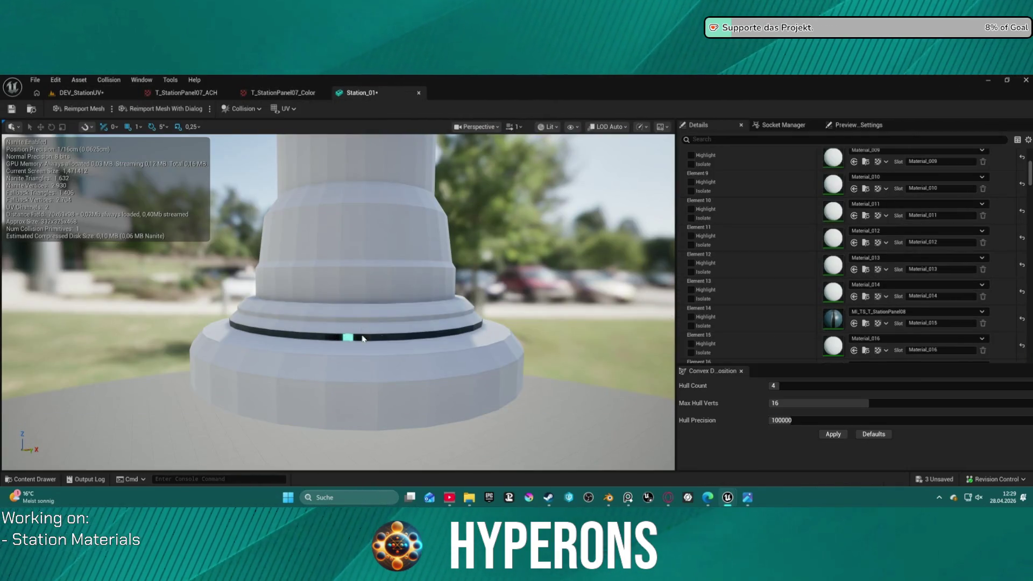
# Step: Save the Station_01 mesh with its new panel material
pyautogui.moveTo(395, 322); pyautogui.dragTo(355, 291, button='right')
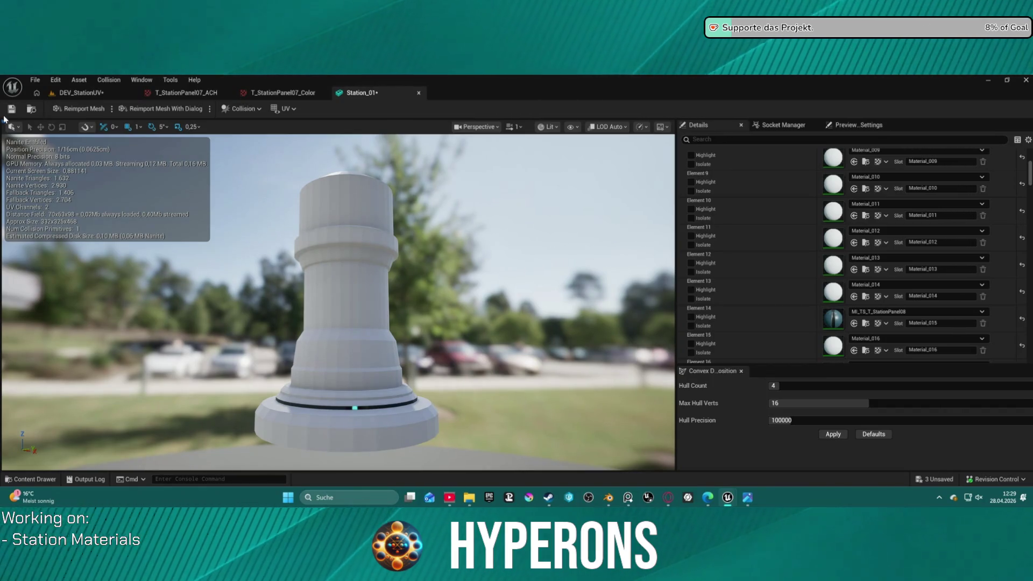
pyautogui.click(12, 112)
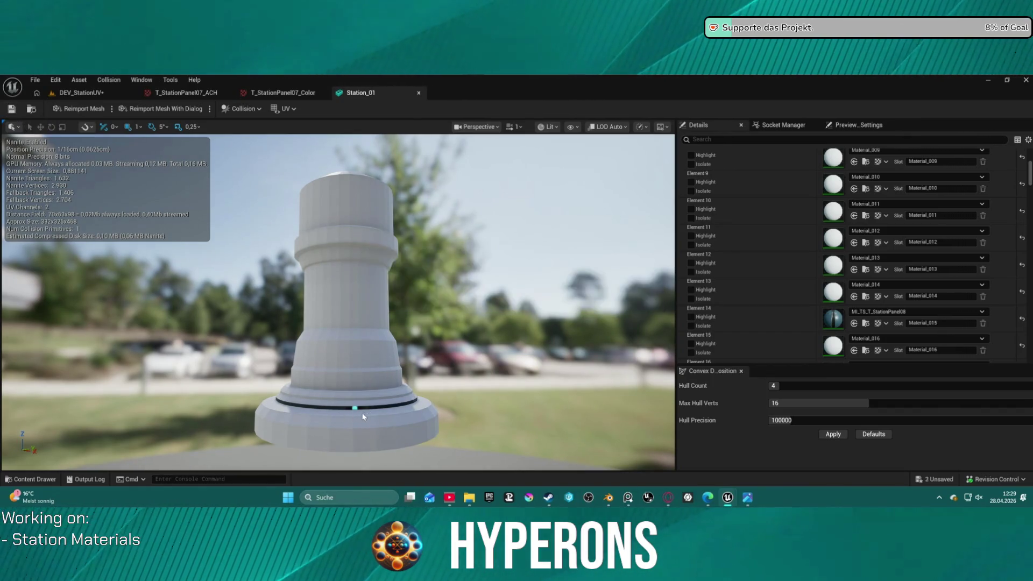
pyautogui.moveTo(387, 392)
pyautogui.mouseDown(button='right')
pyautogui.moveTo(387, 437)
pyautogui.moveTo(387, 355)
pyautogui.moveTo(323, 355)
pyautogui.moveTo(339, 403)
pyautogui.mouseUp(button='right')
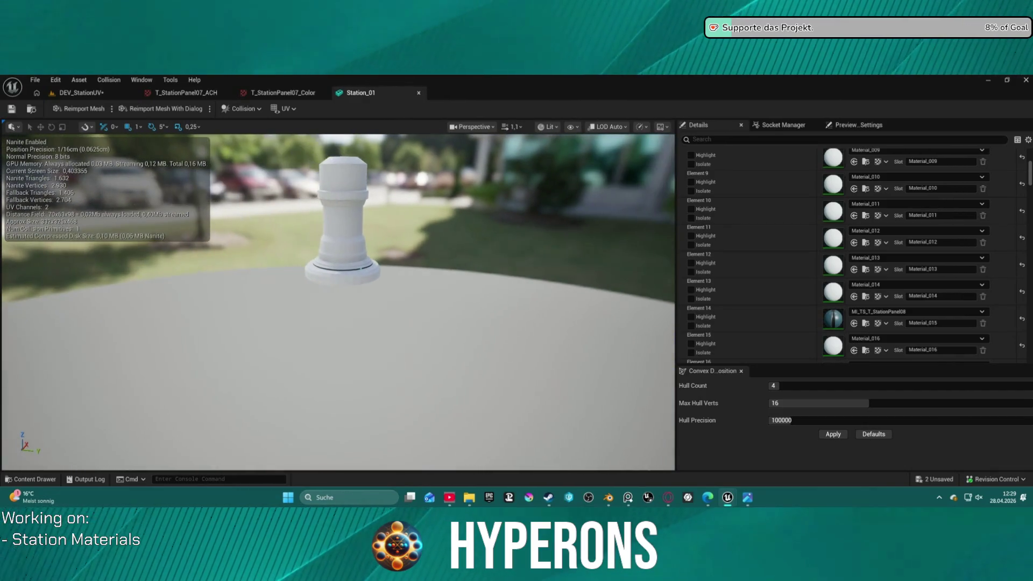
# Step: Return to the DEV_StationUV level and move in close on the dark panel band
pyautogui.click(97, 94)
pyautogui.moveTo(386, 314); pyautogui.dragTo(386, 313, button='right')
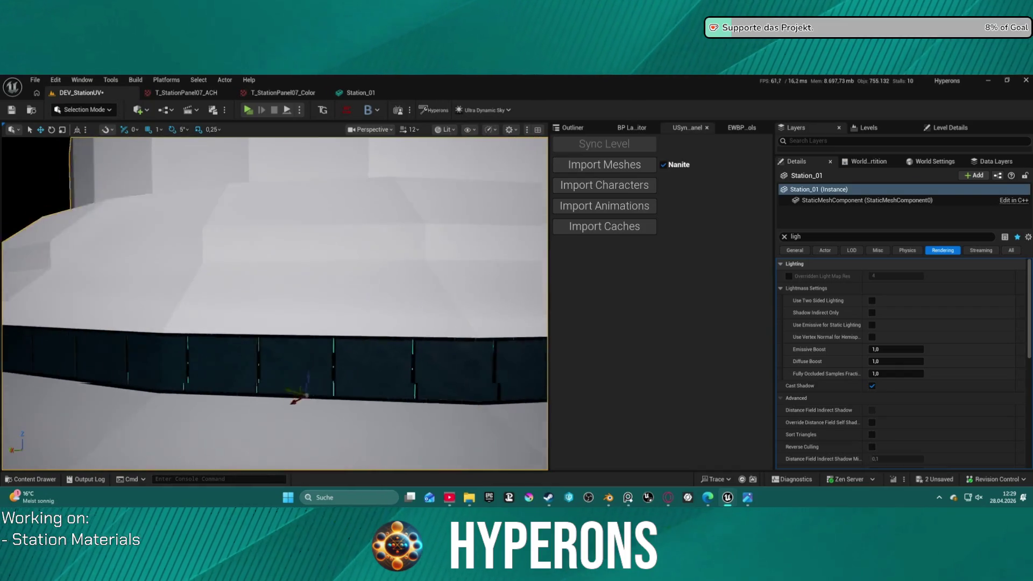
# Step: Clear the Details search and swap Element 14 to MI_TS_T_StationPanel07
pyautogui.click(785, 239)
pyautogui.scroll(-3, 935, 359)
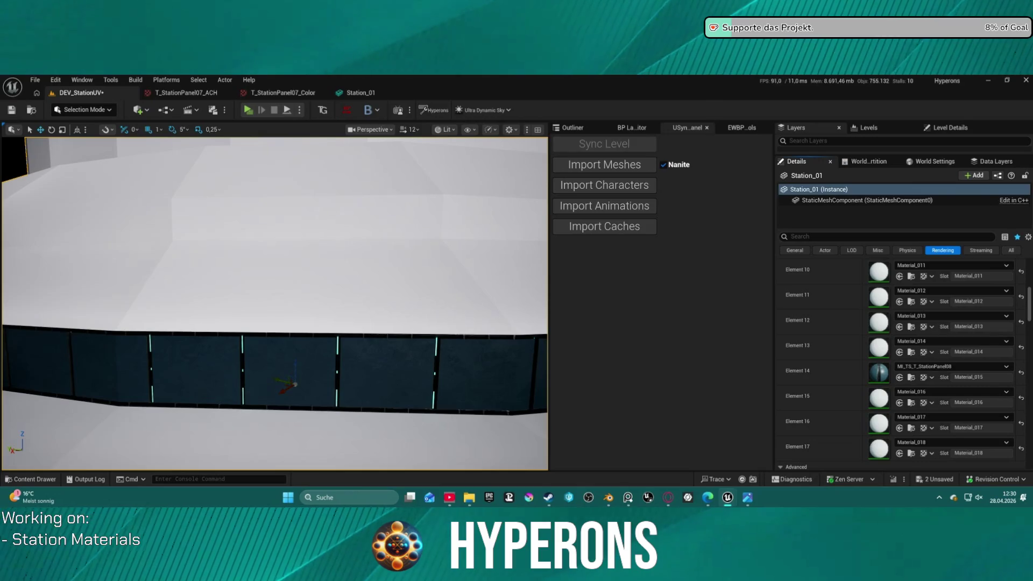
pyautogui.click(901, 379)
# Step: Orbit the viewport to view the glowing panel strip from several angles and head-on
pyautogui.moveTo(322, 322)
pyautogui.mouseDown(button='right')
pyautogui.moveTo(266, 339)
pyautogui.moveTo(274, 306)
pyautogui.moveTo(242, 323)
pyautogui.moveTo(275, 302)
pyautogui.mouseUp(button='right')
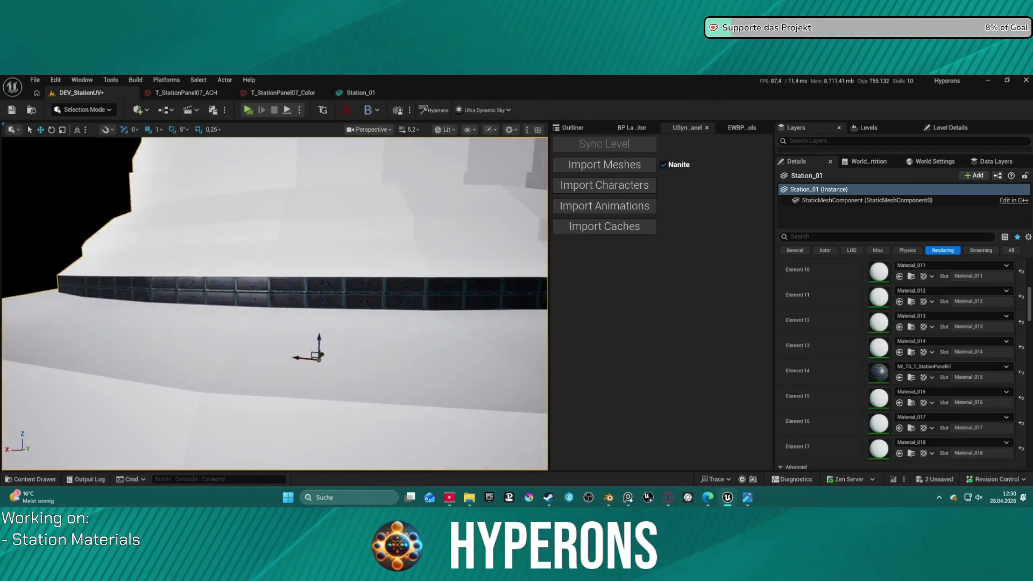
pyautogui.moveTo(274, 303); pyautogui.dragTo(543, 182, button='right')
pyautogui.scroll(-2, 543, 181)
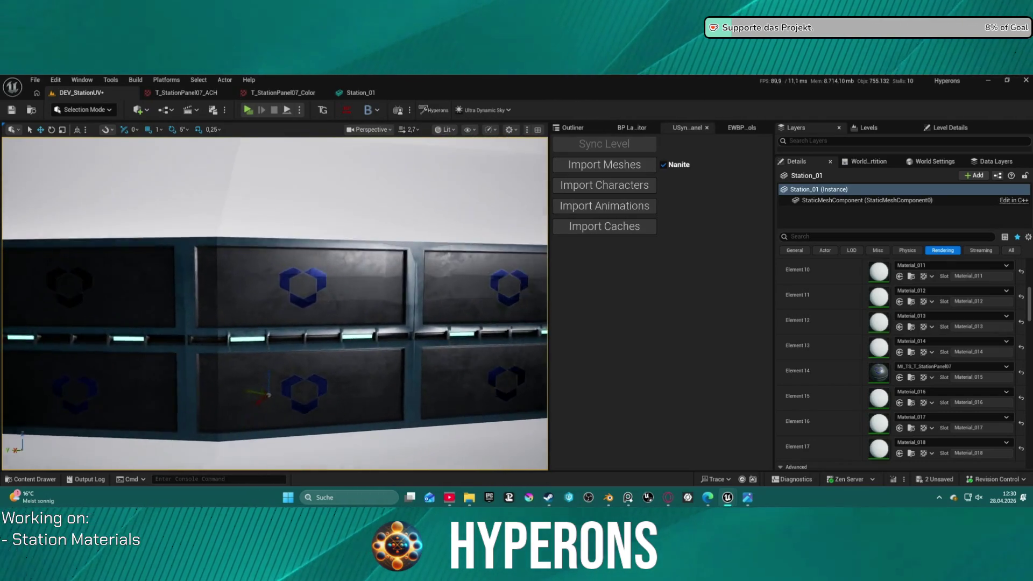
pyautogui.moveTo(469, 326); pyautogui.dragTo(469, 326, button='right')
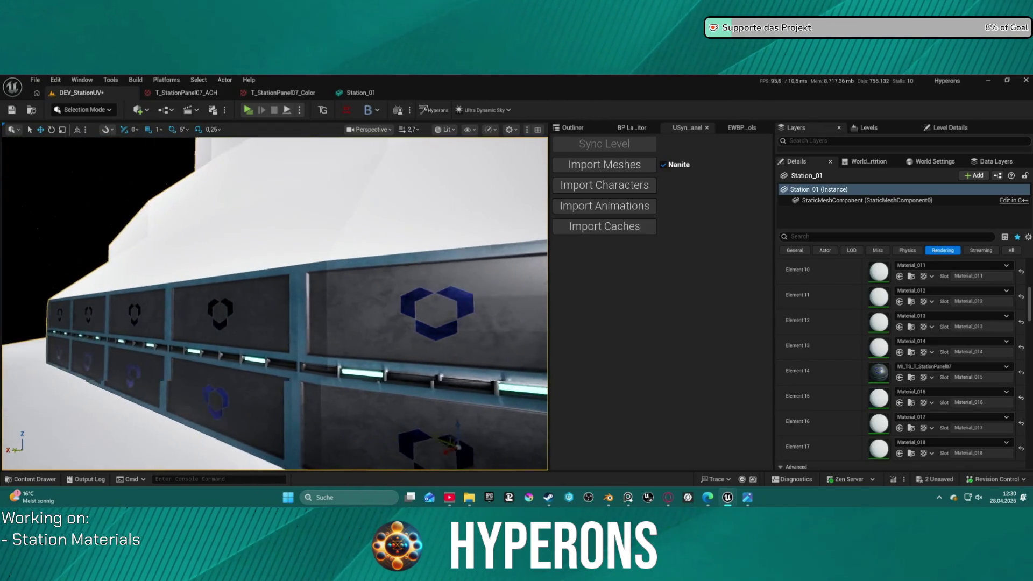
pyautogui.moveTo(285, 297); pyautogui.dragTo(285, 296, button='right')
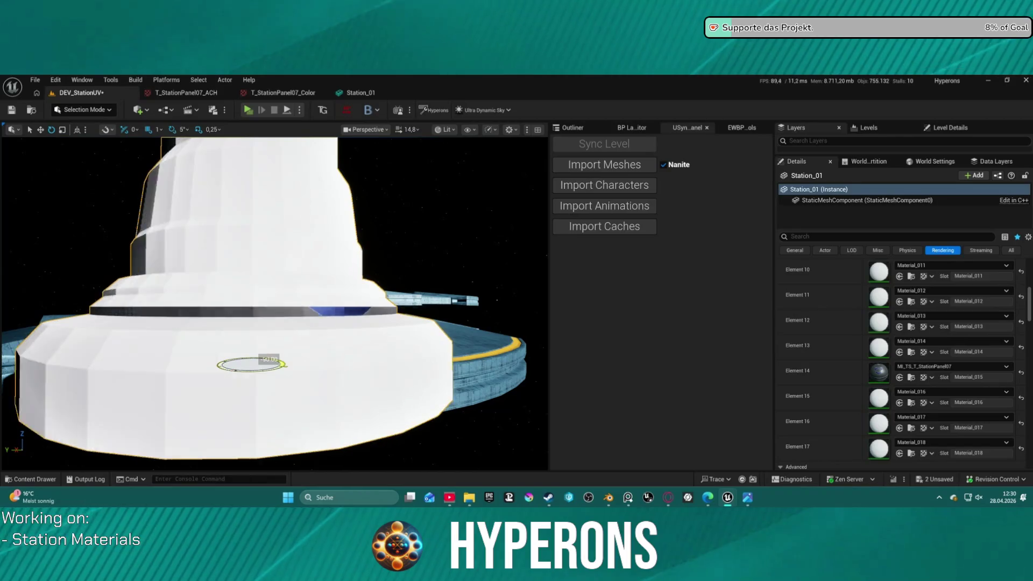
# Step: Rotate Station_01 around its vertical axis and circle the white tower
pyautogui.moveTo(269, 359); pyautogui.dragTo(227, 361)
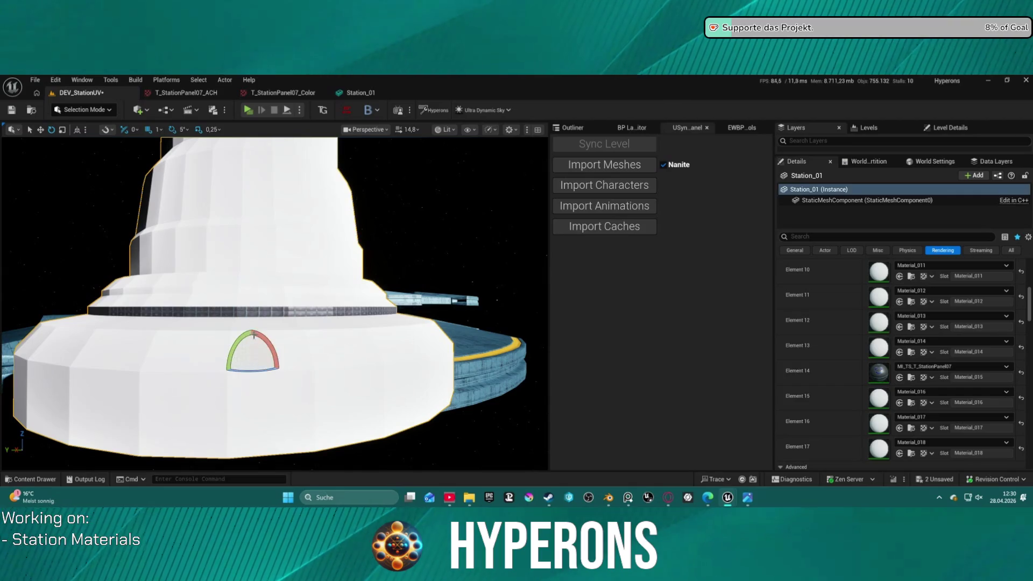
pyautogui.scroll(3, 294, 317)
pyautogui.scroll(3, 293, 317)
pyautogui.scroll(3, 293, 316)
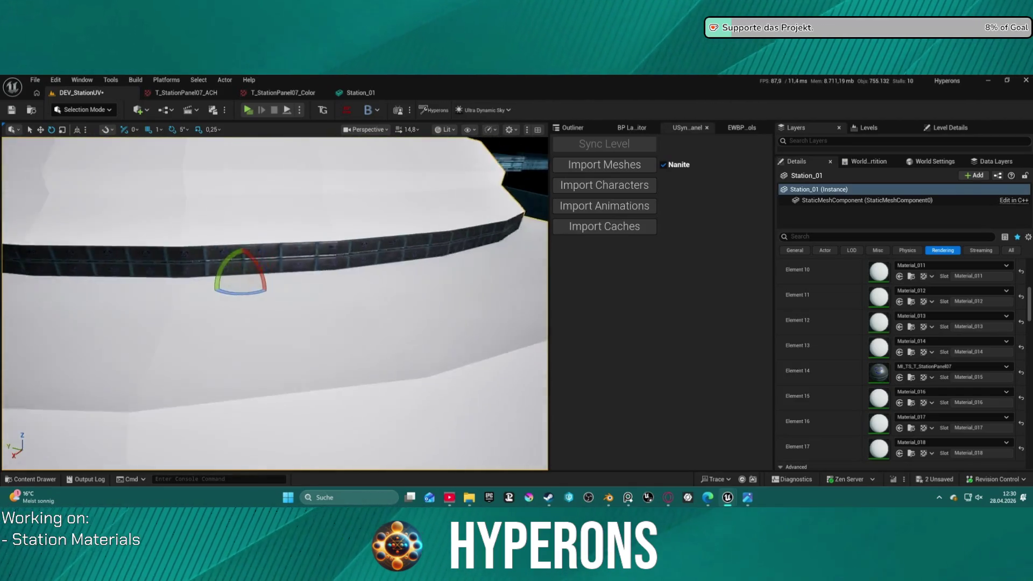
pyautogui.scroll(3, 293, 316)
pyautogui.moveTo(313, 272); pyautogui.dragTo(313, 273, button='right')
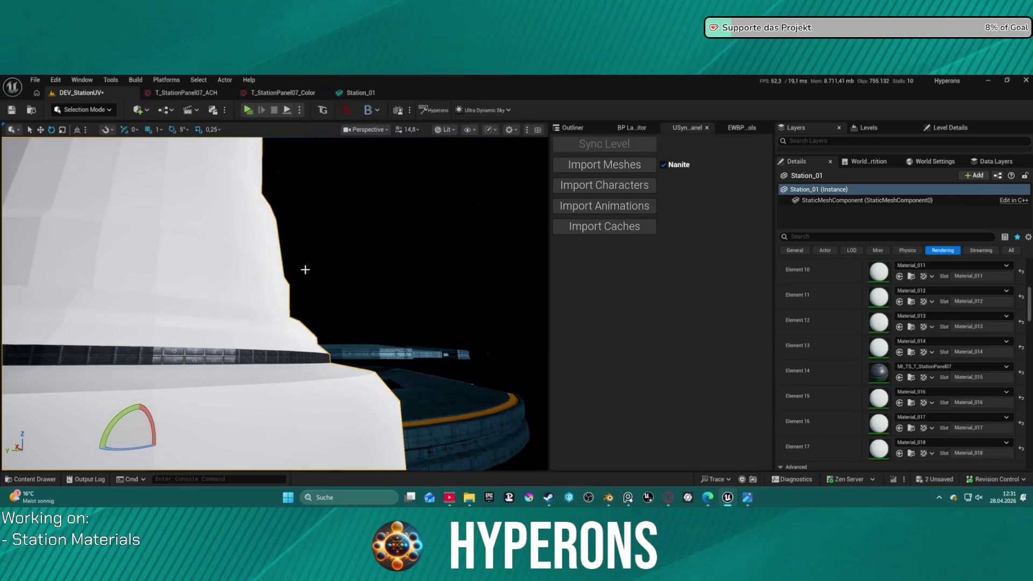
pyautogui.moveTo(331, 190); pyautogui.dragTo(311, 228, button='right')
pyautogui.scroll(-2, 331, 191)
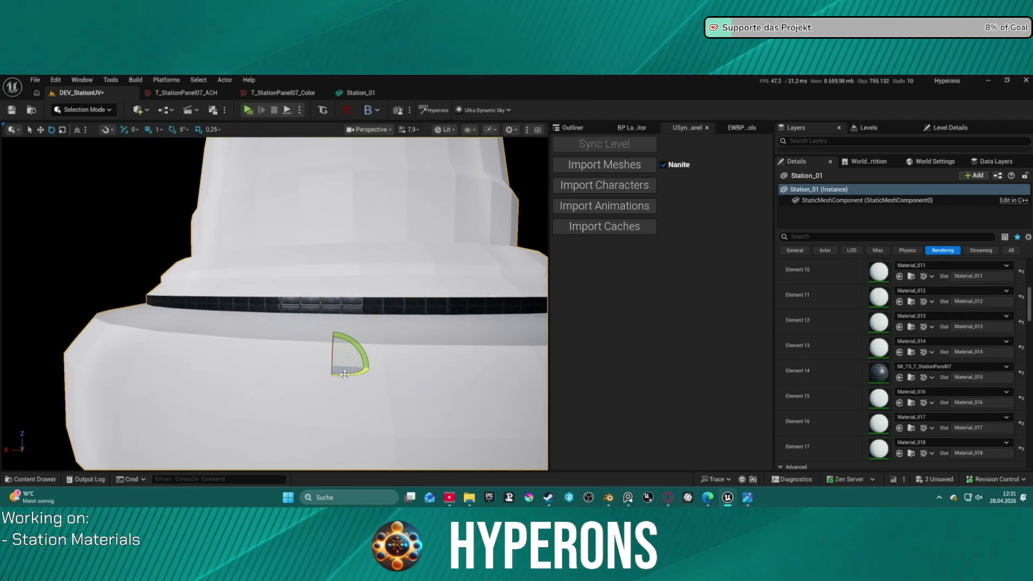
# Step: Nudge the rotation slightly and move in close on the dark panel strip
pyautogui.moveTo(344, 375); pyautogui.dragTo(334, 331)
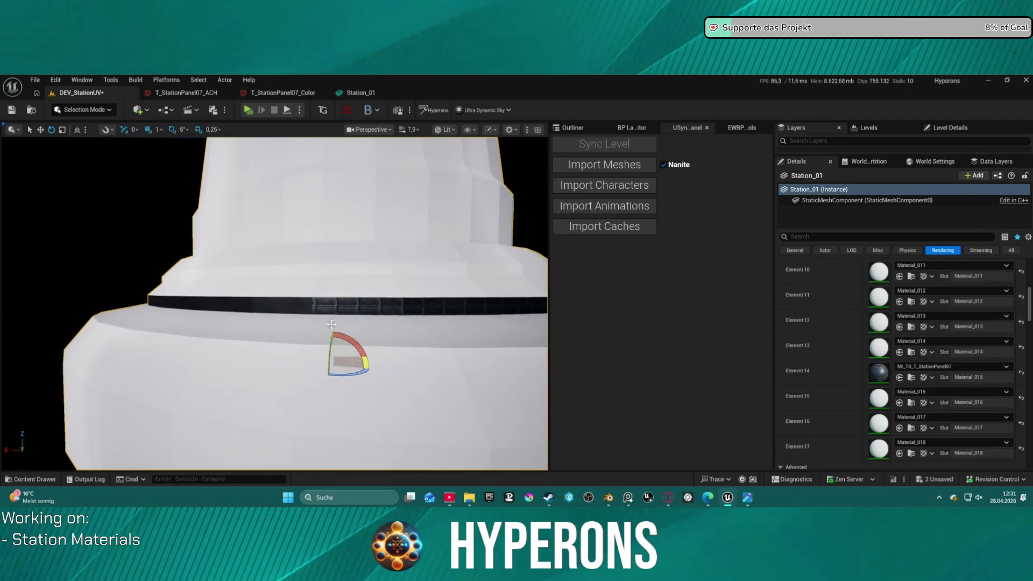
pyautogui.moveTo(334, 332); pyautogui.dragTo(291, 309, button='right')
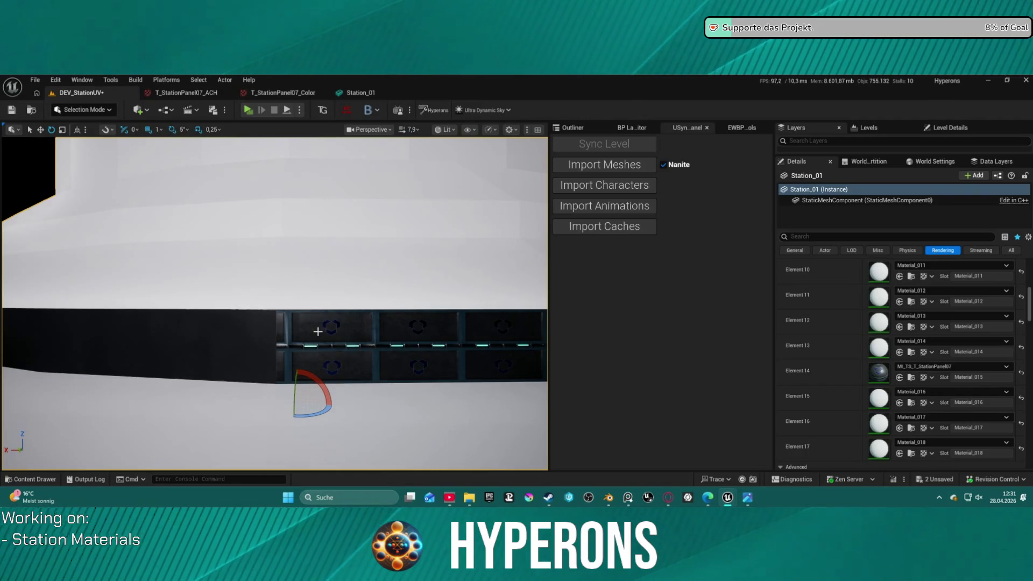
pyautogui.moveTo(318, 331); pyautogui.dragTo(582, 503, button='right')
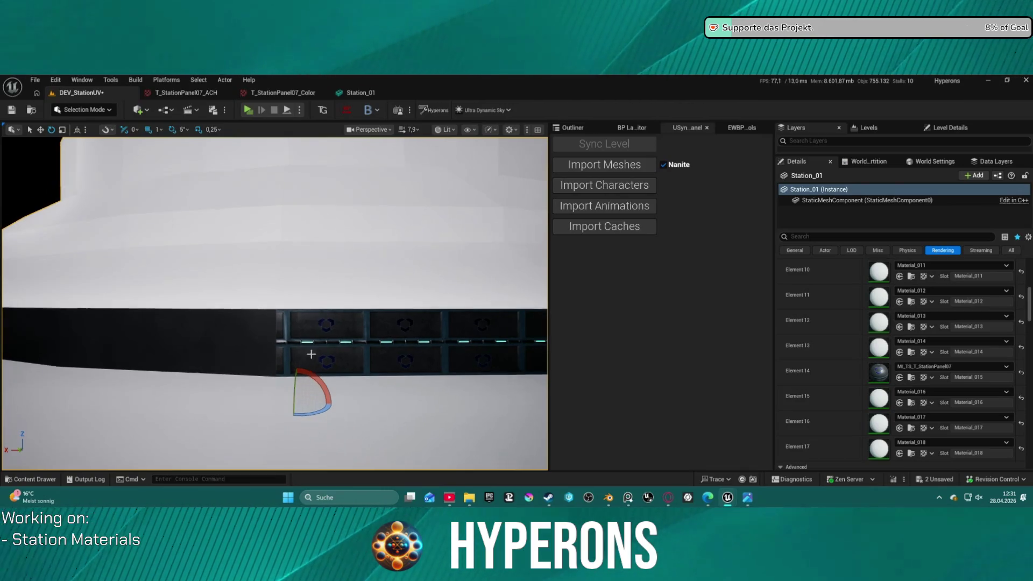
# Step: Return to Blender and select an edge loop on the tower, dismissing the Face menus
pyautogui.click(610, 498)
pyautogui.scroll(-2, 363, 318)
pyautogui.scroll(-2, 362, 319)
pyautogui.scroll(3, 339, 218)
pyautogui.scroll(1, 347, 218)
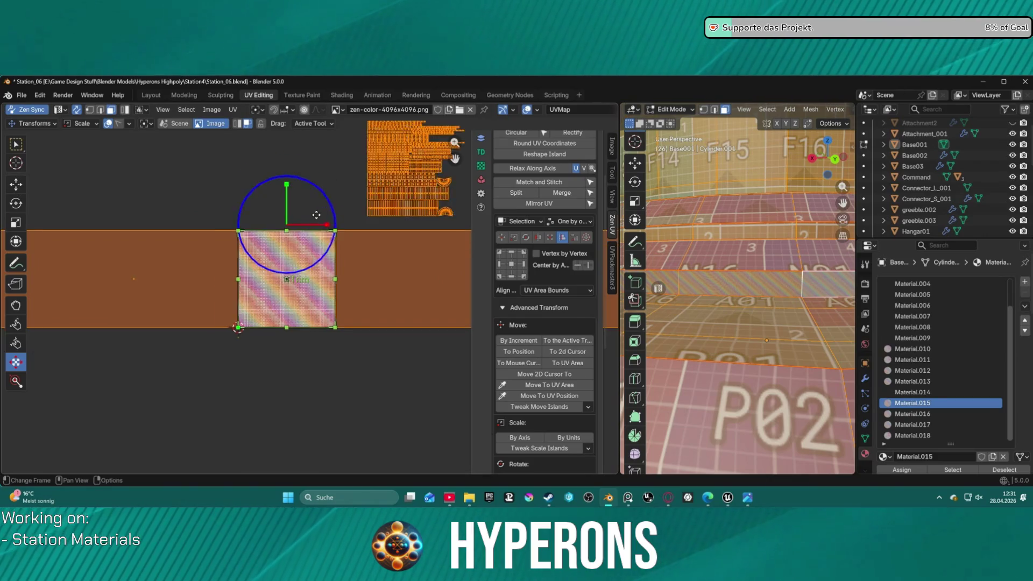
pyautogui.scroll(1, 375, 262)
pyautogui.scroll(-5, 739, 291)
pyautogui.scroll(2, 738, 290)
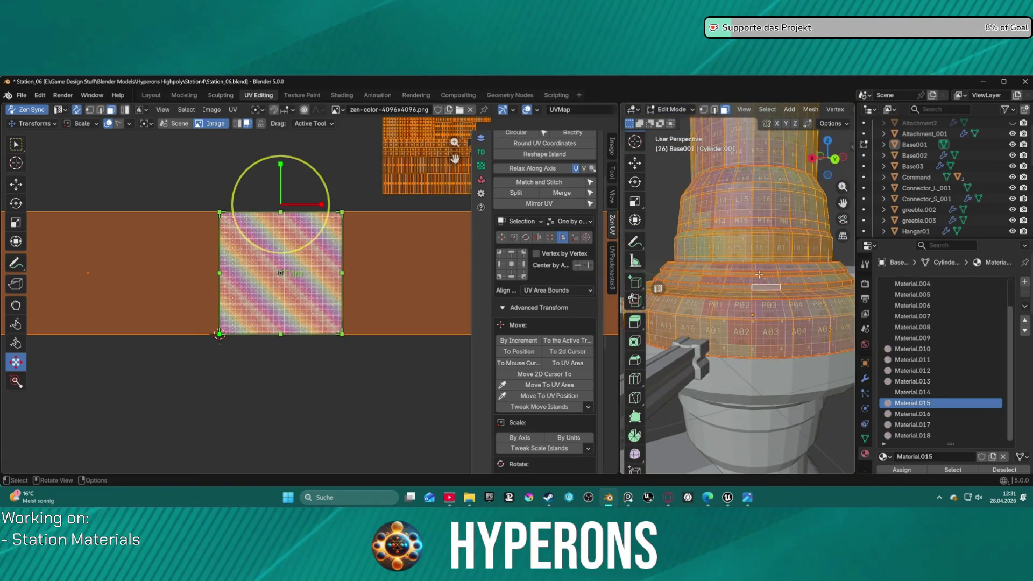
pyautogui.rightClick(820, 271)
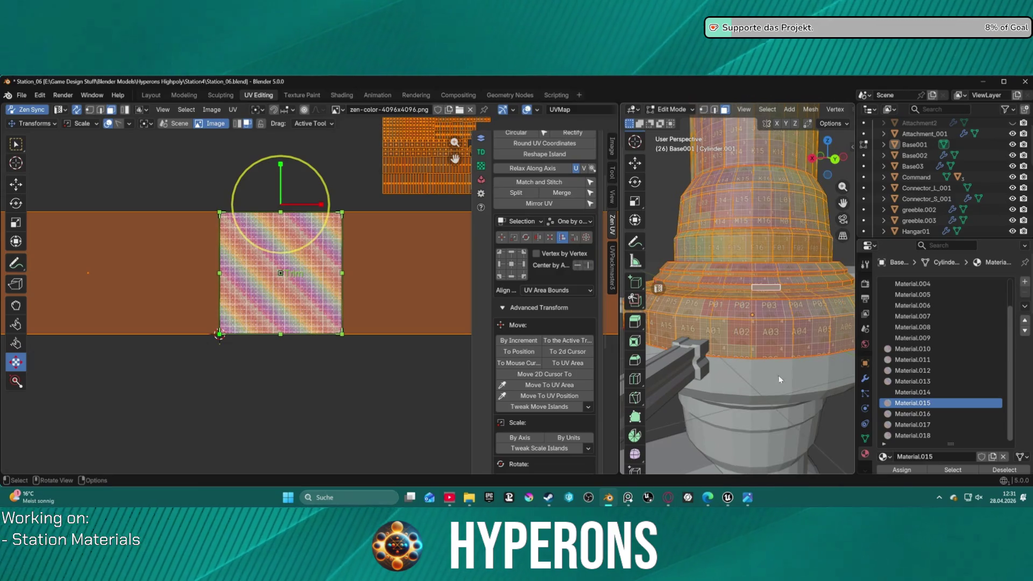
pyautogui.rightClick(808, 415)
pyautogui.keyDown('alt'); pyautogui.click(765, 402); pyautogui.keyUp('alt')
pyautogui.rightClick(765, 402)
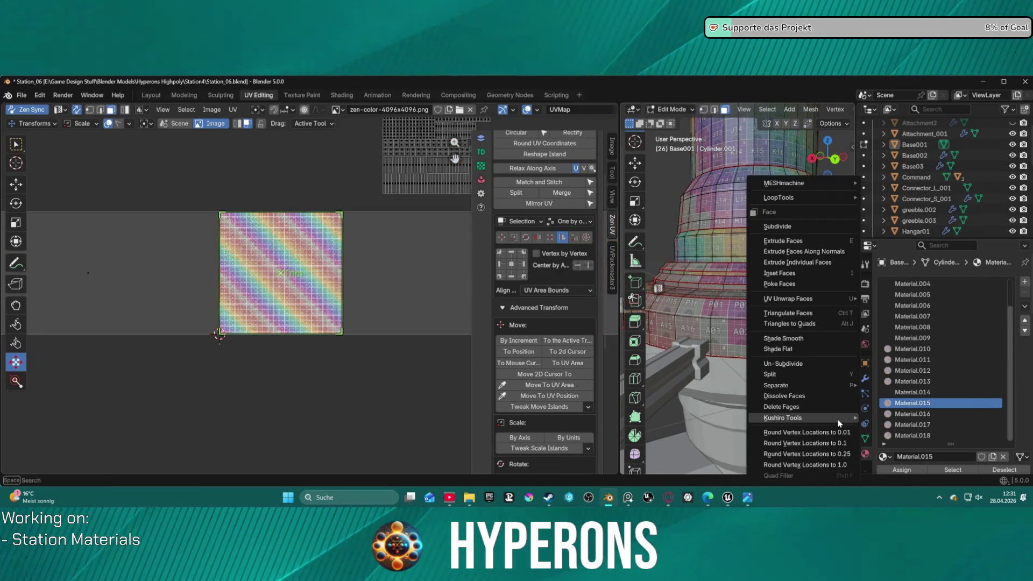
pyautogui.press('Escape')
# Step: Select the whole linked ring of faces around the flared base with L
pyautogui.moveTo(765, 402); pyautogui.dragTo(861, 380, button='middle')
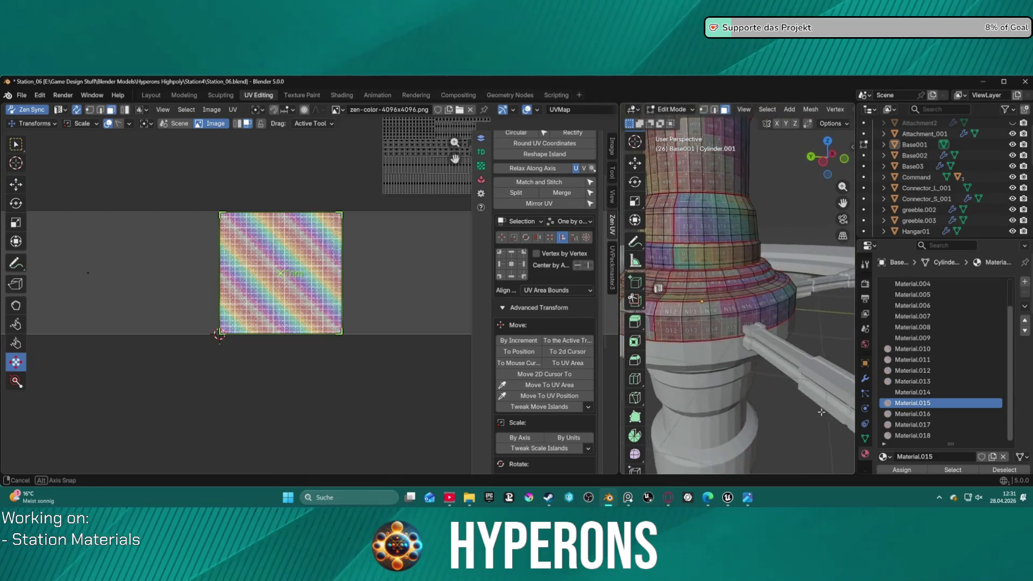
pyautogui.scroll(2, 734, 298)
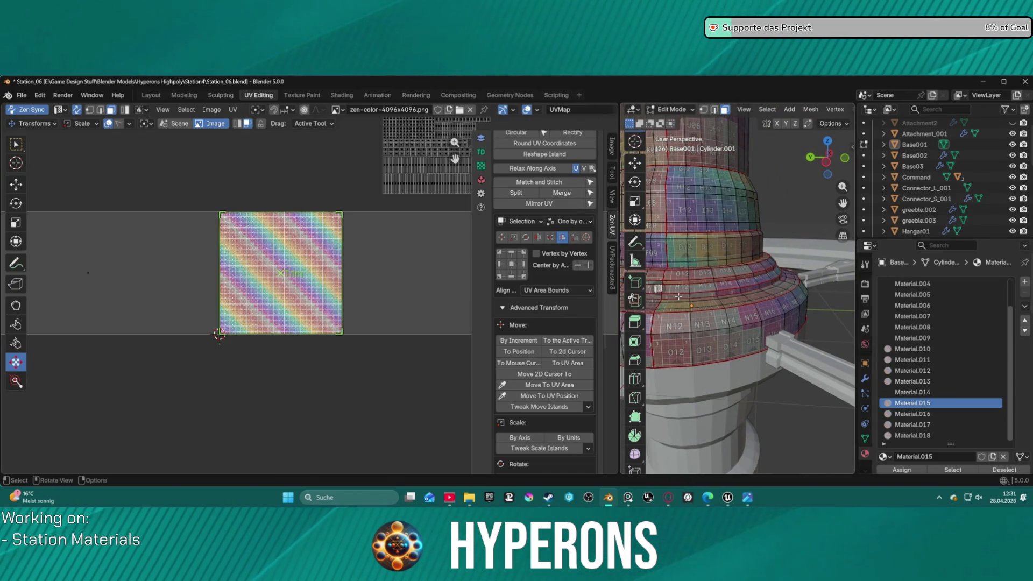
pyautogui.scroll(1, 678, 296)
pyautogui.scroll(2, 711, 295)
pyautogui.scroll(1, 742, 295)
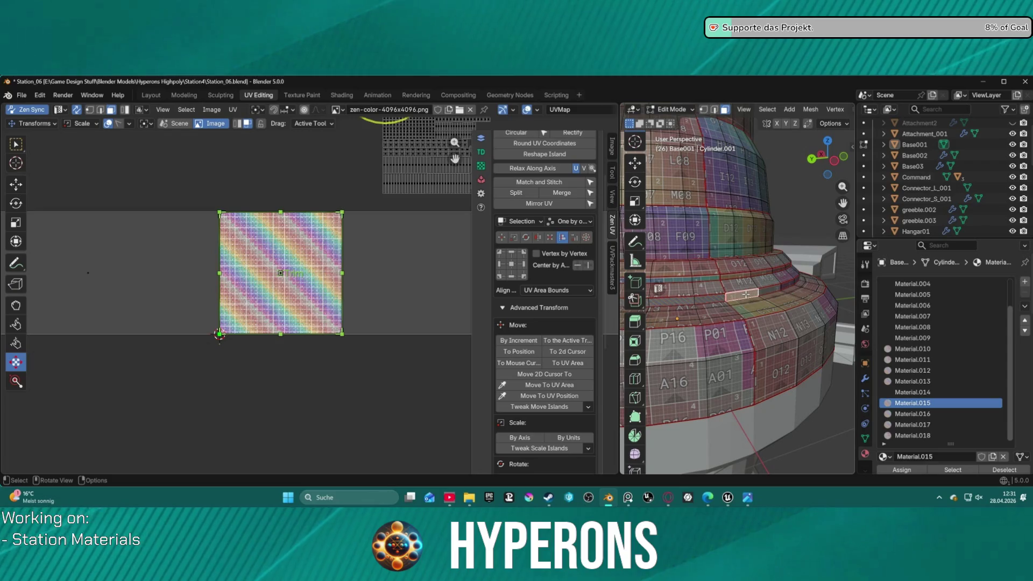
pyautogui.press('l')
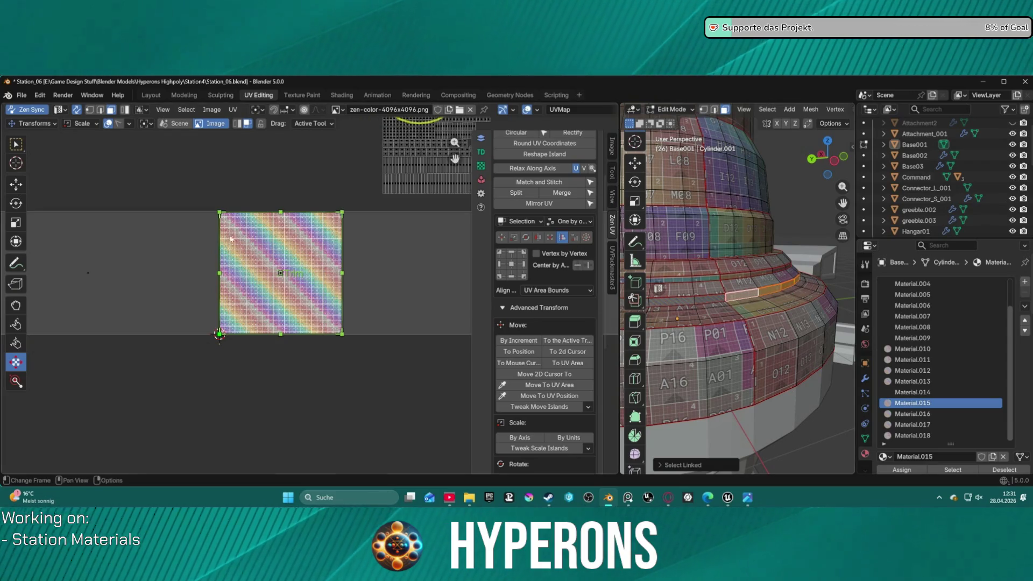
pyautogui.scroll(-1, 232, 178)
pyautogui.scroll(-2, 307, 181)
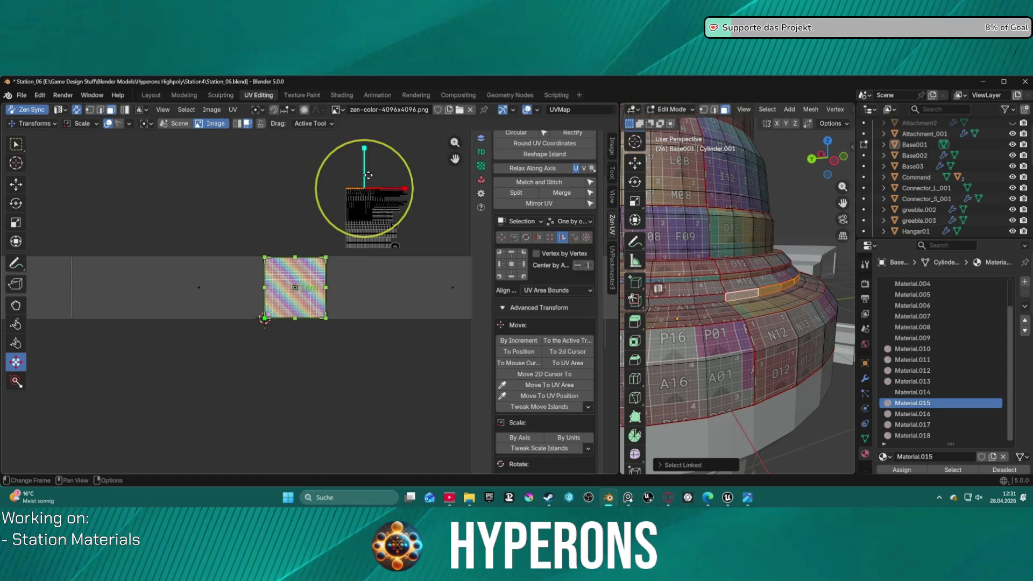
pyautogui.scroll(3, 339, 174)
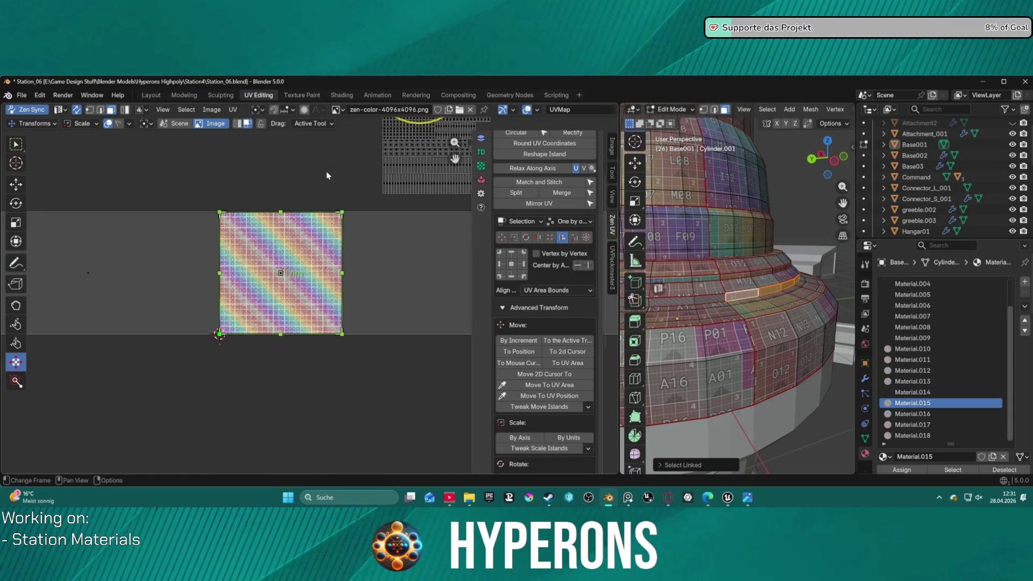
# Step: Center, Quadrify, World Orient and Relax Along U the ring's UV island in Zen UV
pyautogui.click(513, 266)
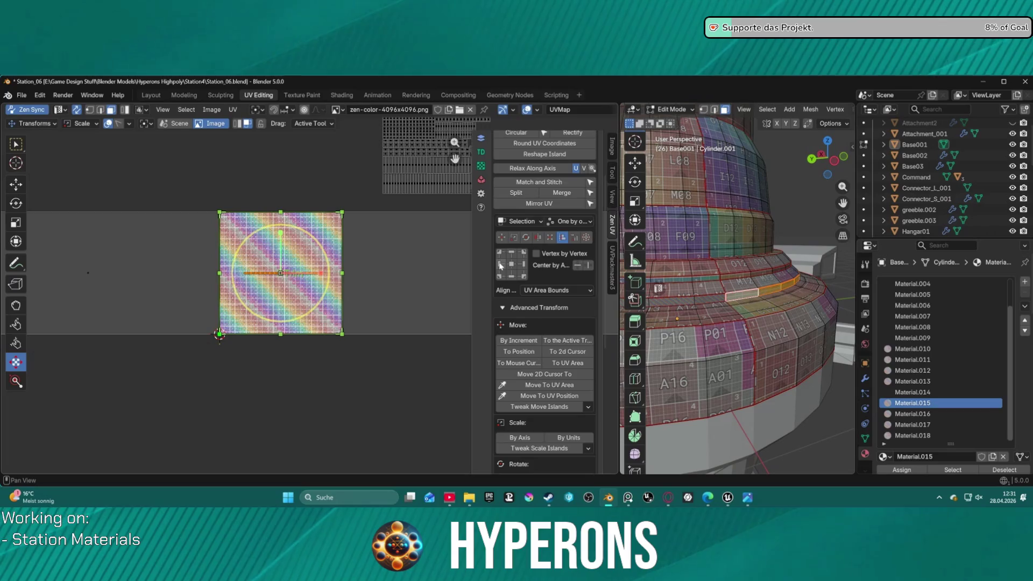
pyautogui.scroll(2, 510, 264)
pyautogui.scroll(2, 536, 322)
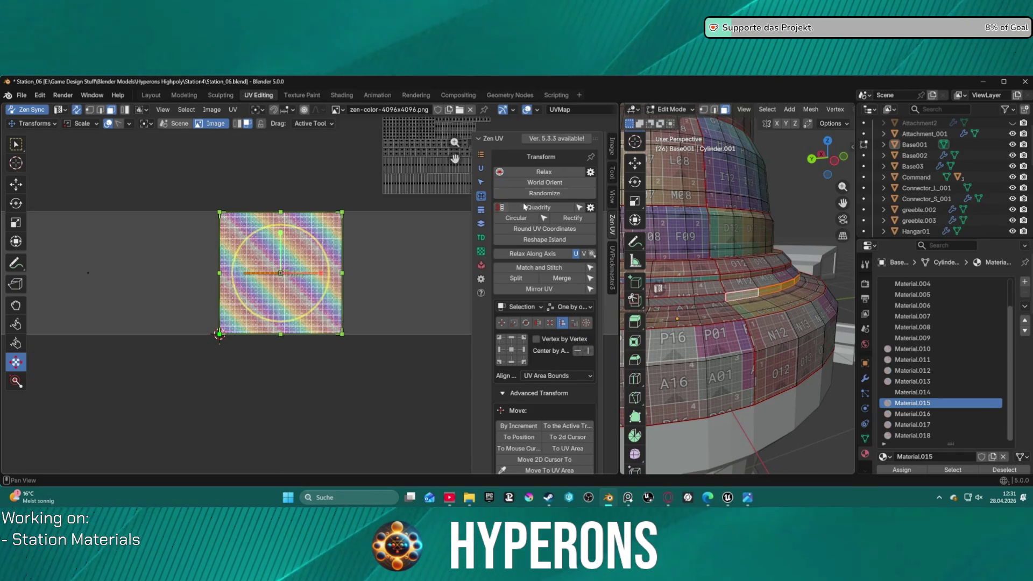
pyautogui.scroll(-3, 568, 379)
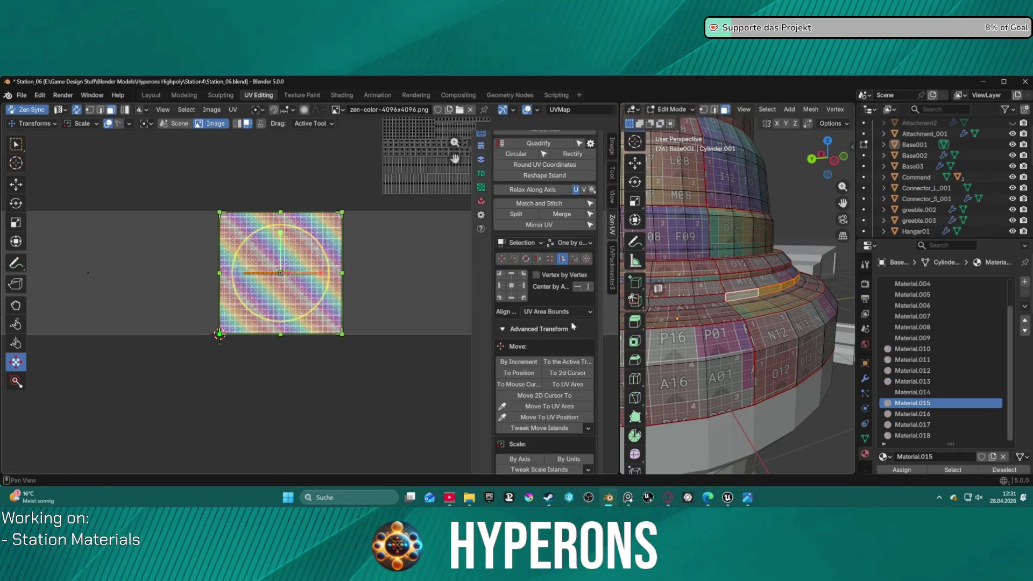
pyautogui.click(587, 288)
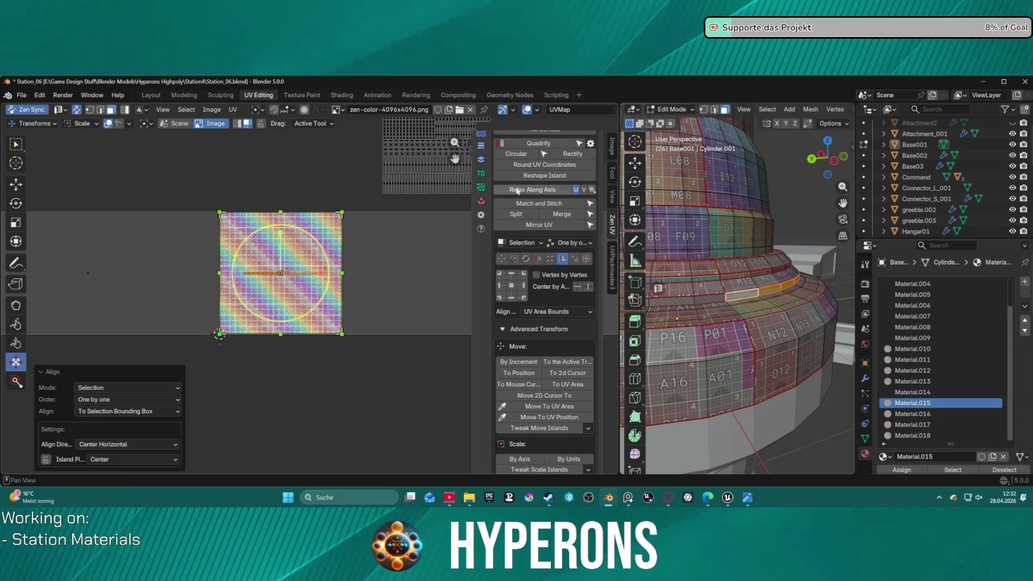
pyautogui.scroll(3, 543, 179)
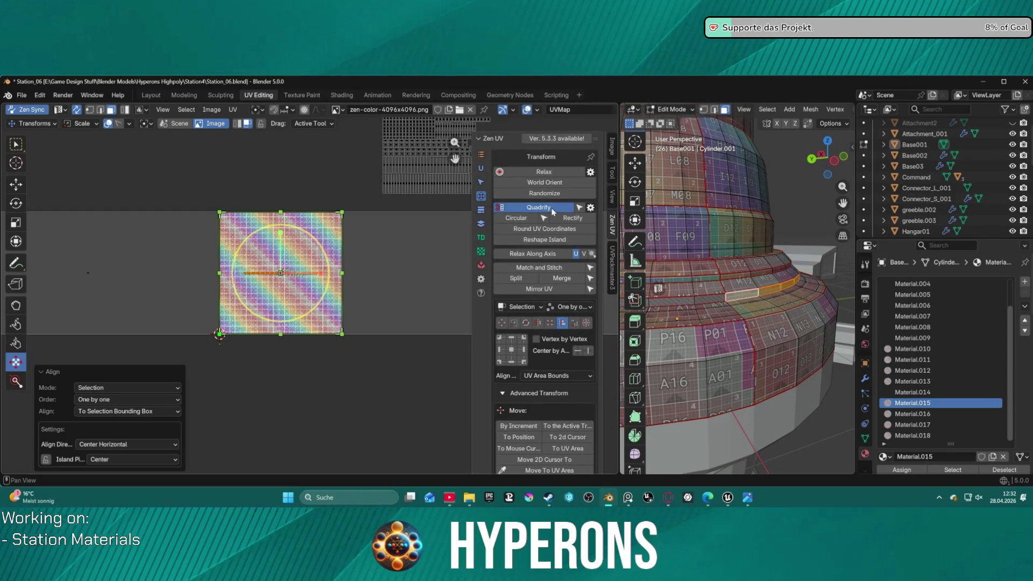
pyautogui.click(552, 210)
pyautogui.click(546, 183)
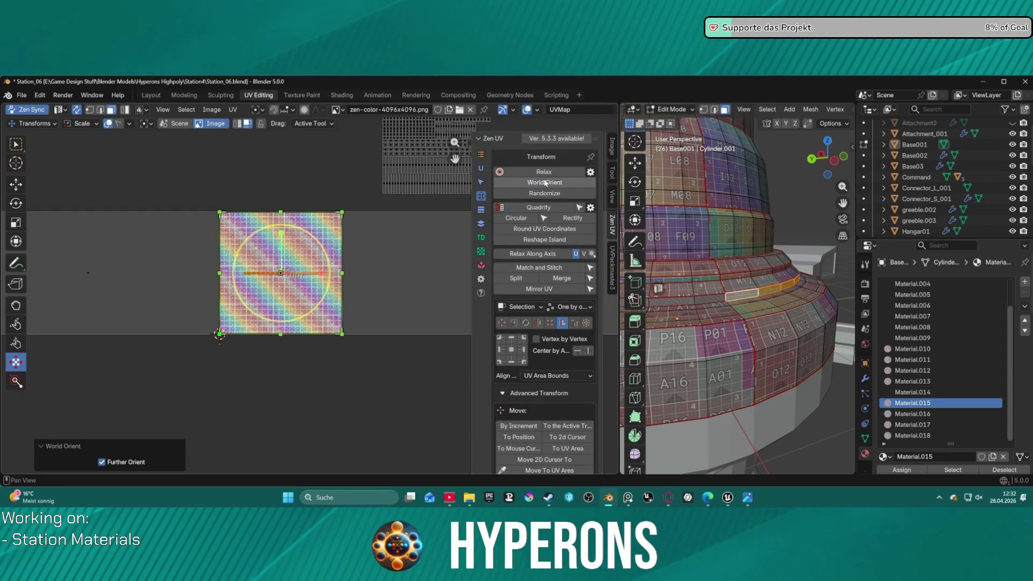
pyautogui.click(556, 255)
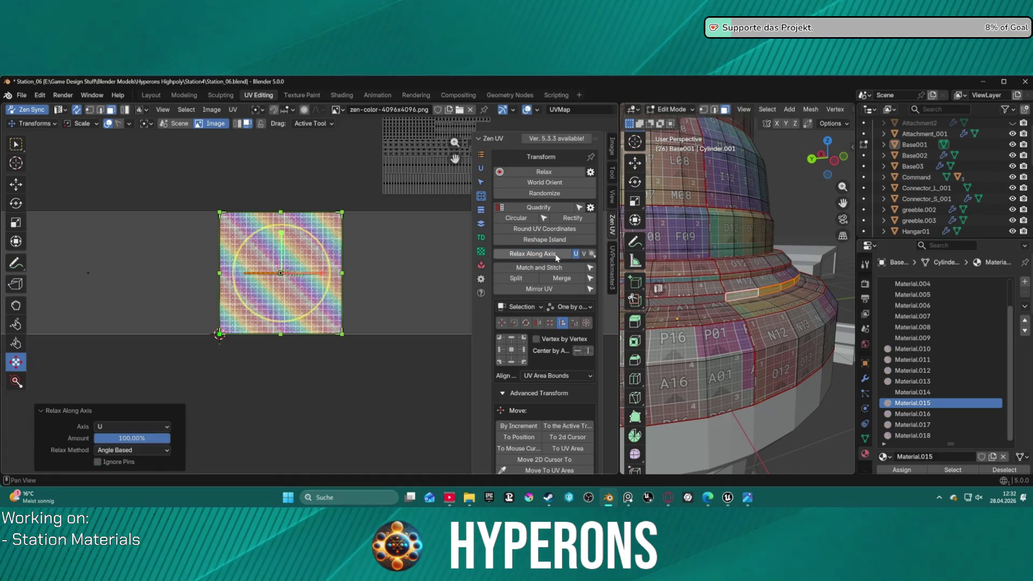
# Step: Fit the UV island to the active trim from the Trimsheet tools
pyautogui.click(482, 225)
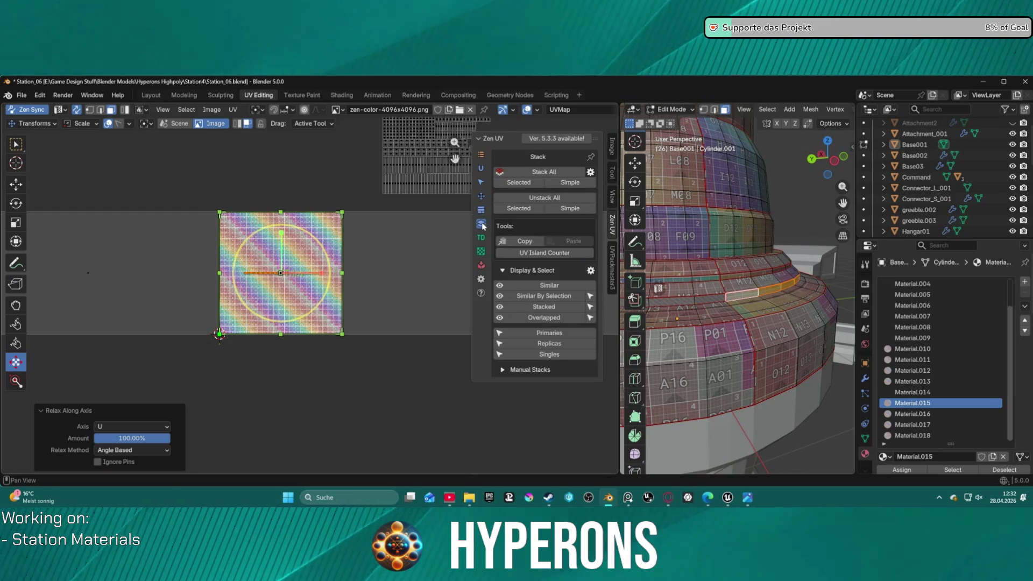
pyautogui.click(481, 211)
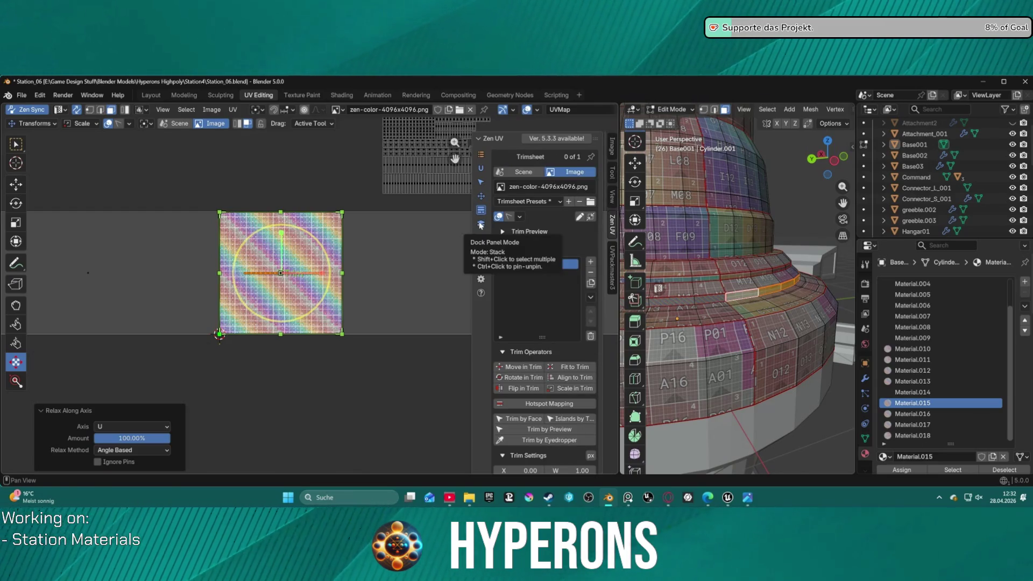
pyautogui.click(572, 369)
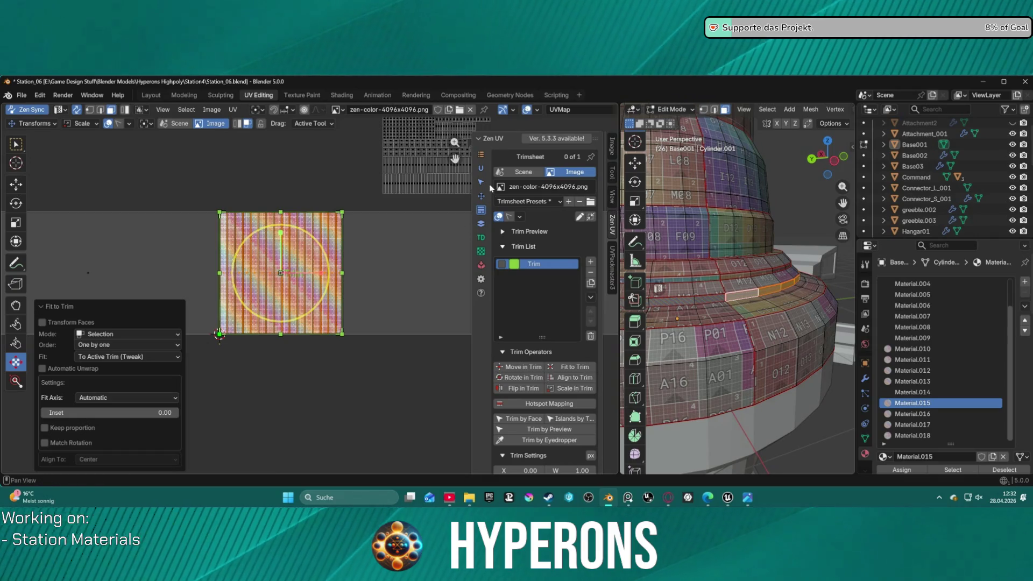
# Step: Relax the island along U again and invert the selection around one strip segment
pyautogui.click(481, 168)
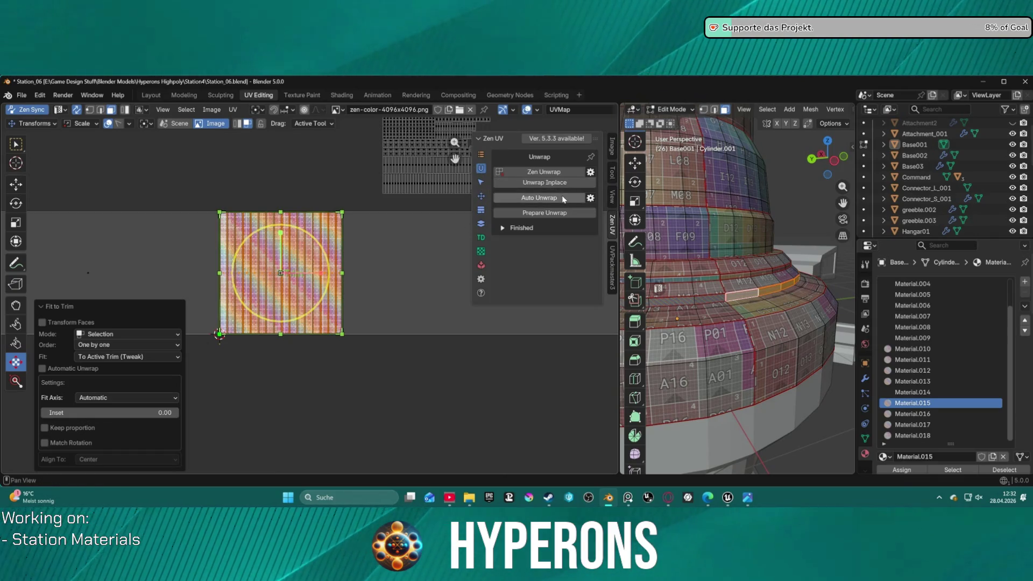
pyautogui.click(482, 197)
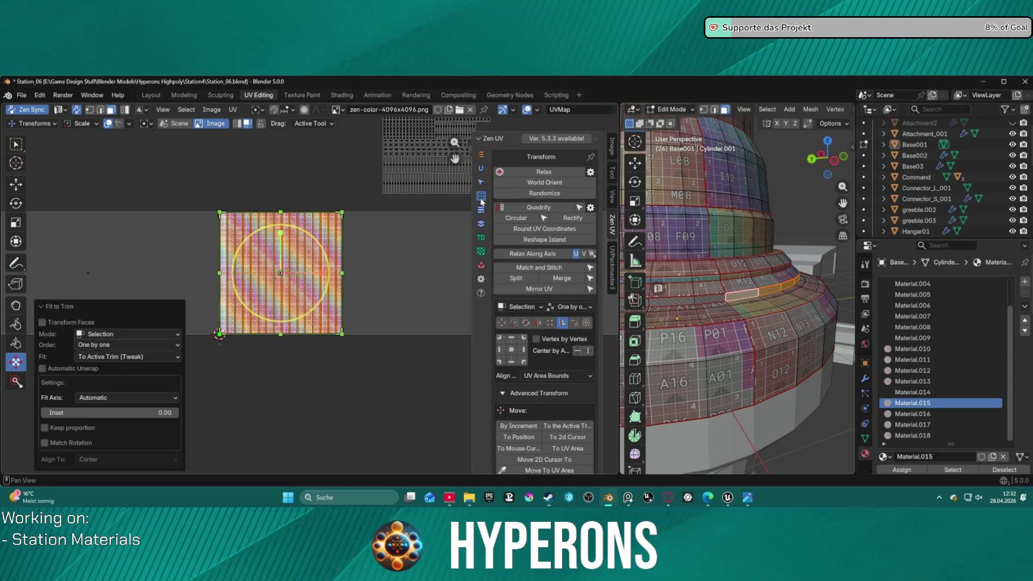
pyautogui.click(557, 255)
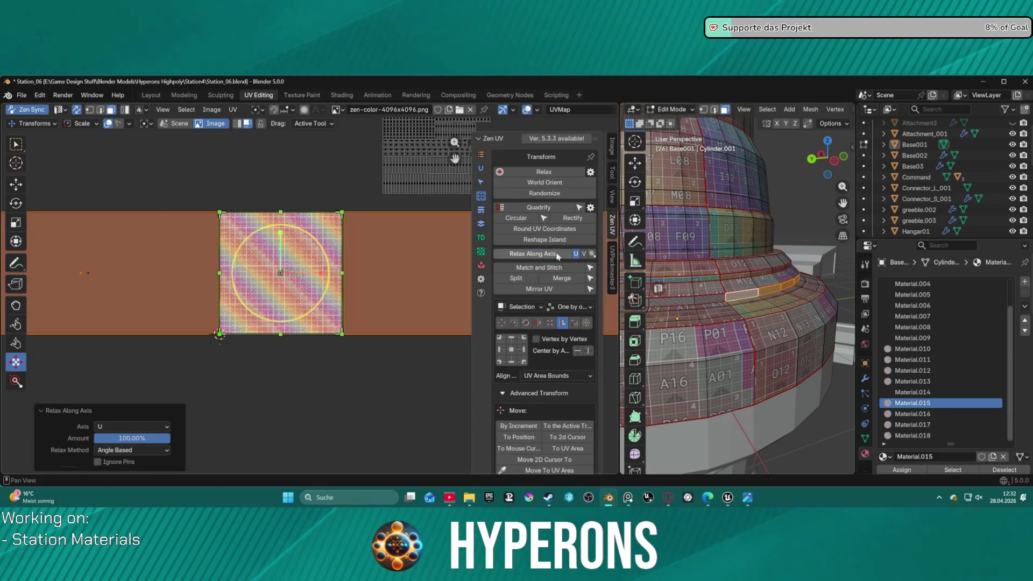
pyautogui.scroll(-4, 364, 239)
pyautogui.scroll(-1, 395, 238)
pyautogui.scroll(-2, 396, 238)
pyautogui.scroll(-2, 396, 239)
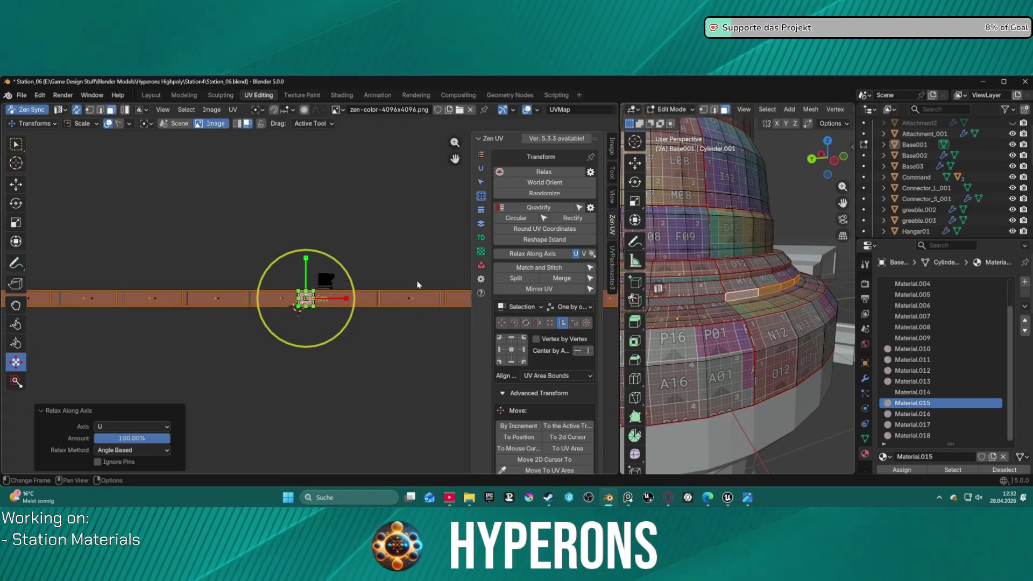
pyautogui.click(415, 313)
pyautogui.hotkey('ctrl', 'i')
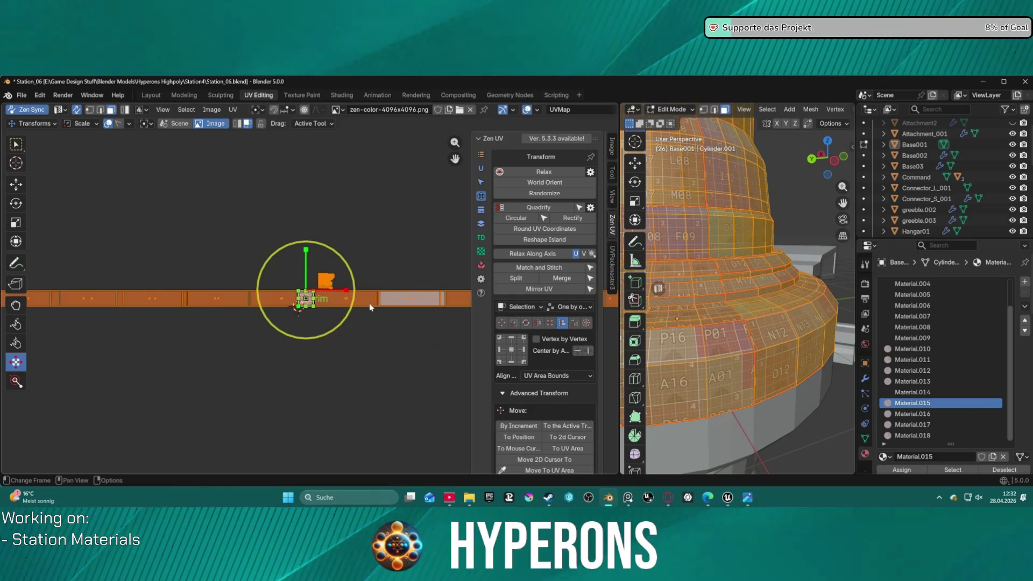
pyautogui.scroll(1, 376, 304)
pyautogui.scroll(1, 388, 301)
pyautogui.scroll(2, 404, 298)
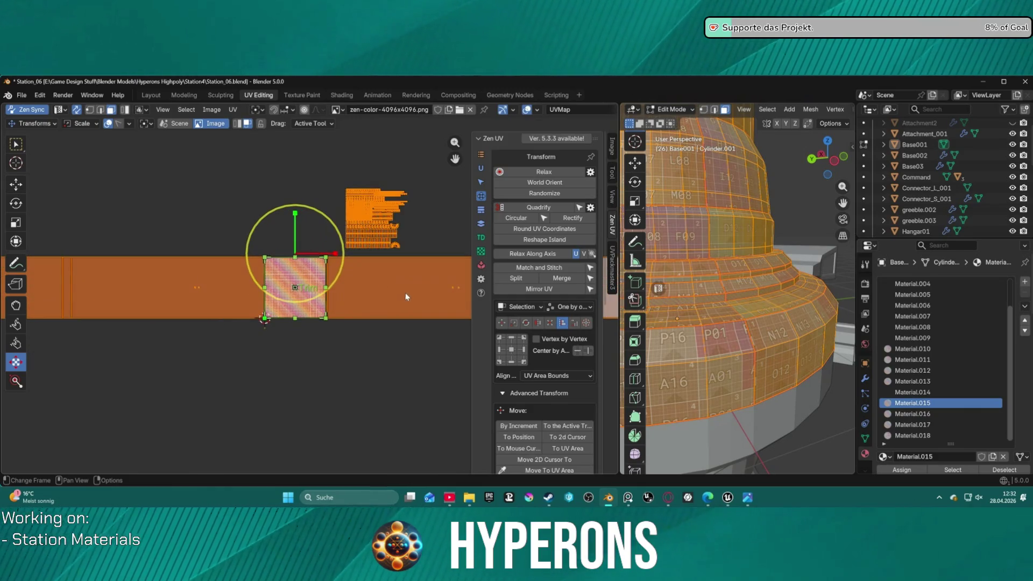
# Step: Try stacking the strip islands, undo it, and reselect the grey strip island
pyautogui.click(481, 213)
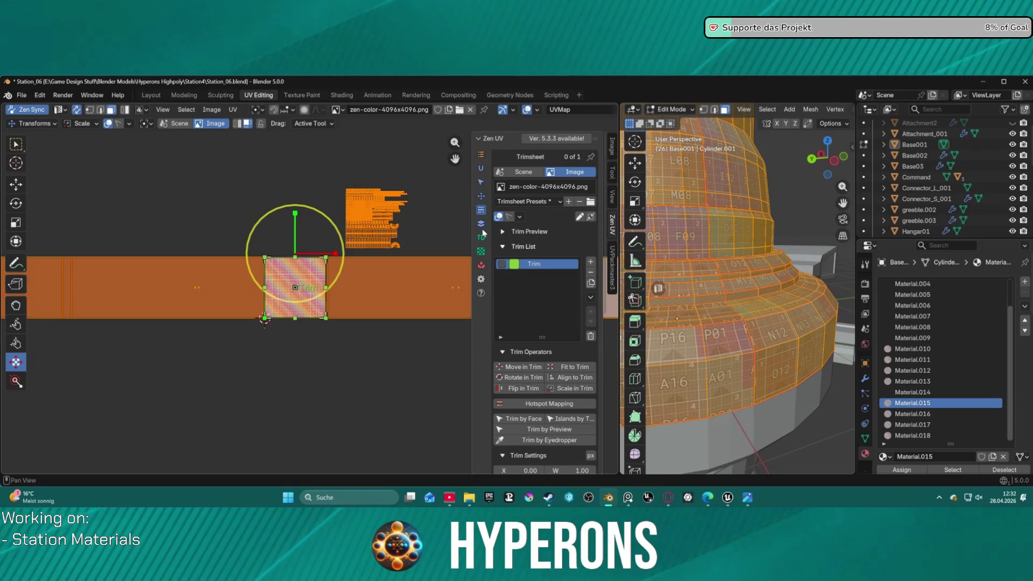
pyautogui.click(481, 224)
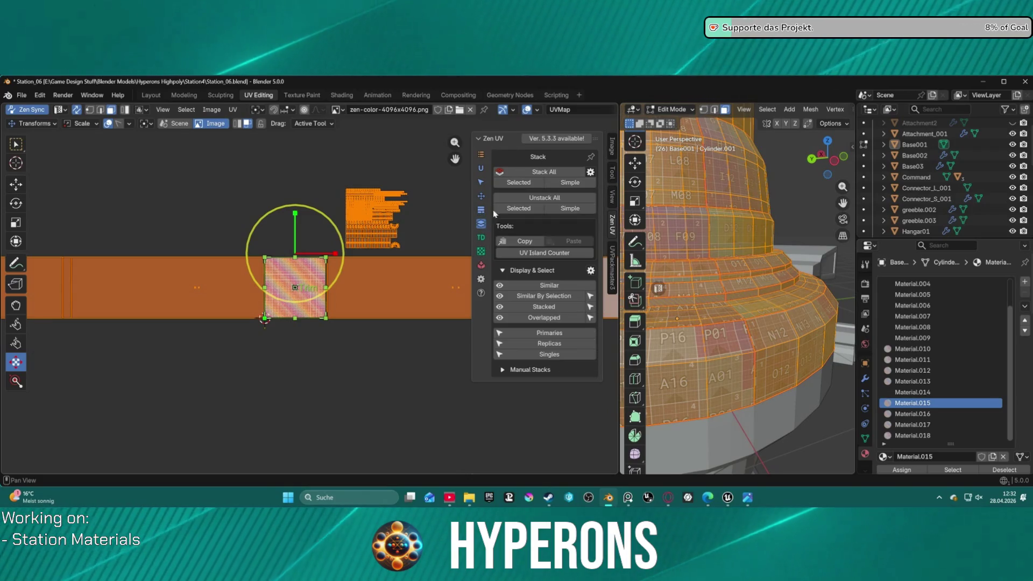
pyautogui.click(558, 184)
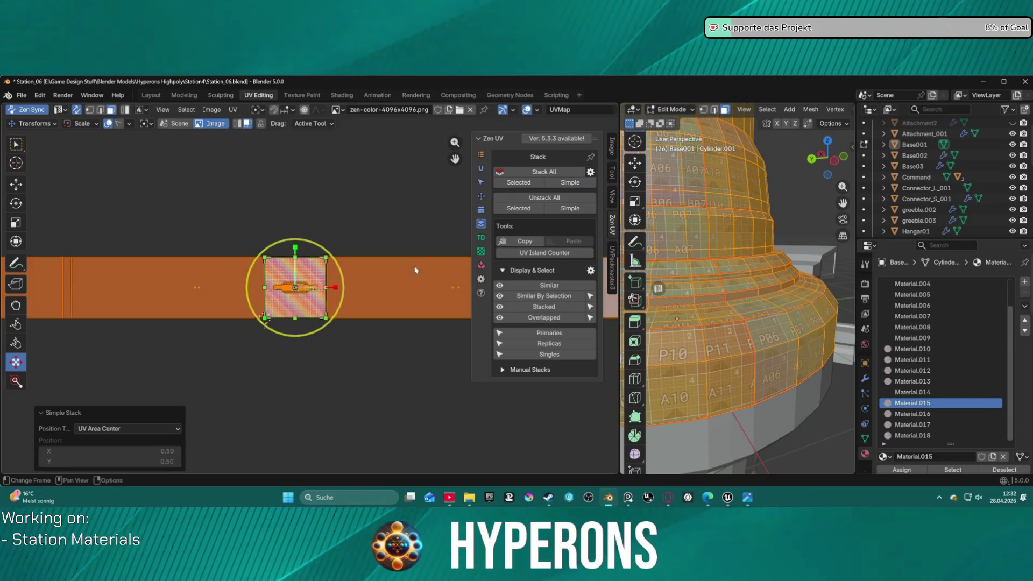
pyautogui.hotkey('ctrl', 'z')
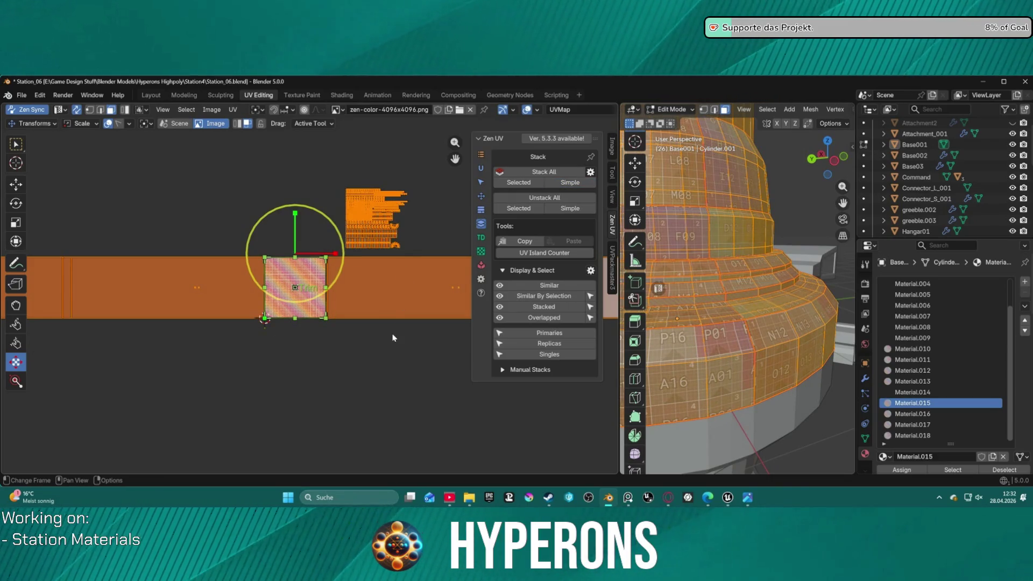
pyautogui.click(393, 337)
pyautogui.click(458, 287)
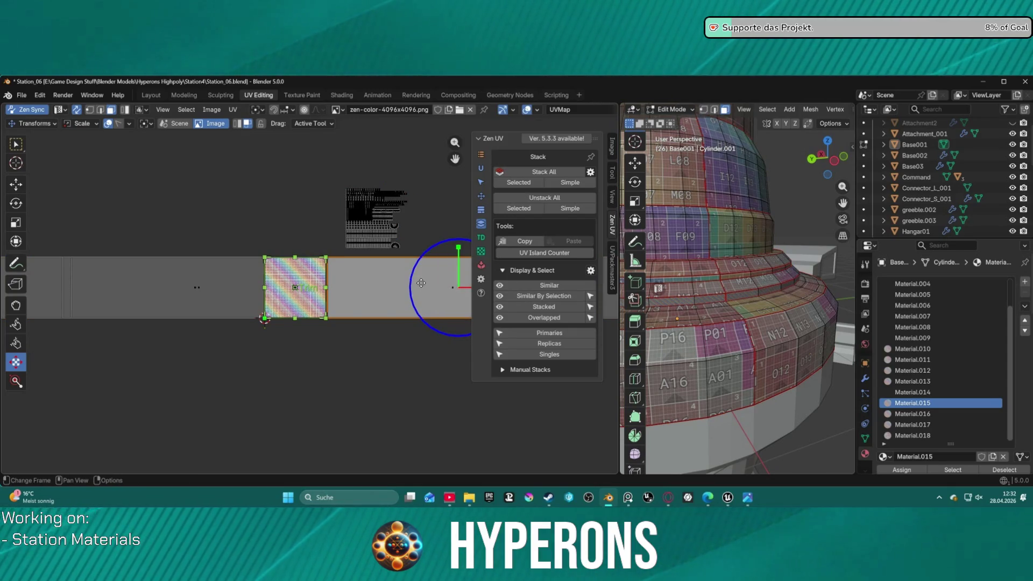
# Step: Try moving a UV island within the trim and undo the move
pyautogui.press('t')
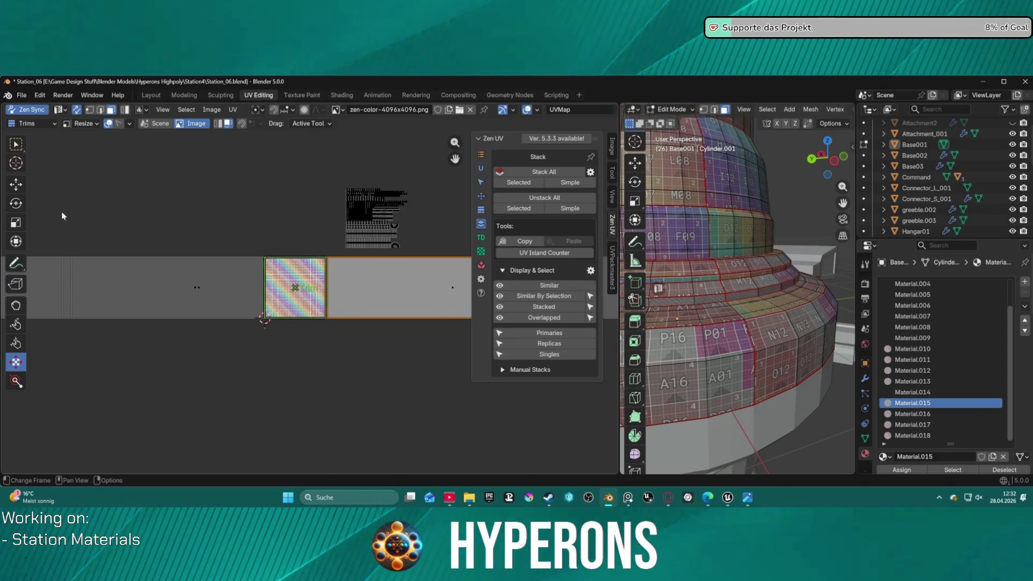
pyautogui.press('g')
pyautogui.click(162, 267)
pyautogui.hotkey('ctrl', 'z')
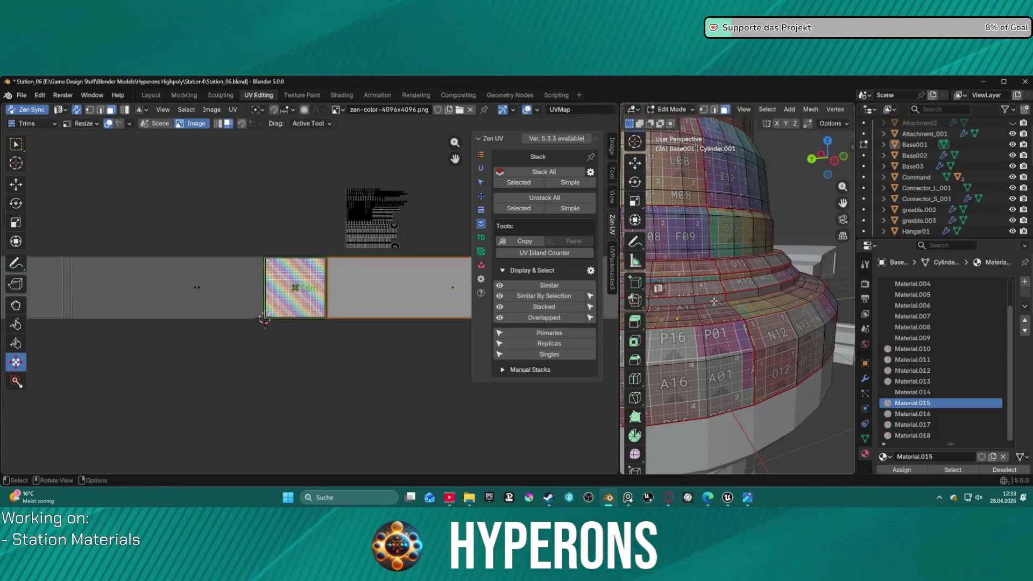
# Step: Select the linked face strip and Unstack All > Simple with X offset 1.0
pyautogui.hotkey('ctrl', 'l')
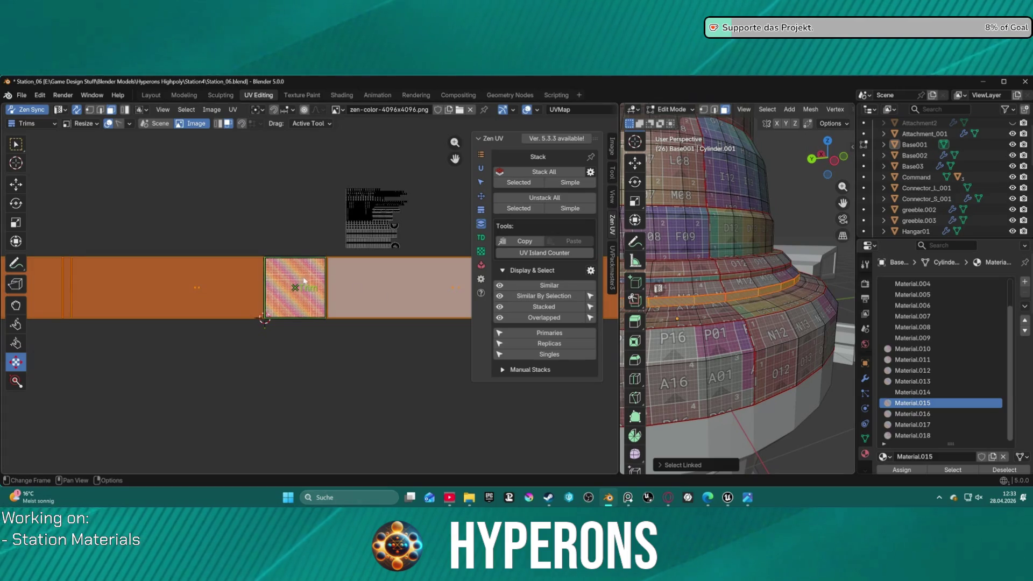
pyautogui.click(573, 209)
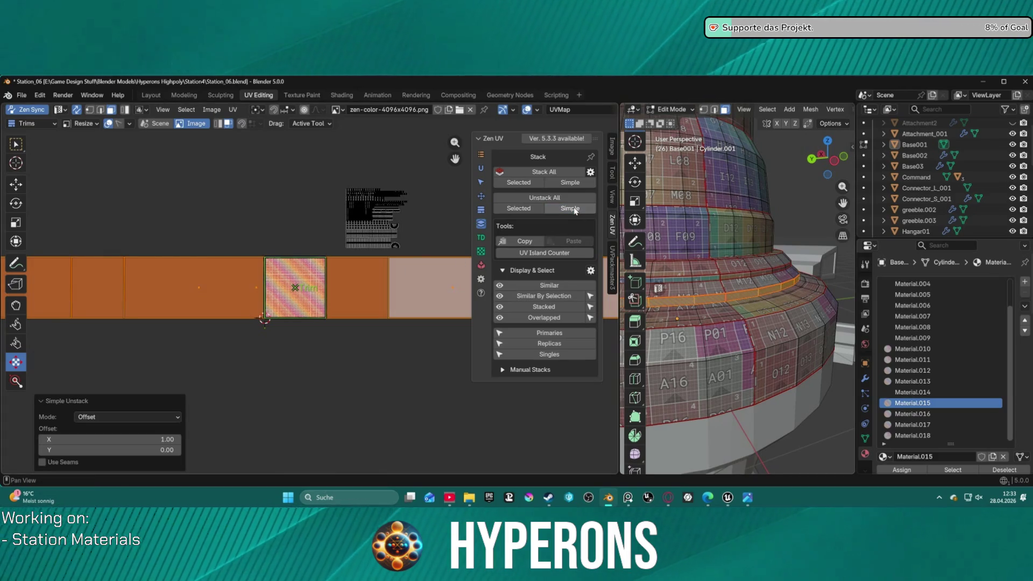
pyautogui.scroll(-4, 322, 271)
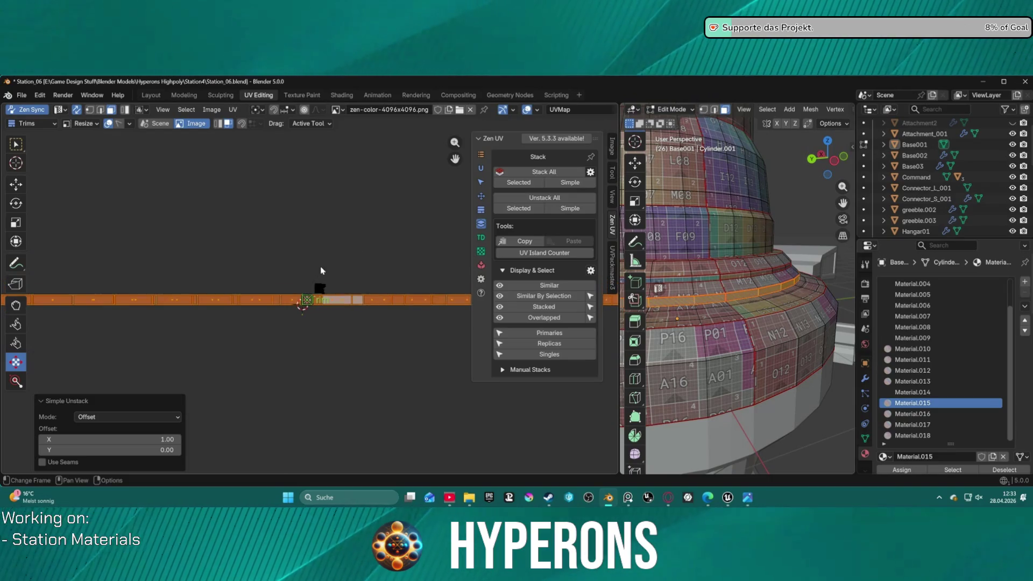
pyautogui.scroll(3, 322, 278)
pyautogui.scroll(3, 346, 242)
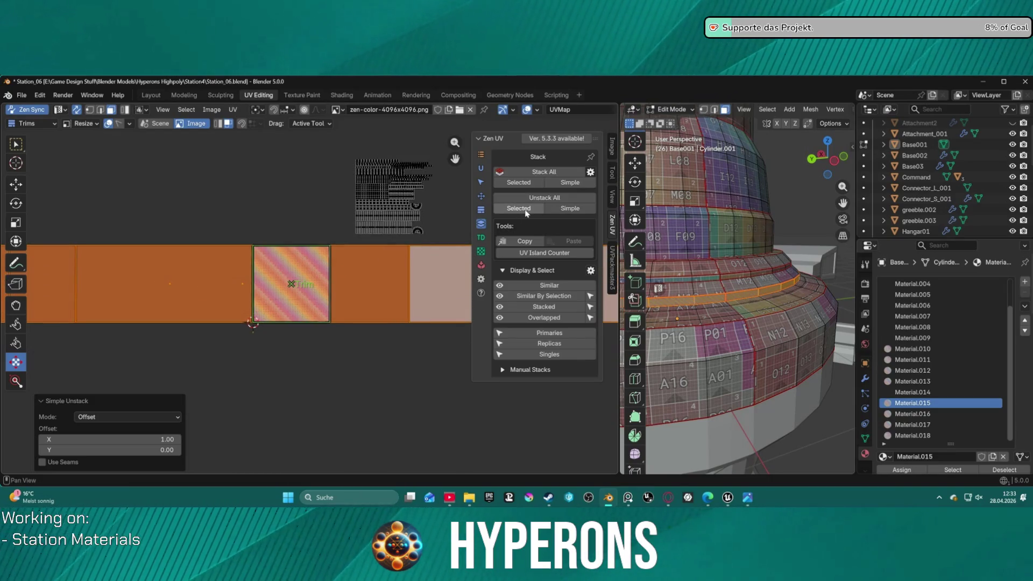
pyautogui.scroll(1, 405, 233)
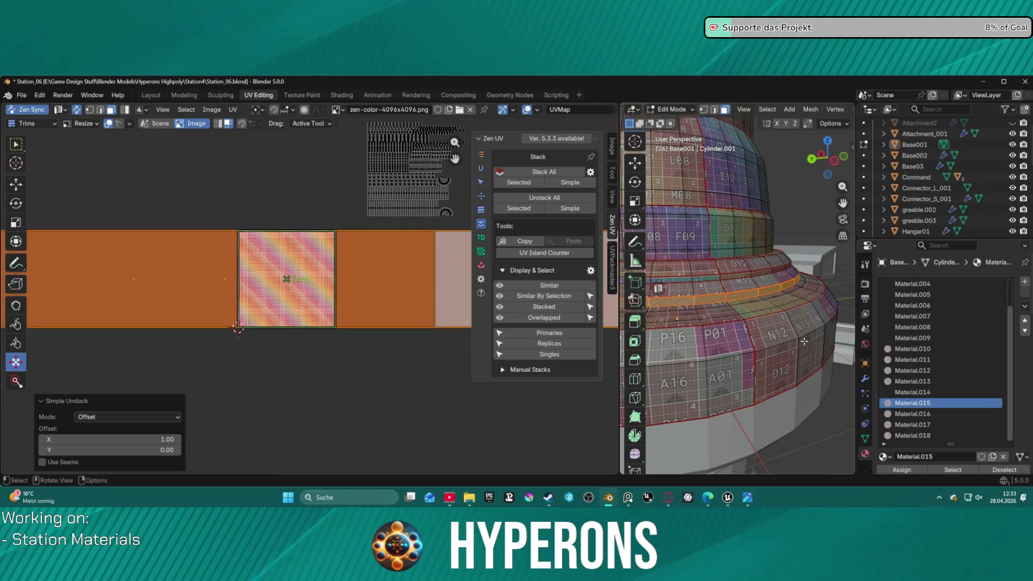
pyautogui.moveTo(815, 395)
pyautogui.keyDown('ctrl'); pyautogui.mouseDown(button='middle')
pyautogui.moveTo(741, 280)
pyautogui.moveTo(714, 279)
pyautogui.mouseUp(button='middle'); pyautogui.keyUp('ctrl')
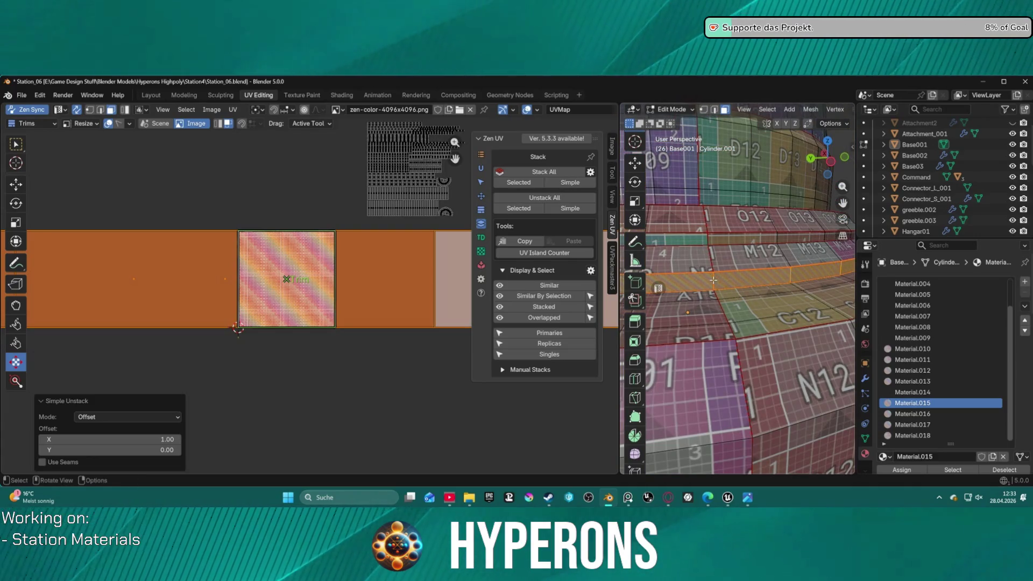
pyautogui.hotkey('alt', 'a')
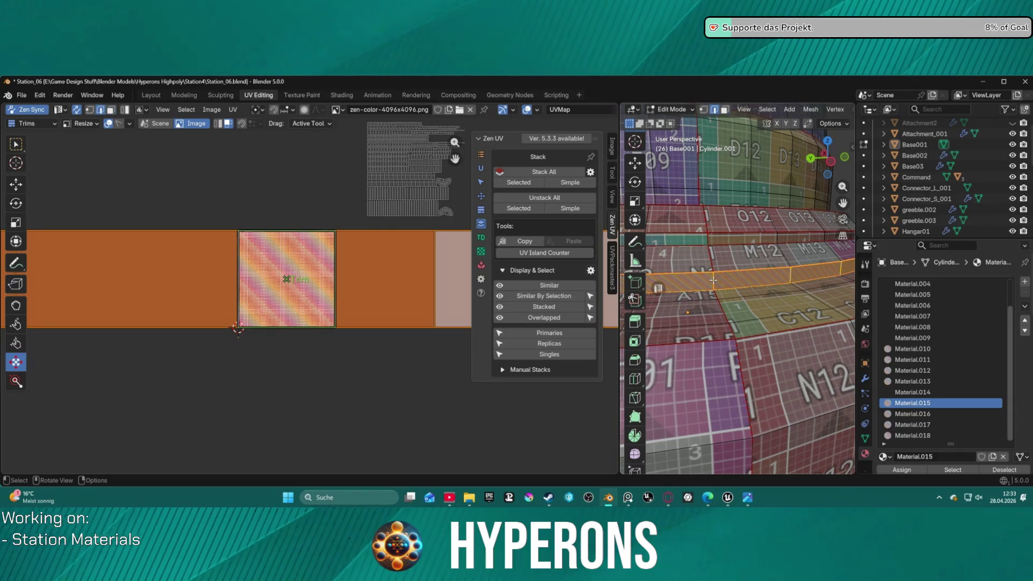
pyautogui.click(712, 282)
pyautogui.press('KP_Decimal')
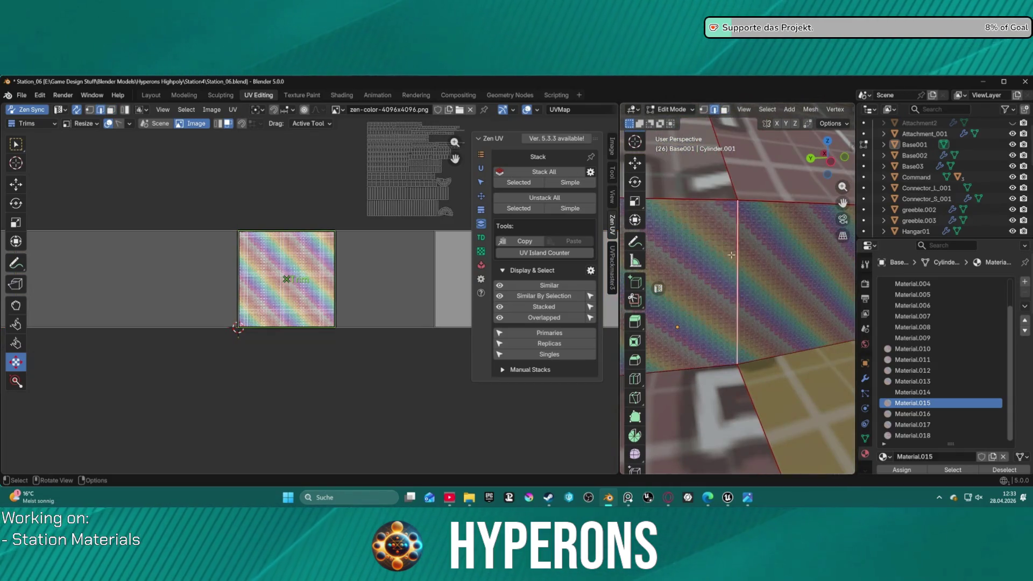
pyautogui.scroll(2, 723, 264)
pyautogui.scroll(2, 742, 258)
pyautogui.scroll(2, 759, 256)
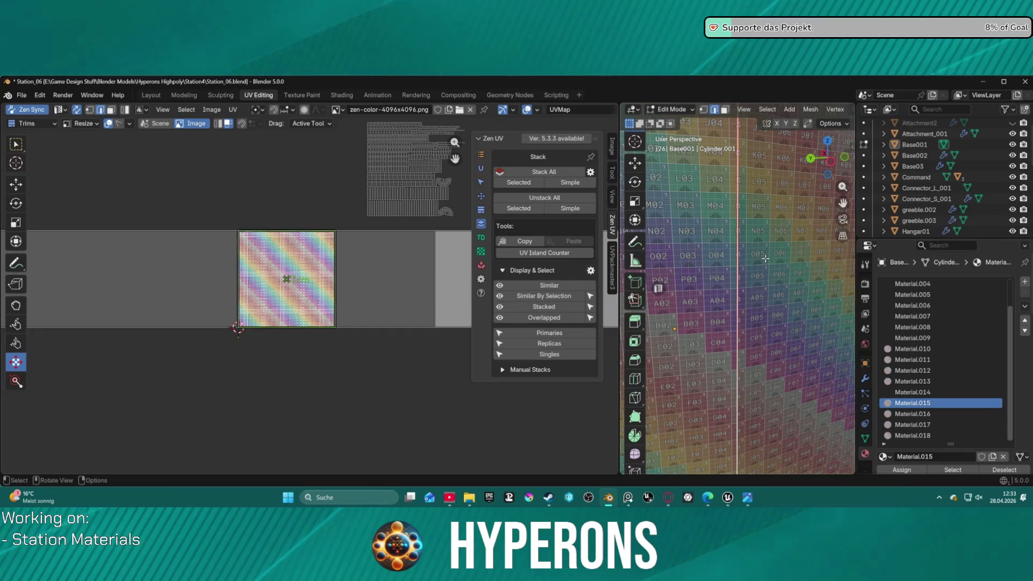
pyautogui.hotkey('ctrl', 'l')
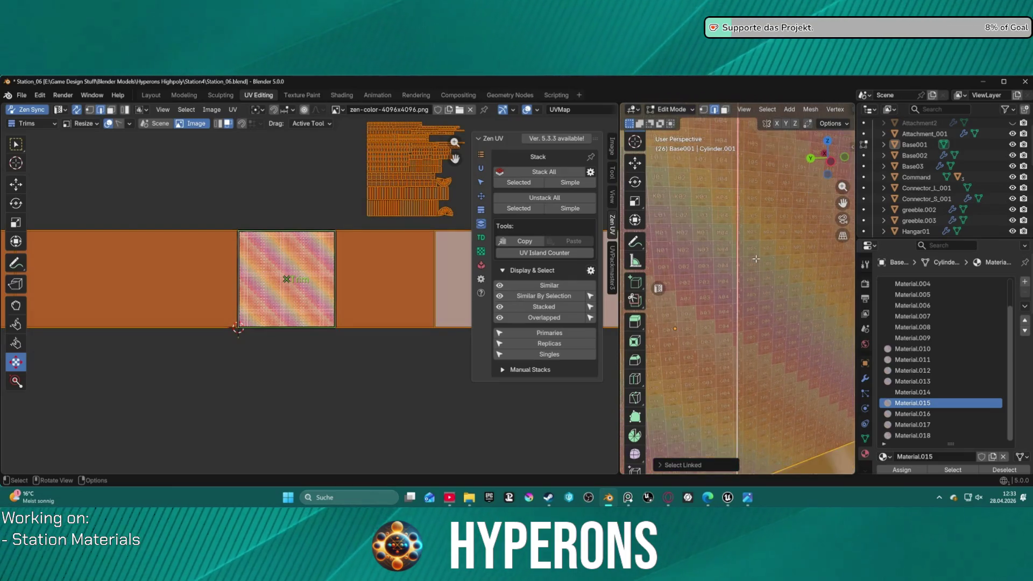
pyautogui.scroll(-1, 755, 259)
pyautogui.scroll(-2, 756, 260)
pyautogui.scroll(-2, 755, 265)
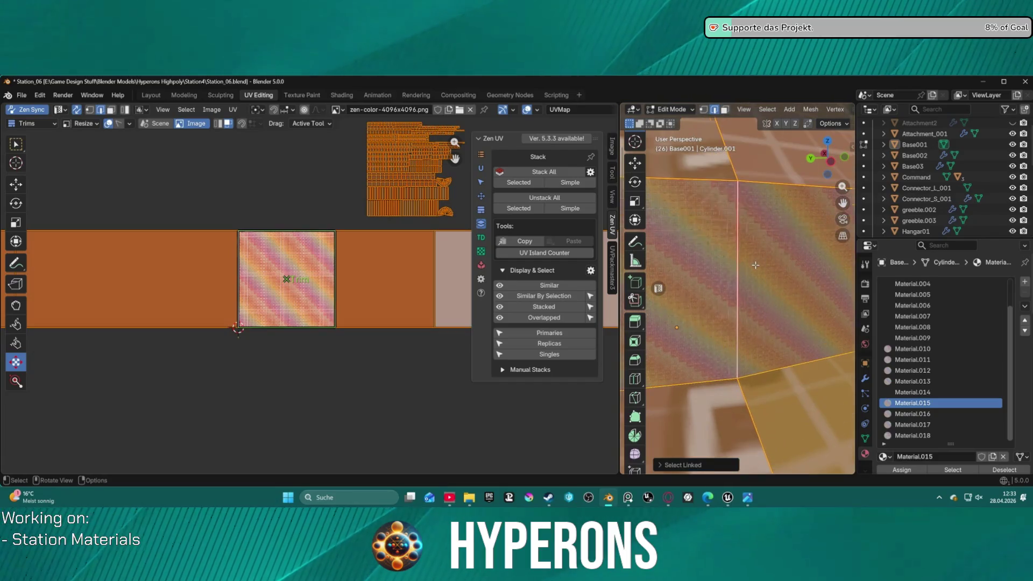
pyautogui.scroll(1, 756, 265)
pyautogui.hotkey('alt', 'a')
pyautogui.hotkey('ctrl', 'l')
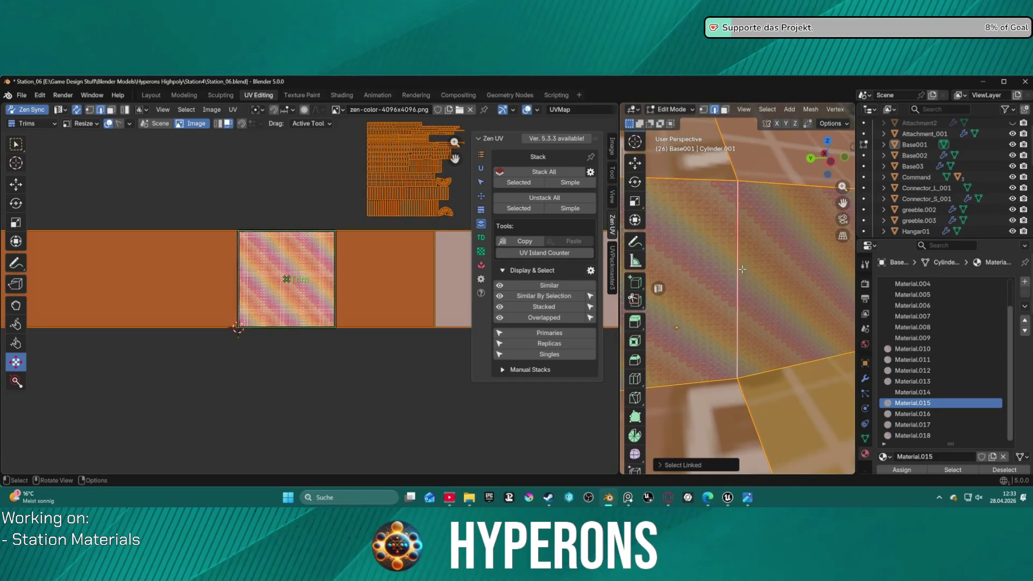
pyautogui.scroll(2, 769, 265)
pyautogui.hotkey('alt', 'a')
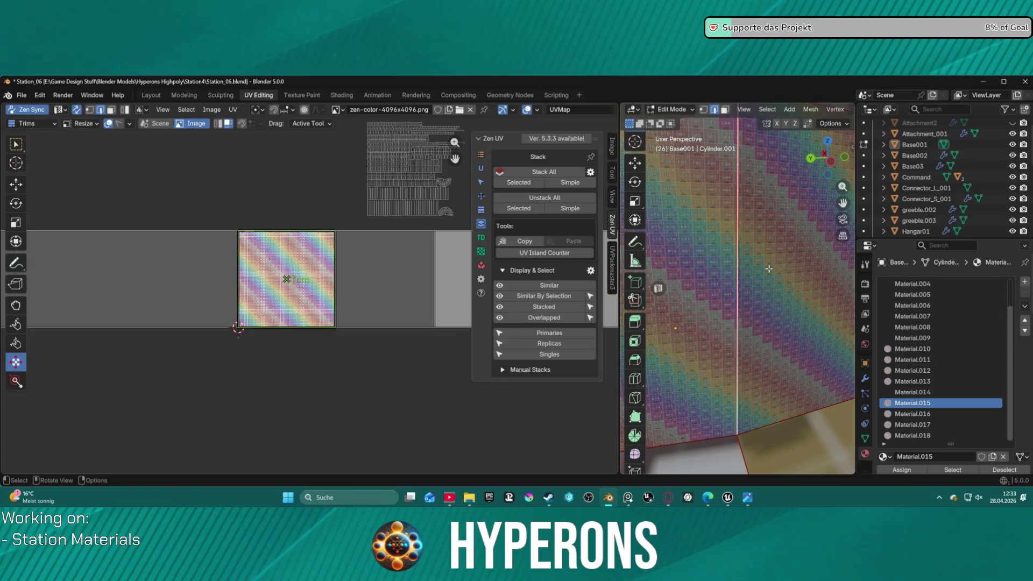
pyautogui.hotkey('ctrl', 'l')
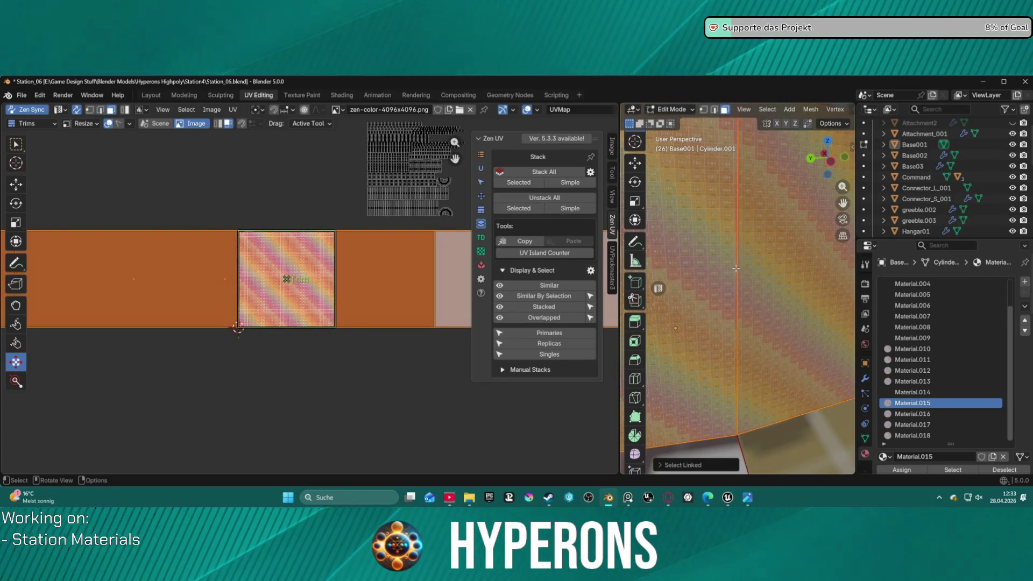
pyautogui.scroll(2, 736, 271)
pyautogui.scroll(2, 745, 231)
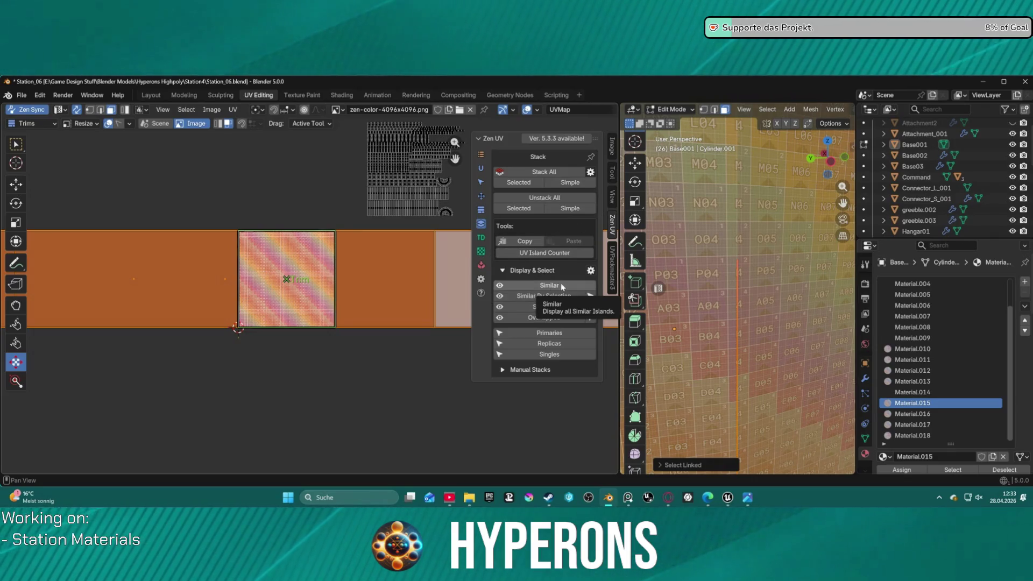
# Step: Stack the selected islands and align them just left of the trim texture square
pyautogui.click(528, 185)
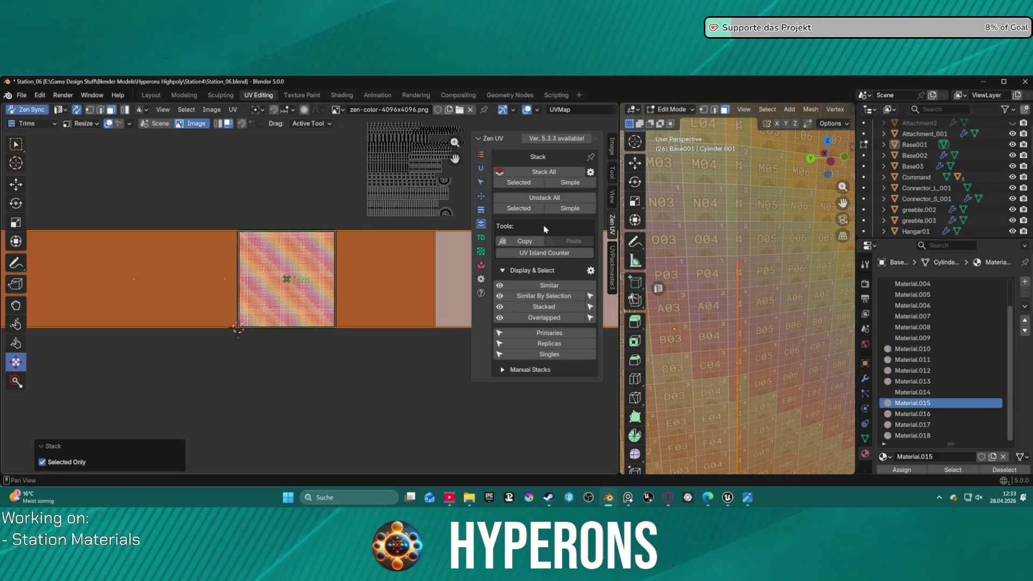
pyautogui.click(481, 196)
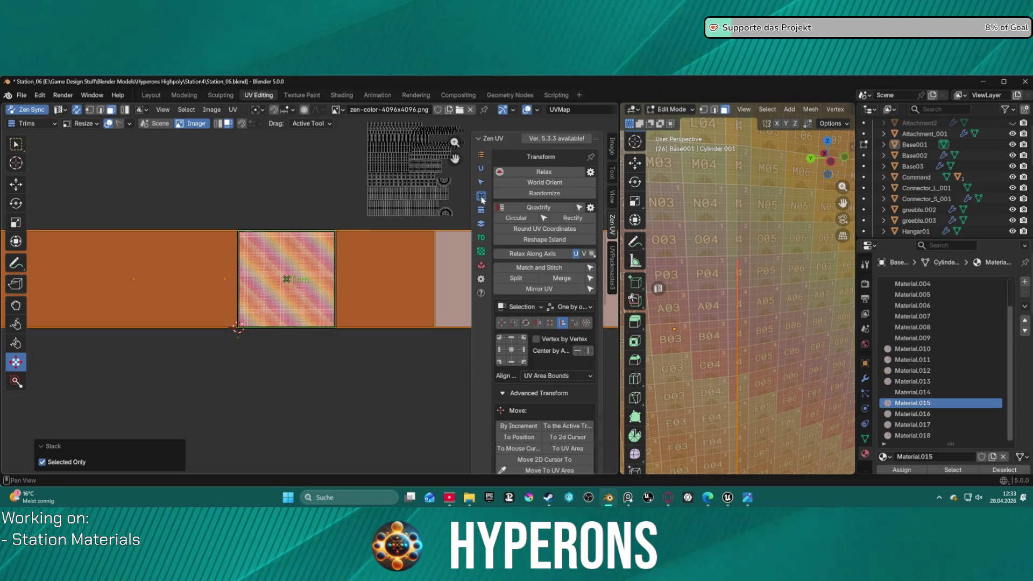
pyautogui.click(586, 352)
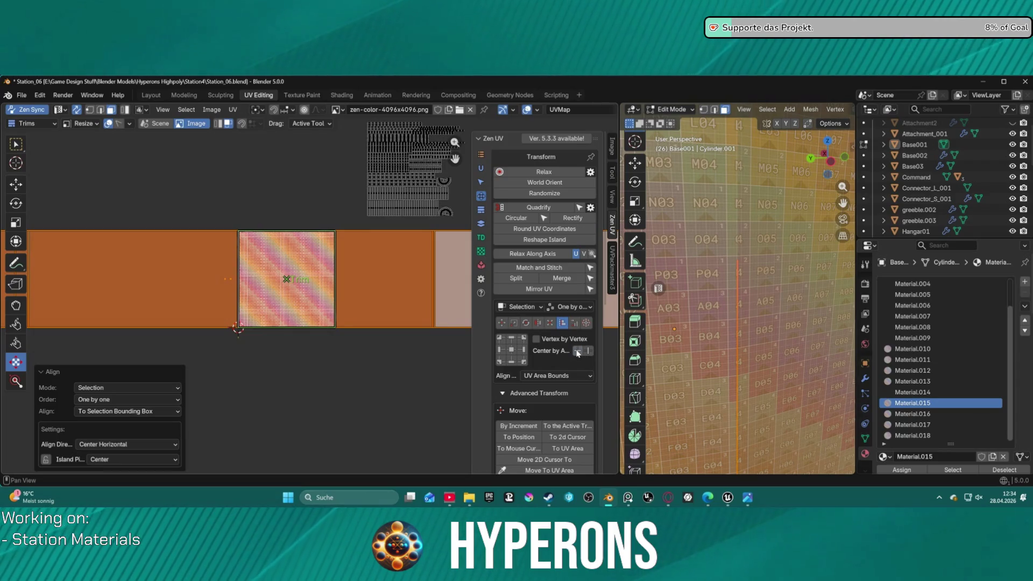
pyautogui.click(520, 349)
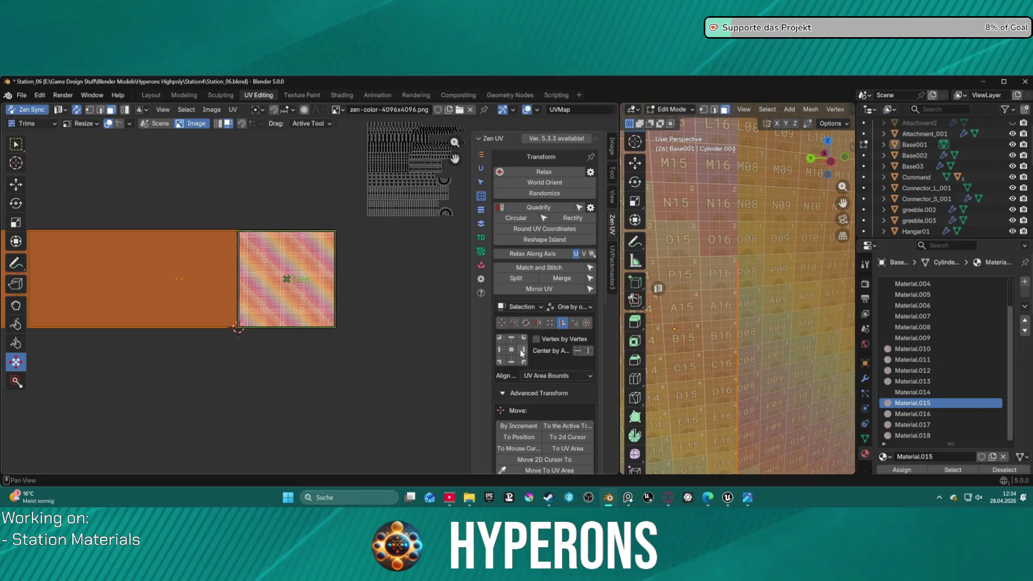
pyautogui.click(506, 351)
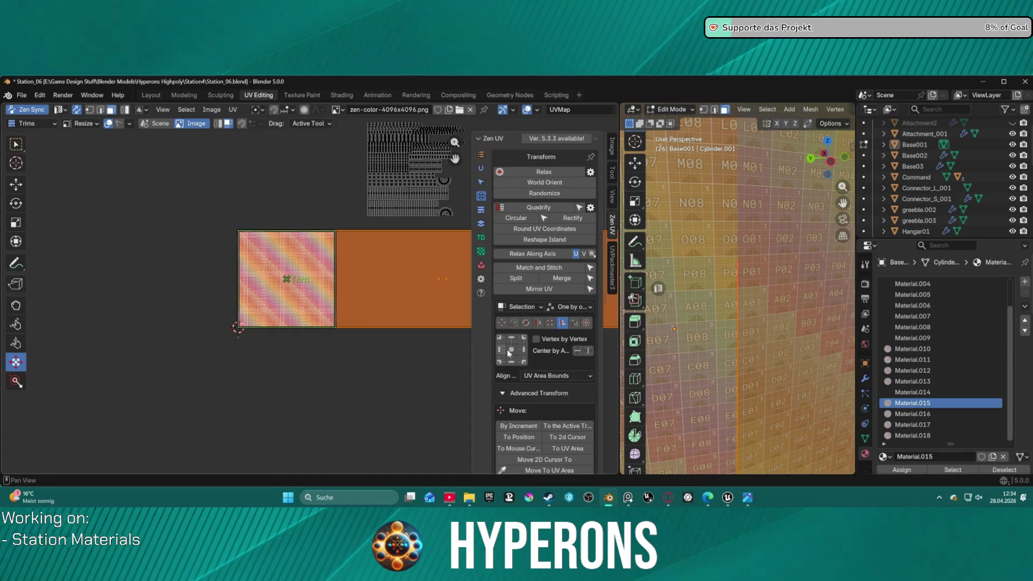
pyautogui.click(523, 351)
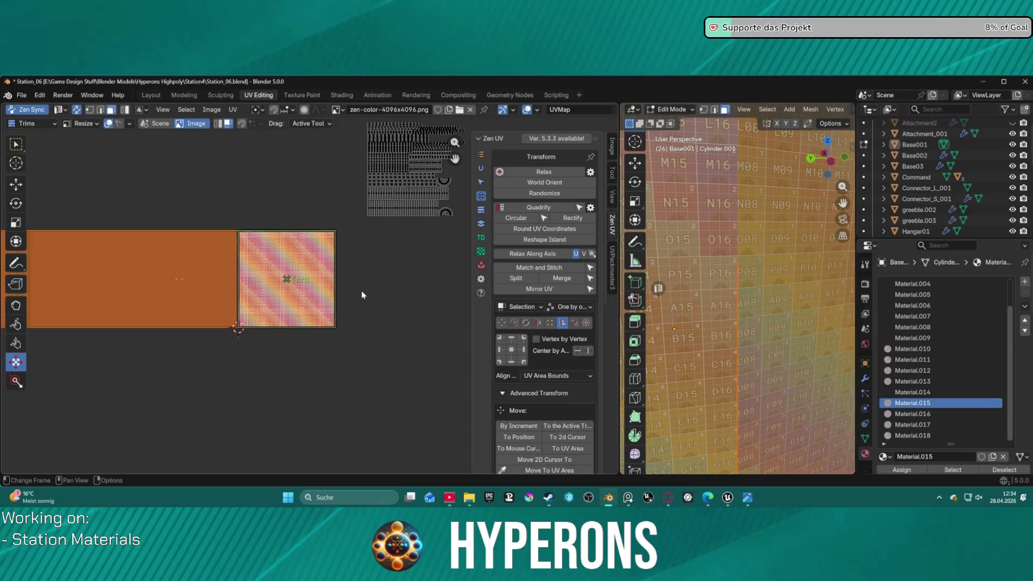
# Step: Select the right-hand linked mesh region ready for island transforms
pyautogui.click(362, 276)
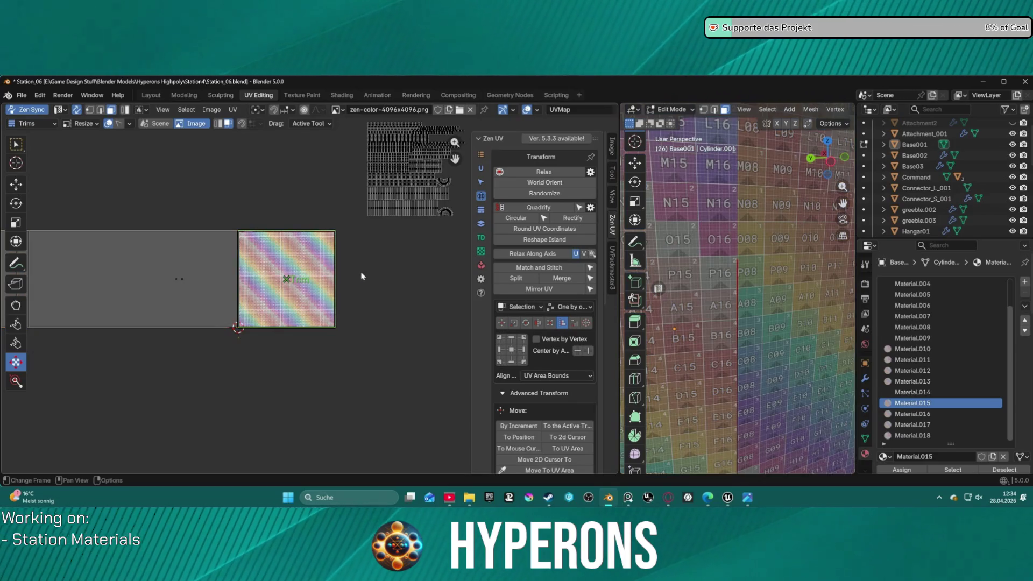
pyautogui.press('l')
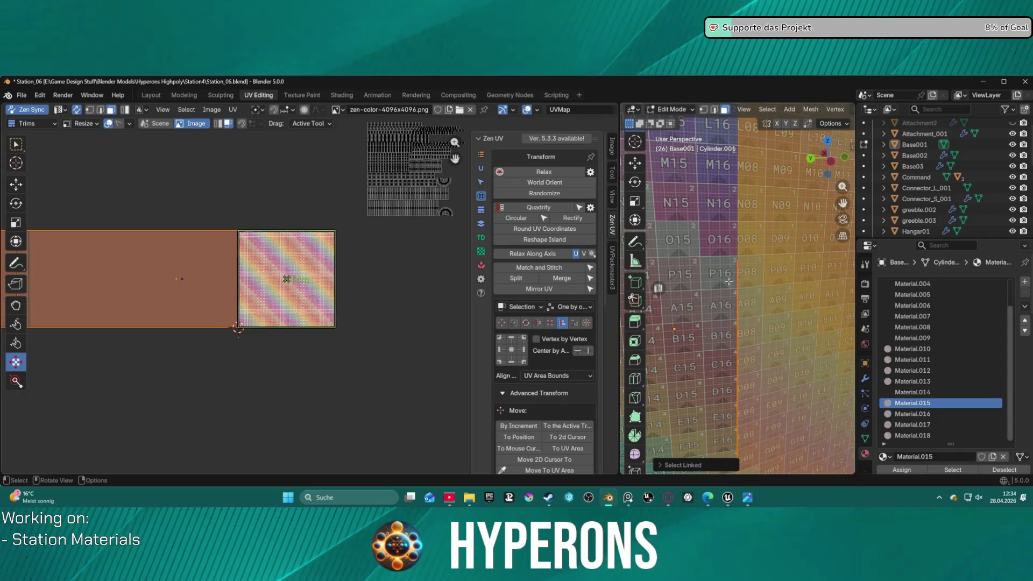
pyautogui.press('t')
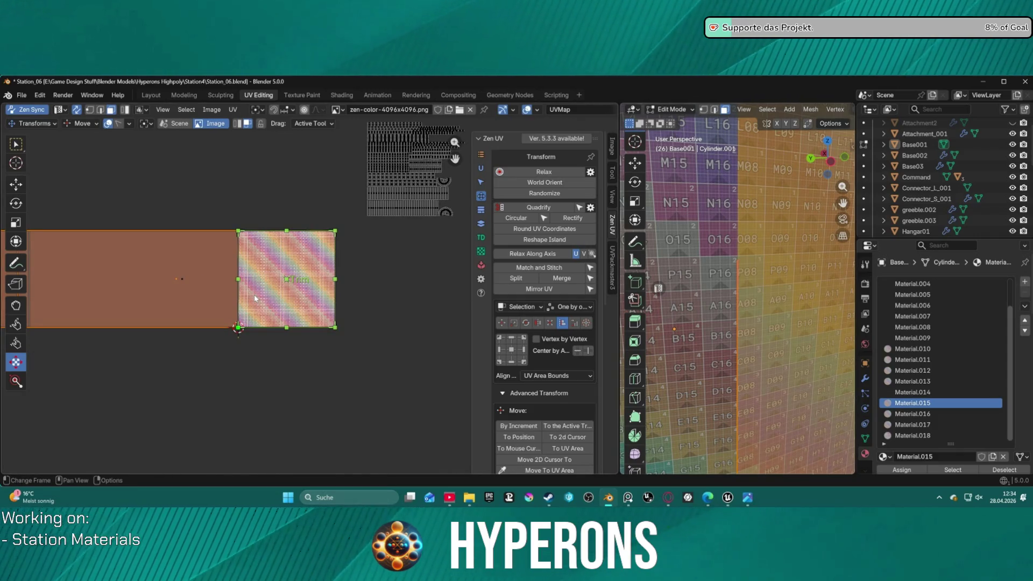
pyautogui.press('Delete')
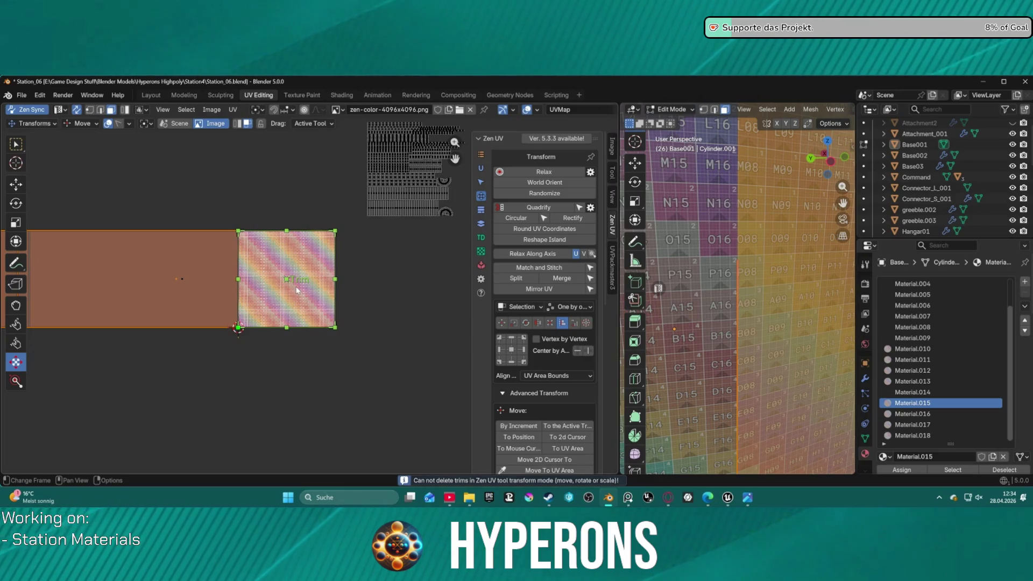
pyautogui.click(370, 301)
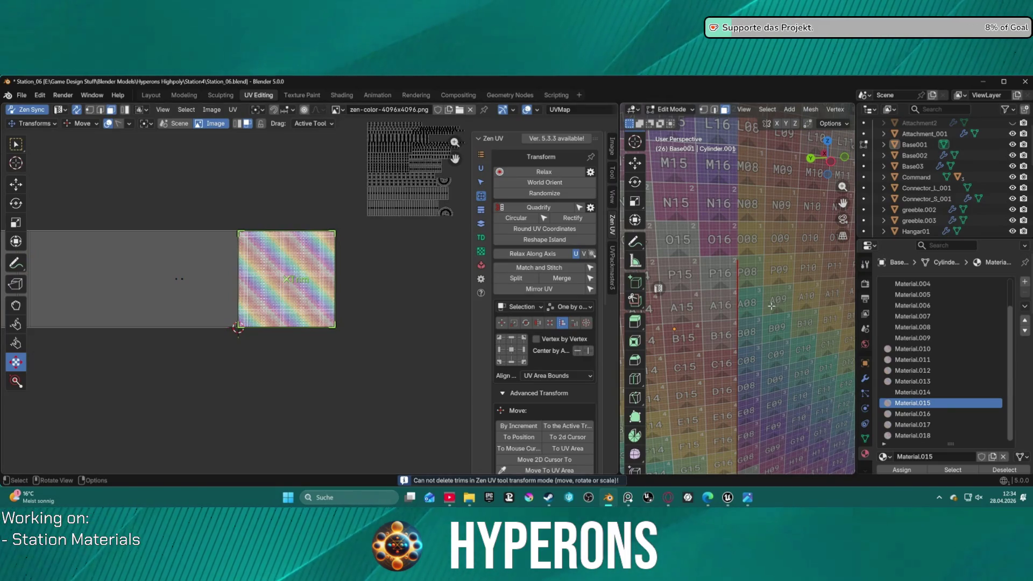
pyautogui.scroll(-4, 780, 302)
pyautogui.scroll(-3, 771, 299)
pyautogui.scroll(3, 771, 299)
pyautogui.hotkey('ctrl', 'l')
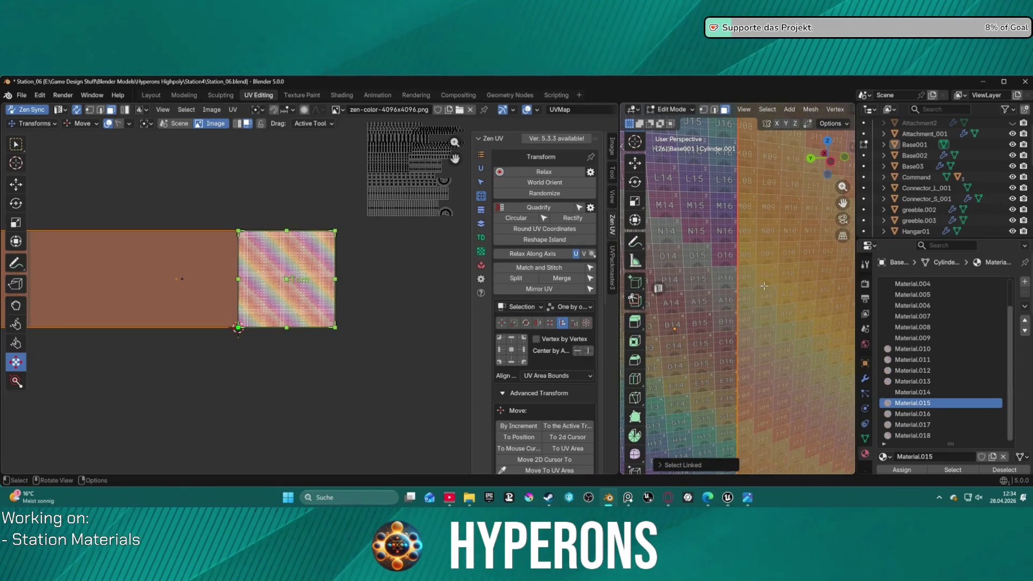
pyautogui.scroll(2, 751, 175)
pyautogui.scroll(1, 751, 175)
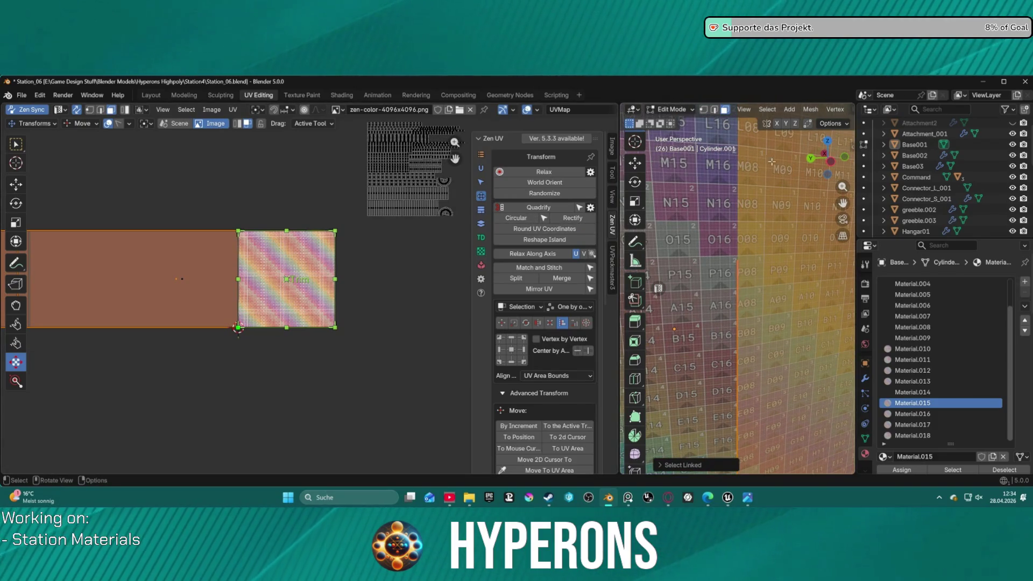
pyautogui.scroll(-2, 771, 160)
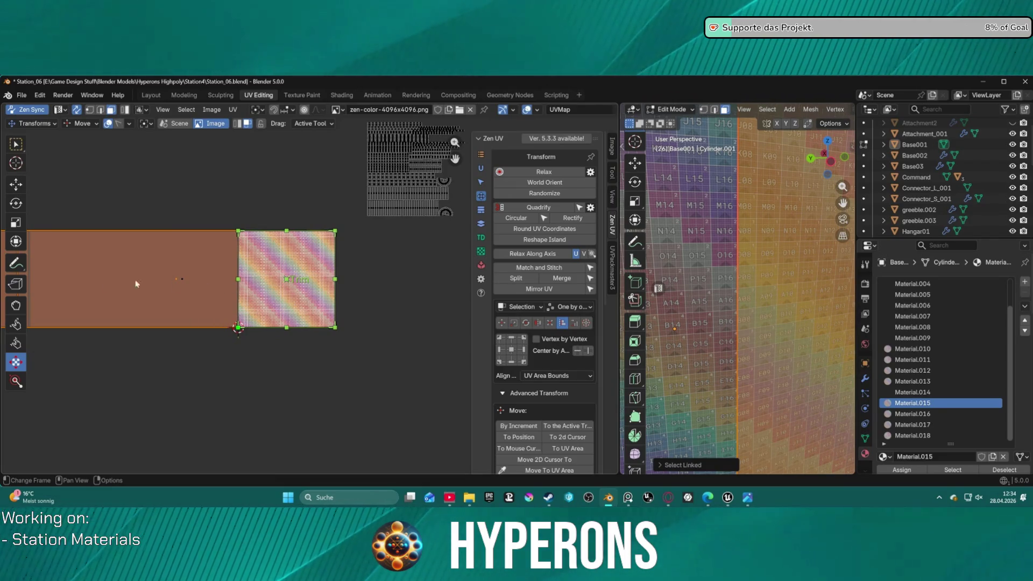
pyautogui.click(16, 143)
pyautogui.press('g')
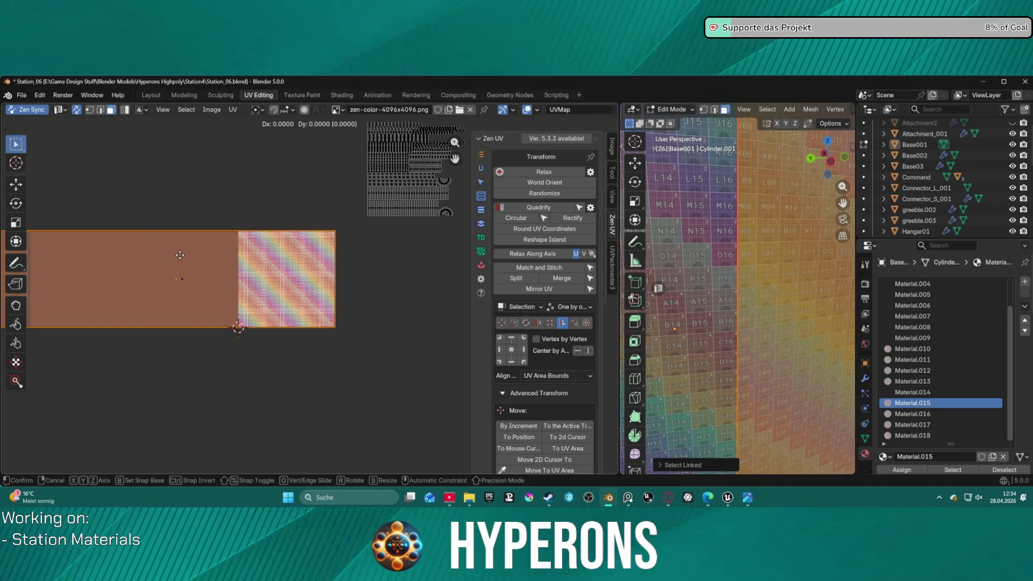
# Step: Move the long UV island 0.27283 along X, then return to the modelling workspace
pyautogui.press('x')
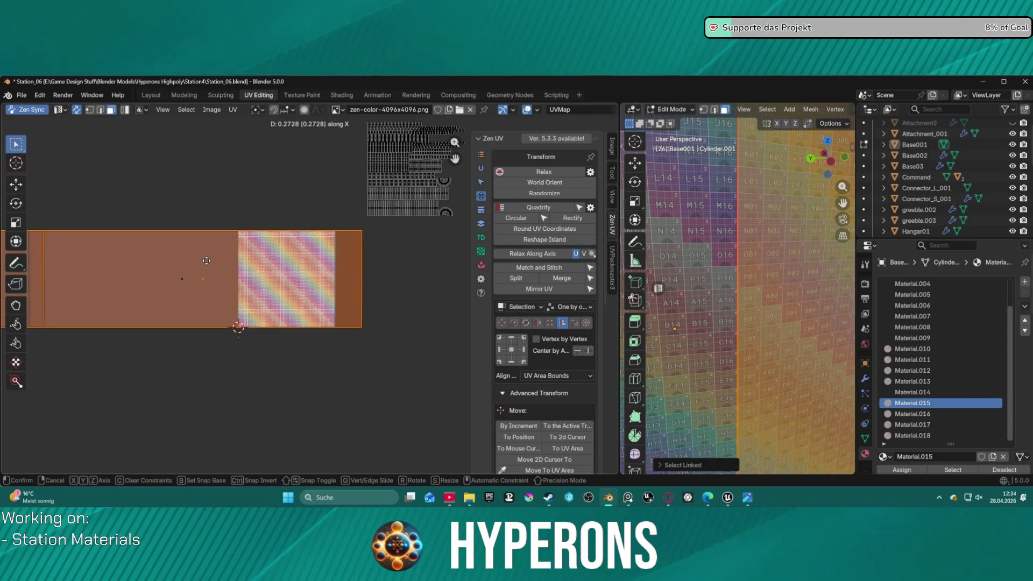
pyautogui.click(206, 261)
pyautogui.scroll(-4, 204, 263)
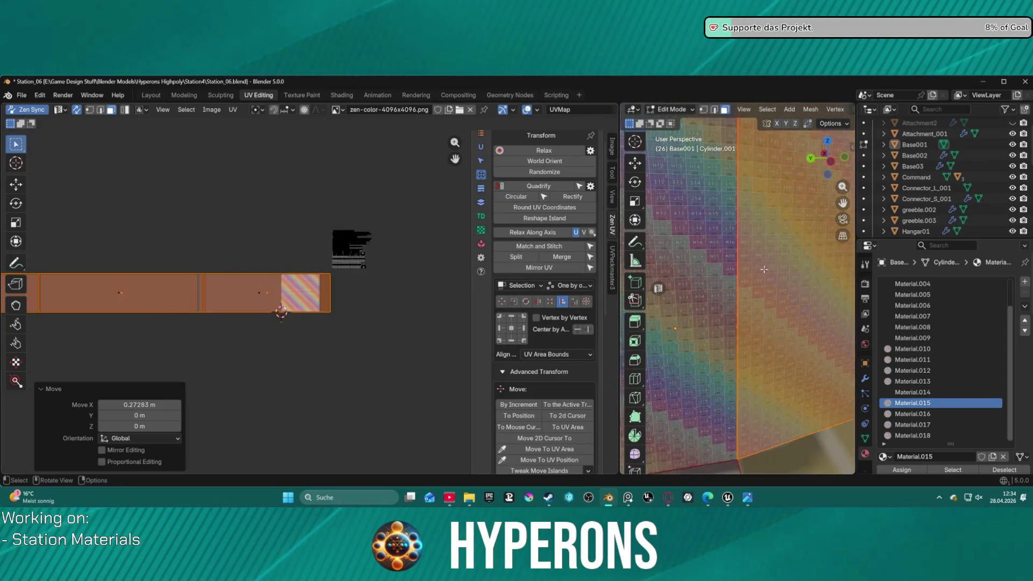
pyautogui.scroll(5, 771, 263)
pyautogui.scroll(4, 772, 263)
pyautogui.scroll(-2, 771, 263)
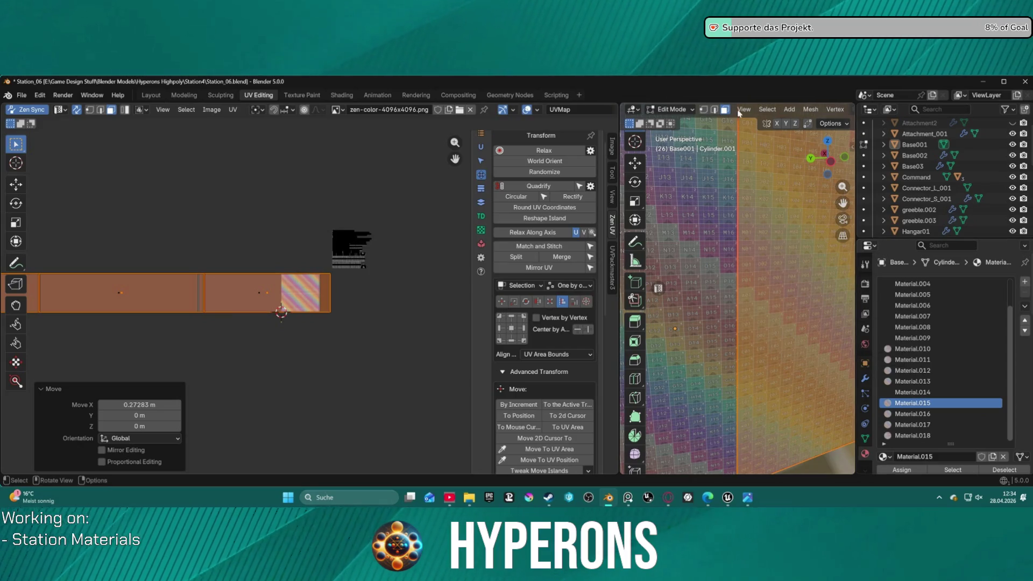
pyautogui.click(152, 95)
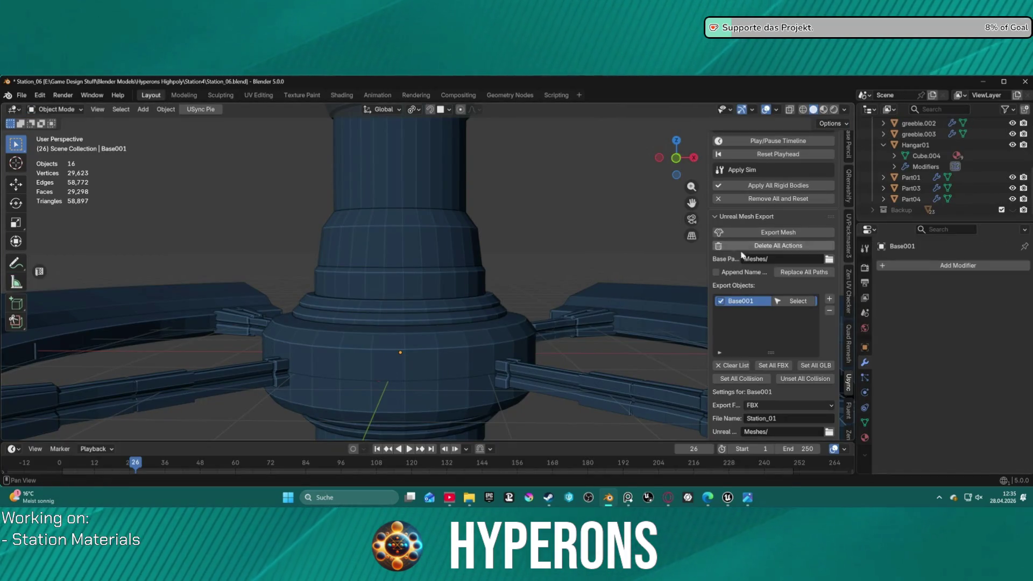
pyautogui.scroll(-3, 534, 264)
# Step: Export the selected Base001 column mesh to Unreal via USync, then bring Unreal Editor forward
pyautogui.click(435, 211)
pyautogui.scroll(3, 811, 190)
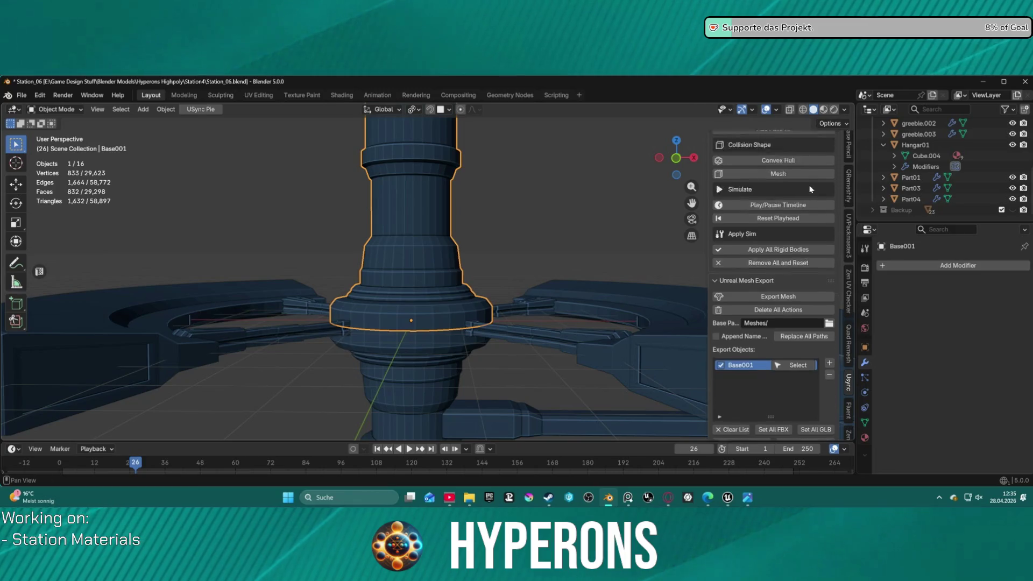
pyautogui.scroll(-5, 815, 187)
pyautogui.scroll(-5, 822, 184)
pyautogui.scroll(-3, 823, 185)
pyautogui.scroll(-3, 822, 185)
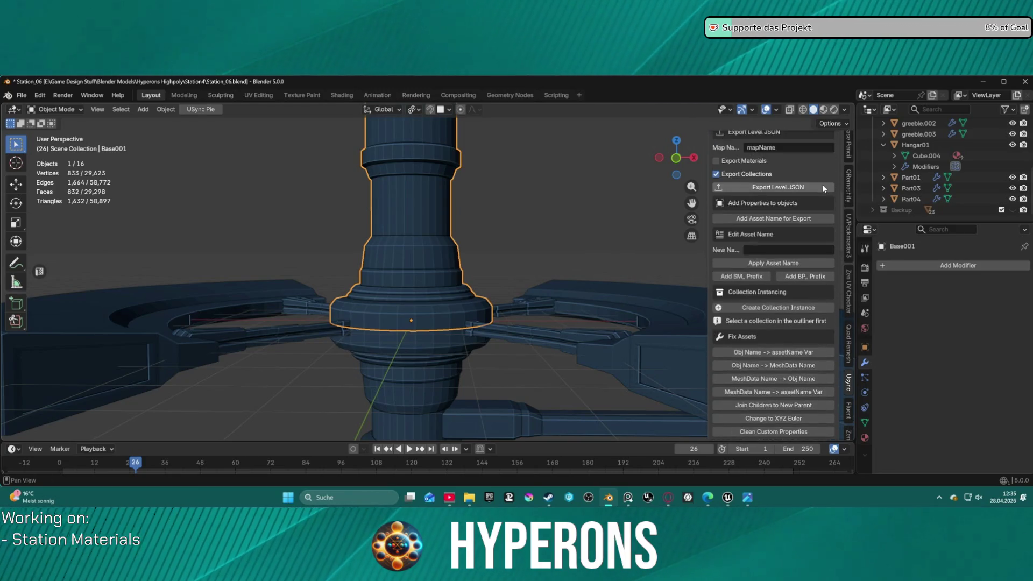
pyautogui.scroll(3, 822, 185)
pyautogui.scroll(5, 820, 191)
pyautogui.scroll(5, 820, 195)
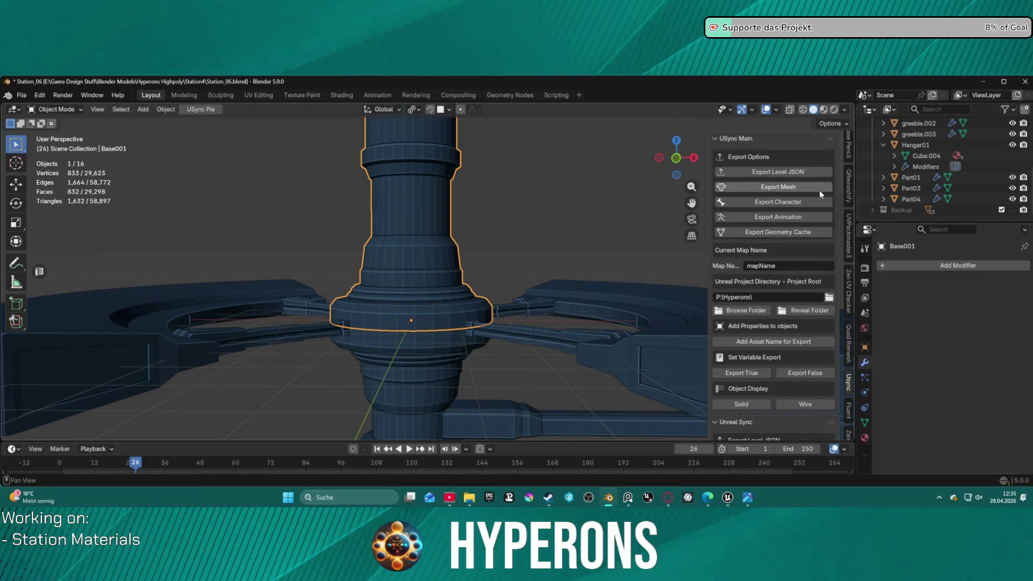
pyautogui.click(790, 187)
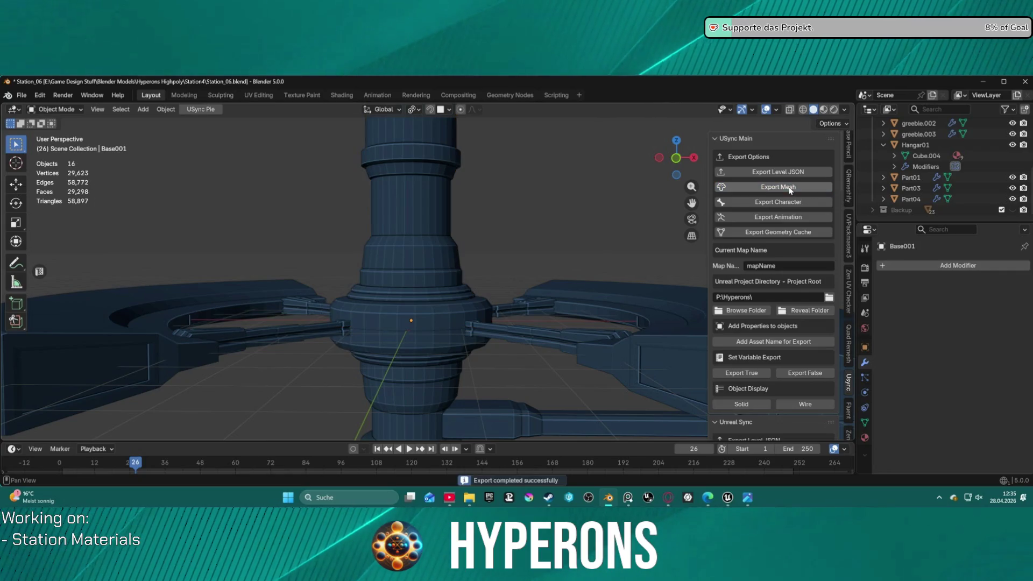
pyautogui.click(728, 497)
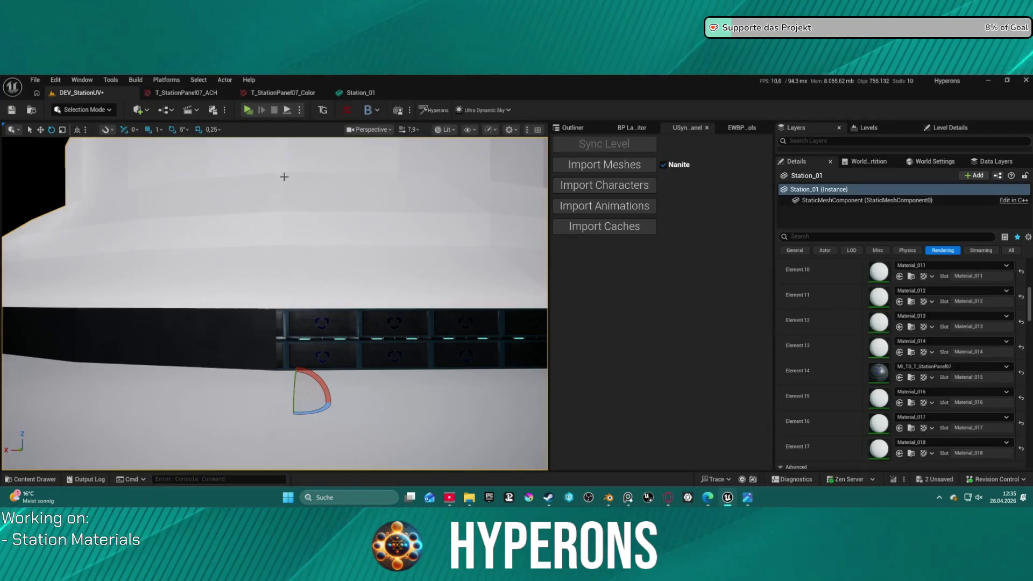
# Step: Reimport the station meshes and fly around the tower inspecting the dark panel band
pyautogui.click(609, 164)
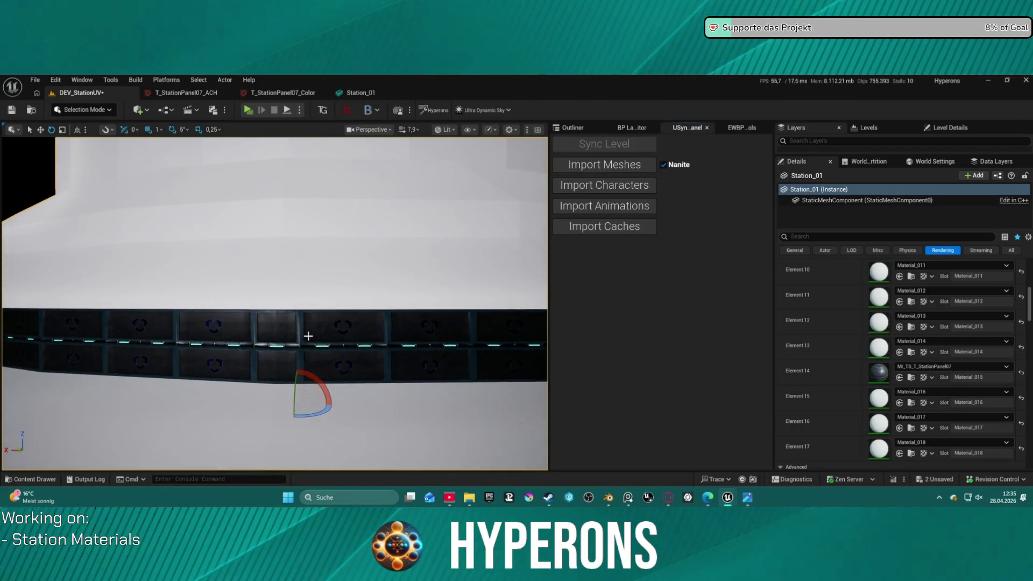
pyautogui.scroll(3, 315, 341)
pyautogui.scroll(-2, 323, 346)
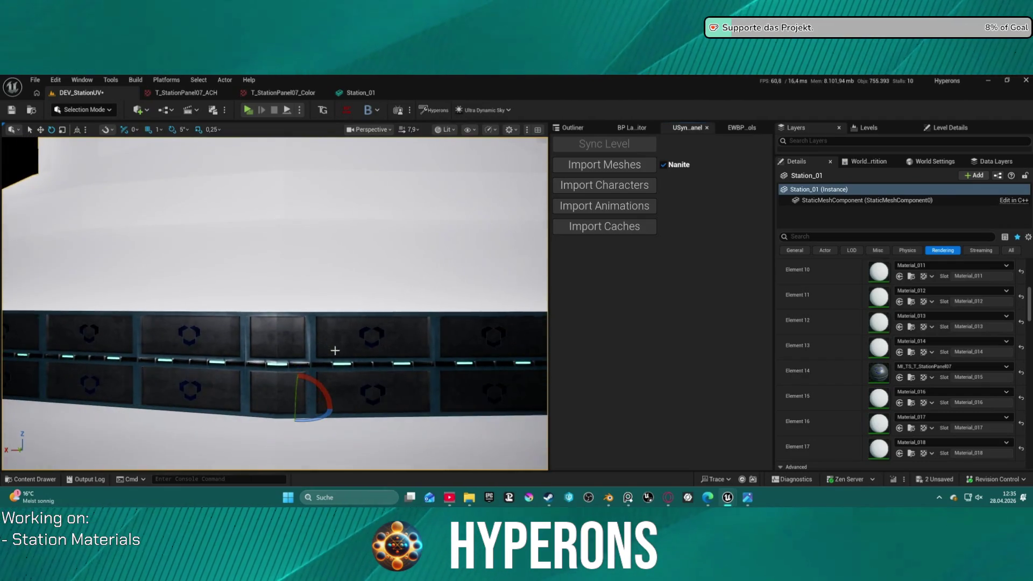
pyautogui.scroll(4, 310, 389)
pyautogui.scroll(-2, 323, 386)
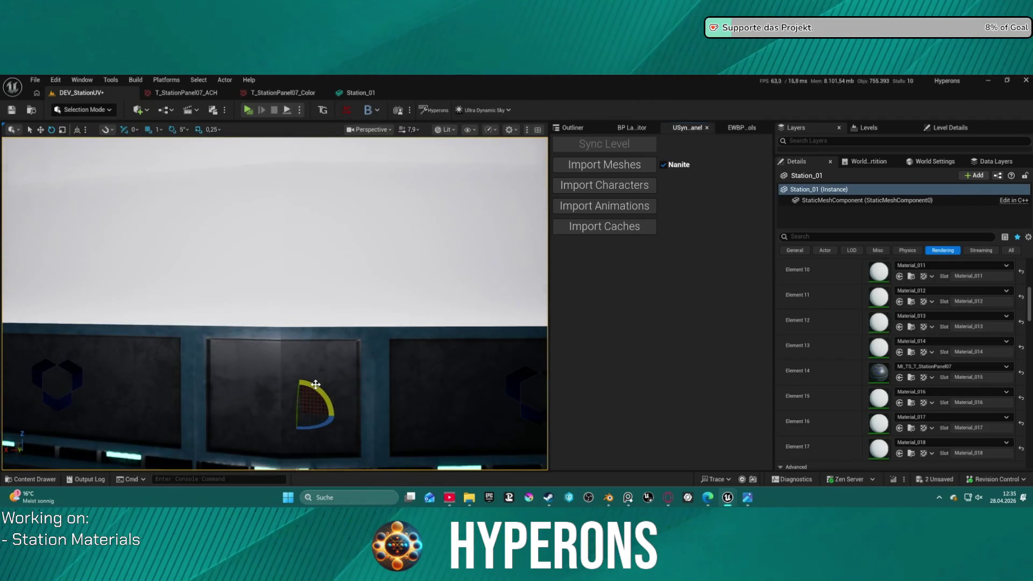
pyautogui.scroll(-3, 332, 383)
pyautogui.scroll(-2, 332, 384)
pyautogui.scroll(-2, 331, 384)
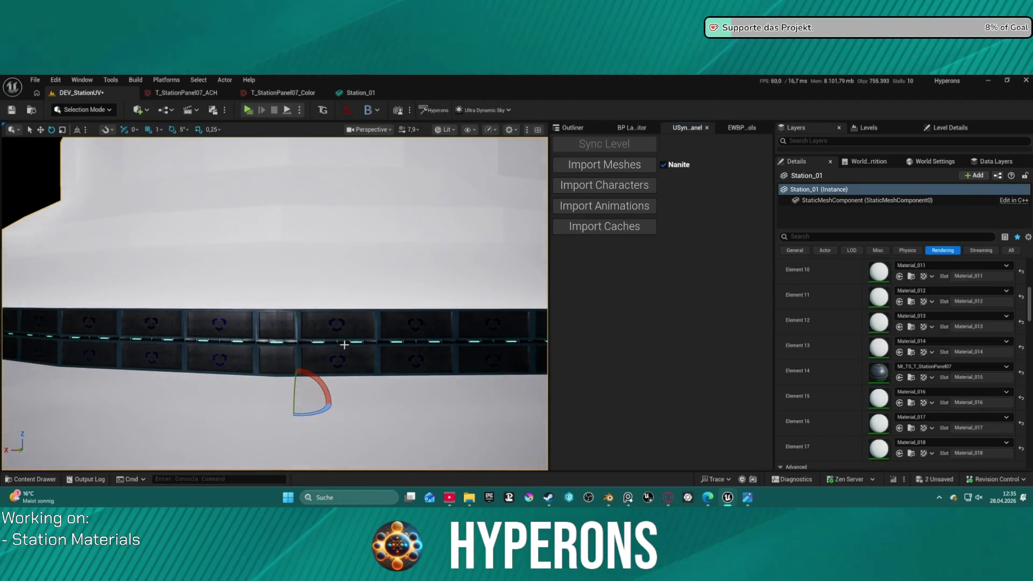
pyautogui.scroll(-5, 532, 216)
pyautogui.moveTo(532, 216)
pyautogui.mouseDown(button='right')
pyautogui.moveTo(516, 242)
pyautogui.moveTo(545, 204)
pyautogui.moveTo(517, 234)
pyautogui.moveTo(457, 182)
pyautogui.mouseUp(button='right')
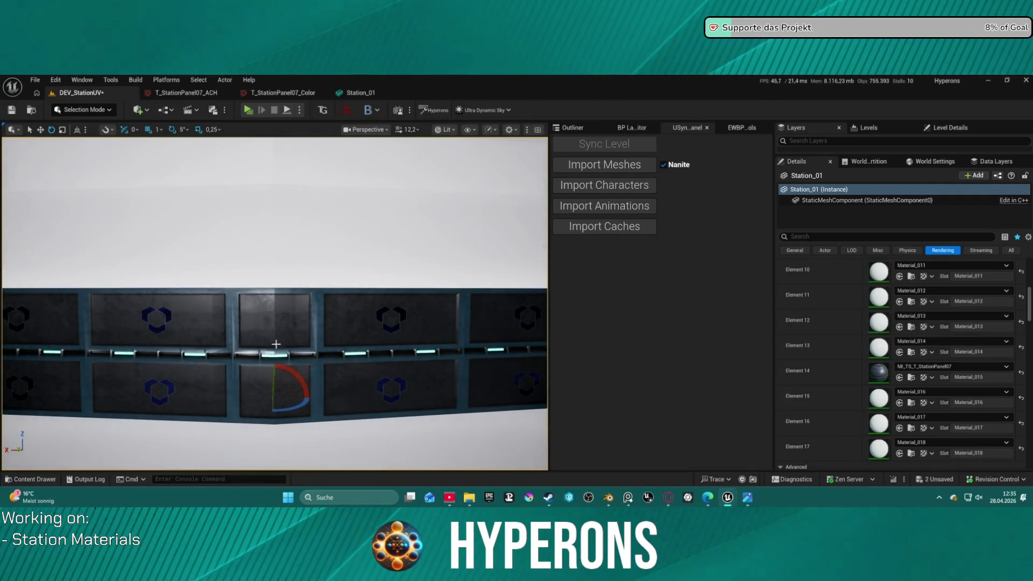
pyautogui.moveTo(291, 340); pyautogui.dragTo(291, 340, button='right')
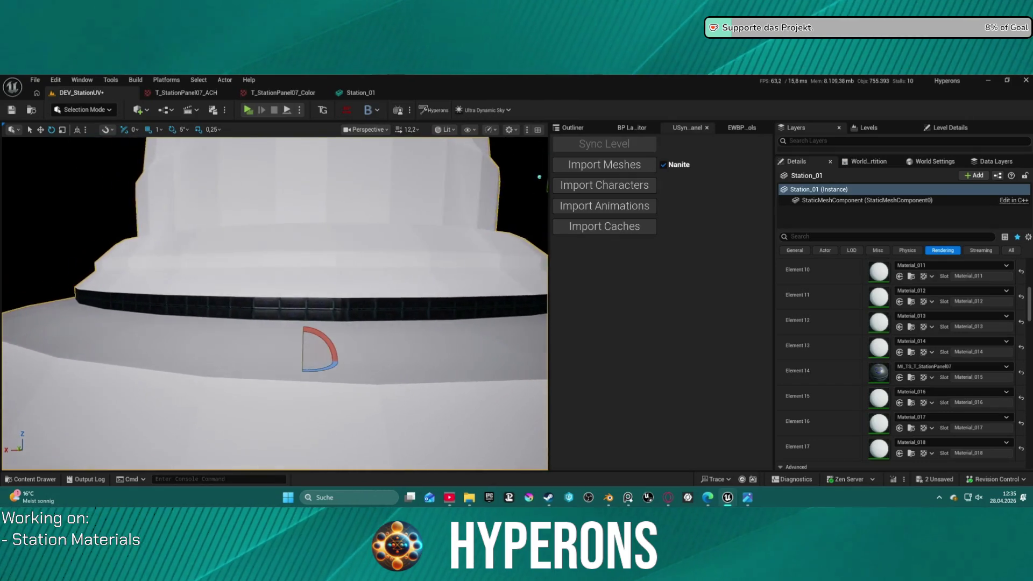
pyautogui.moveTo(291, 339); pyautogui.dragTo(322, 365, button='right')
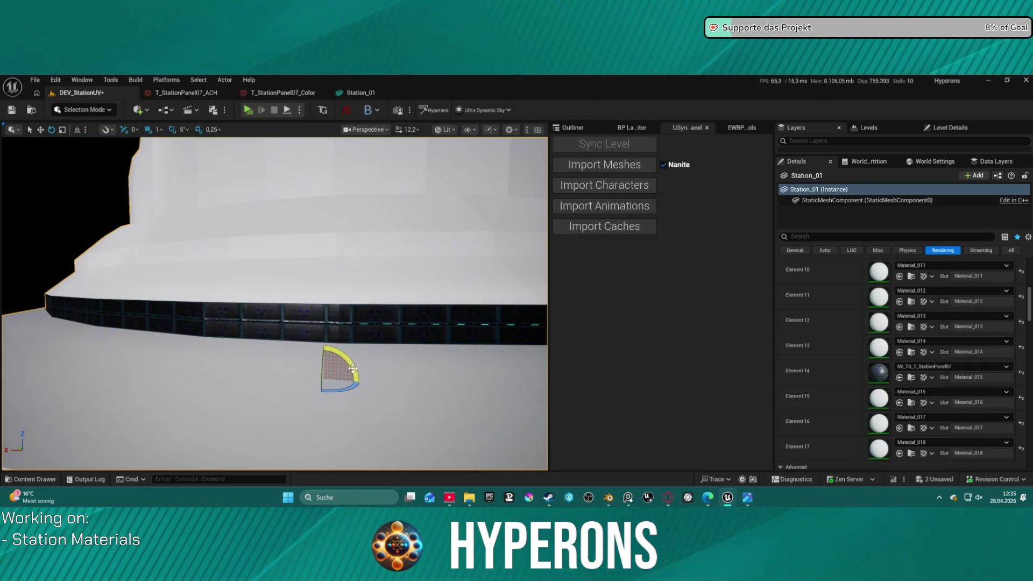
# Step: Switch Station_01 to the move gizmo and show all of its Details properties
pyautogui.press('w')
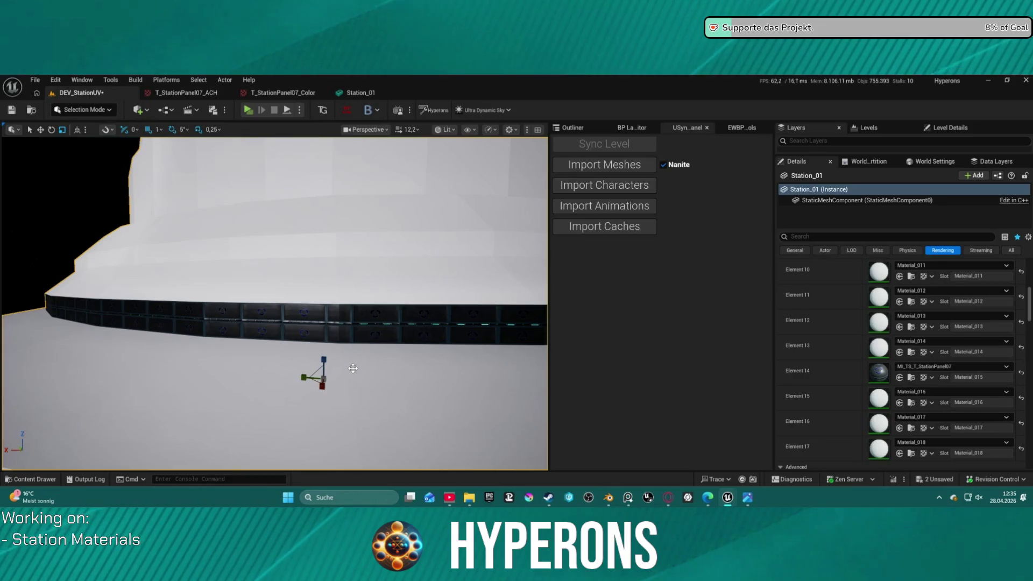
pyautogui.scroll(3, 352, 368)
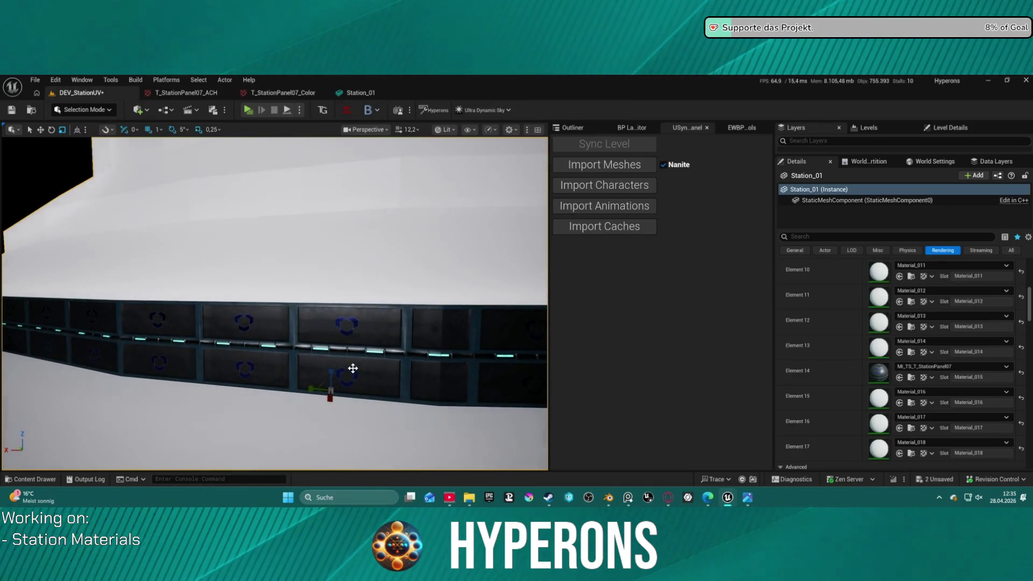
pyautogui.click(1010, 251)
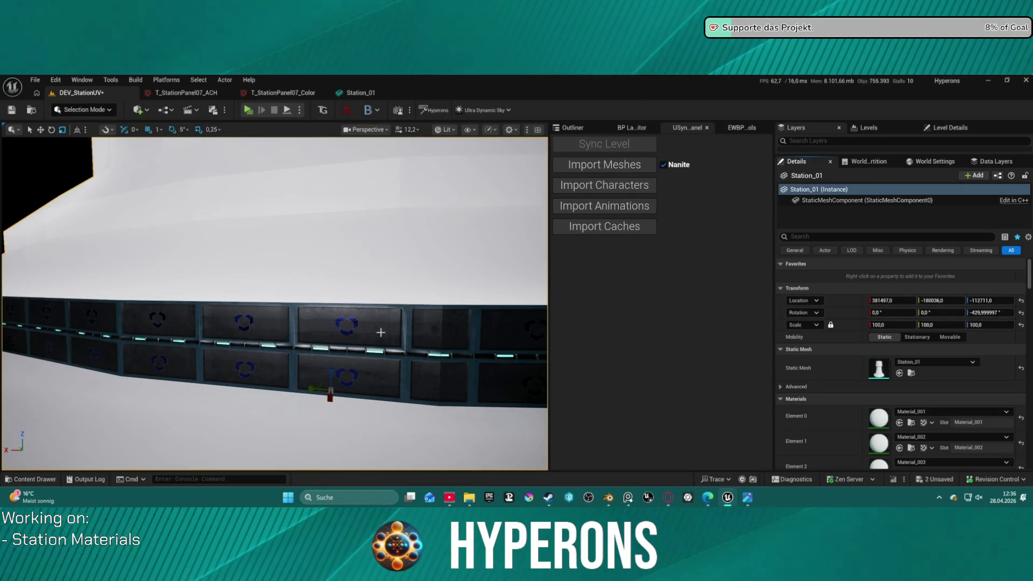
pyautogui.scroll(-2, 381, 330)
pyautogui.scroll(-2, 356, 347)
pyautogui.scroll(-2, 333, 370)
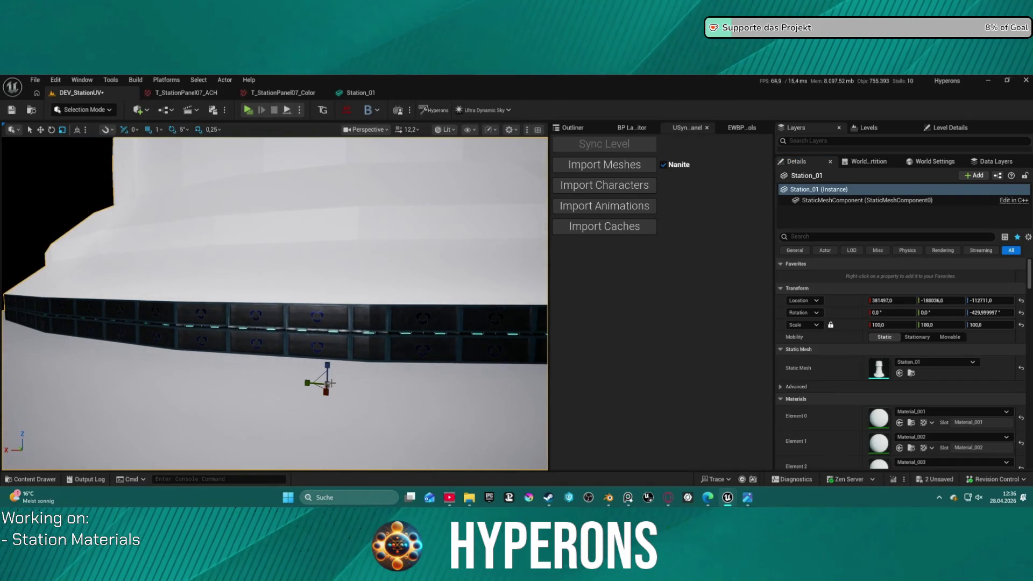
# Step: Scale Station_01 up to 103.75 and set its Z rotation to -180, then move in on the band
pyautogui.moveTo(328, 384)
pyautogui.mouseDown()
pyautogui.moveTo(347, 363)
pyautogui.moveTo(335, 376)
pyautogui.mouseUp()
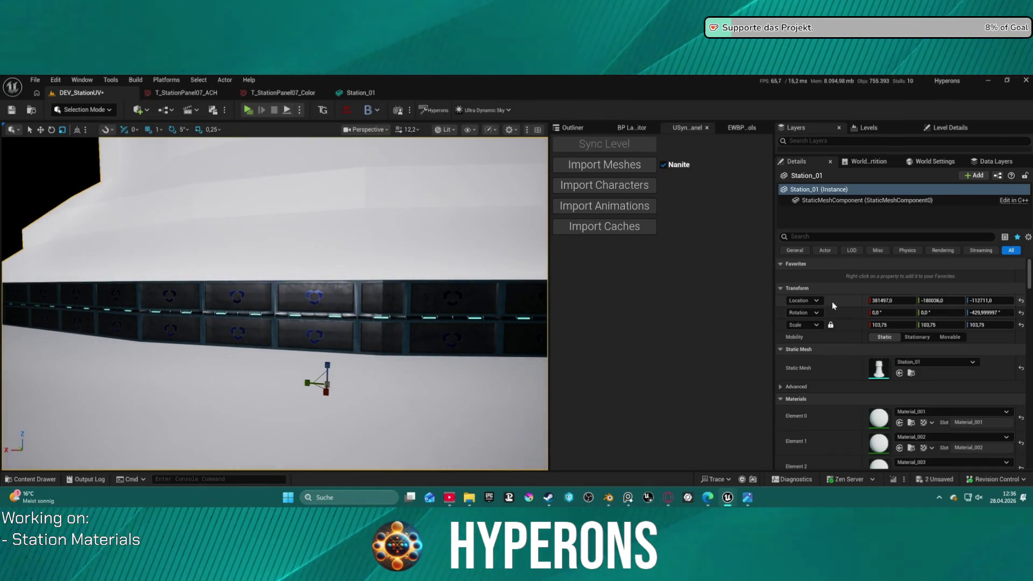
pyautogui.click(1003, 313)
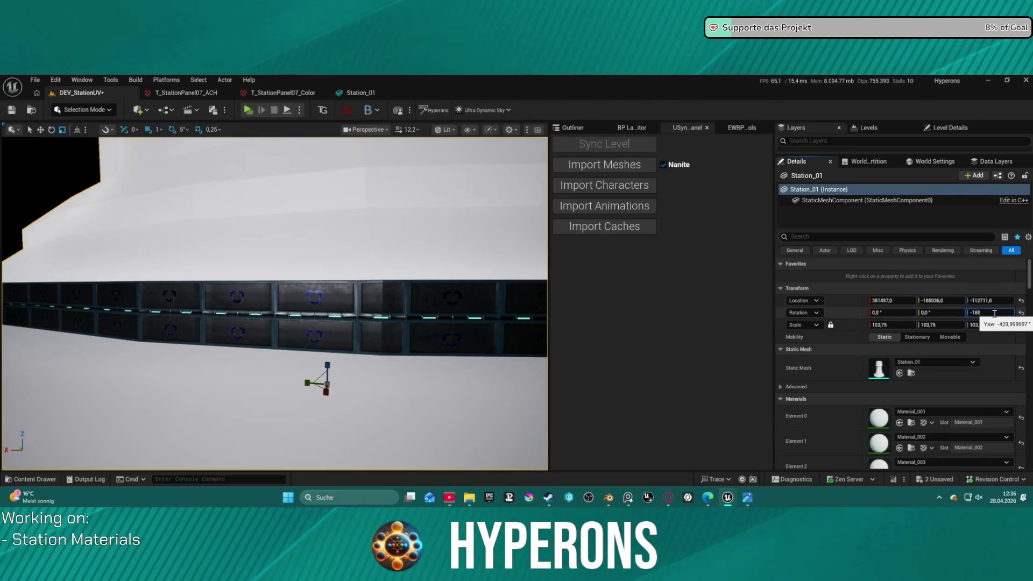
pyautogui.press('Return')
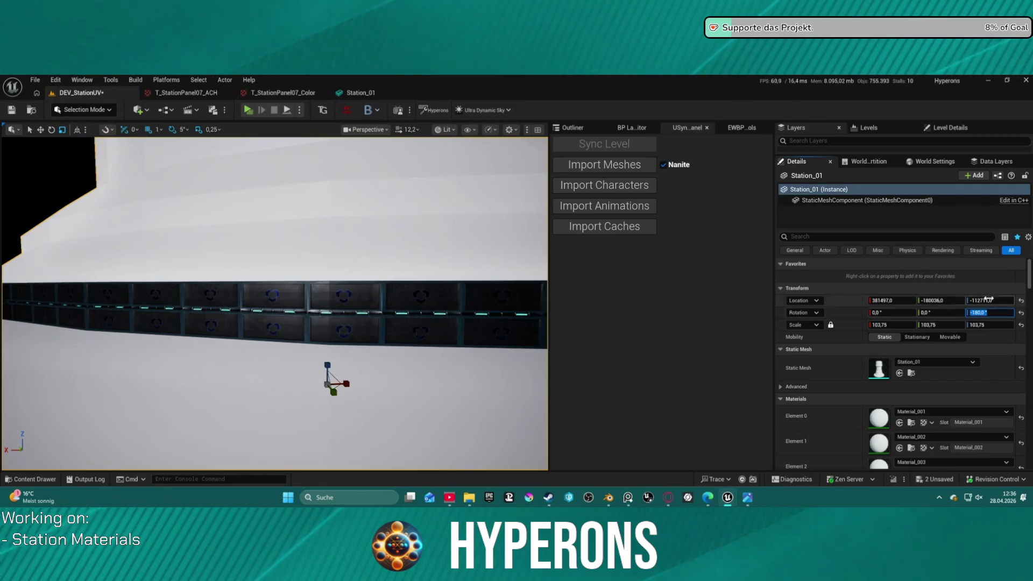
pyautogui.scroll(-1, 423, 321)
pyautogui.scroll(-2, 424, 322)
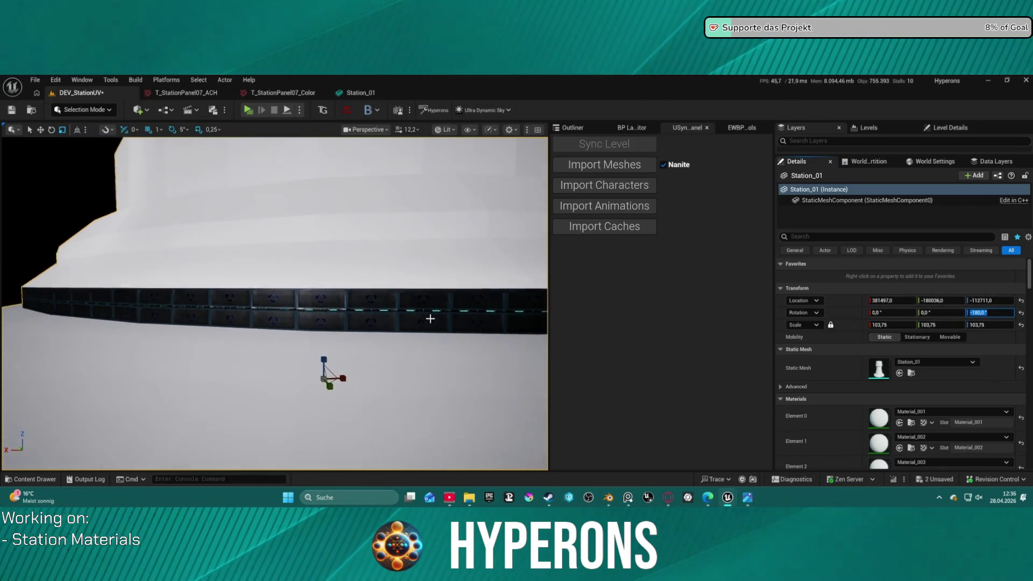
pyautogui.scroll(-2, 428, 316)
pyautogui.moveTo(428, 316)
pyautogui.mouseDown(button='right')
pyautogui.moveTo(542, 196)
pyautogui.moveTo(484, 210)
pyautogui.mouseUp(button='right')
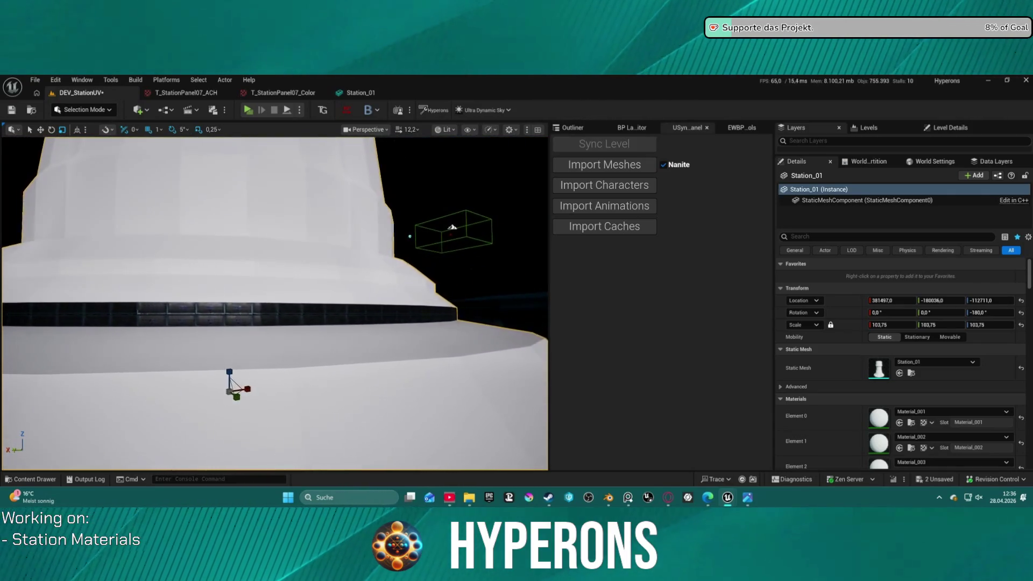
# Step: Spin Station_01 around its vertical axis with the yaw ring to line up the panels
pyautogui.moveTo(436, 315); pyautogui.dragTo(436, 315, button='right')
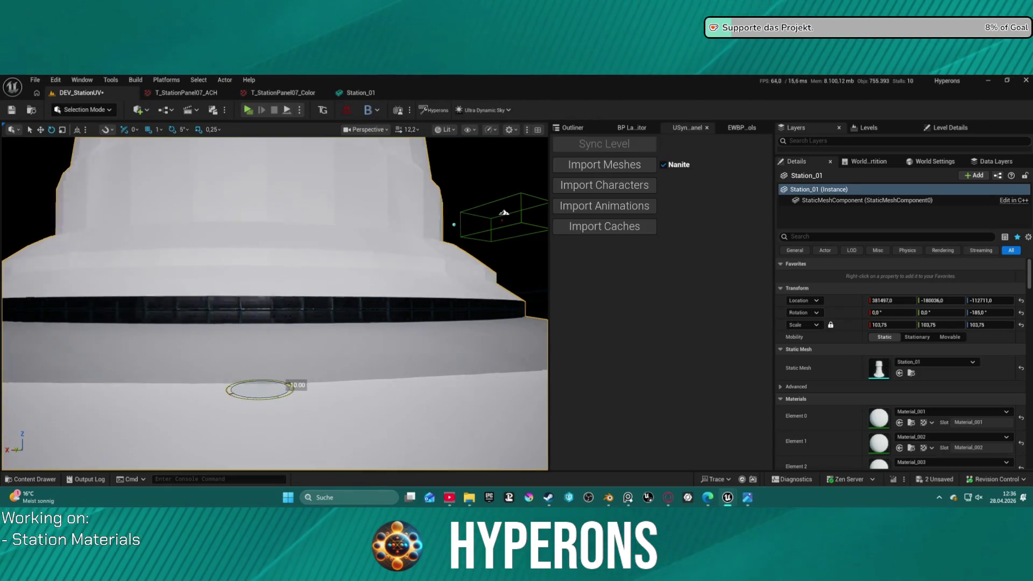
pyautogui.moveTo(220, 395); pyautogui.dragTo(241, 401)
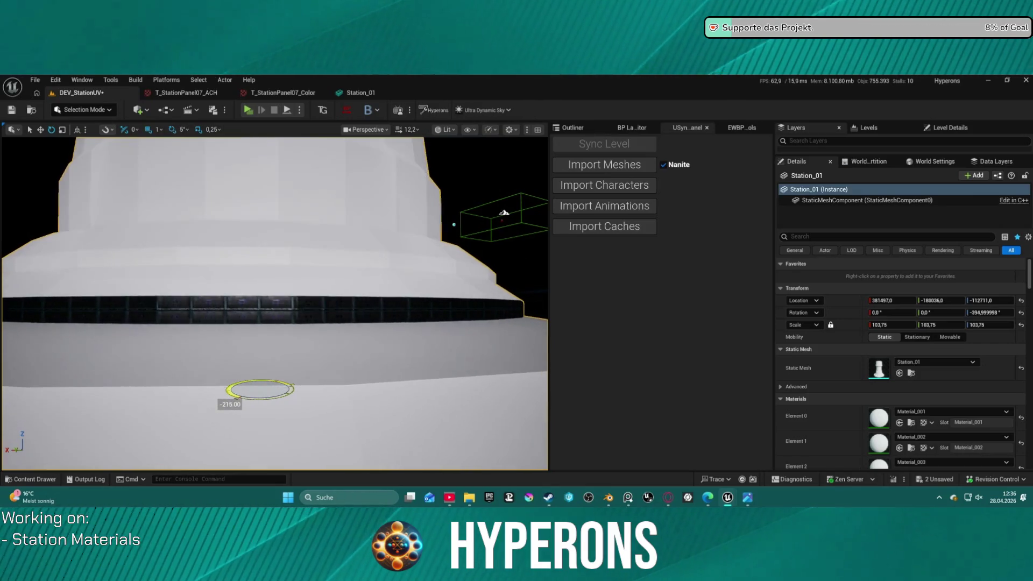
pyautogui.moveTo(243, 396)
pyautogui.mouseDown()
pyautogui.moveTo(289, 386)
pyautogui.moveTo(244, 381)
pyautogui.moveTo(224, 398)
pyautogui.moveTo(216, 392)
pyautogui.moveTo(257, 380)
pyautogui.moveTo(299, 388)
pyautogui.moveTo(214, 394)
pyautogui.moveTo(259, 376)
pyautogui.moveTo(299, 387)
pyautogui.moveTo(286, 404)
pyautogui.moveTo(218, 398)
pyautogui.moveTo(296, 396)
pyautogui.moveTo(258, 409)
pyautogui.moveTo(301, 391)
pyautogui.moveTo(363, 409)
pyautogui.mouseUp()
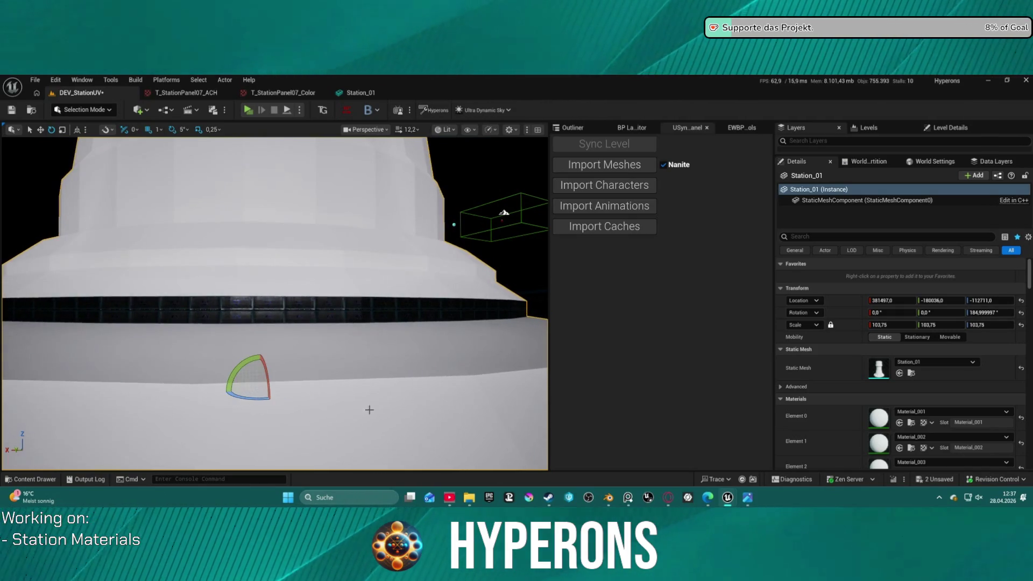
# Step: Undo one rotation, nudge the yaw by -5 degrees to about -615, and view from below
pyautogui.hotkey('ctrl', 'z')
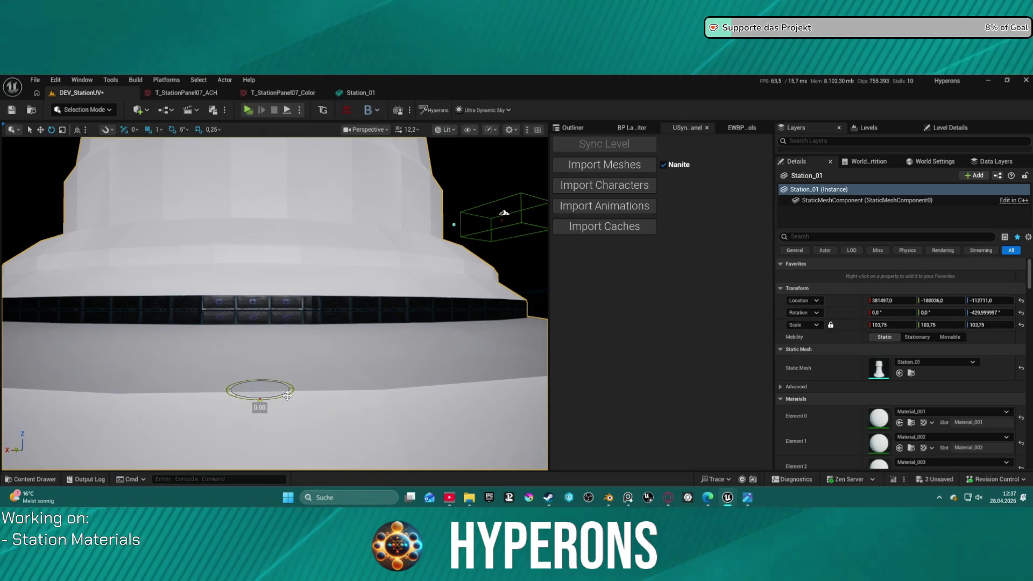
pyautogui.moveTo(285, 395)
pyautogui.mouseDown()
pyautogui.moveTo(262, 401)
pyautogui.moveTo(290, 396)
pyautogui.moveTo(263, 384)
pyautogui.moveTo(260, 397)
pyautogui.mouseUp()
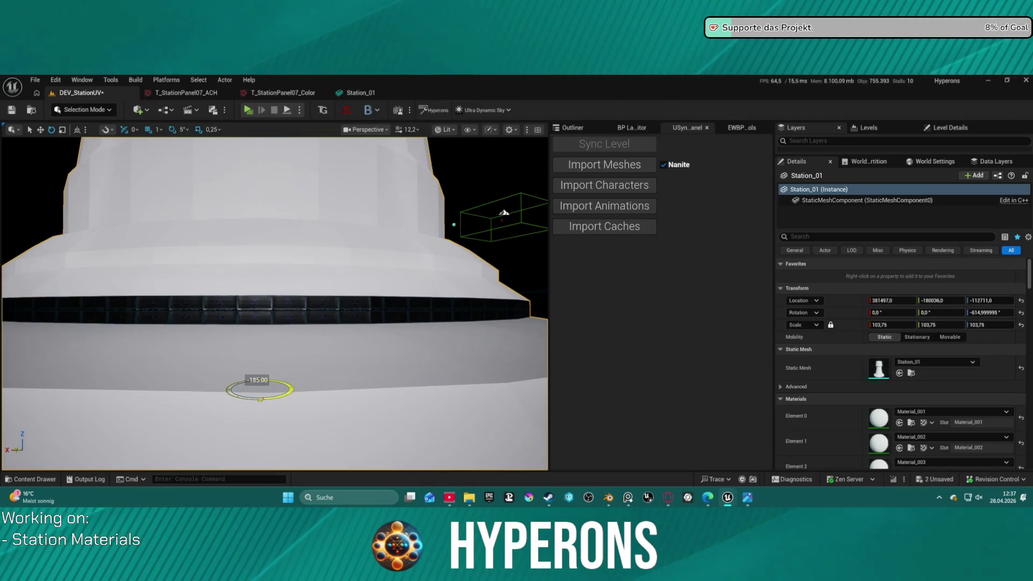
pyautogui.moveTo(260, 397); pyautogui.dragTo(532, 188, button='right')
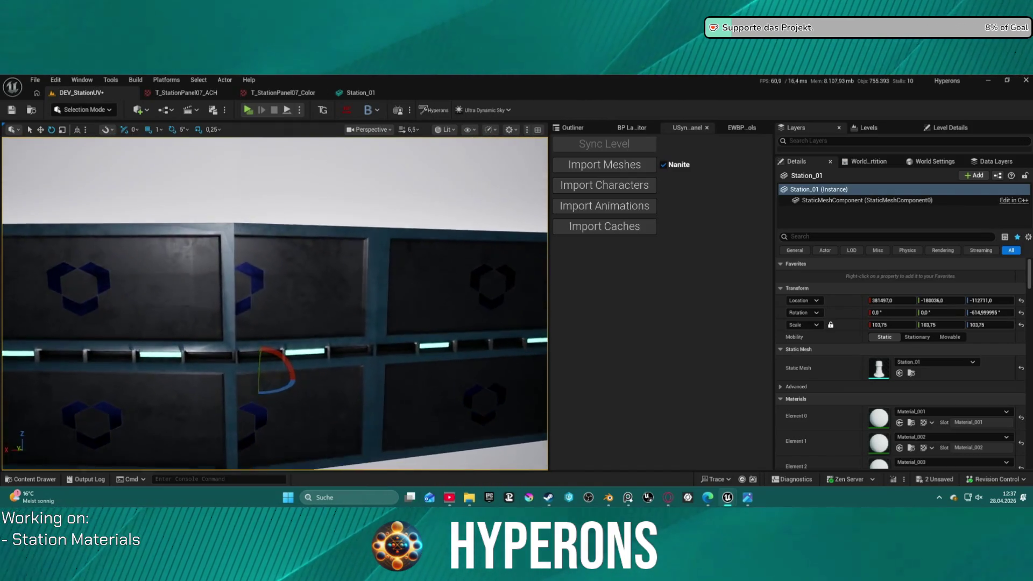
pyautogui.moveTo(532, 188); pyautogui.dragTo(533, 187, button='right')
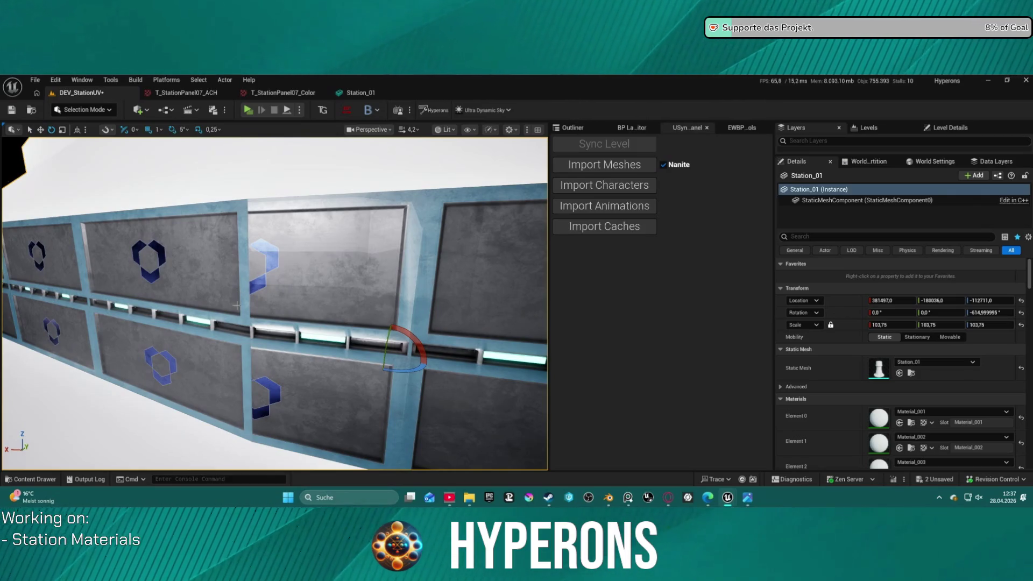
pyautogui.scroll(-3, 893, 374)
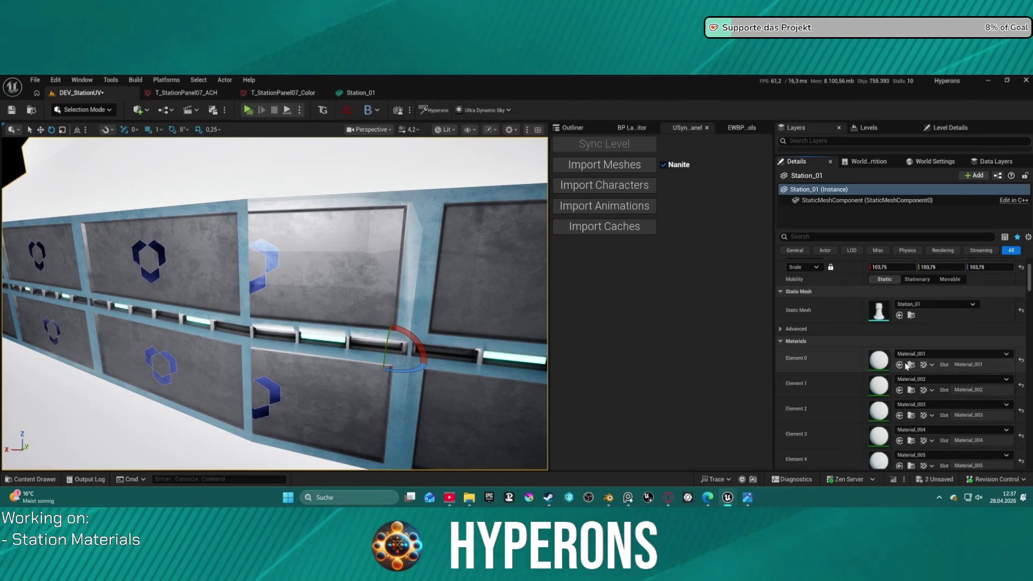
pyautogui.scroll(-3, 888, 371)
pyautogui.scroll(-4, 911, 392)
pyautogui.scroll(-2, 911, 393)
pyautogui.scroll(-2, 914, 339)
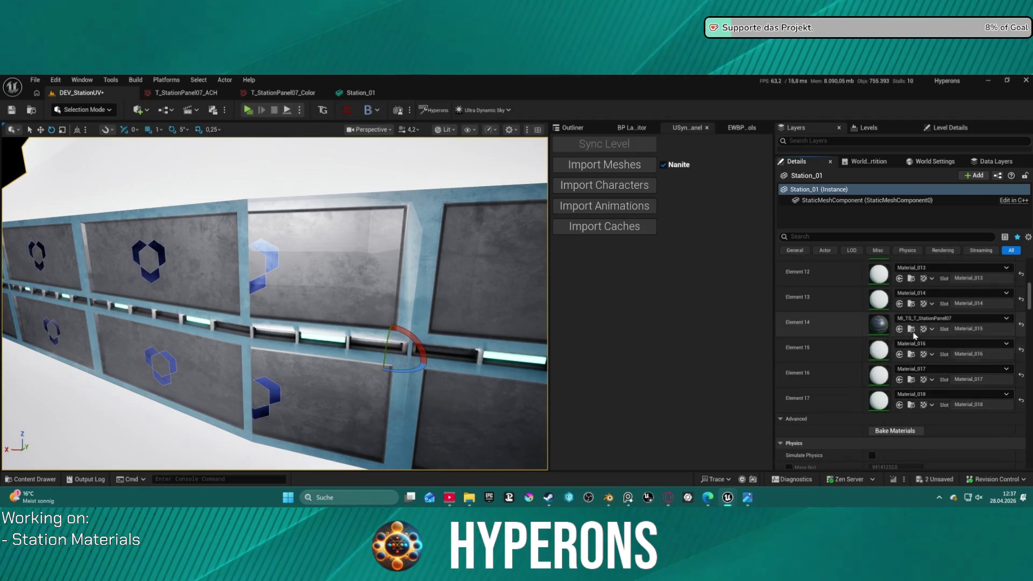
# Step: Bring up the floating Content Browser and enlarge it to fill the screen
pyautogui.click(603, 87)
pyautogui.moveTo(603, 87); pyautogui.dragTo(542, 286)
pyautogui.click(591, 247)
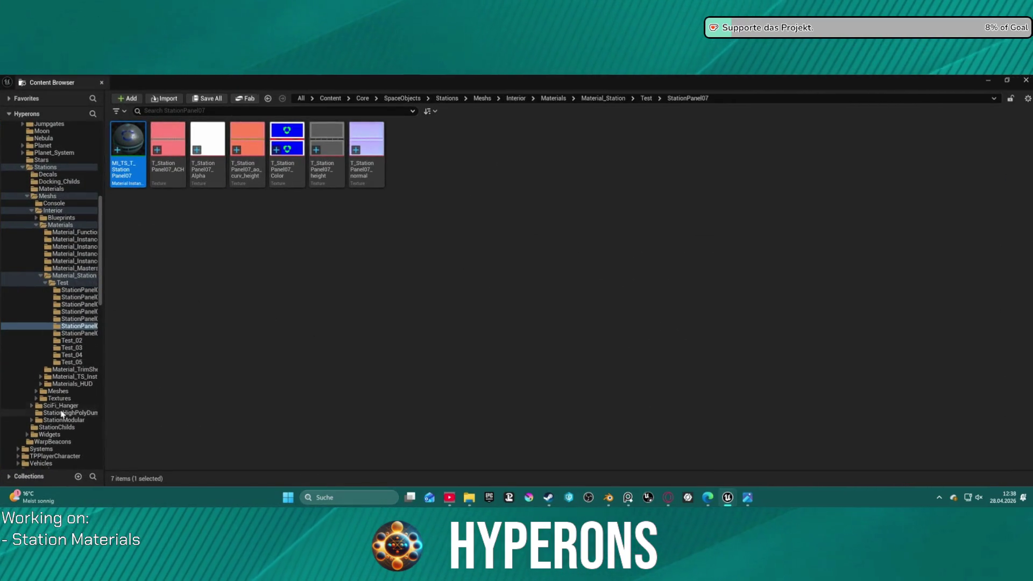
pyautogui.scroll(-3, 81, 380)
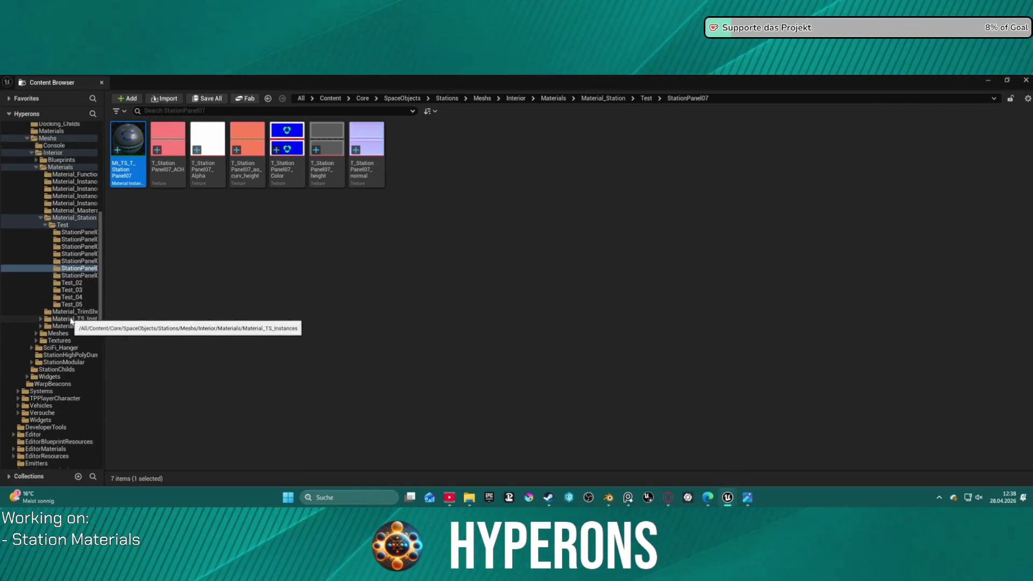
# Step: Open MI_TS_Main_5_Connectors from Material_TS_Instances > Main_5 in the Material Instance Editor
pyautogui.click(77, 318)
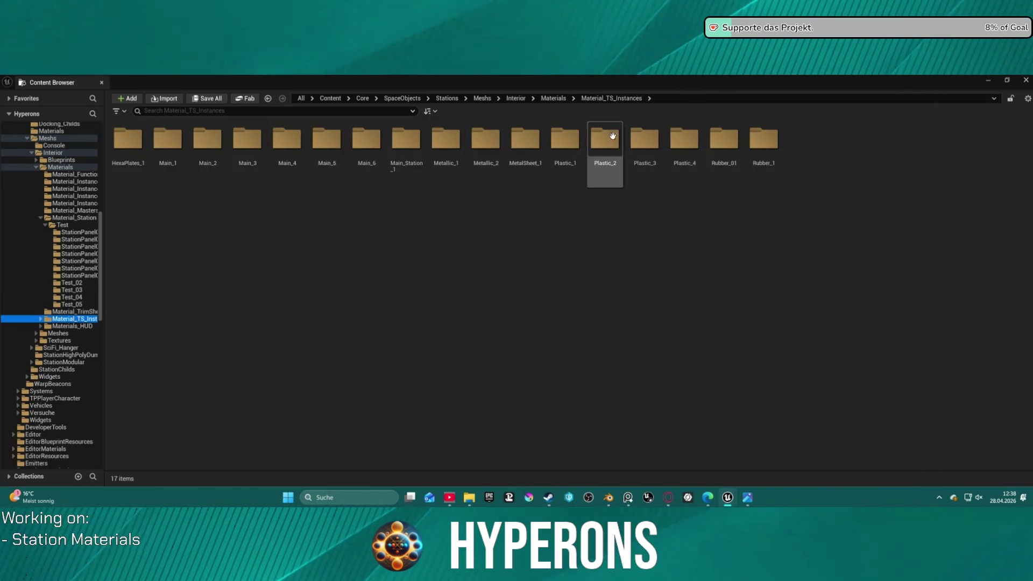
pyautogui.doubleClick(329, 145)
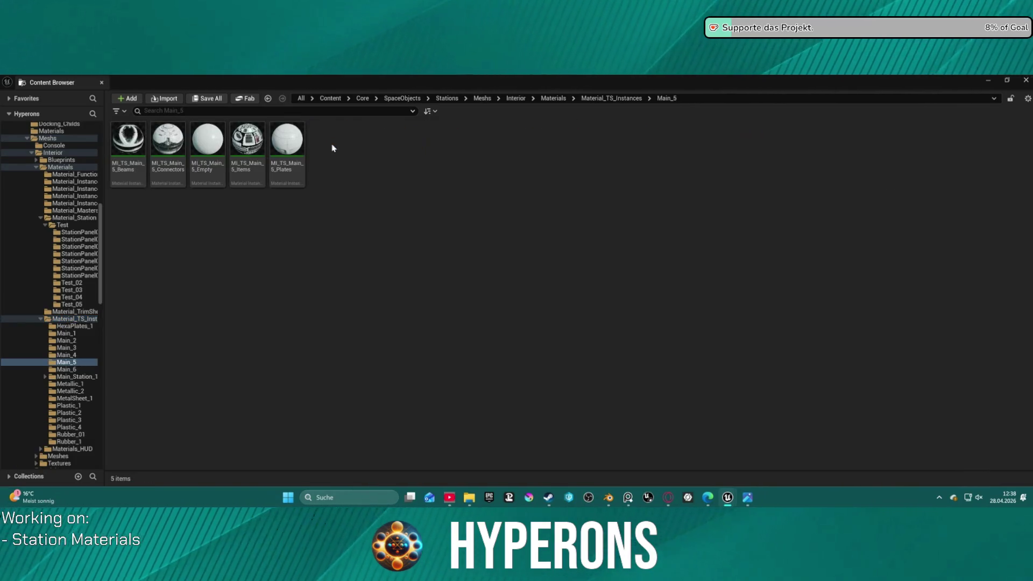
pyautogui.click(171, 146)
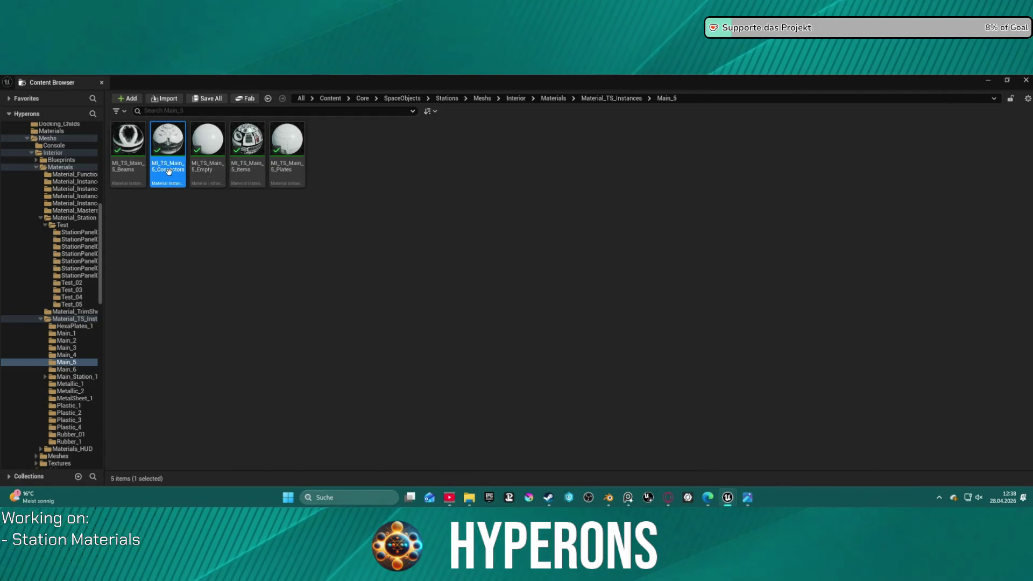
pyautogui.click(101, 82)
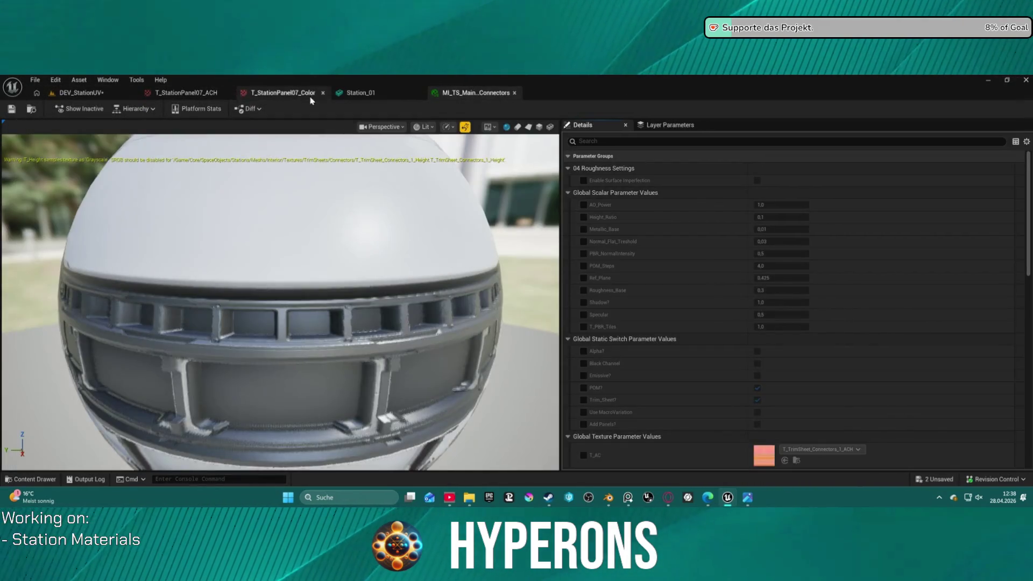
pyautogui.scroll(-5, 313, 337)
pyautogui.moveTo(313, 336)
pyautogui.mouseDown()
pyautogui.moveTo(243, 339)
pyautogui.moveTo(274, 312)
pyautogui.mouseUp()
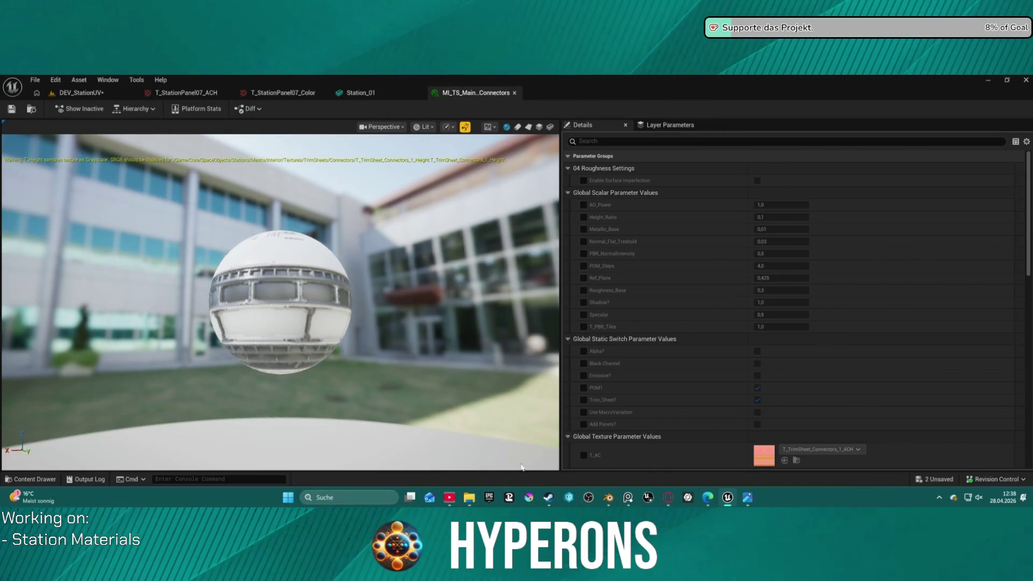
pyautogui.click(596, 457)
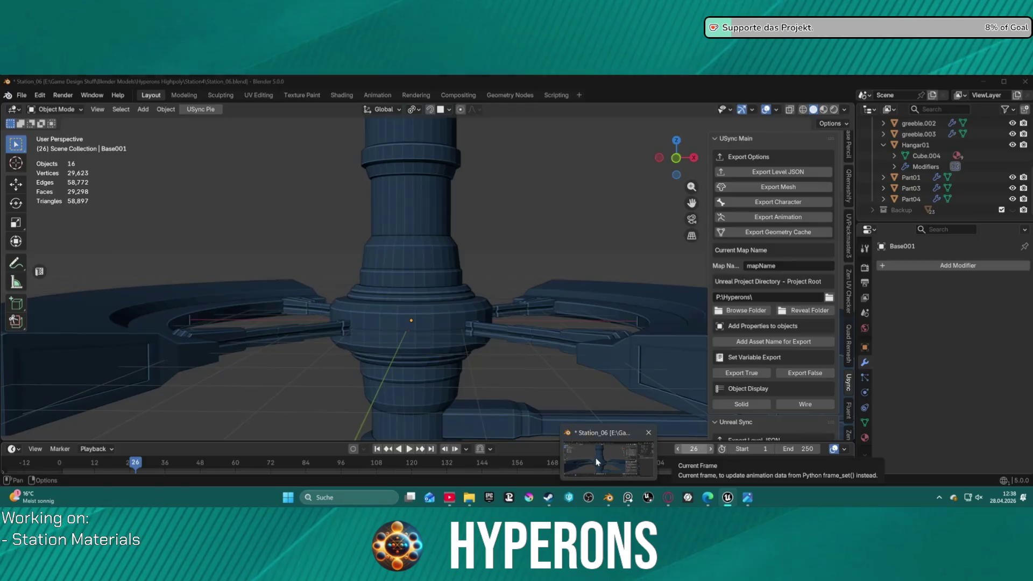
pyautogui.click(727, 497)
pyautogui.moveTo(608, 497)
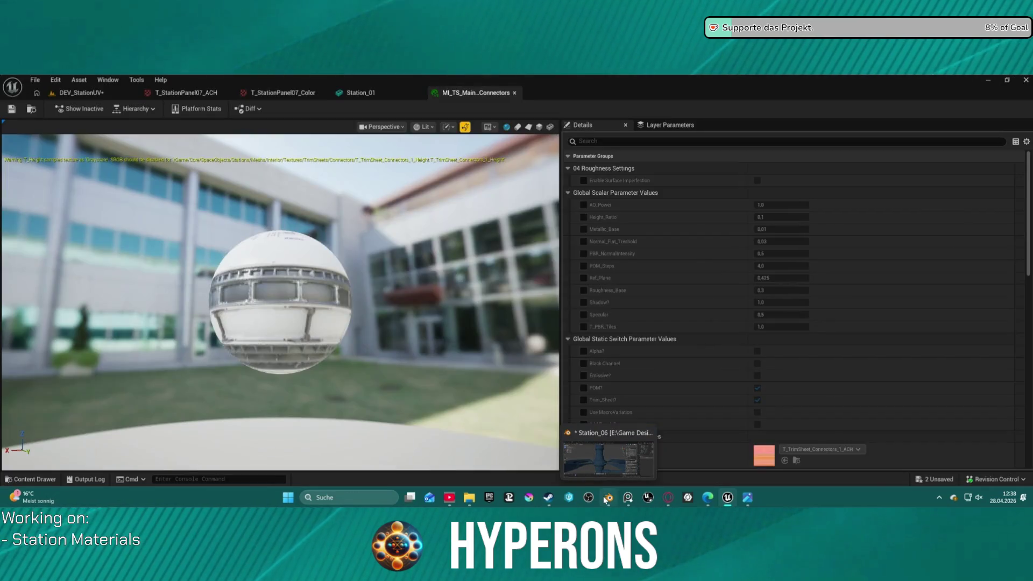
pyautogui.click(607, 460)
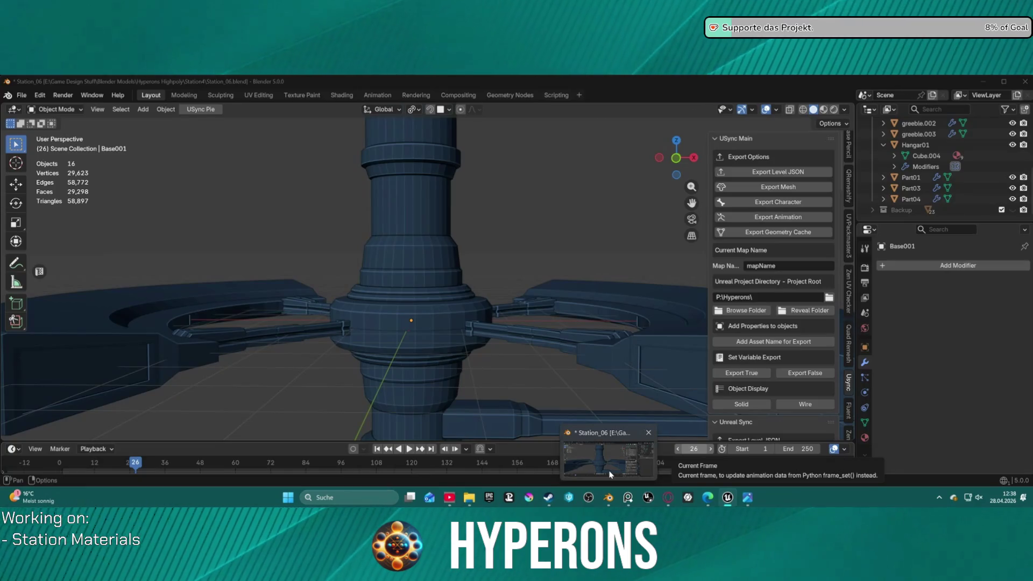
pyautogui.click(728, 498)
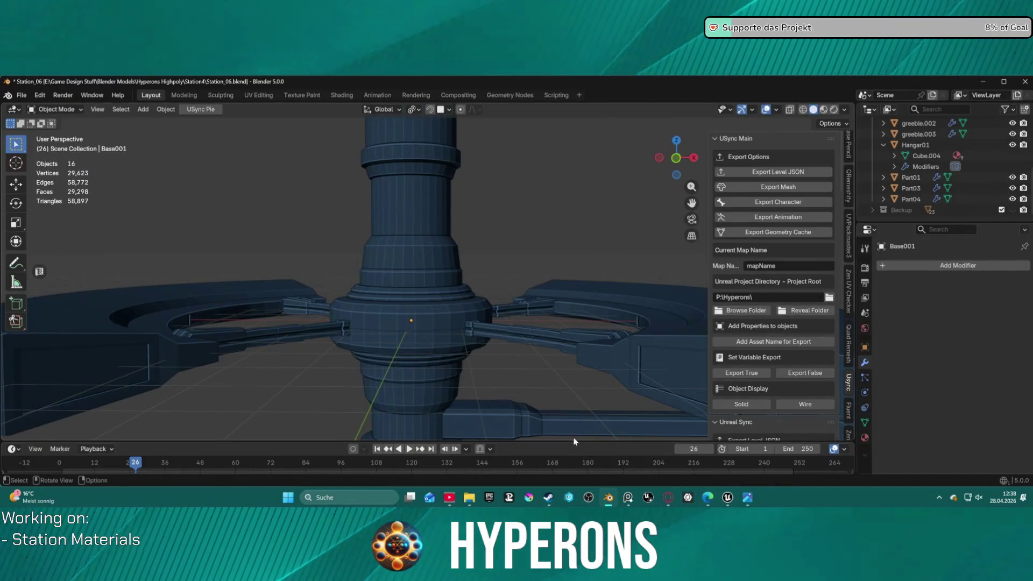
pyautogui.click(727, 497)
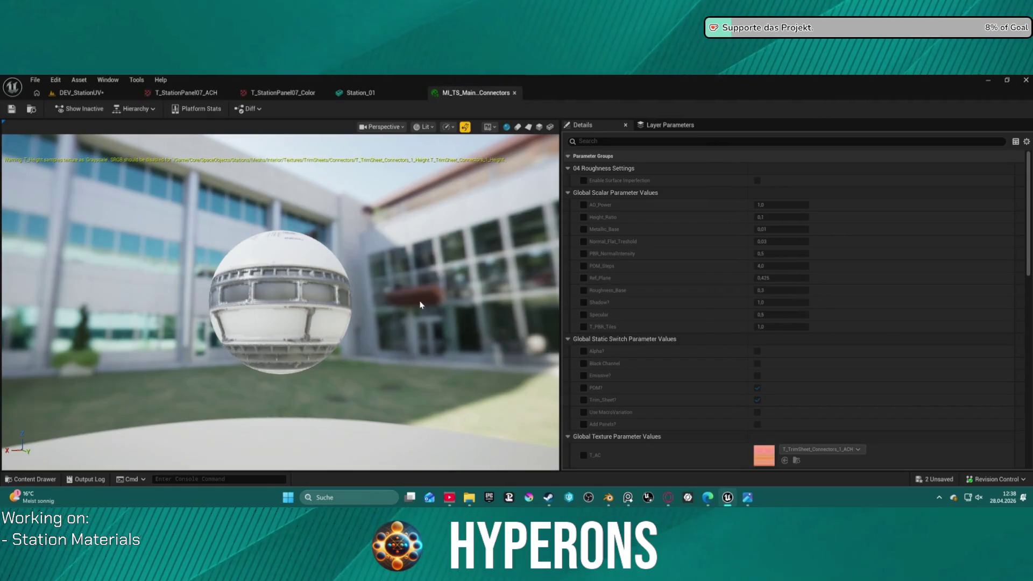
pyautogui.click(81, 92)
pyautogui.scroll(-3, 371, 275)
# Step: Orbit out to see the station ring, then bring the Opera GX ArtStation window forward
pyautogui.moveTo(371, 275); pyautogui.dragTo(371, 275, button='right')
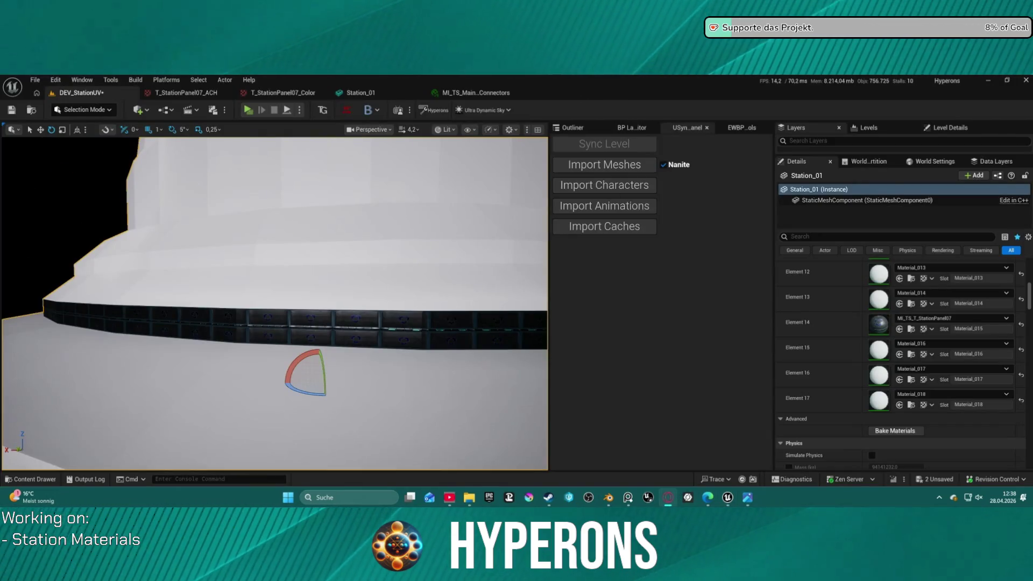
pyautogui.hotkey('alt', 'Tab')
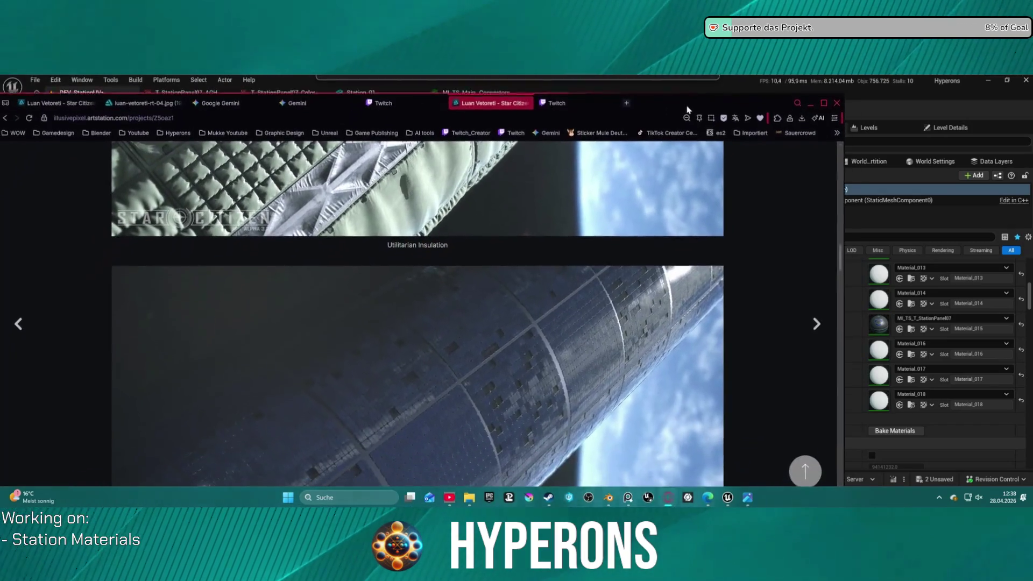
pyautogui.scroll(15, 484, 344)
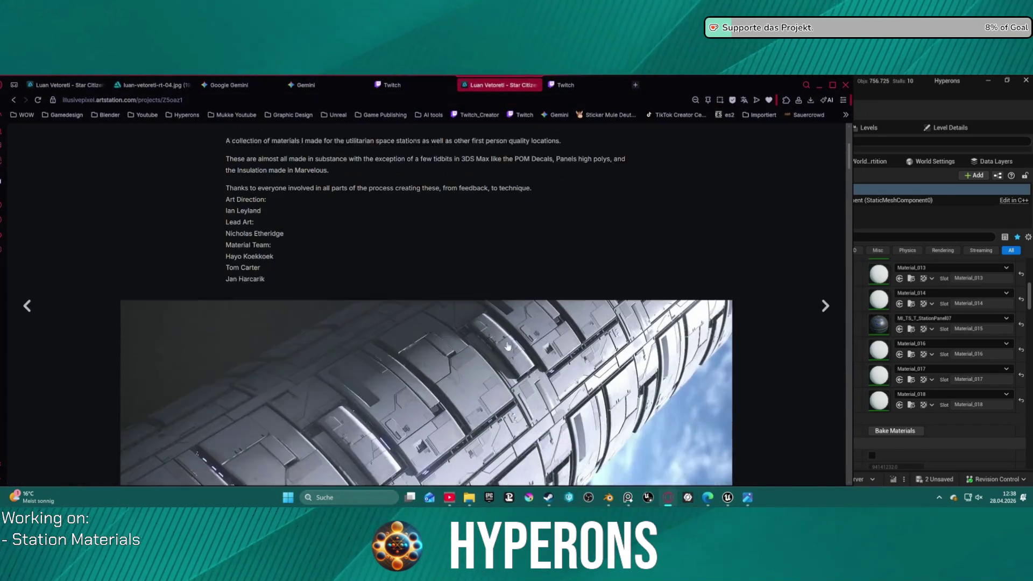
pyautogui.scroll(-3, 493, 344)
pyautogui.scroll(-2, 506, 342)
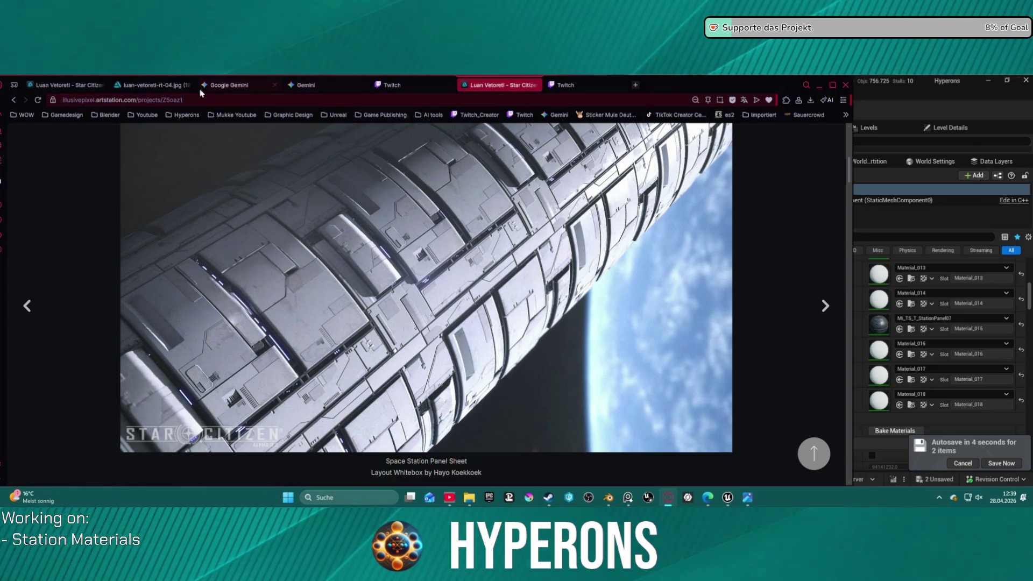
# Step: Go to the other Star Citizen artwork page and open the station render in the lightbox
pyautogui.click(72, 85)
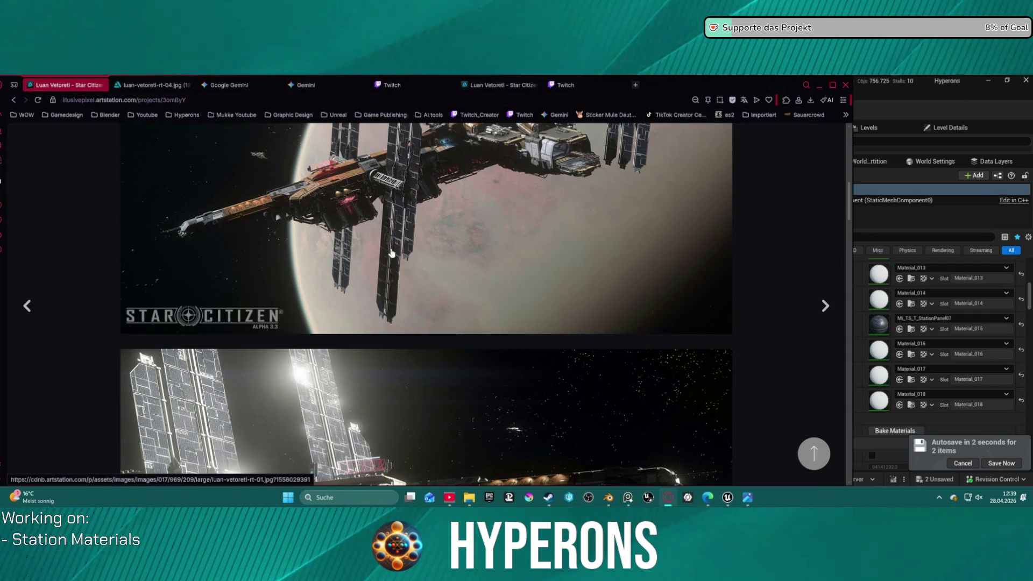
pyautogui.rightClick(403, 392)
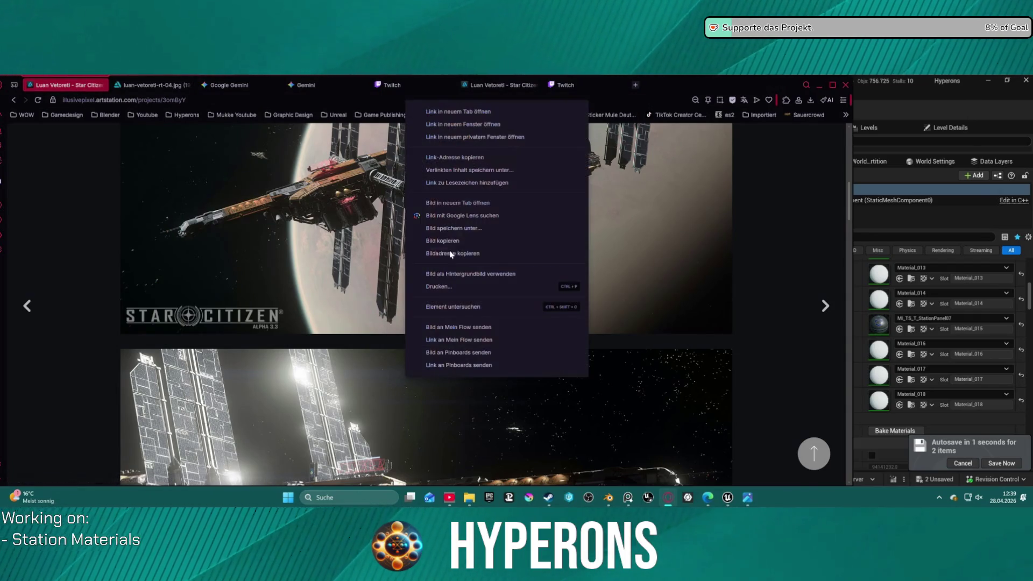
pyautogui.press('Escape')
pyautogui.scroll(3, 594, 213)
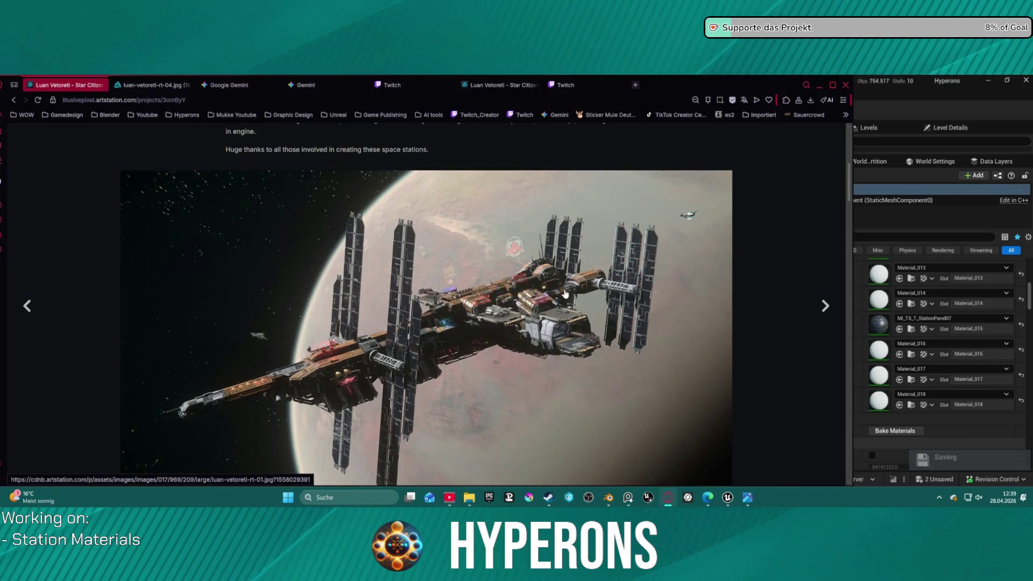
pyautogui.scroll(-1, 560, 319)
pyautogui.click(549, 282)
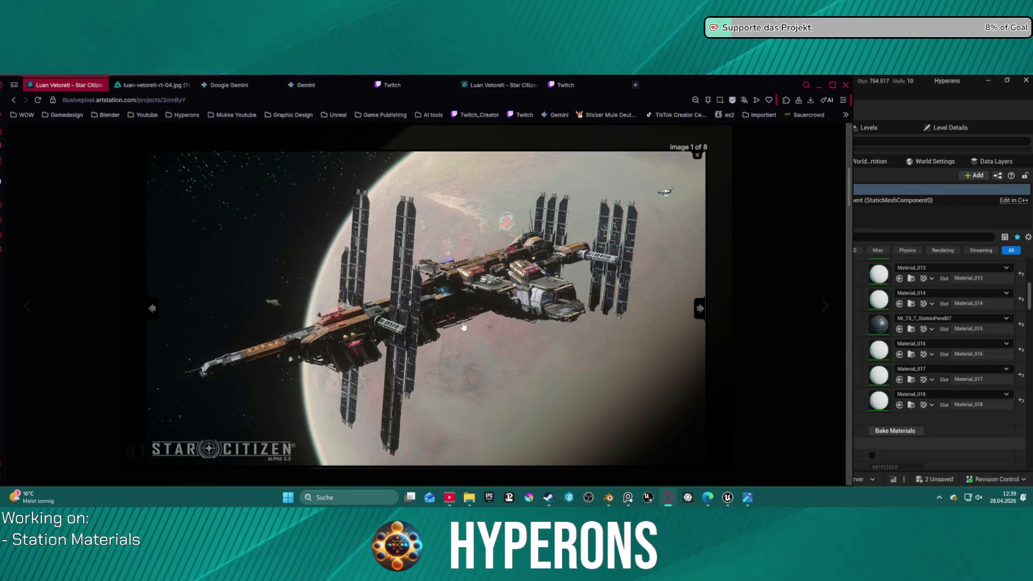
# Step: Step through the renders and open the station hangar ship image full-size as image 4 of 8
pyautogui.press('Right')
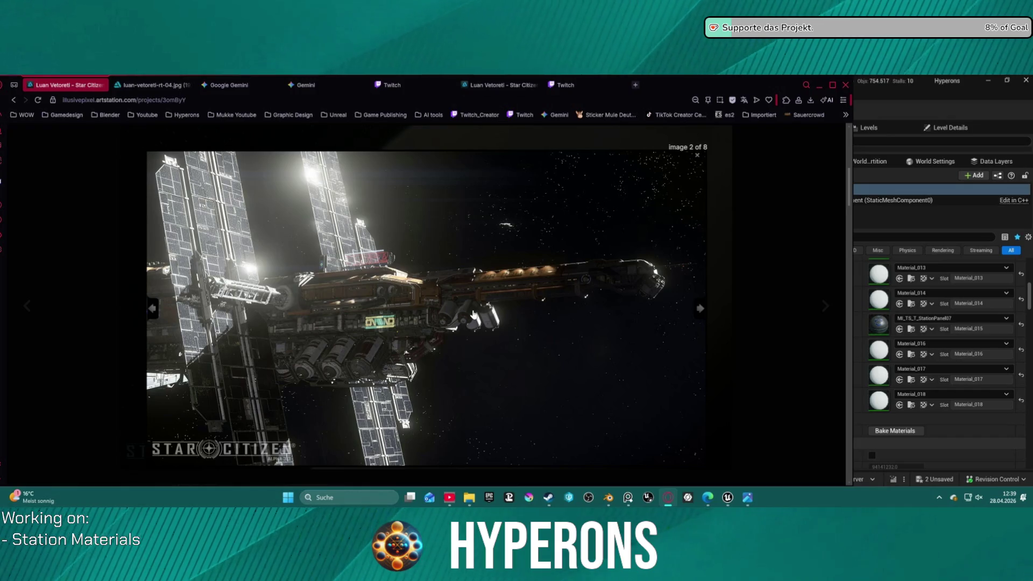
pyautogui.press('Right')
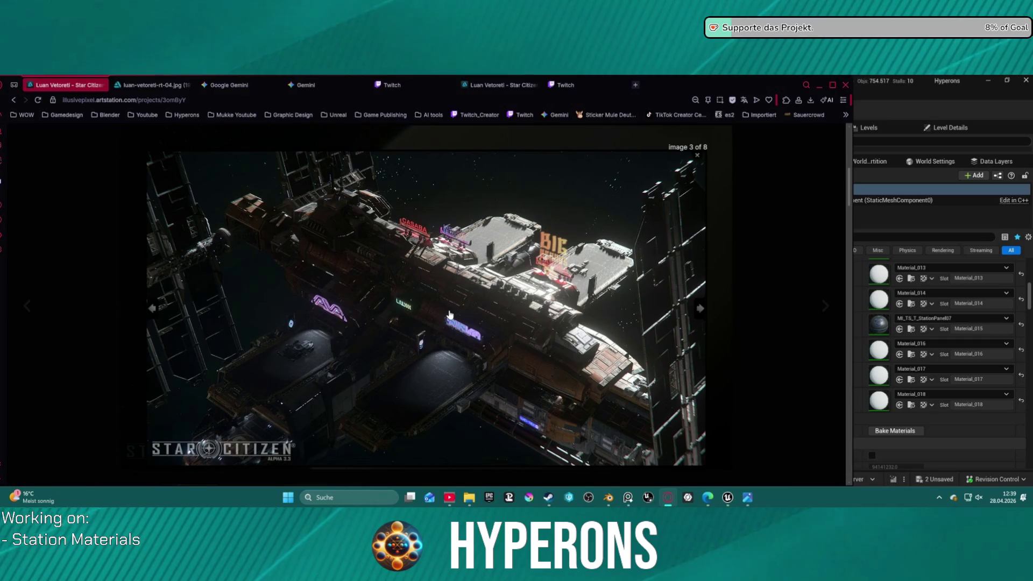
pyautogui.scroll(-5, 488, 359)
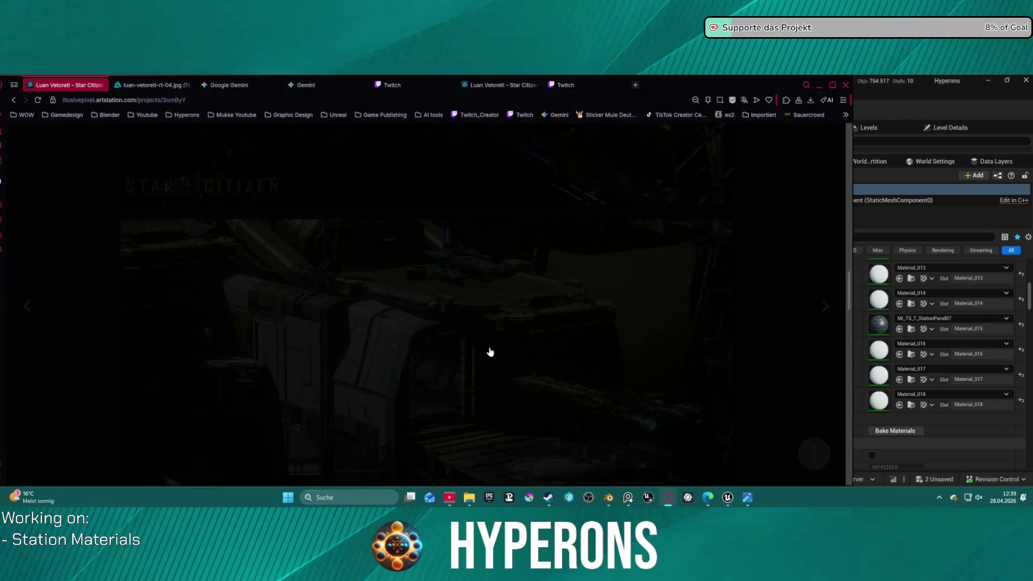
pyautogui.scroll(-2, 474, 344)
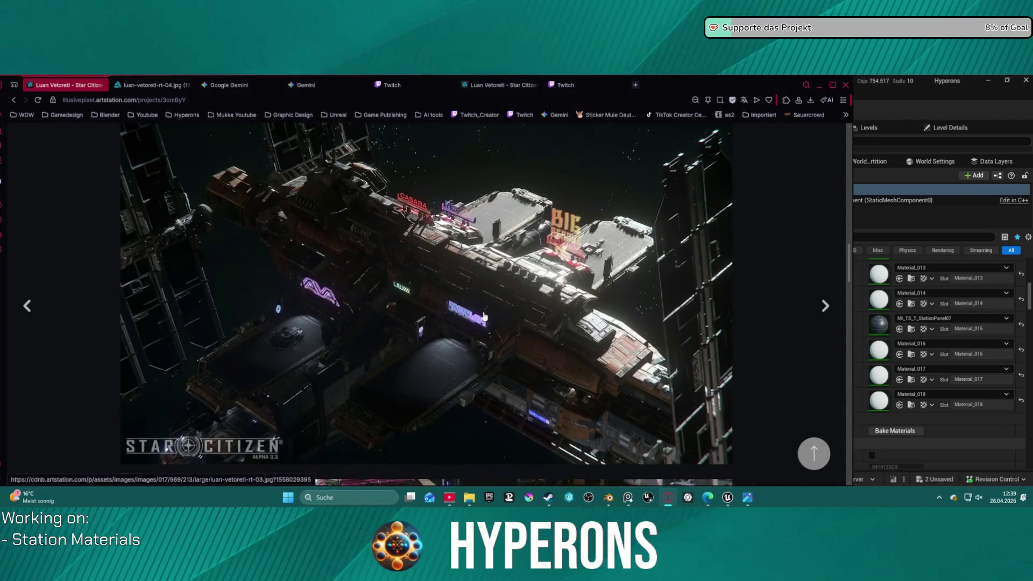
pyautogui.scroll(-3, 477, 336)
pyautogui.scroll(-3, 481, 323)
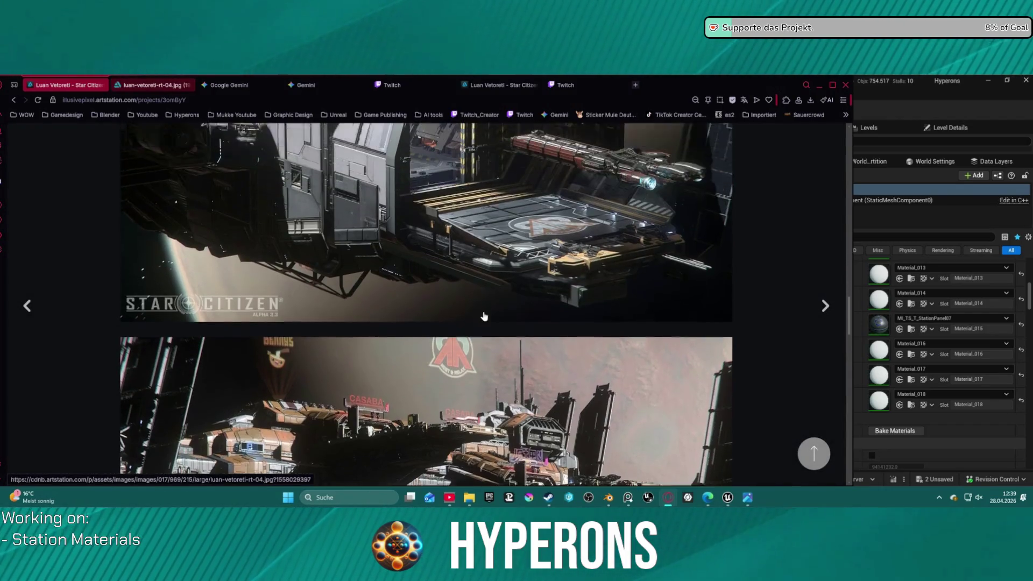
pyautogui.scroll(2, 483, 317)
pyautogui.scroll(2, 483, 317)
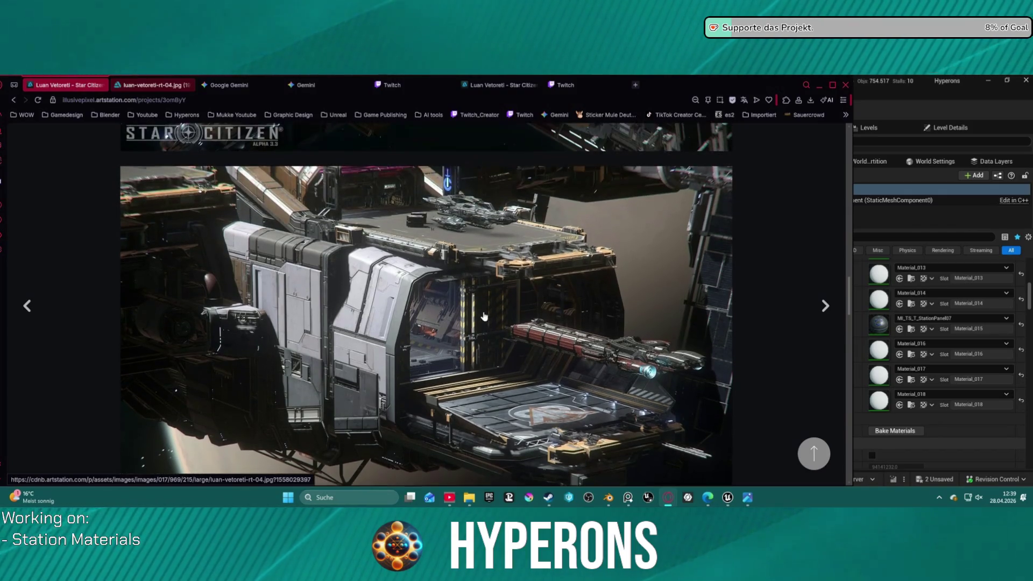
pyautogui.scroll(2, 482, 316)
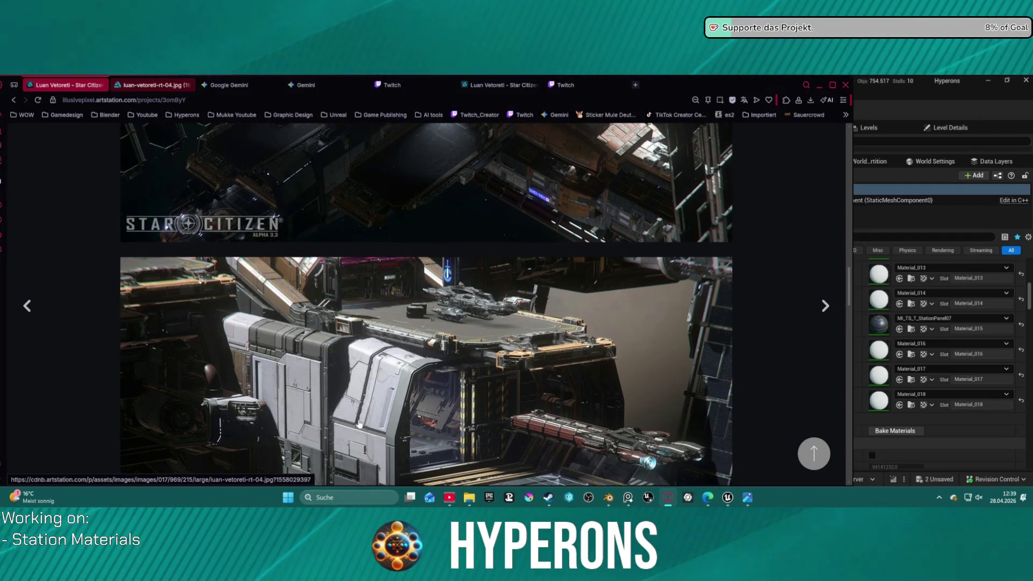
pyautogui.scroll(-2, 355, 416)
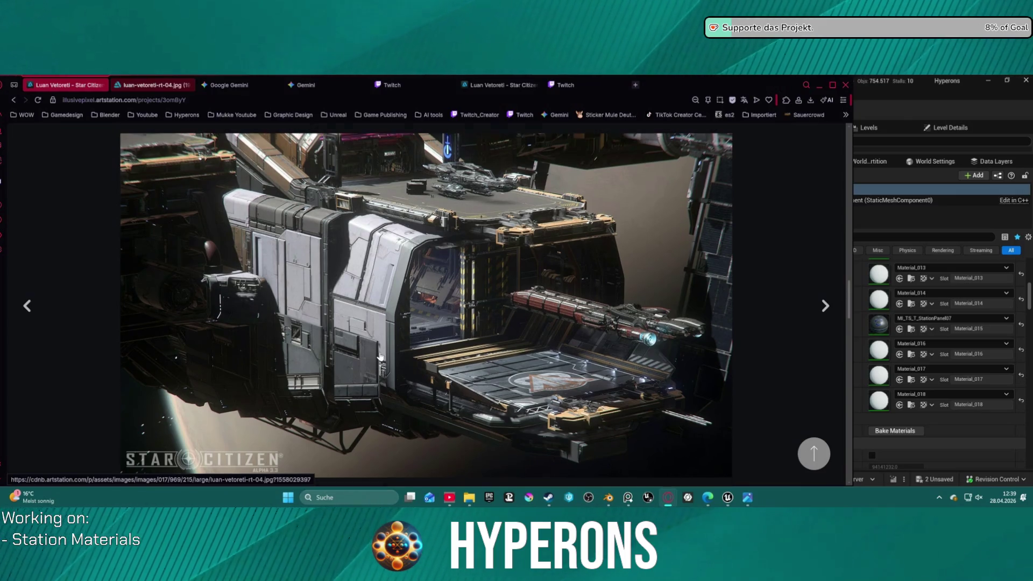
pyautogui.click(381, 368)
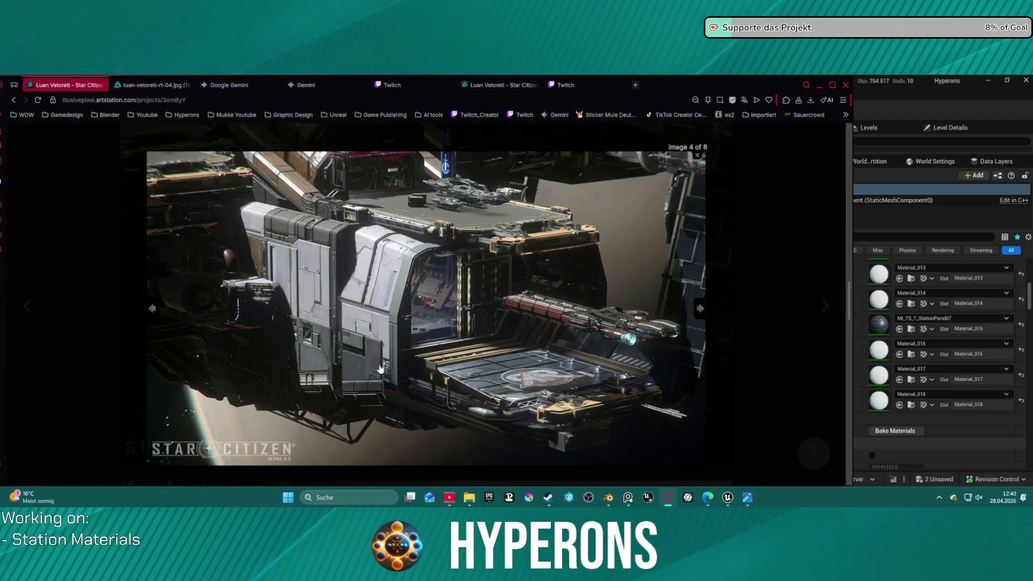
pyautogui.keyDown('ctrl'); pyautogui.scroll(1, 383, 350); pyautogui.keyUp('ctrl')
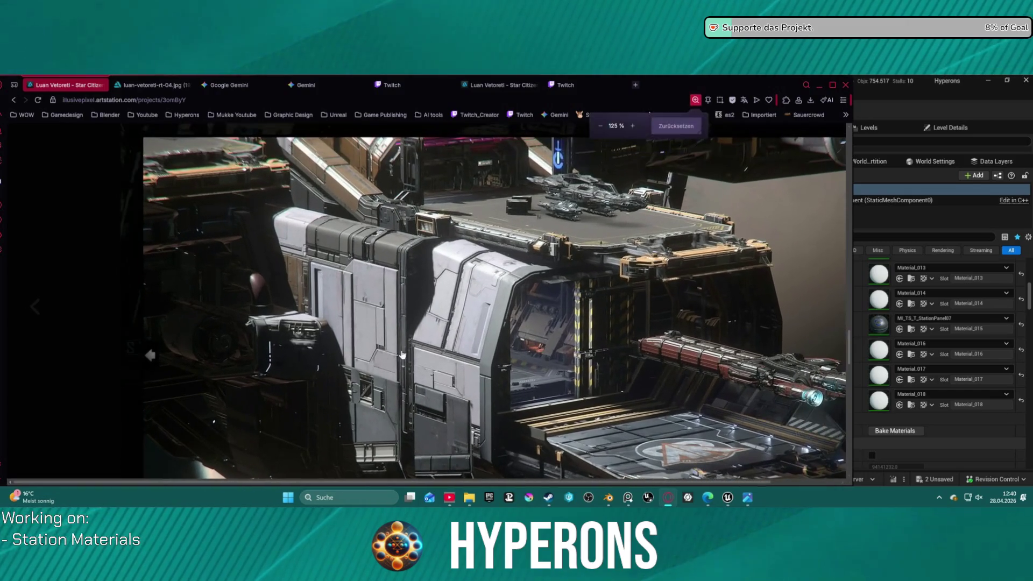
pyautogui.keyDown('ctrl'); pyautogui.scroll(1, 486, 379); pyautogui.keyUp('ctrl')
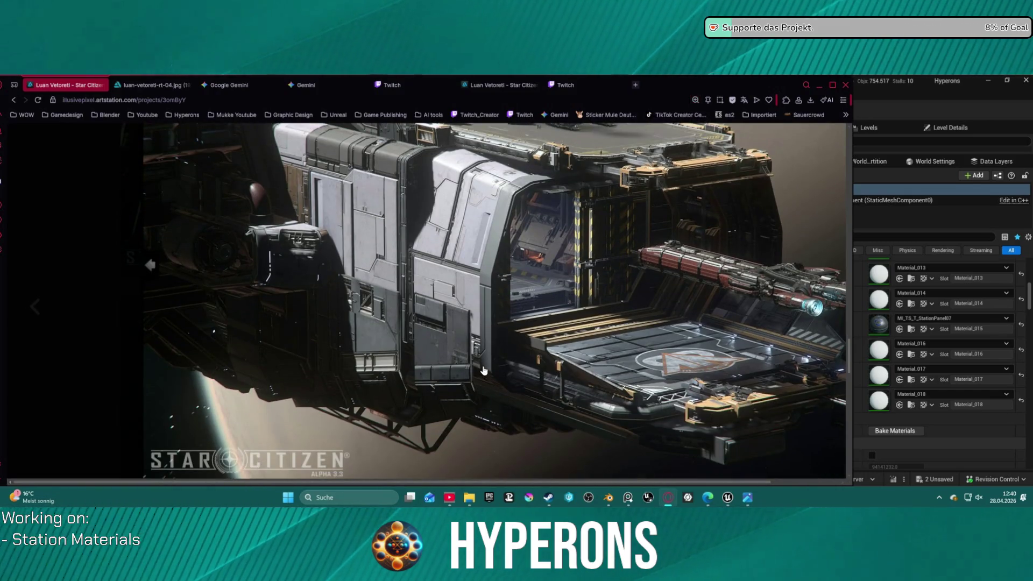
# Step: Magnify the reference on the ship's hull panels, then minimize Opera GX to show Unreal again
pyautogui.click(486, 379)
pyautogui.scroll(-2, 518, 390)
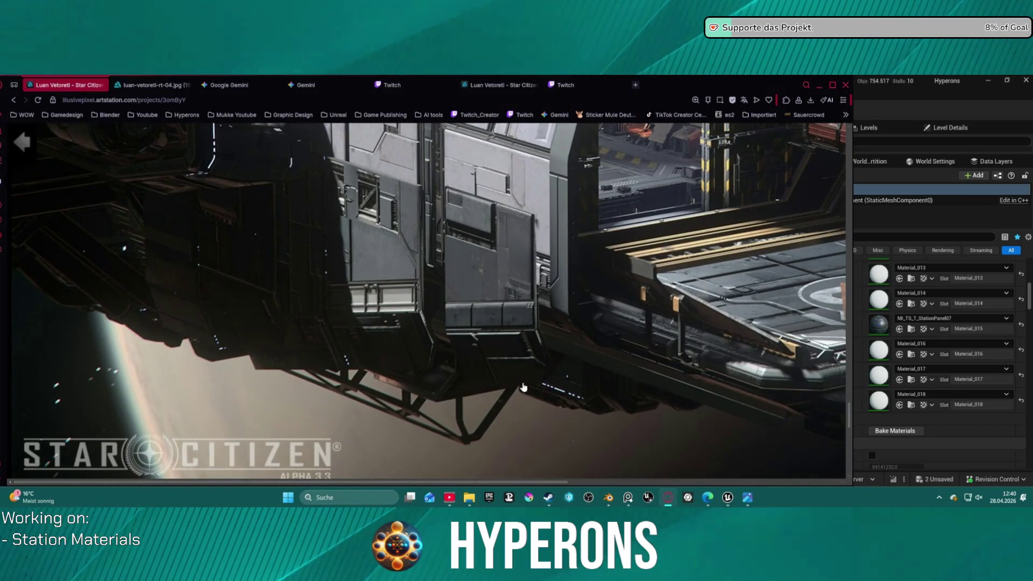
pyautogui.keyDown('ctrl'); pyautogui.scroll(4, 551, 273); pyautogui.keyUp('ctrl')
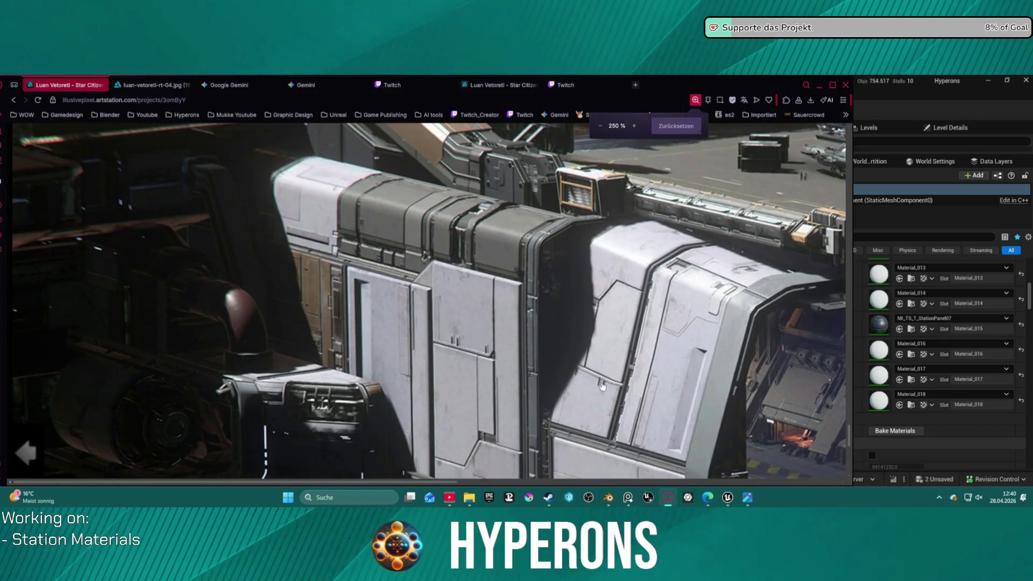
pyautogui.scroll(-2, 602, 388)
pyautogui.scroll(-3, 678, 330)
pyautogui.scroll(-3, 682, 355)
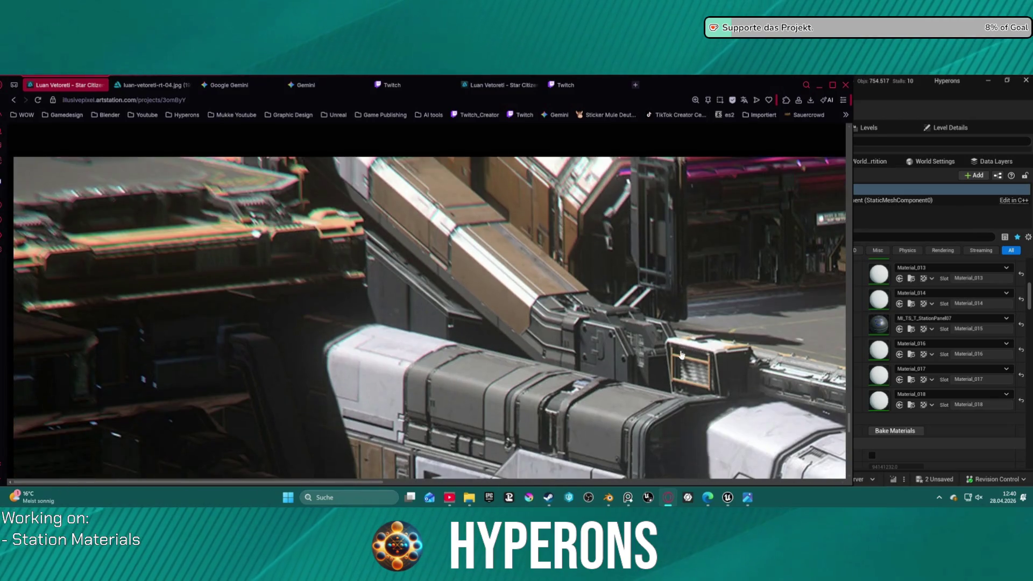
pyautogui.scroll(-3, 680, 361)
pyautogui.scroll(-3, 679, 361)
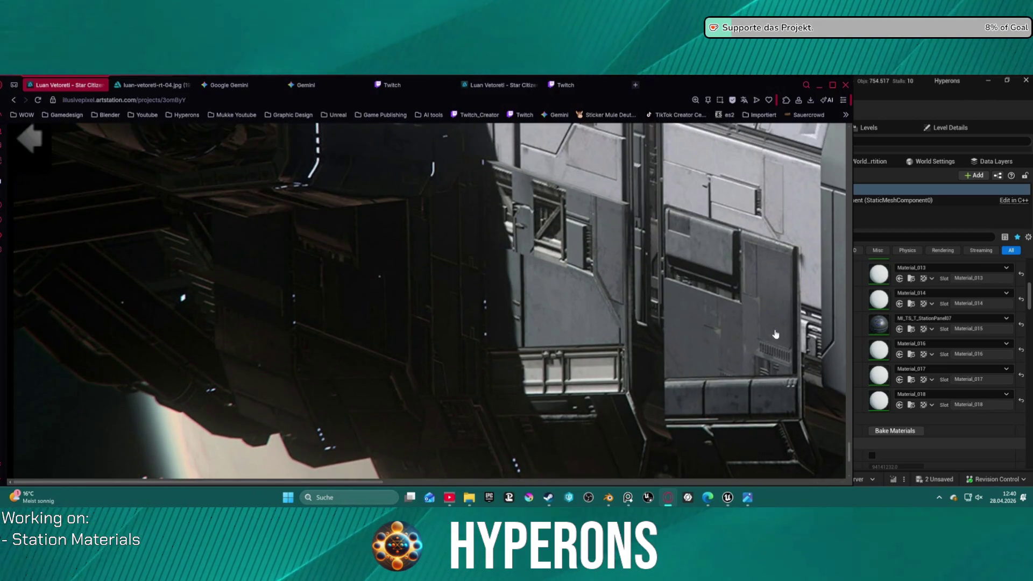
pyautogui.rightClick(676, 300)
pyautogui.press('Escape')
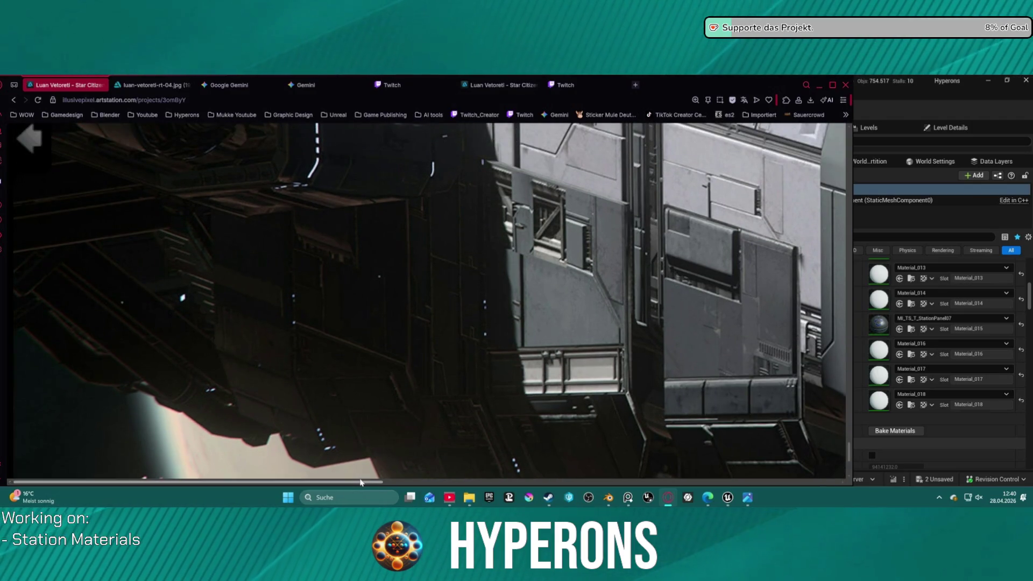
pyautogui.moveTo(356, 482); pyautogui.dragTo(421, 479)
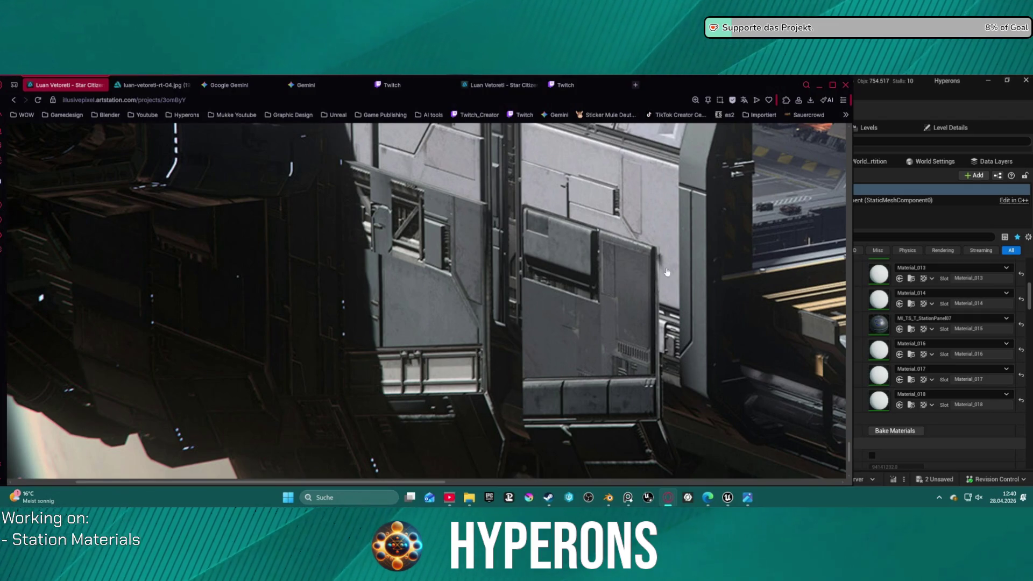
pyautogui.click(819, 84)
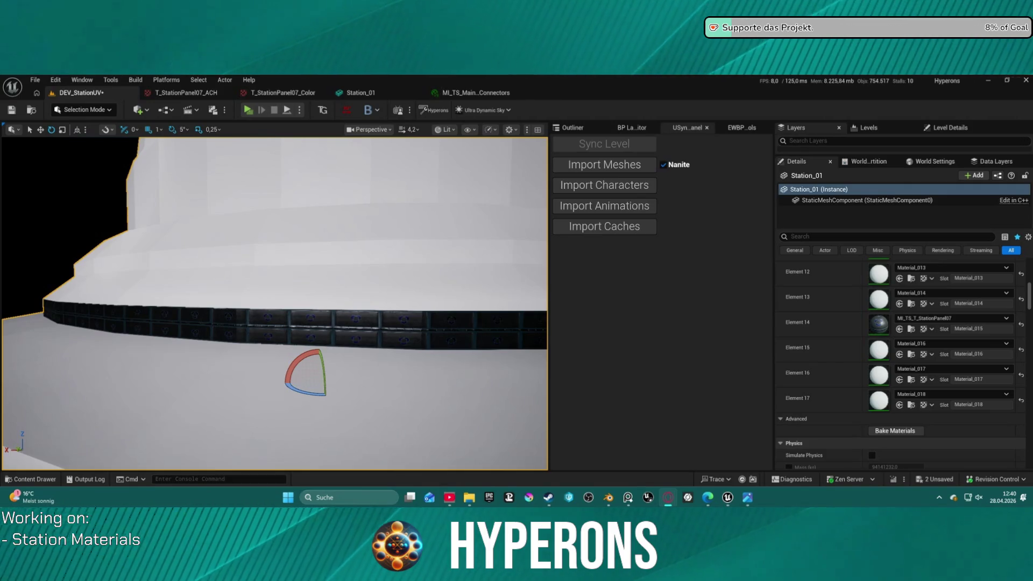
# Step: Fly the camera along Station_01's glowing ring strip, then switch over to Blender
pyautogui.press('super')
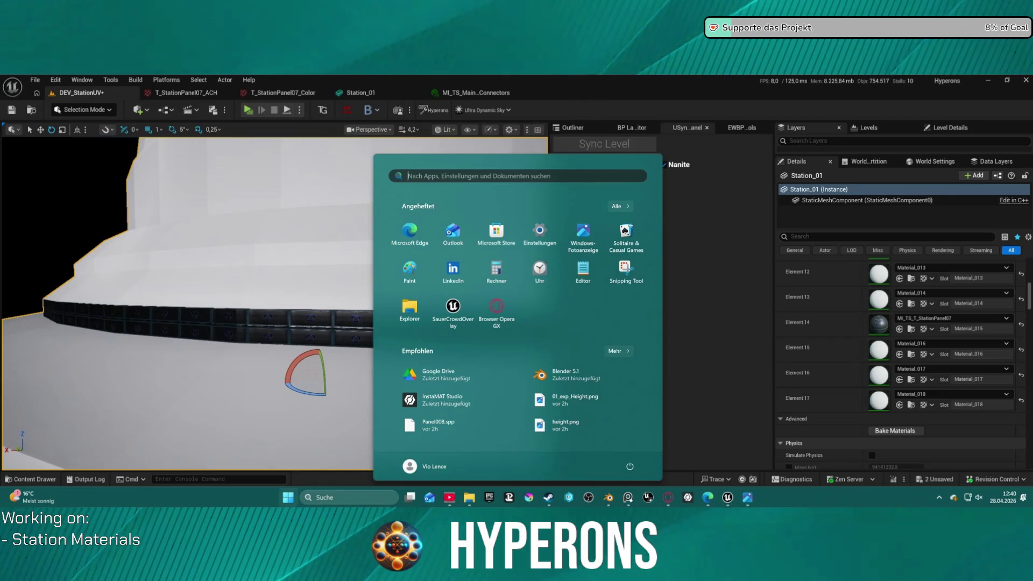
pyautogui.press('Escape')
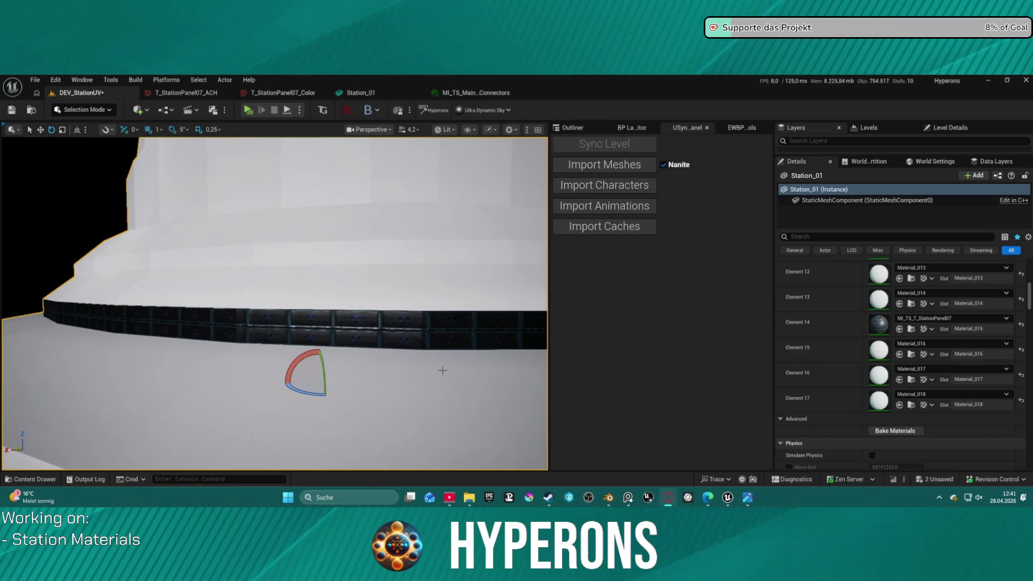
pyautogui.moveTo(448, 377); pyautogui.dragTo(447, 376, button='right')
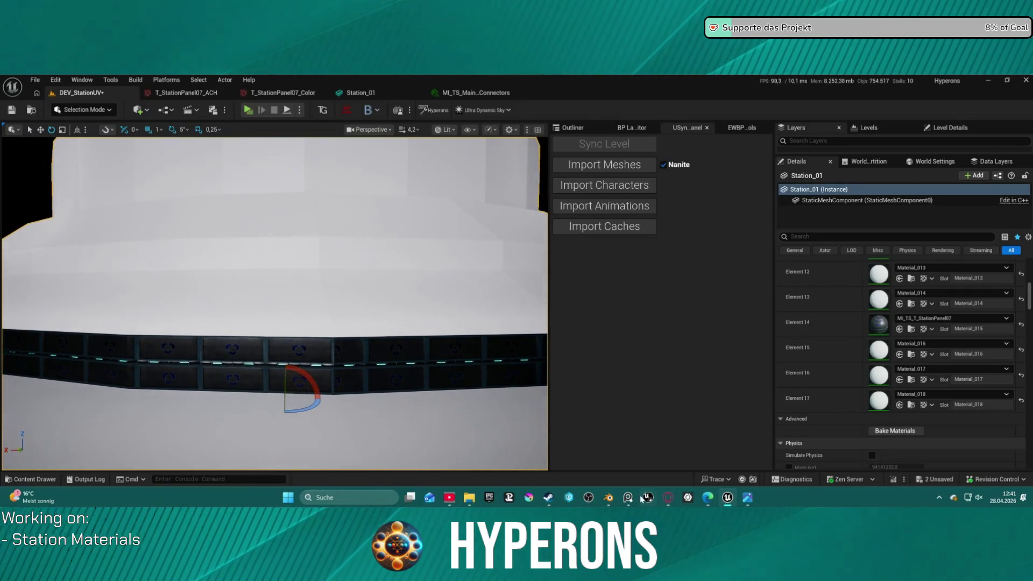
pyautogui.hotkey('alt', 'Tab')
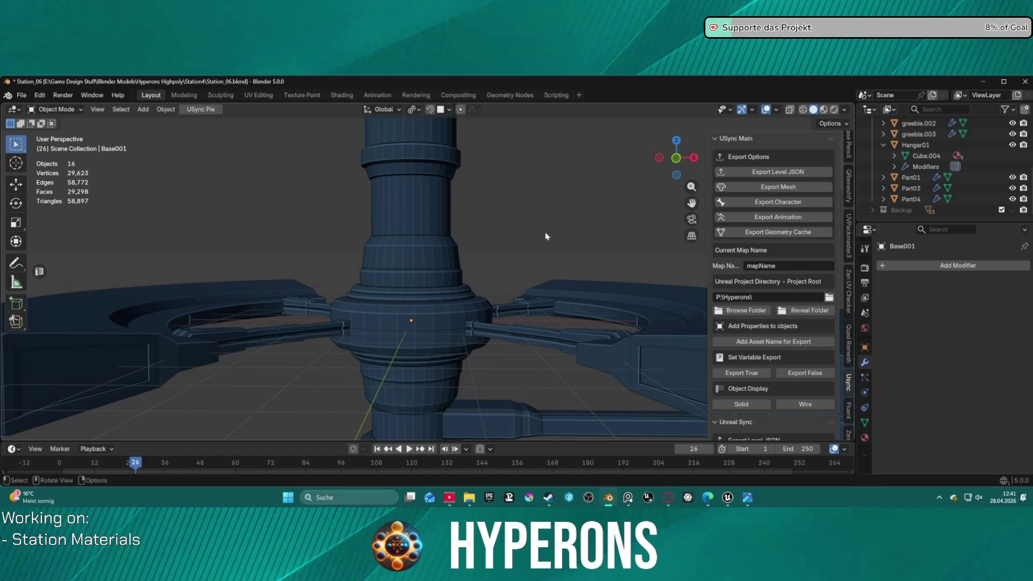
# Step: Select the Base001 column and enter Edit Mode on it via the mode pie
pyautogui.click(428, 236)
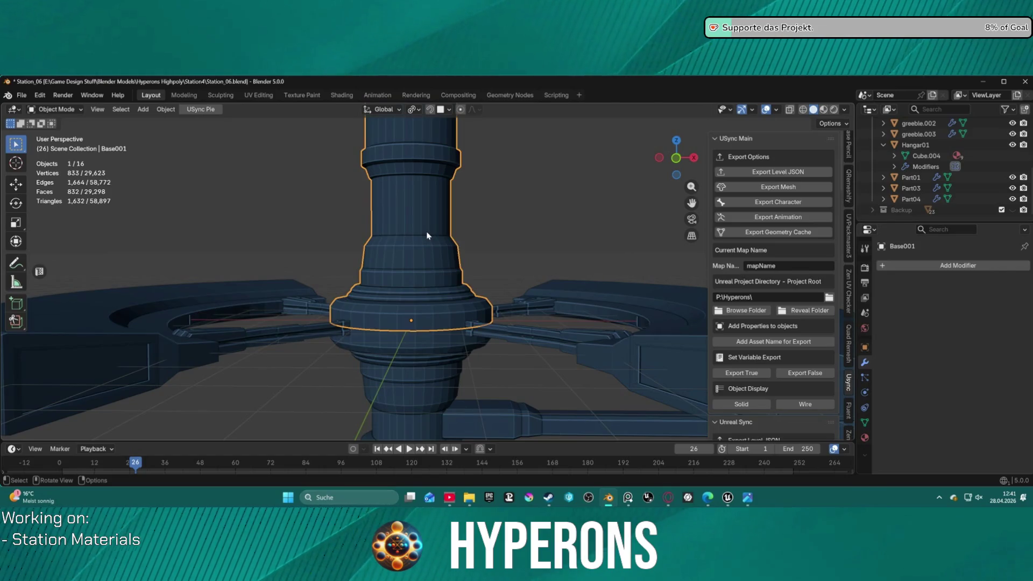
pyautogui.rightClick(527, 229)
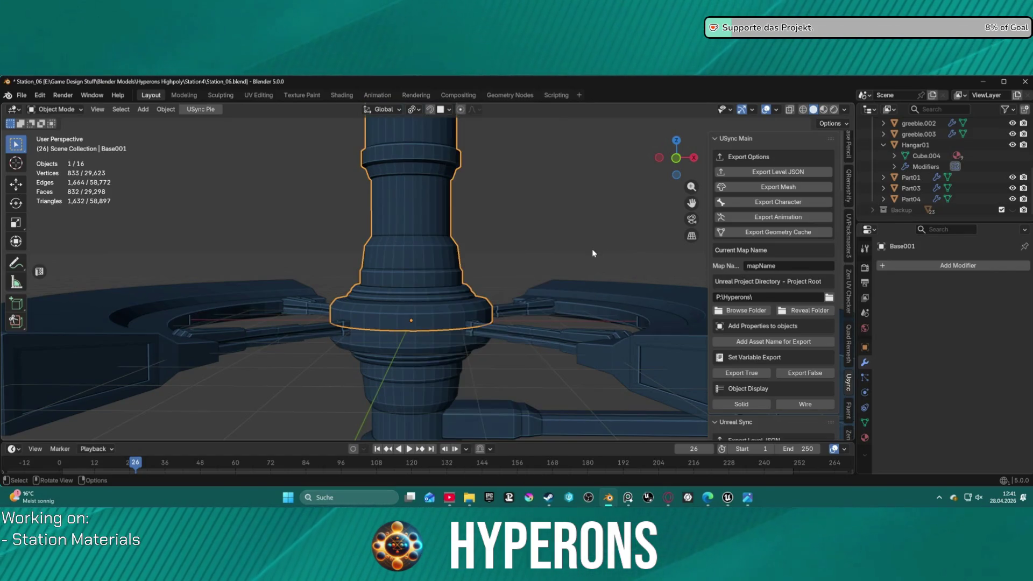
pyautogui.moveTo(593, 249); pyautogui.dragTo(512, 279, button='middle')
pyautogui.hotkey('ctrl', 'Tab')
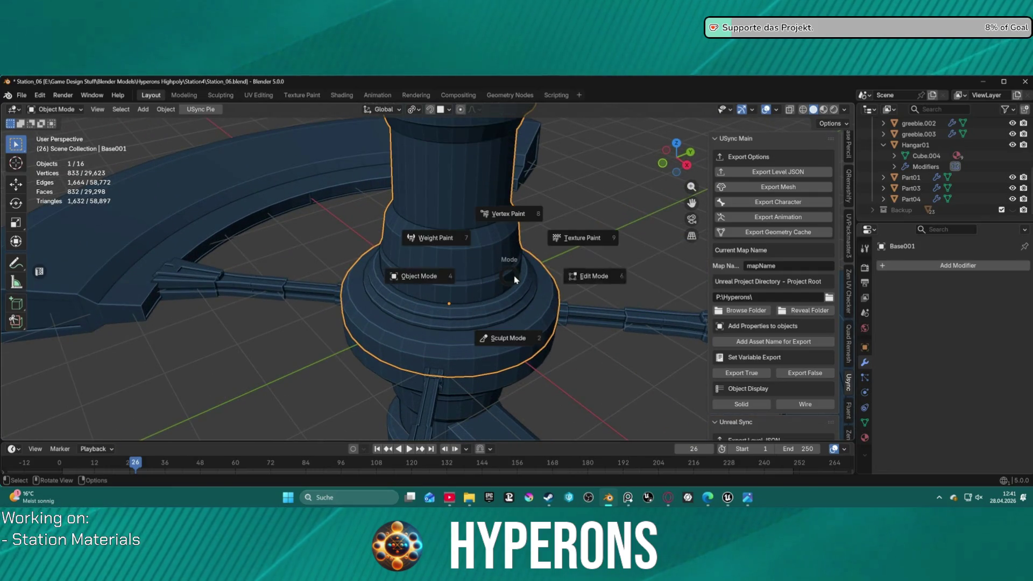
pyautogui.click(533, 279)
pyautogui.moveTo(533, 279)
pyautogui.mouseDown(button='middle')
pyautogui.moveTo(520, 293)
pyautogui.moveTo(485, 274)
pyautogui.mouseUp(button='middle')
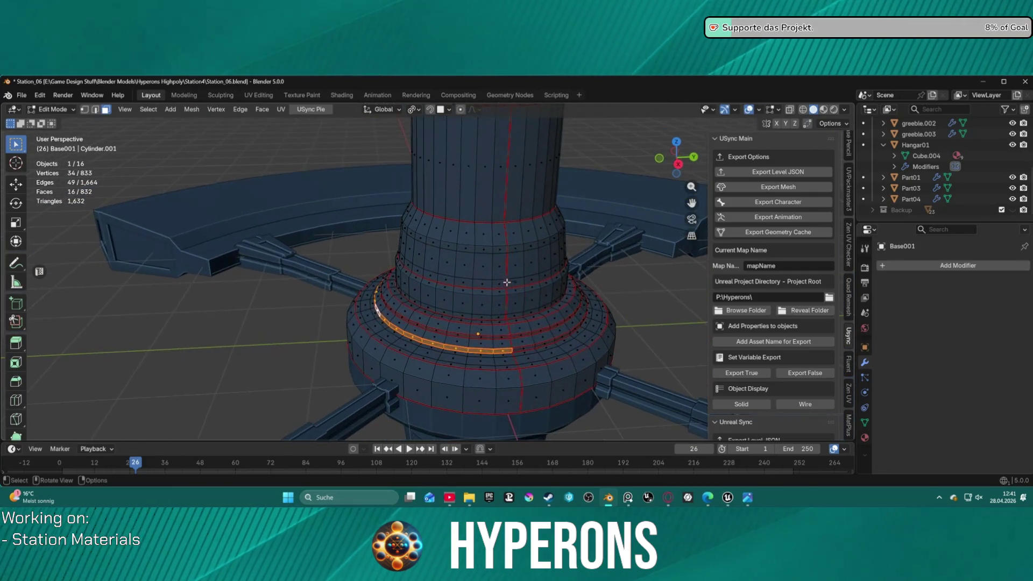
pyautogui.scroll(5, 452, 258)
# Step: Switch to edge select and pick the vertical loop of 52 edges running up the column
pyautogui.moveTo(416, 245); pyautogui.dragTo(432, 296, button='middle')
pyautogui.scroll(4, 432, 295)
pyautogui.scroll(-3, 420, 318)
pyautogui.press('2')
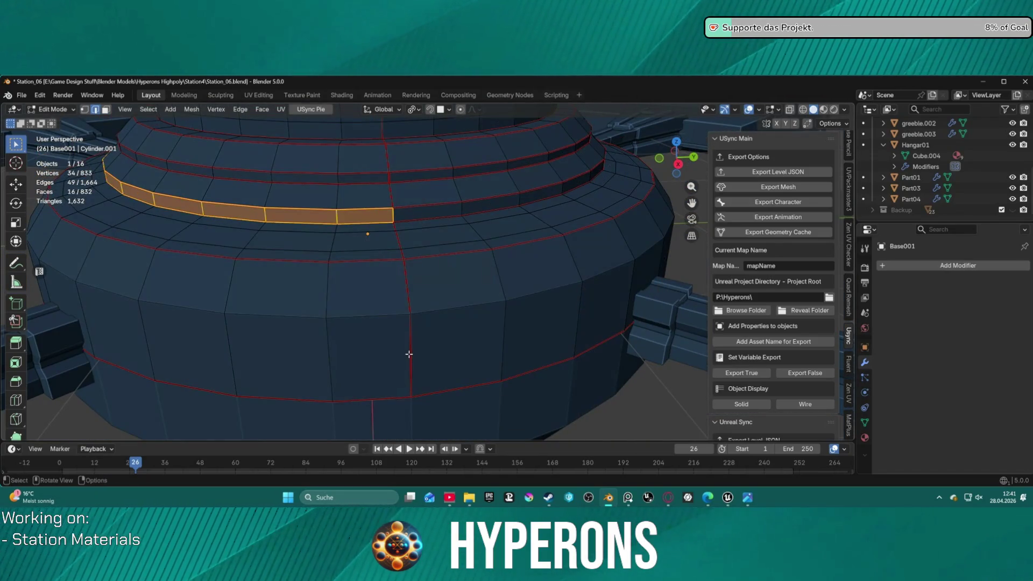
pyautogui.keyDown('alt'); pyautogui.click(410, 352); pyautogui.keyUp('alt')
pyautogui.scroll(-5, 413, 332)
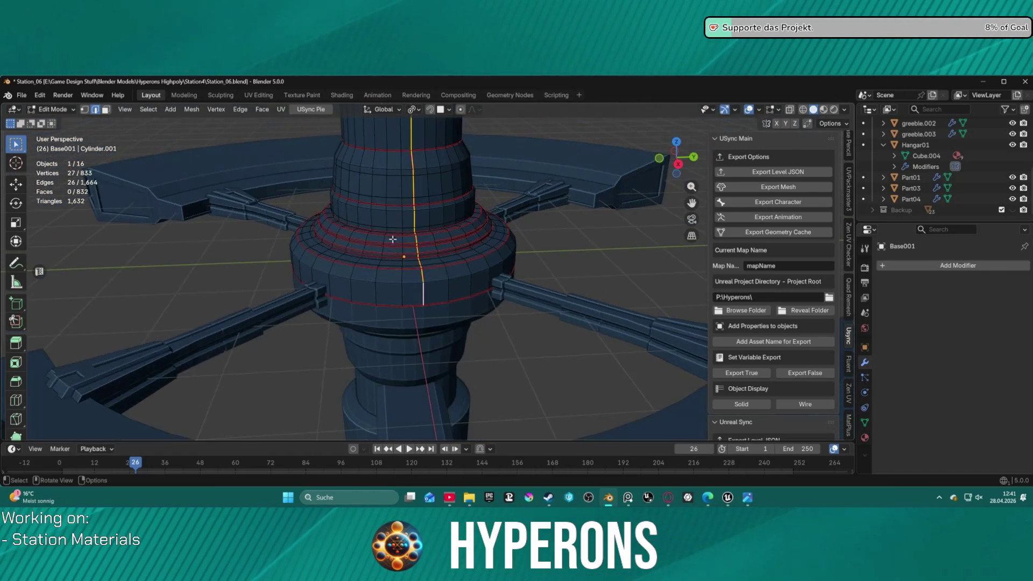
pyautogui.moveTo(413, 332); pyautogui.dragTo(529, 251, button='middle')
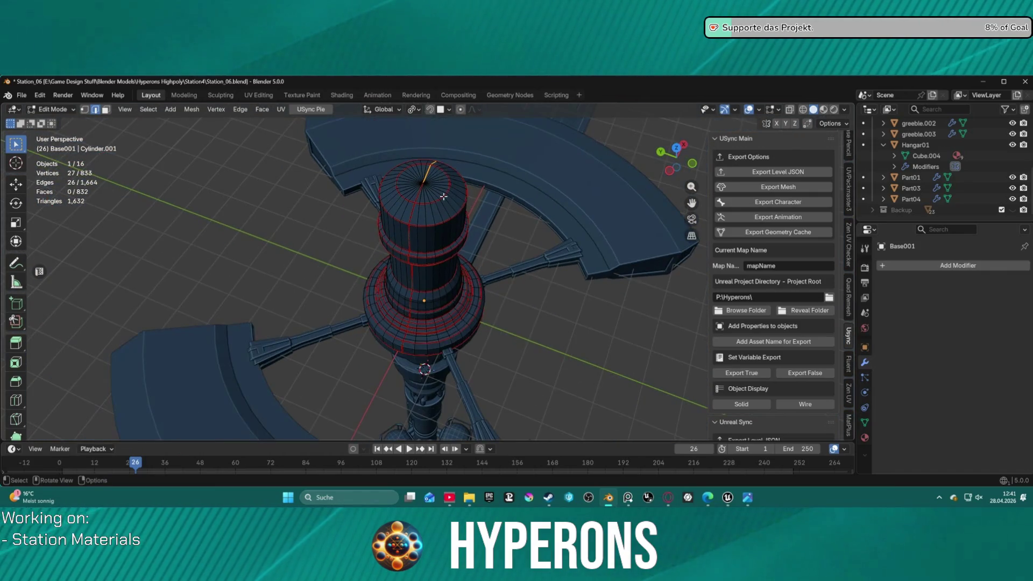
pyautogui.keyDown('alt'); pyautogui.keyDown('shift'); pyautogui.click(400, 167); pyautogui.keyUp('shift'); pyautogui.keyUp('alt')
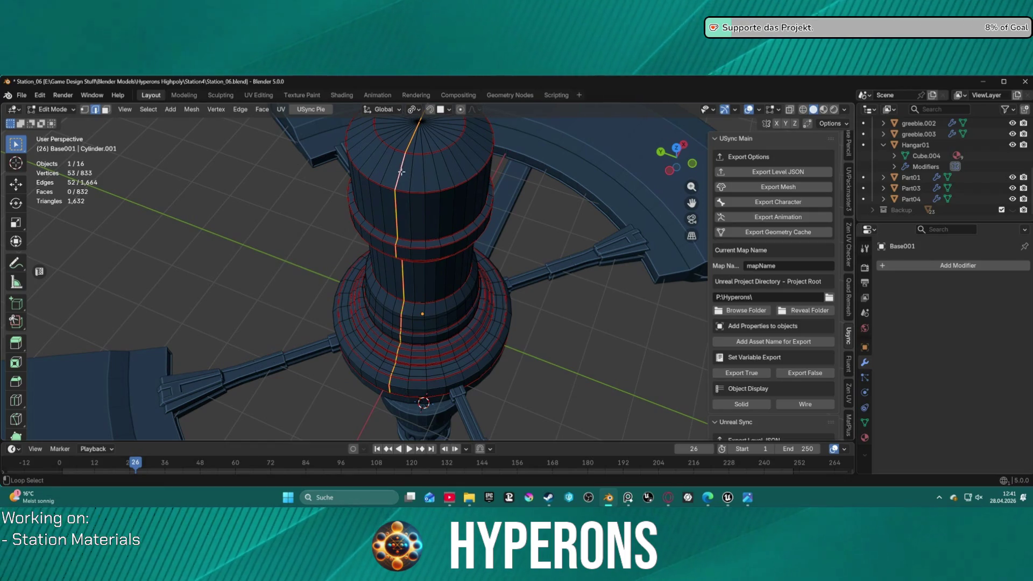
pyautogui.moveTo(400, 167); pyautogui.dragTo(436, 242, button='middle')
pyautogui.scroll(5, 436, 242)
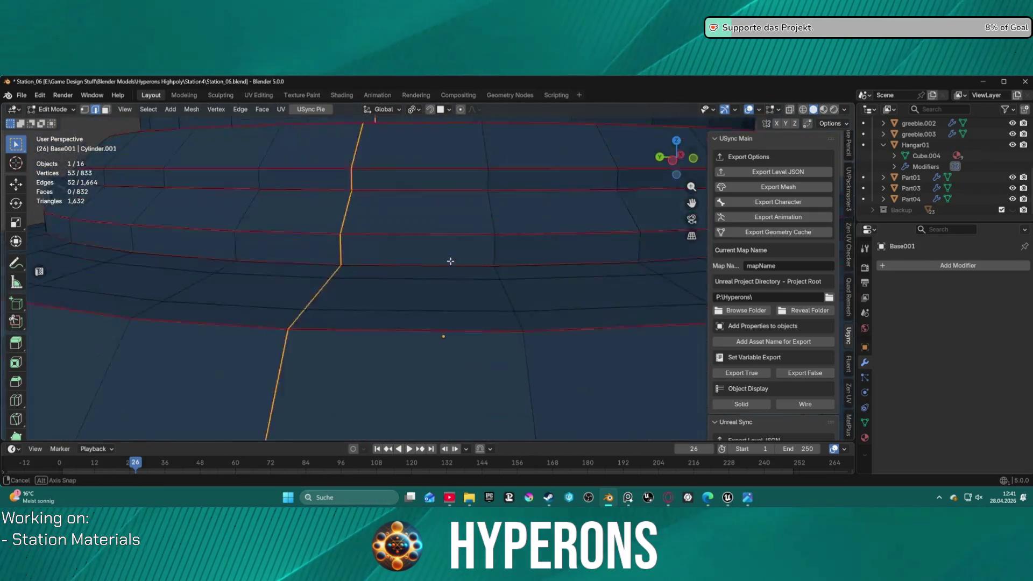
pyautogui.scroll(-5, 457, 299)
# Step: Try a bevel on the vertical edge loop, cancel it, and pick the Loop Cut tool instead
pyautogui.moveTo(456, 299); pyautogui.dragTo(459, 276, button='middle')
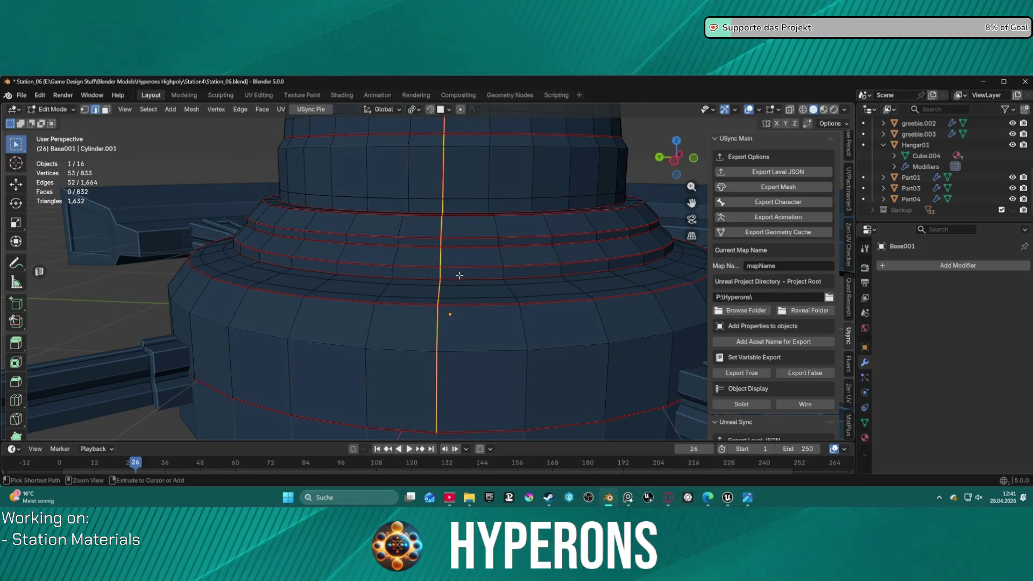
pyautogui.hotkey('ctrl', 'b')
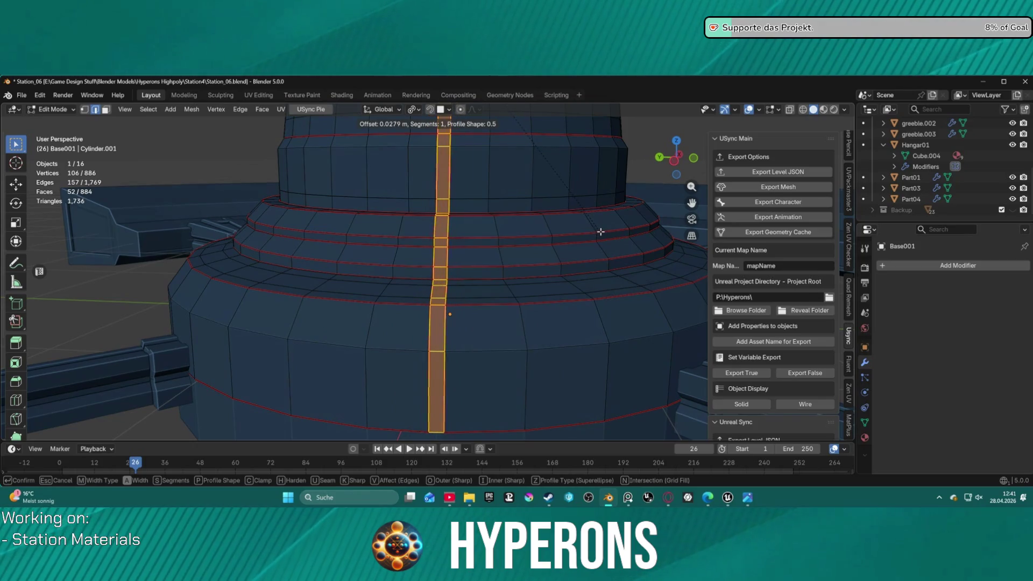
pyautogui.press('Escape')
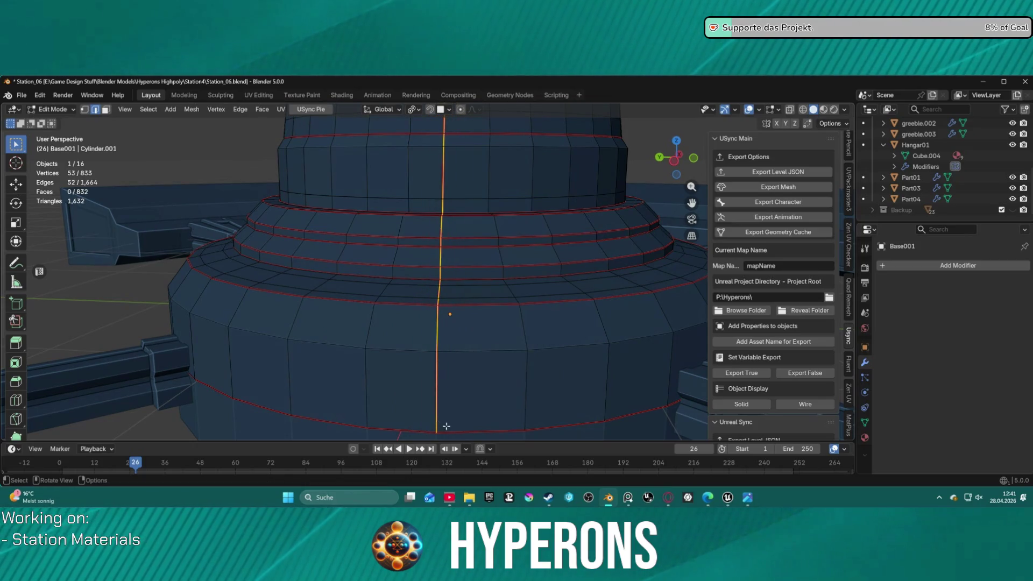
pyautogui.scroll(-2, 445, 425)
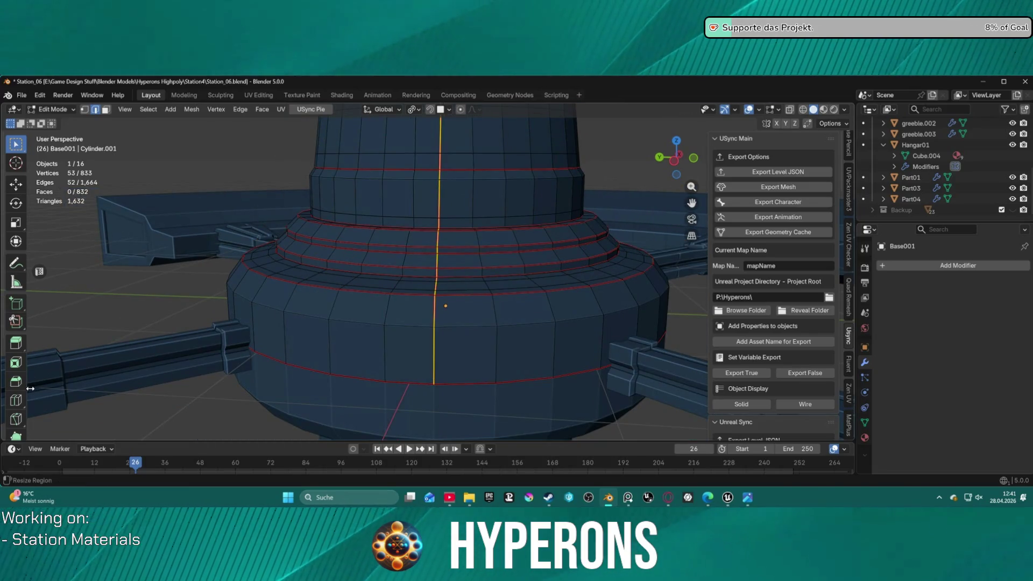
pyautogui.click(16, 401)
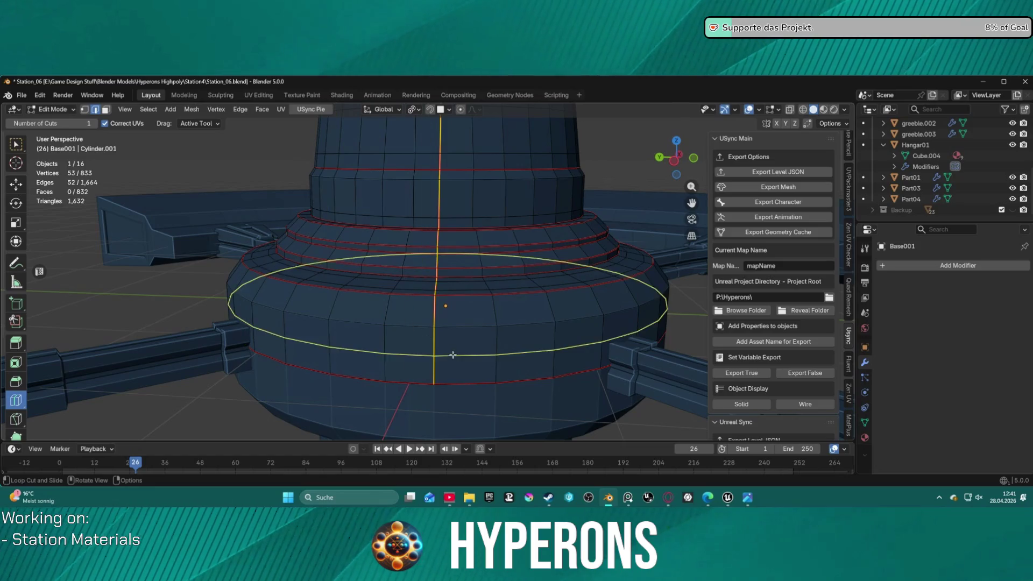
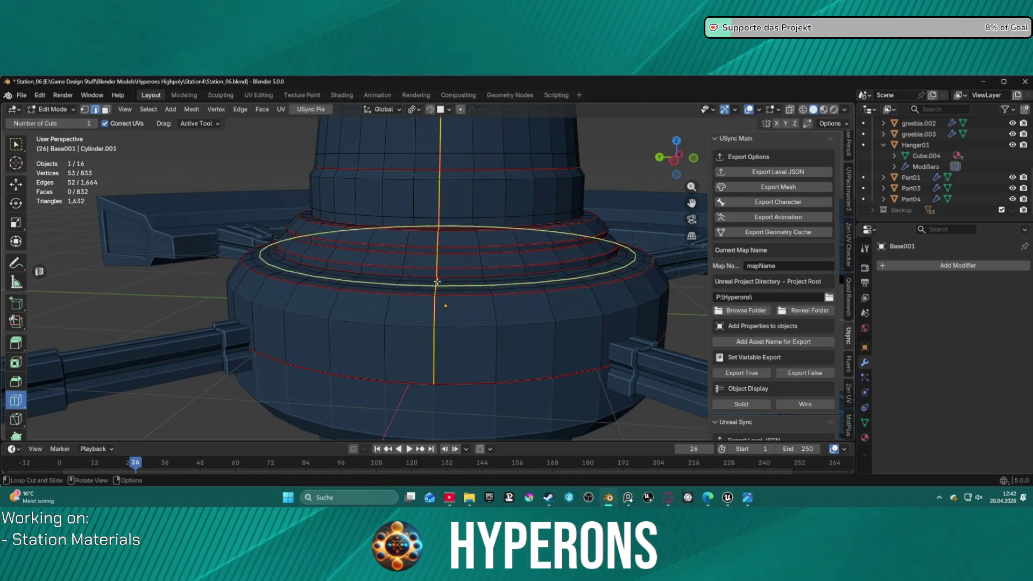
# Step: Select a shortest edge path down the tower side across the top cap's centre, undoing the stray loop cut
pyautogui.click(419, 335)
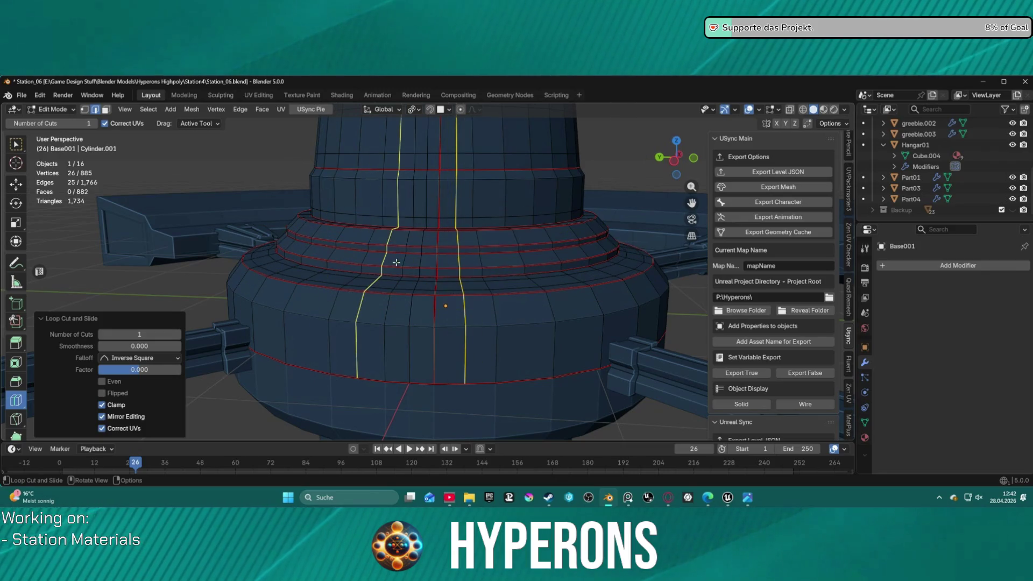
pyautogui.press('F2')
pyautogui.press('Escape')
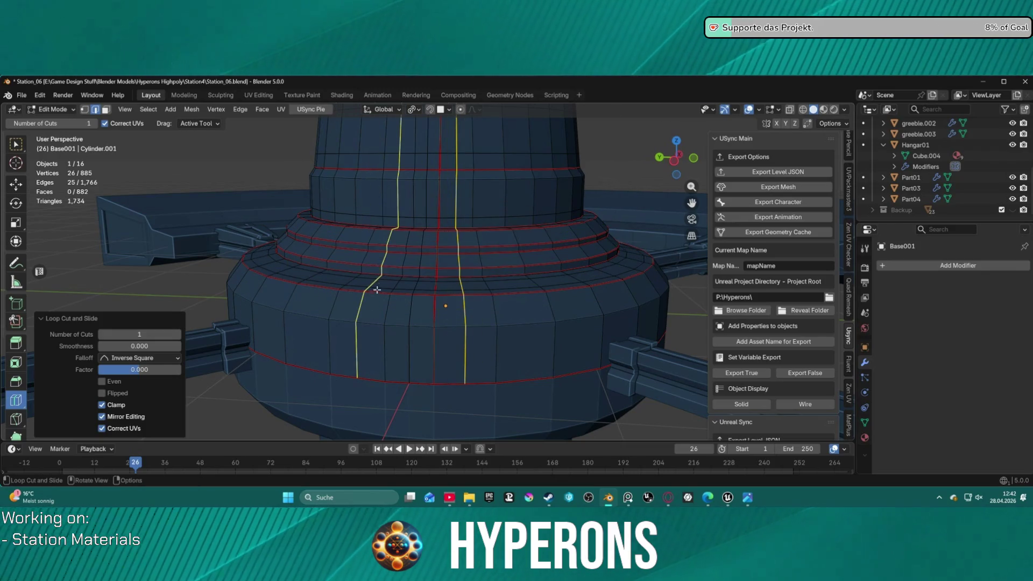
pyautogui.moveTo(376, 287); pyautogui.dragTo(412, 299, button='middle')
pyautogui.scroll(3, 422, 312)
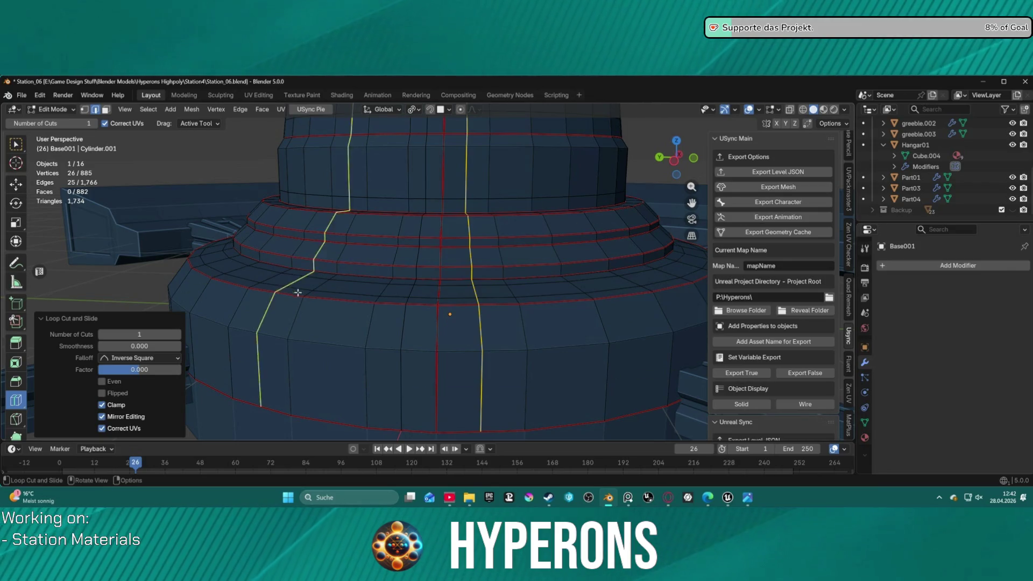
pyautogui.scroll(-5, 288, 292)
pyautogui.moveTo(288, 293)
pyautogui.mouseDown(button='middle')
pyautogui.moveTo(325, 248)
pyautogui.moveTo(448, 291)
pyautogui.mouseUp(button='middle')
pyautogui.scroll(3, 449, 292)
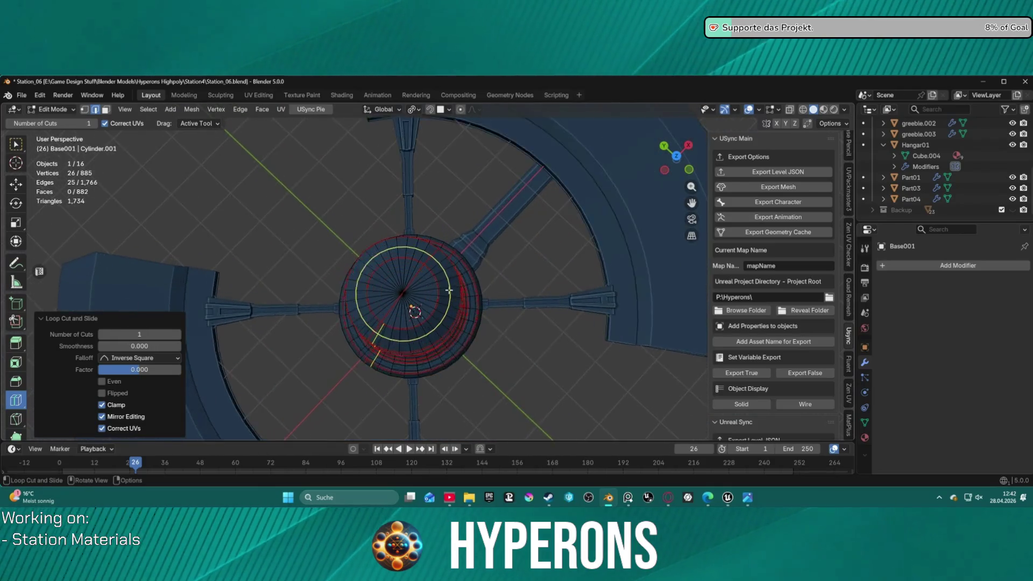
pyautogui.scroll(4, 449, 291)
pyautogui.scroll(-2, 401, 303)
pyautogui.moveTo(402, 340)
pyautogui.mouseDown(button='middle')
pyautogui.moveTo(479, 298)
pyautogui.moveTo(477, 274)
pyautogui.mouseUp(button='middle')
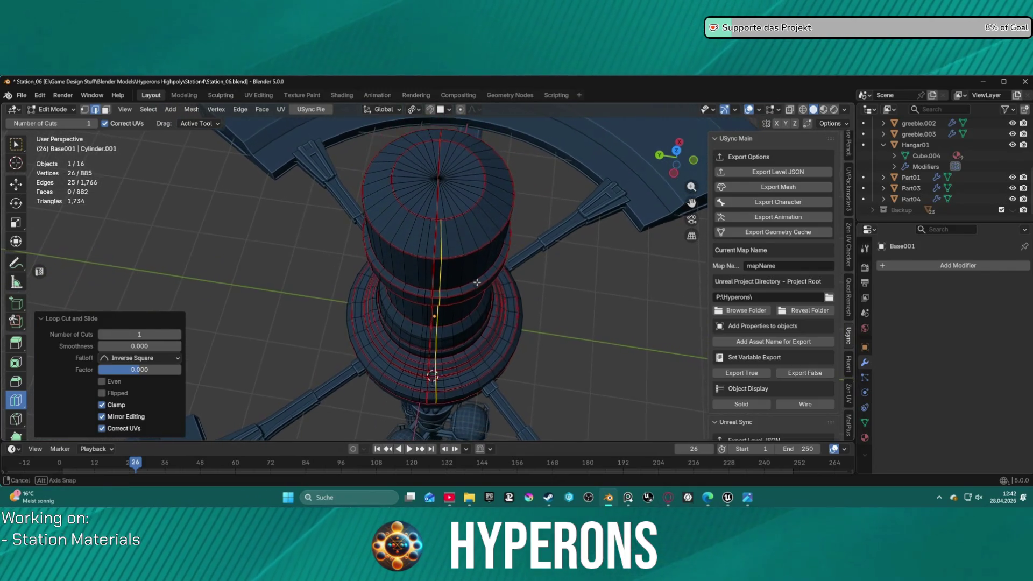
pyautogui.scroll(3, 477, 274)
pyautogui.scroll(2, 478, 273)
pyautogui.scroll(2, 477, 271)
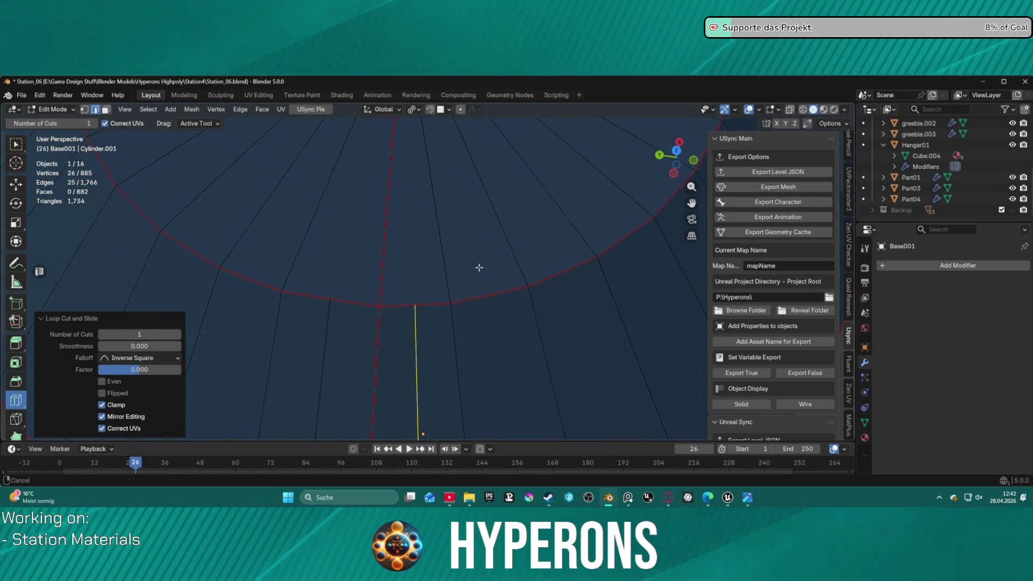
pyautogui.scroll(-4, 477, 271)
pyautogui.scroll(-1, 473, 255)
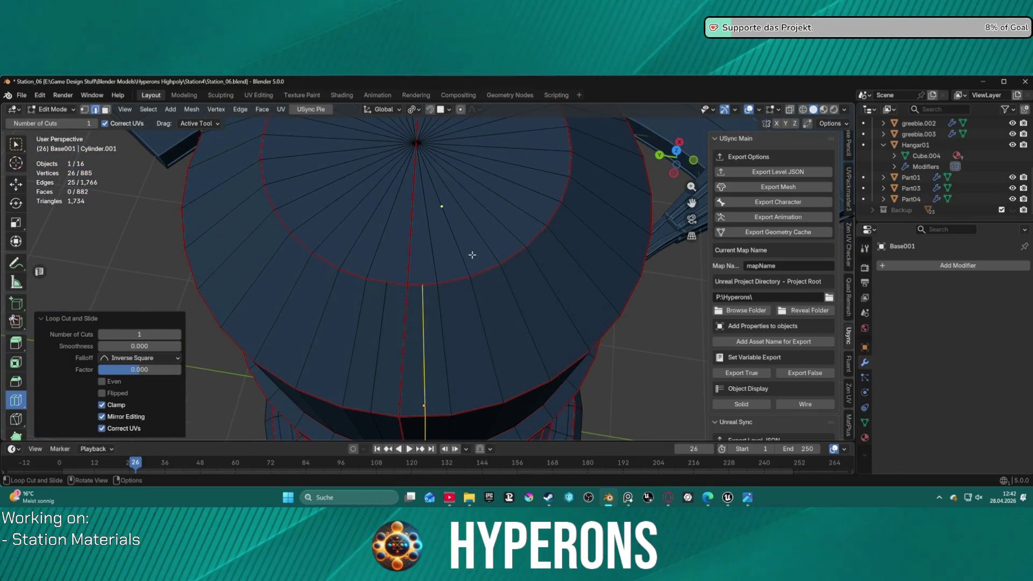
pyautogui.keyDown('shift'); pyautogui.moveTo(472, 255); pyautogui.dragTo(477, 271, button='middle'); pyautogui.keyUp('shift')
pyautogui.keyDown('ctrl'); pyautogui.click(453, 281); pyautogui.keyUp('ctrl')
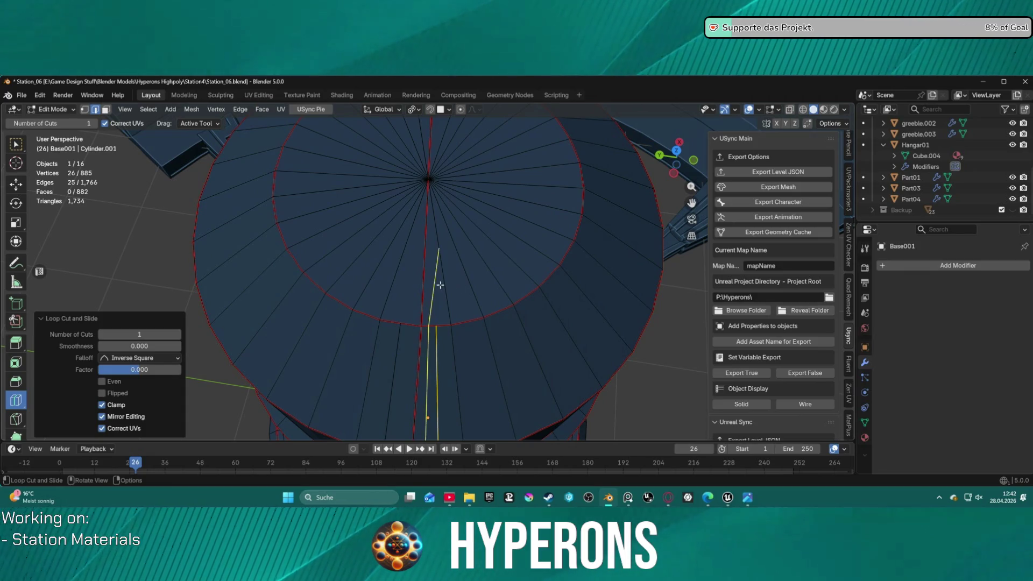
pyautogui.hotkey('ctrl', 'z')
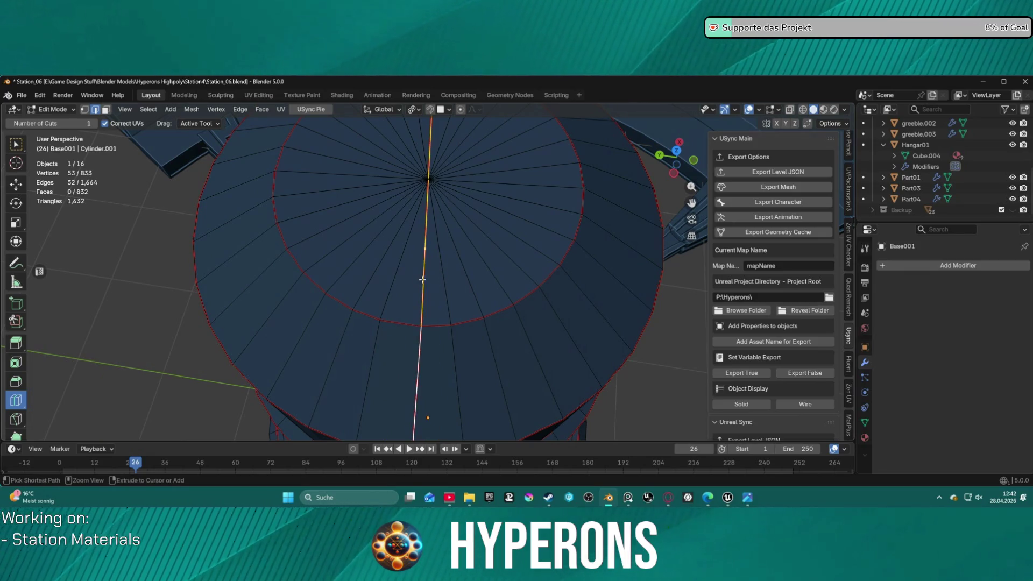
pyautogui.scroll(-4, 410, 296)
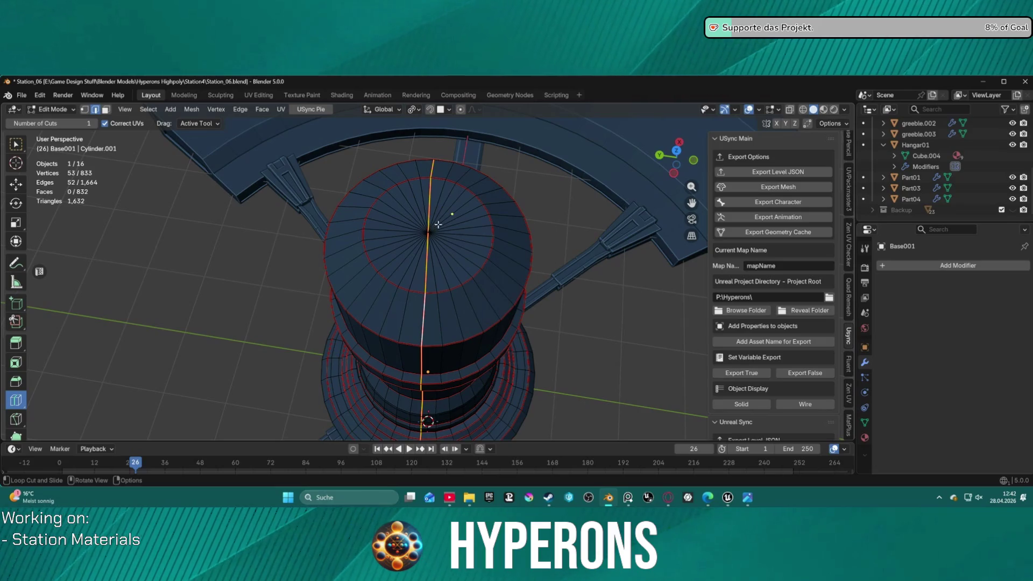
# Step: Box-select the top cap's centre vertex and radial spokes and dissolve them into one flat face
pyautogui.click(434, 222)
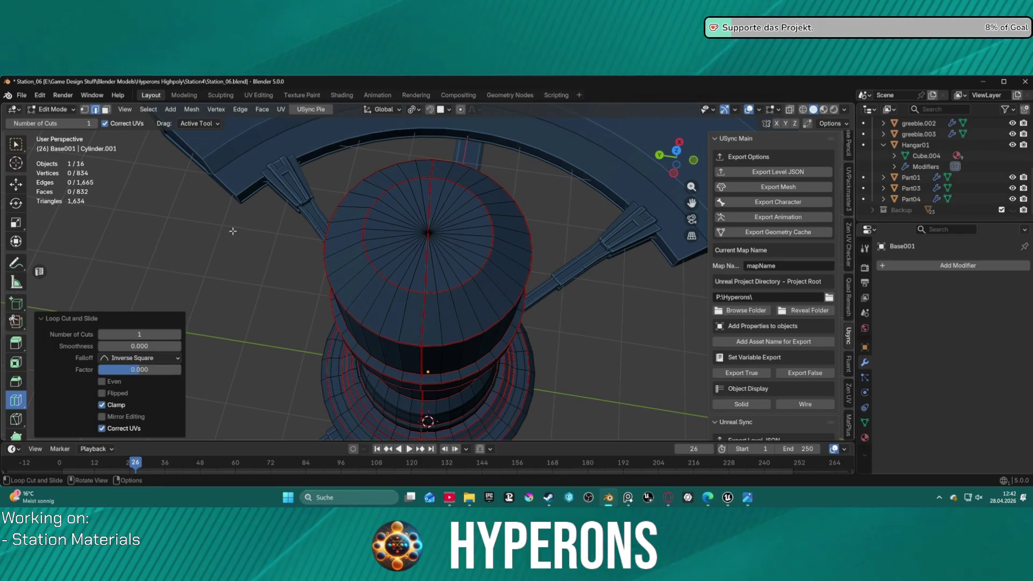
pyautogui.press('w')
pyautogui.moveTo(436, 220); pyautogui.dragTo(424, 242)
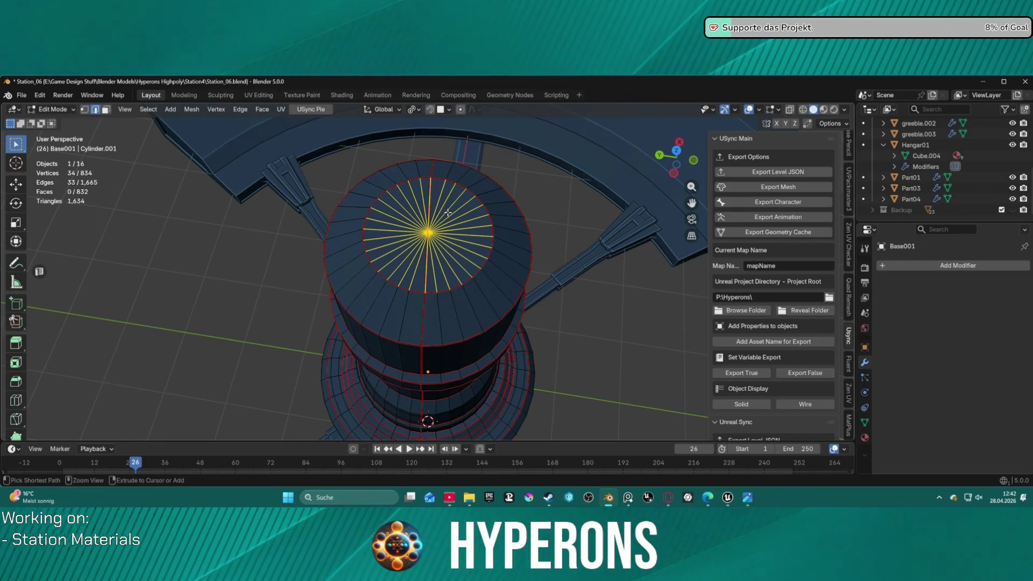
pyautogui.hotkey('ctrl', 'x')
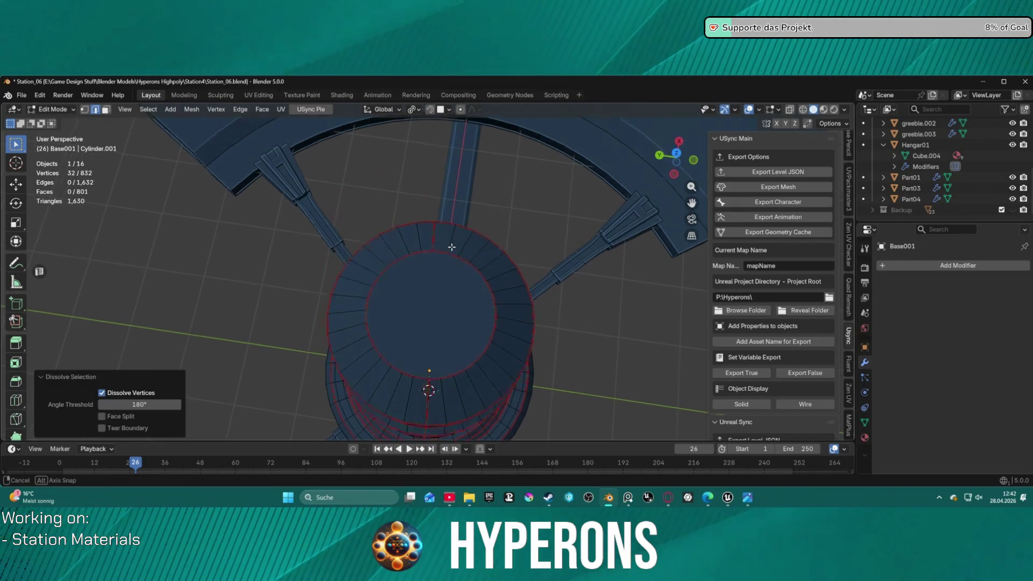
pyautogui.moveTo(435, 233); pyautogui.dragTo(452, 241, button='middle')
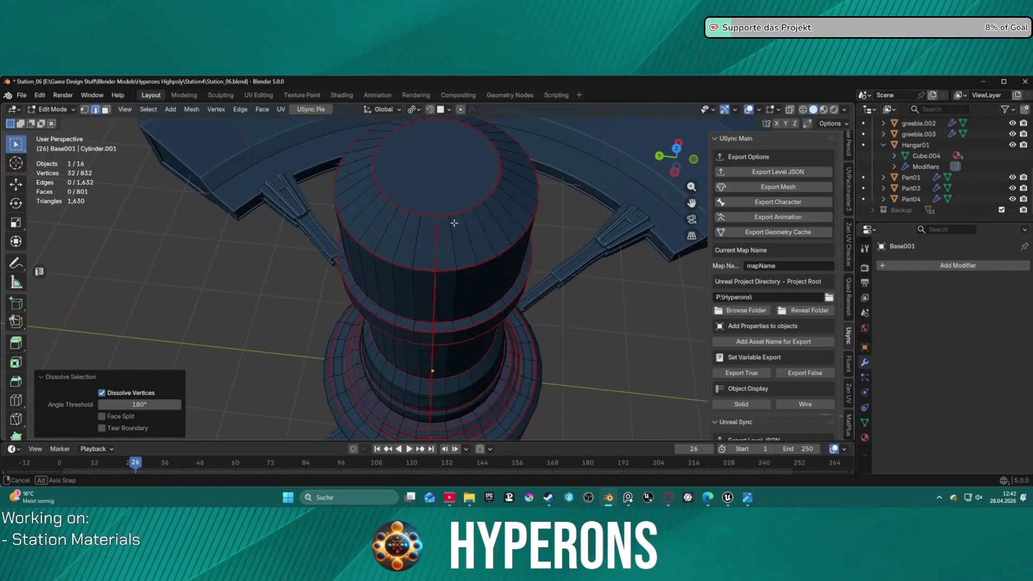
pyautogui.moveTo(452, 241)
pyautogui.mouseDown(button='middle')
pyautogui.moveTo(454, 173)
pyautogui.moveTo(454, 184)
pyautogui.mouseUp(button='middle')
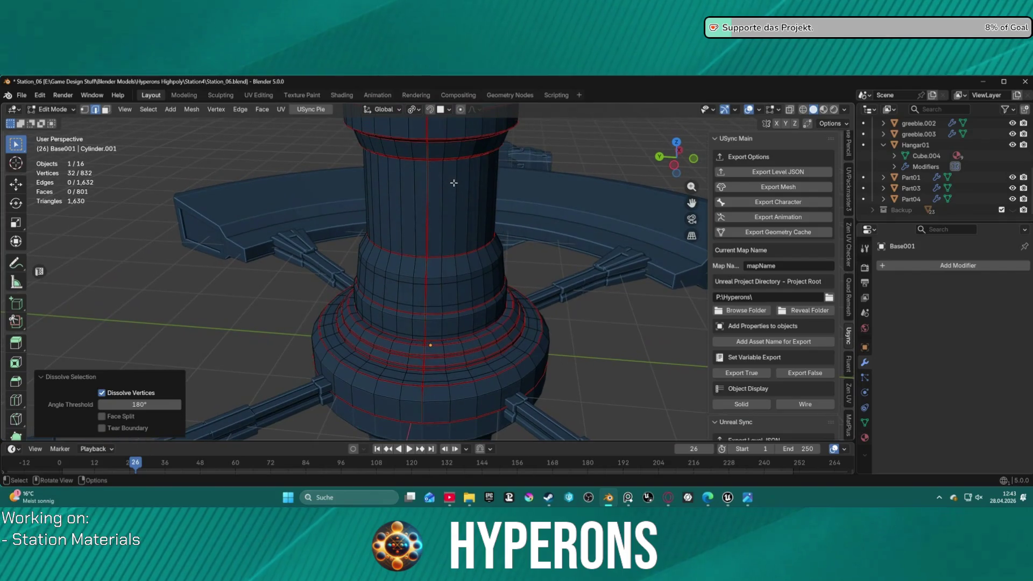
# Step: Loop-select the extra vertical edge line up the tower and dissolve those edges
pyautogui.keyDown('alt'); pyautogui.keyDown('shift'); pyautogui.click(422, 399); pyautogui.keyUp('shift'); pyautogui.keyUp('alt')
pyautogui.moveTo(422, 400)
pyautogui.mouseDown(button='middle')
pyautogui.moveTo(426, 325)
pyautogui.moveTo(419, 373)
pyautogui.moveTo(437, 314)
pyautogui.mouseUp(button='middle')
pyautogui.scroll(3, 435, 323)
pyautogui.scroll(6, 433, 346)
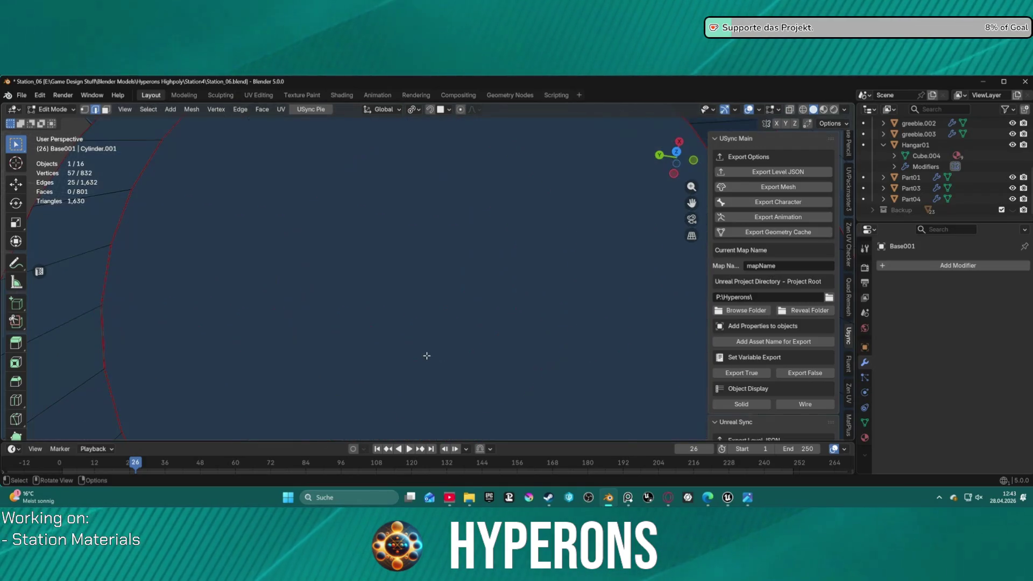
pyautogui.scroll(-4, 427, 355)
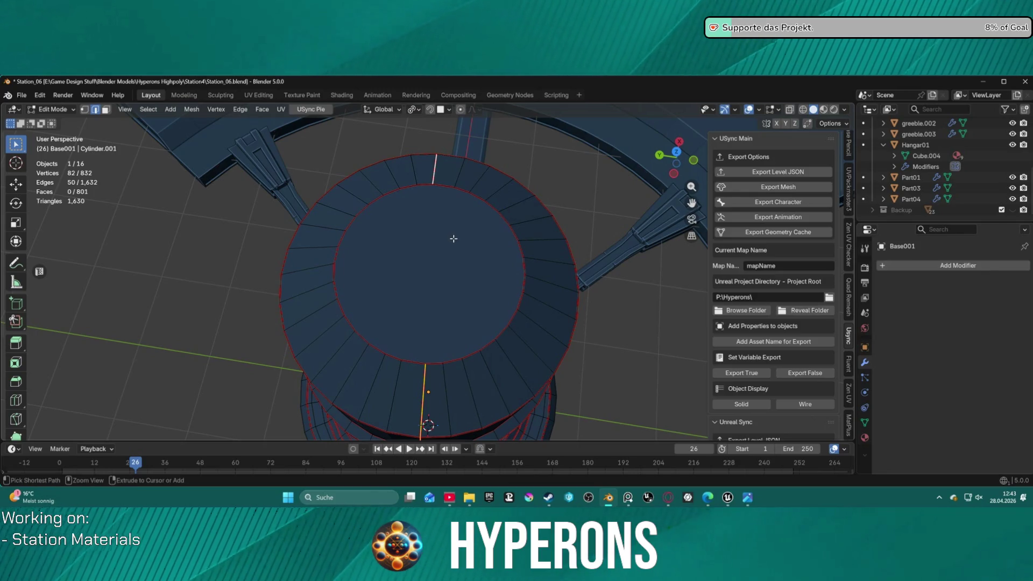
pyautogui.hotkey('ctrl', 'x')
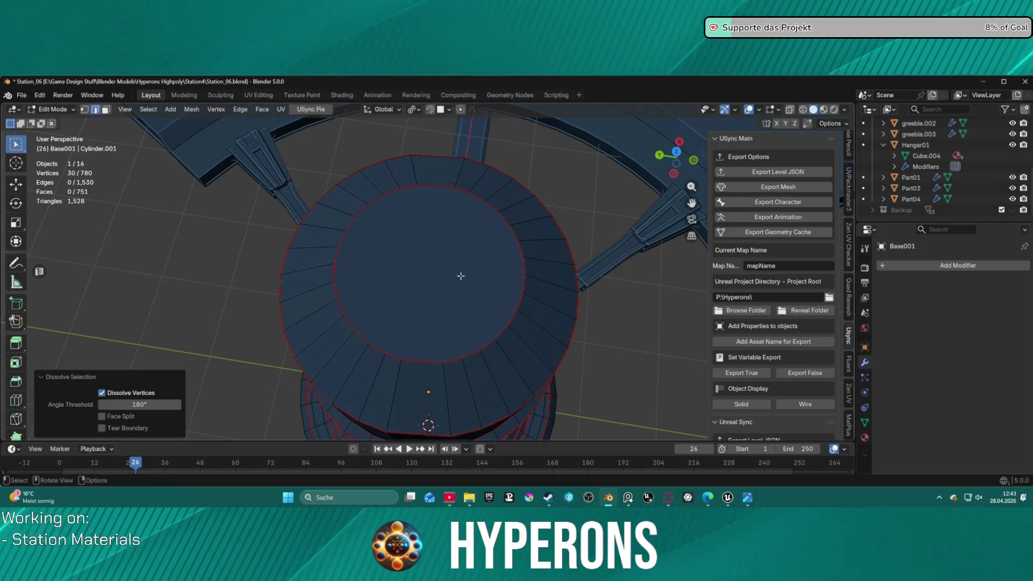
pyautogui.moveTo(462, 276)
pyautogui.mouseDown(button='middle')
pyautogui.moveTo(462, 224)
pyautogui.moveTo(461, 279)
pyautogui.moveTo(478, 258)
pyautogui.moveTo(460, 310)
pyautogui.moveTo(473, 223)
pyautogui.moveTo(473, 261)
pyautogui.moveTo(470, 189)
pyautogui.moveTo(466, 217)
pyautogui.mouseUp(button='middle')
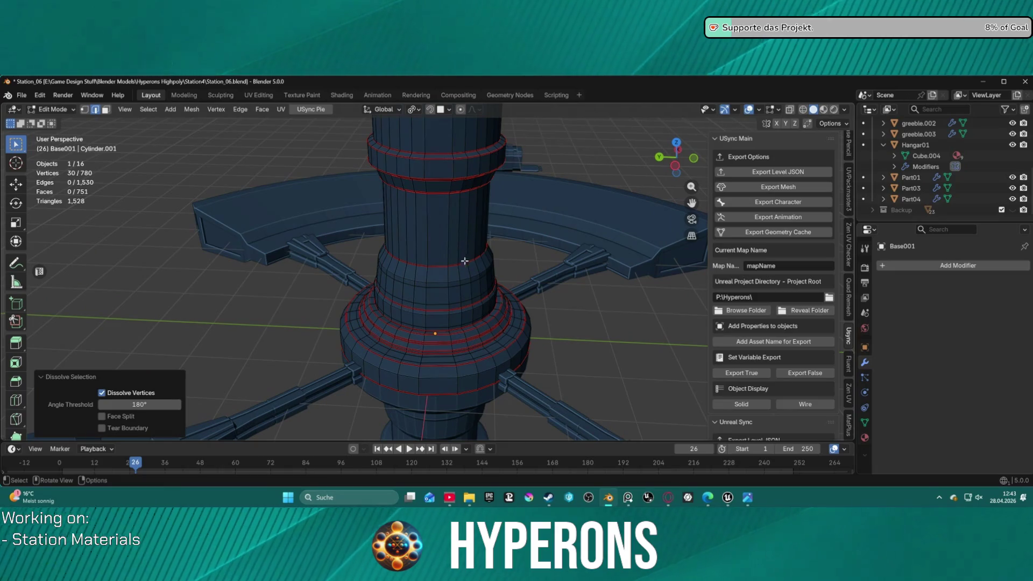
pyautogui.scroll(-1, 439, 348)
pyautogui.scroll(-1, 438, 355)
pyautogui.scroll(-1, 437, 370)
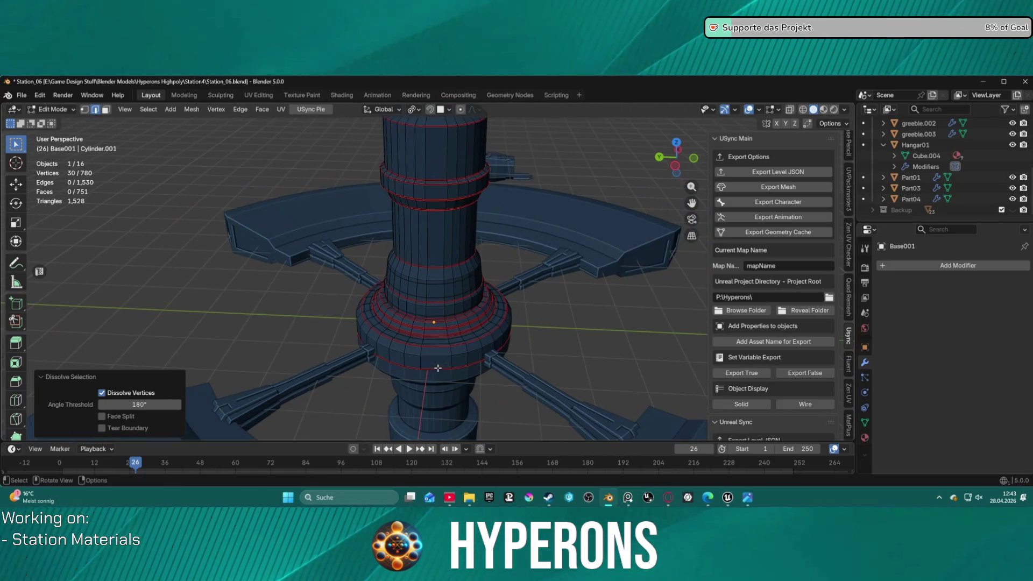
pyautogui.scroll(2, 433, 365)
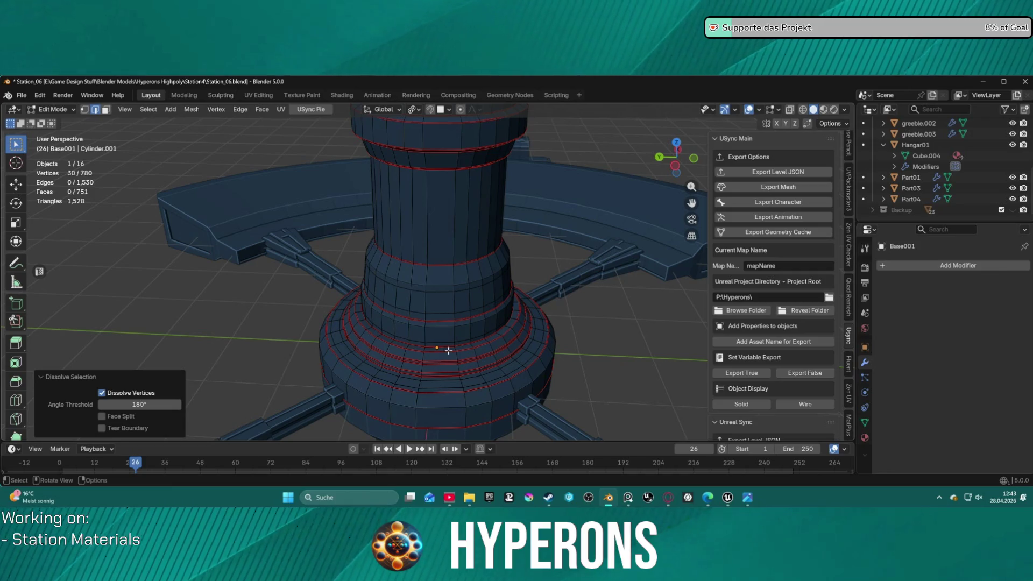
pyautogui.scroll(-3, 480, 316)
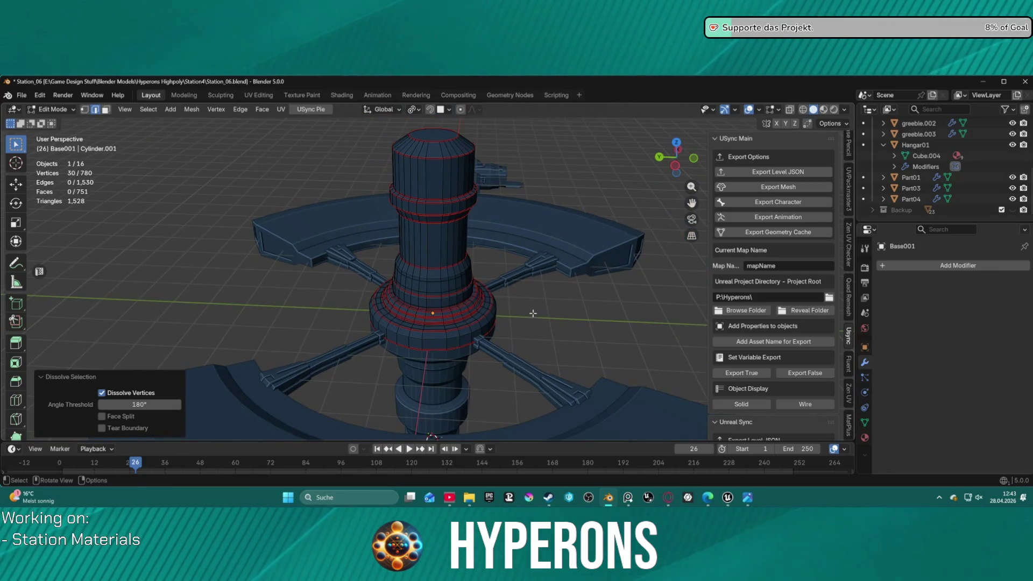
pyautogui.scroll(2, 533, 316)
pyautogui.scroll(2, 532, 307)
pyautogui.scroll(2, 530, 298)
pyautogui.scroll(3, 528, 284)
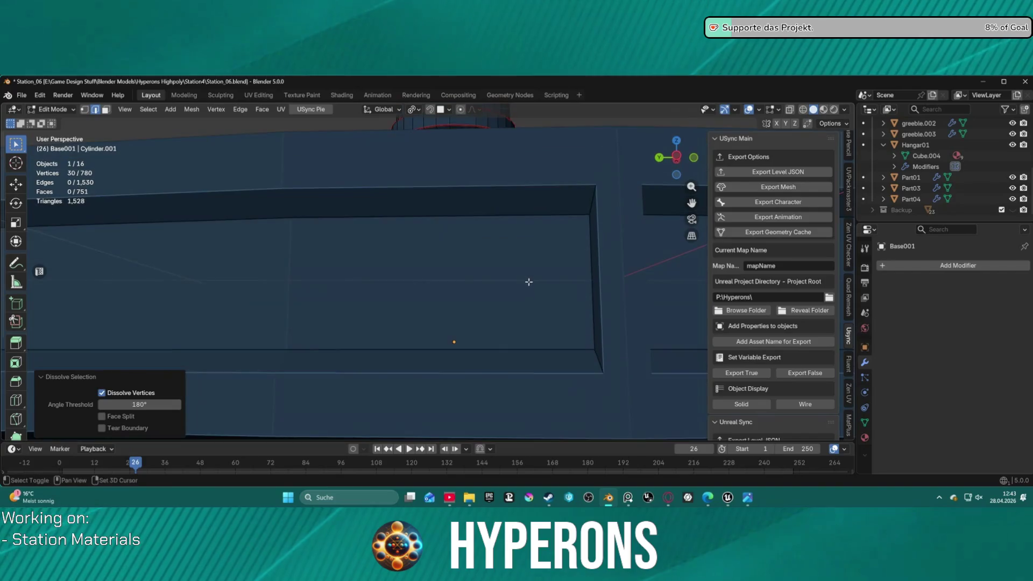
pyautogui.scroll(-5, 528, 285)
pyautogui.moveTo(528, 284); pyautogui.dragTo(540, 287, button='middle')
pyautogui.scroll(-3, 536, 285)
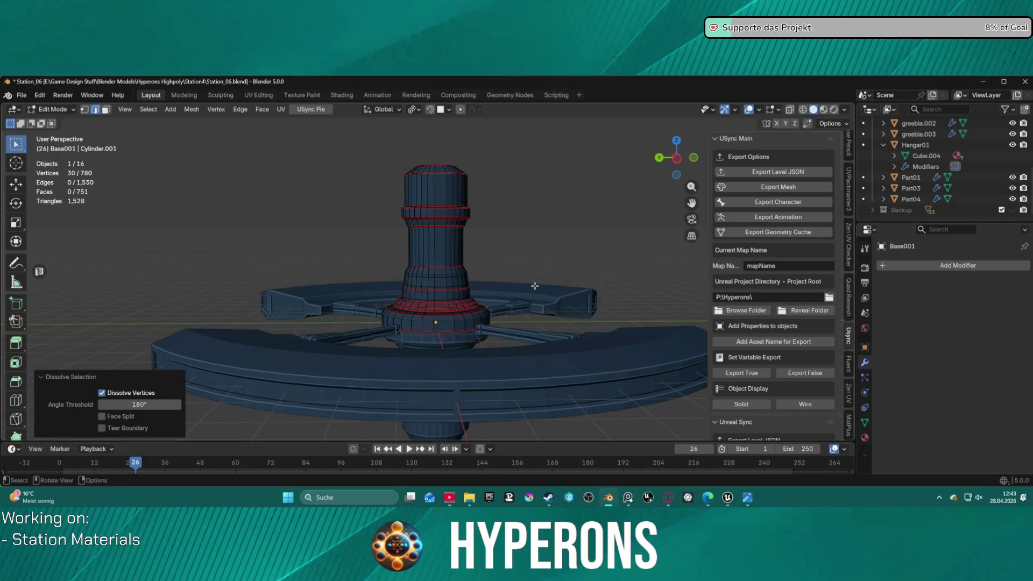
pyautogui.scroll(-2, 471, 397)
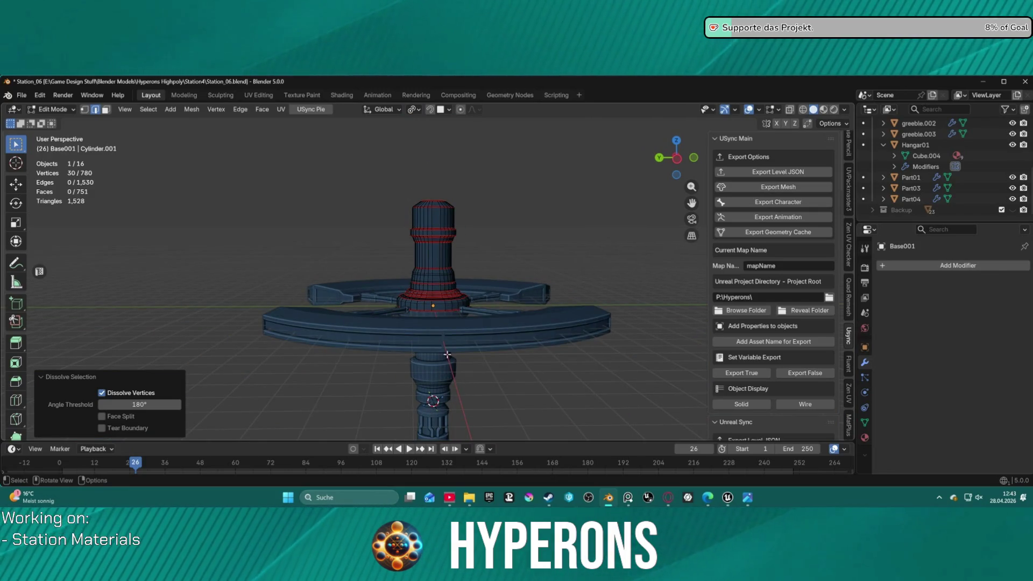
pyautogui.scroll(2, 447, 361)
pyautogui.scroll(2, 456, 347)
pyautogui.scroll(2, 464, 333)
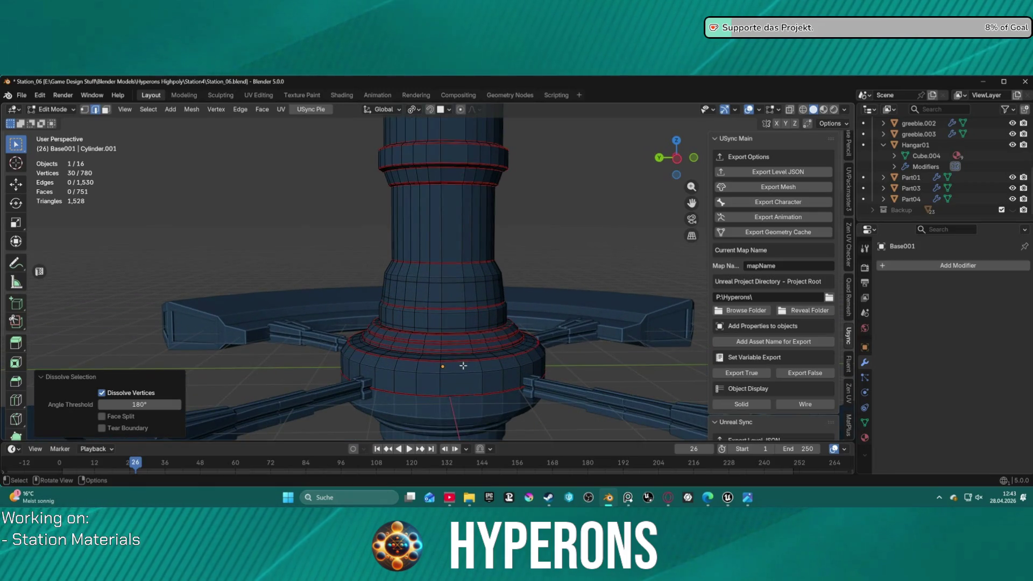
# Step: Select the linked tower mesh, check its seams, and isolate it in Local View
pyautogui.press('l')
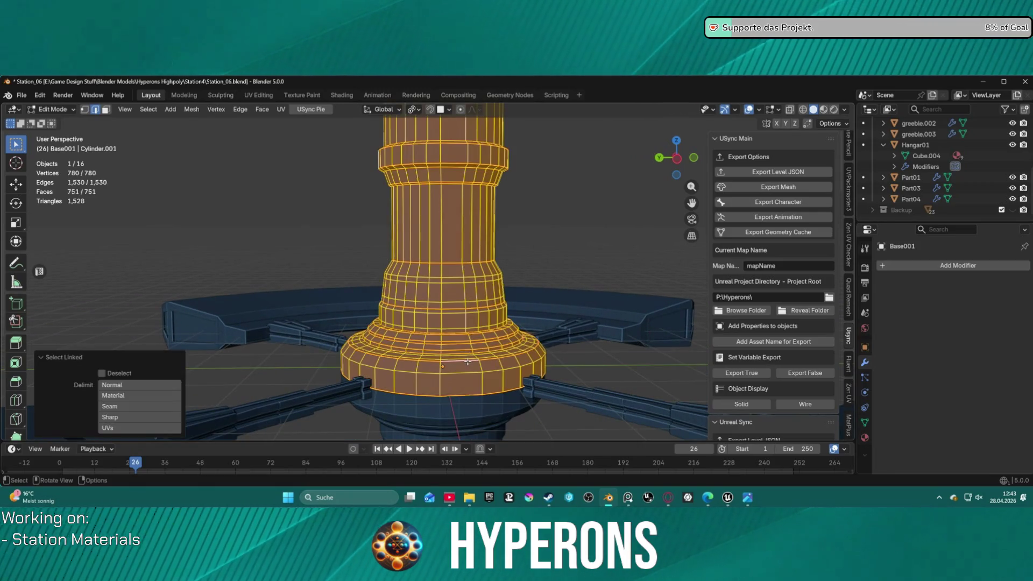
pyautogui.scroll(-3, 529, 348)
pyautogui.scroll(-2, 529, 349)
pyautogui.moveTo(528, 349); pyautogui.dragTo(462, 242, button='middle')
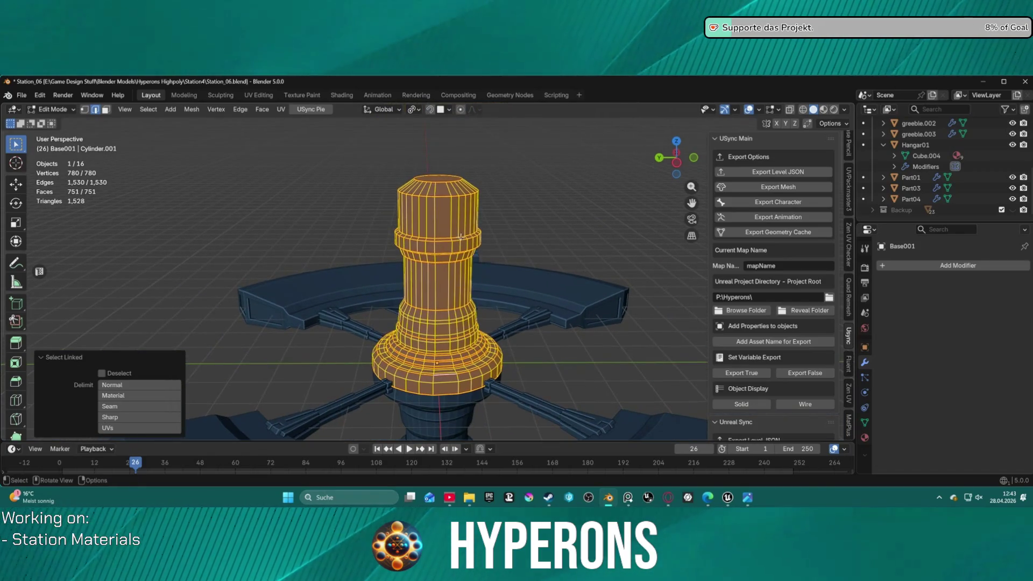
pyautogui.click(560, 384)
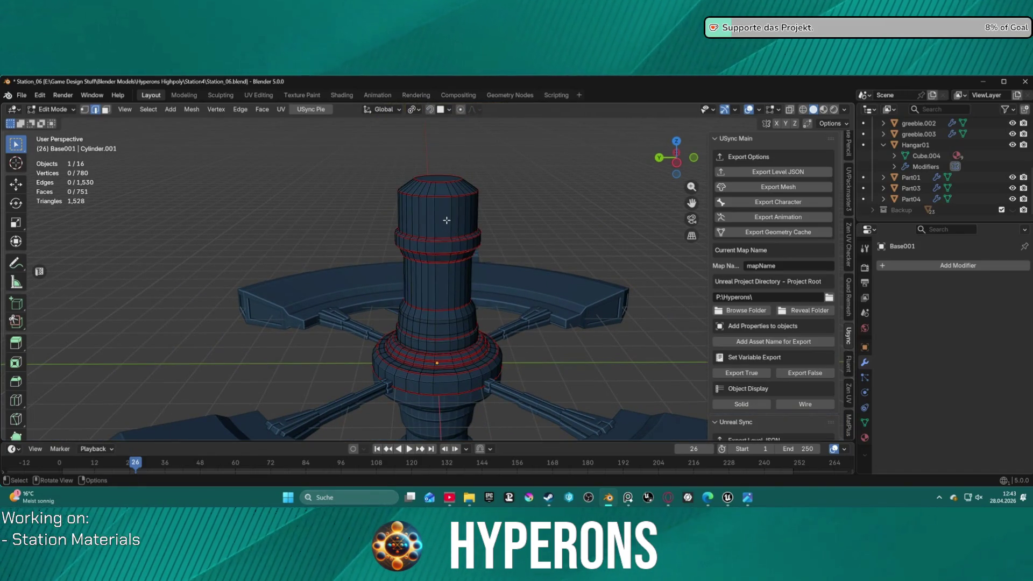
pyautogui.press('l')
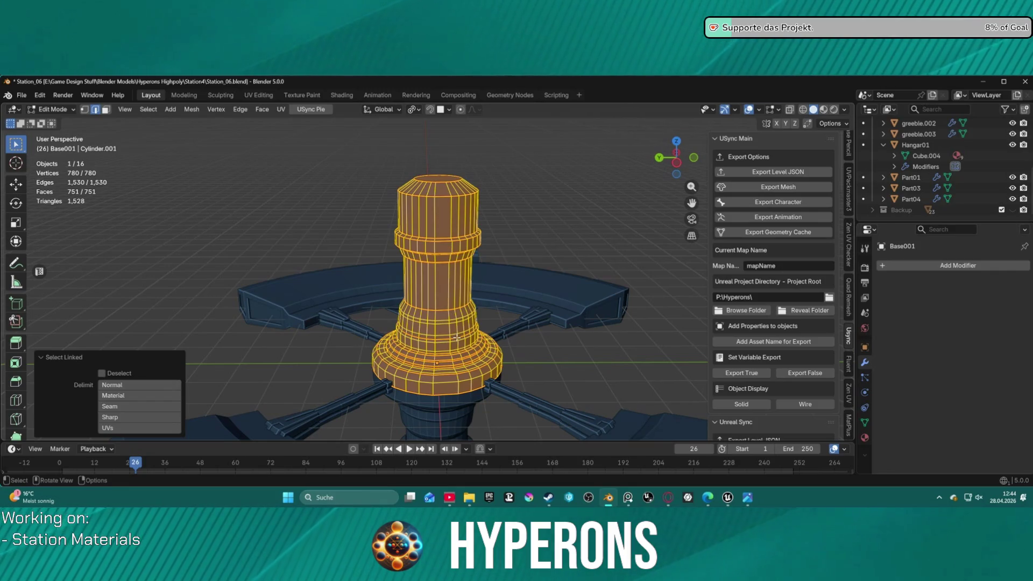
pyautogui.click(584, 376)
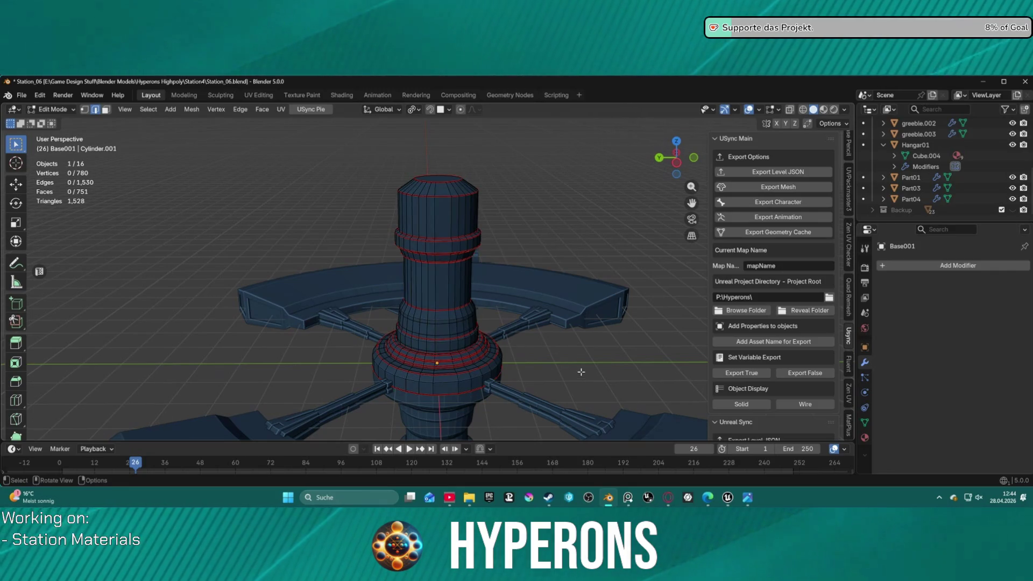
pyautogui.press('KP_Divide')
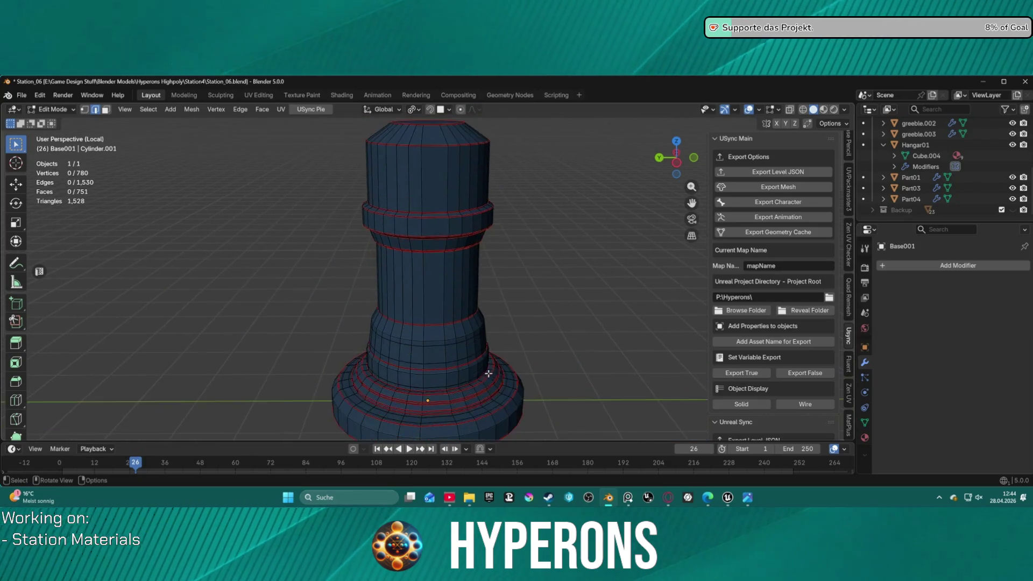
pyautogui.scroll(-2, 487, 375)
pyautogui.scroll(-3, 473, 315)
# Step: Box-select the upper tower, cancel the Delete menu, switch to Right Orthographic and clear the selection
pyautogui.moveTo(337, 152); pyautogui.dragTo(576, 333)
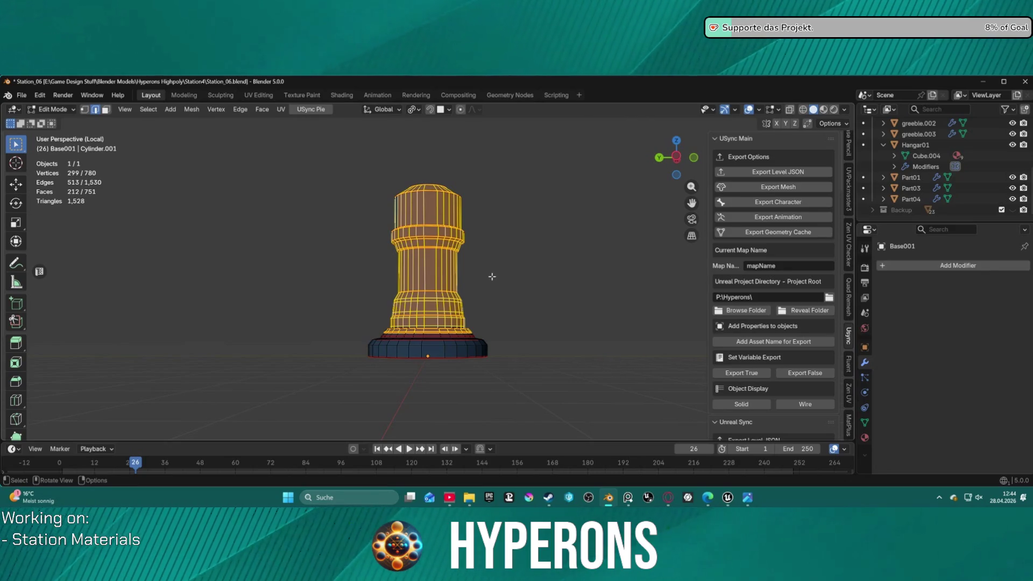
pyautogui.moveTo(501, 261); pyautogui.dragTo(499, 295, button='middle')
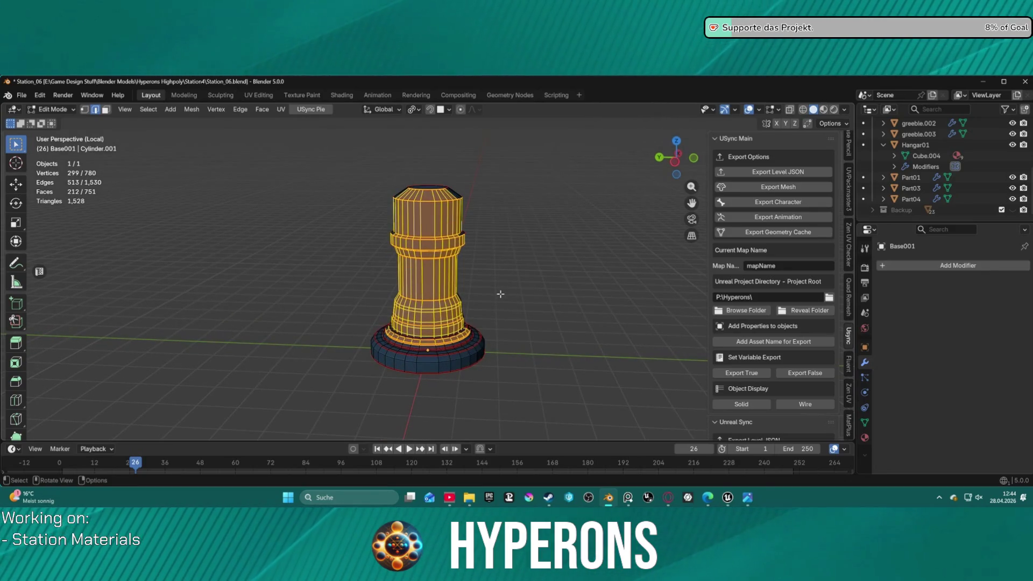
pyautogui.press('x')
pyautogui.press('Escape')
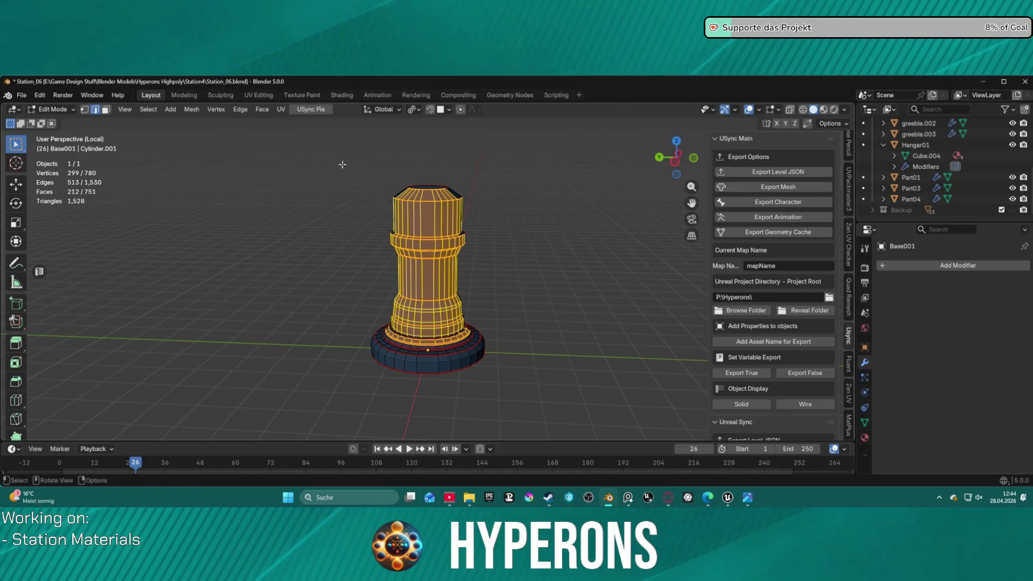
pyautogui.moveTo(347, 164); pyautogui.dragTo(493, 359)
pyautogui.press('KP_5')
pyautogui.press('KP_3')
pyautogui.moveTo(331, 138); pyautogui.dragTo(295, 243)
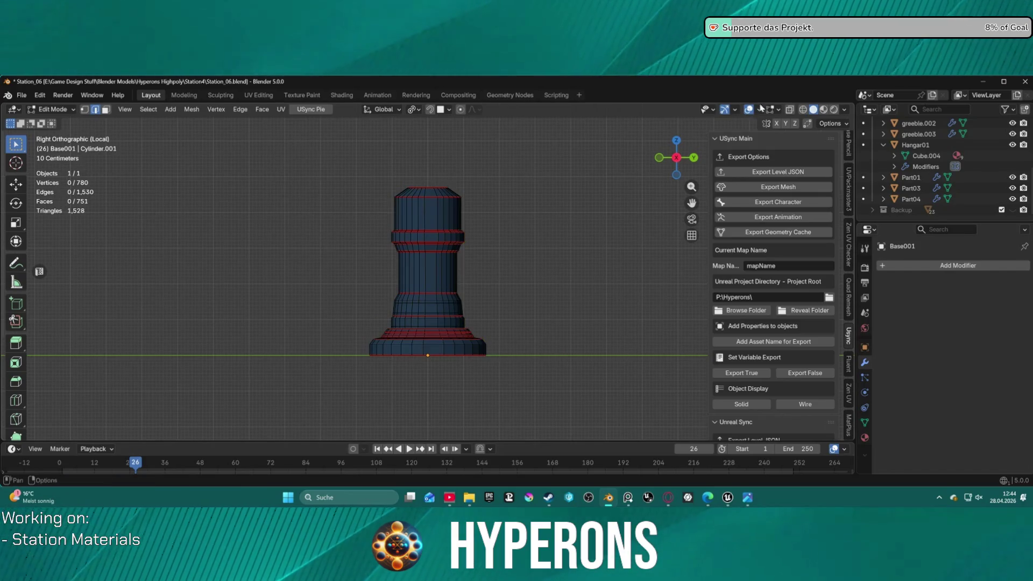
# Step: With X-ray shading on, box-select the tower's upper region, inspect it from all sides, then deselect everything
pyautogui.hotkey('alt', 'z')
pyautogui.moveTo(320, 172)
pyautogui.mouseDown()
pyautogui.moveTo(553, 347)
pyautogui.moveTo(543, 352)
pyautogui.mouseUp()
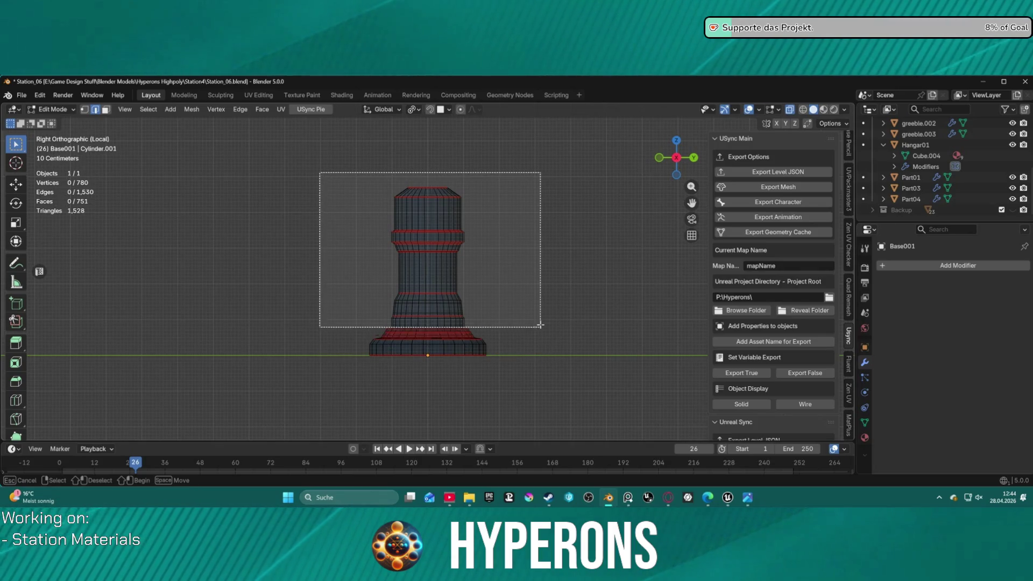
pyautogui.moveTo(543, 351); pyautogui.dragTo(556, 351)
pyautogui.moveTo(556, 350)
pyautogui.mouseDown(button='middle')
pyautogui.moveTo(543, 423)
pyautogui.moveTo(535, 373)
pyautogui.mouseUp(button='middle')
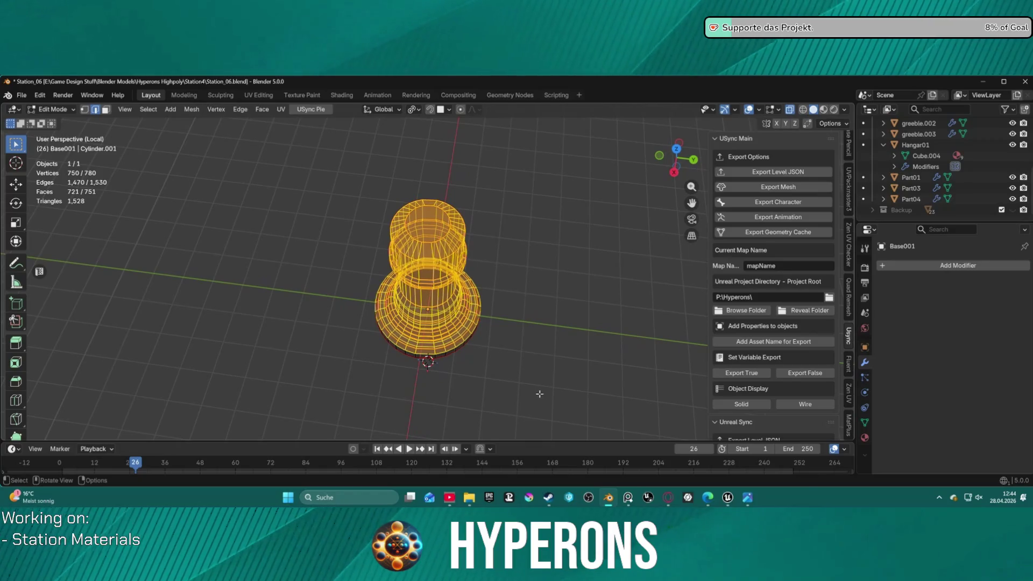
pyautogui.rightClick(500, 357)
pyautogui.moveTo(533, 289); pyautogui.dragTo(575, 193, button='middle')
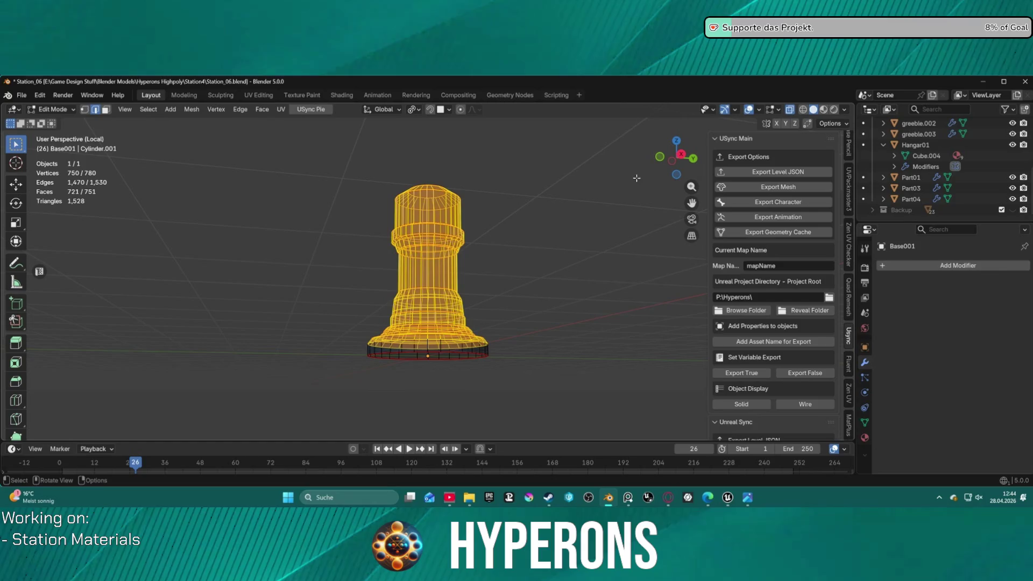
pyautogui.moveTo(530, 232); pyautogui.dragTo(518, 258, button='middle')
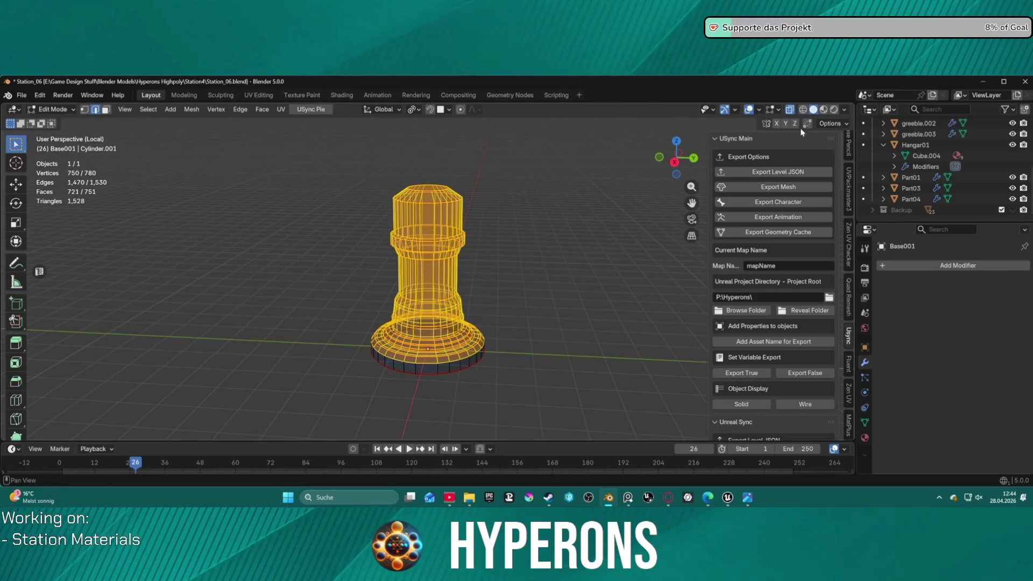
pyautogui.moveTo(516, 340)
pyautogui.mouseDown(button='middle')
pyautogui.moveTo(514, 326)
pyautogui.moveTo(517, 337)
pyautogui.mouseUp(button='middle')
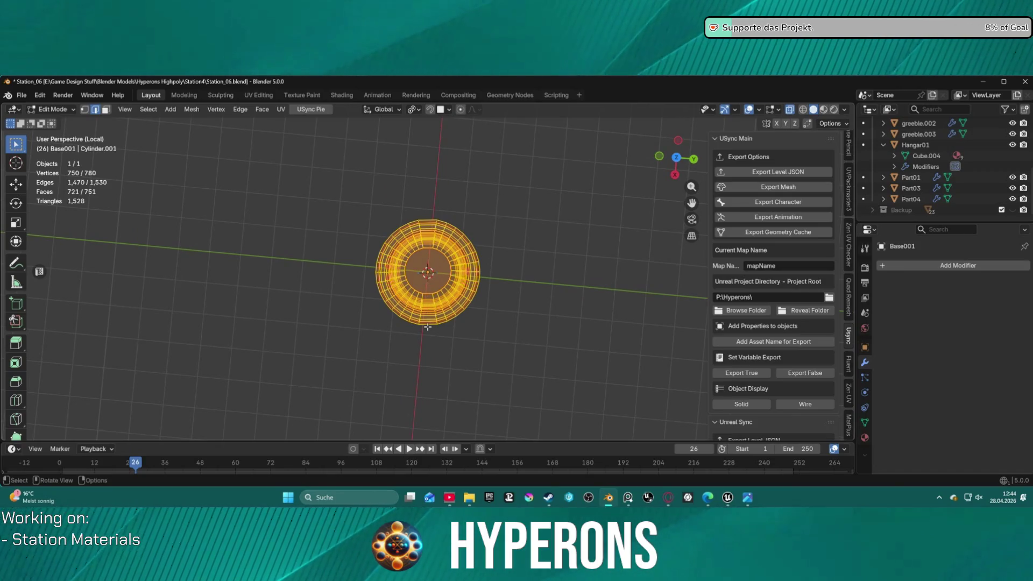
pyautogui.moveTo(428, 326)
pyautogui.mouseDown(button='middle')
pyautogui.moveTo(422, 192)
pyautogui.moveTo(421, 282)
pyautogui.mouseUp(button='middle')
pyautogui.hotkey('alt', 'a')
# Step: Loop-select one continuous vertical edge line down the tower, dropping the extra upper loop, and return to solid shading
pyautogui.press('l')
pyautogui.press('l')
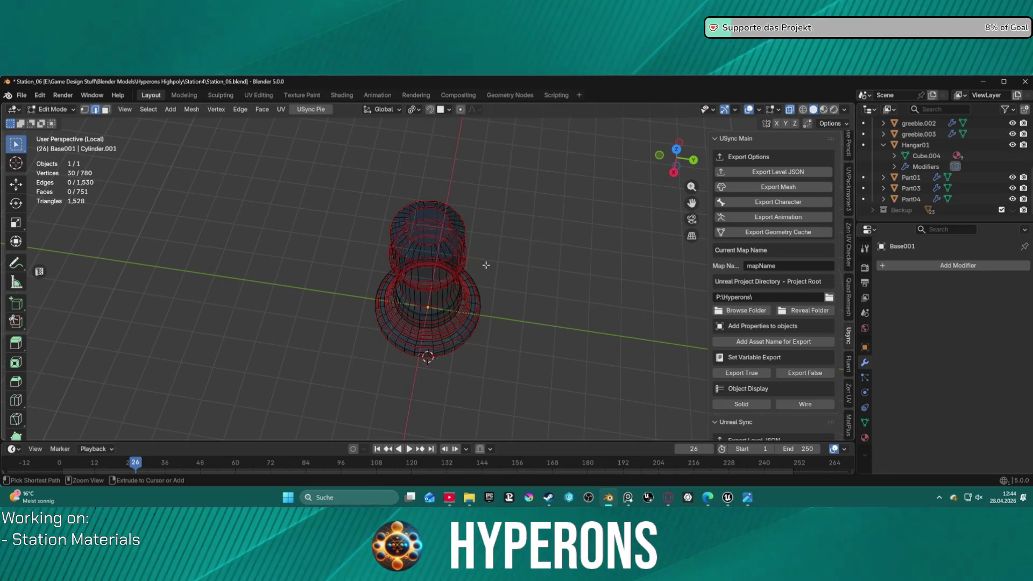
pyautogui.moveTo(490, 250); pyautogui.dragTo(493, 227, button='middle')
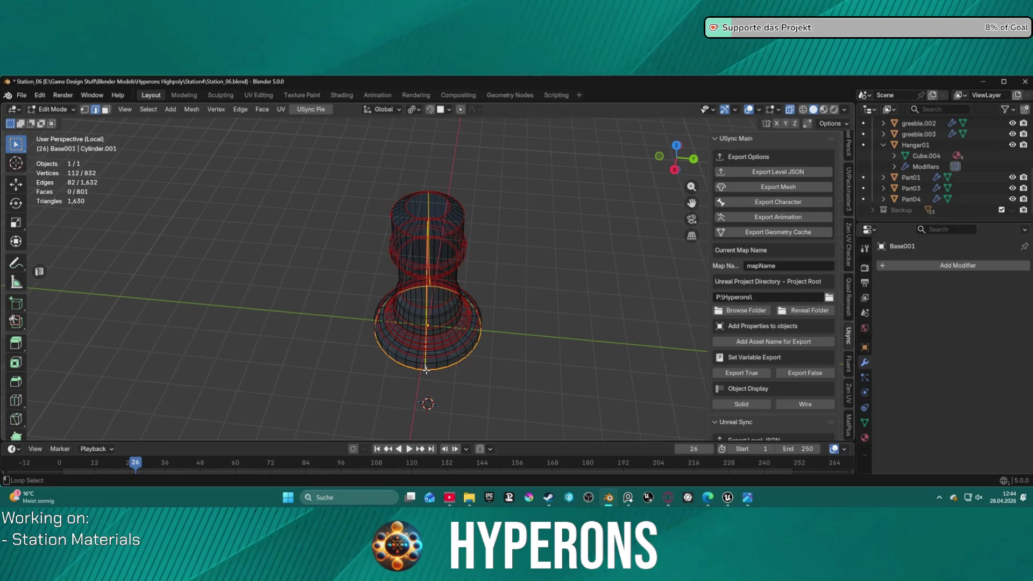
pyautogui.scroll(4, 414, 373)
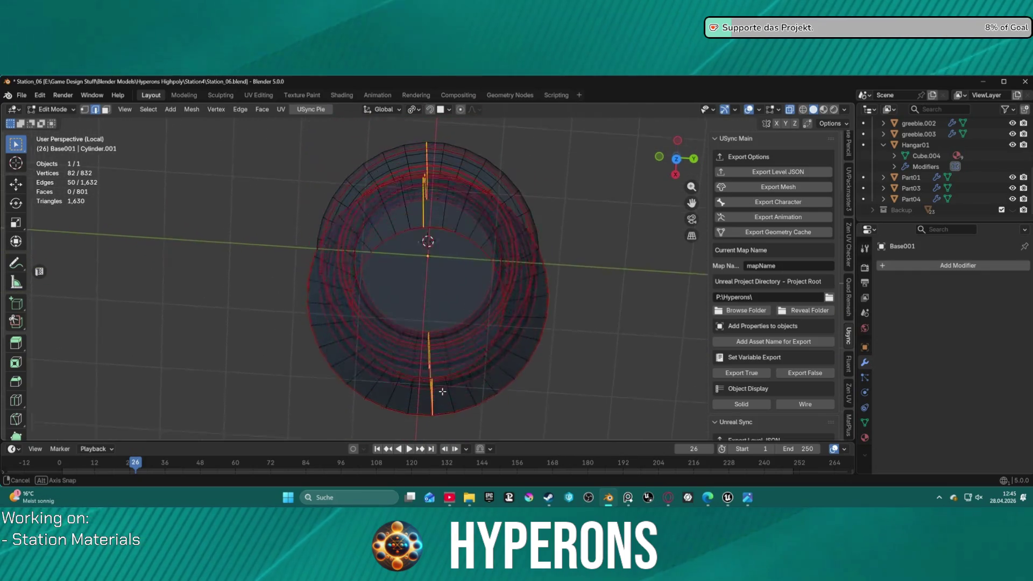
pyautogui.moveTo(438, 322); pyautogui.dragTo(443, 395, button='middle')
pyautogui.keyDown('alt'); pyautogui.keyDown('shift'); pyautogui.click(417, 224); pyautogui.keyUp('shift'); pyautogui.keyUp('alt')
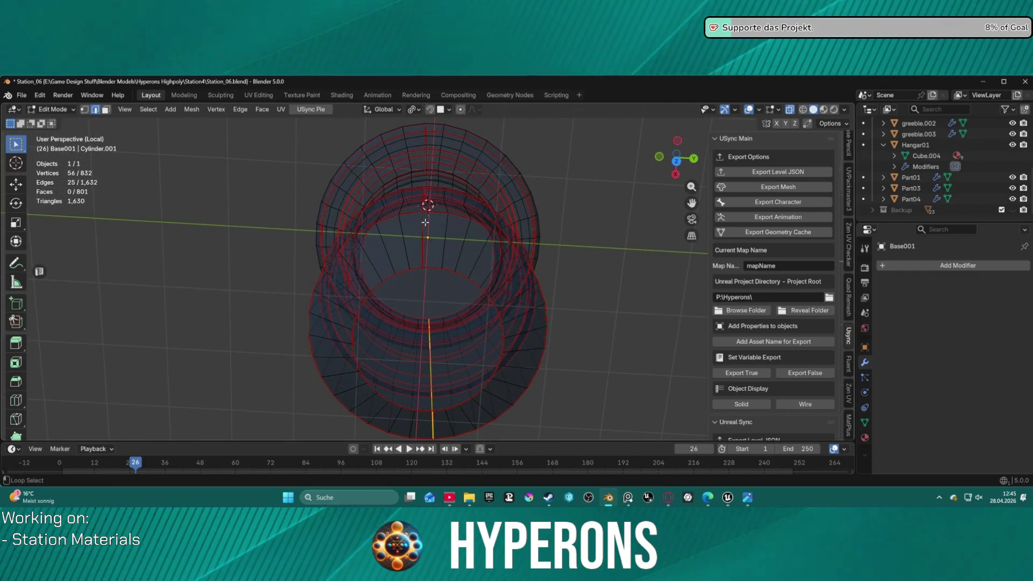
pyautogui.moveTo(431, 225)
pyautogui.mouseDown(button='middle')
pyautogui.moveTo(473, 159)
pyautogui.moveTo(445, 173)
pyautogui.mouseUp(button='middle')
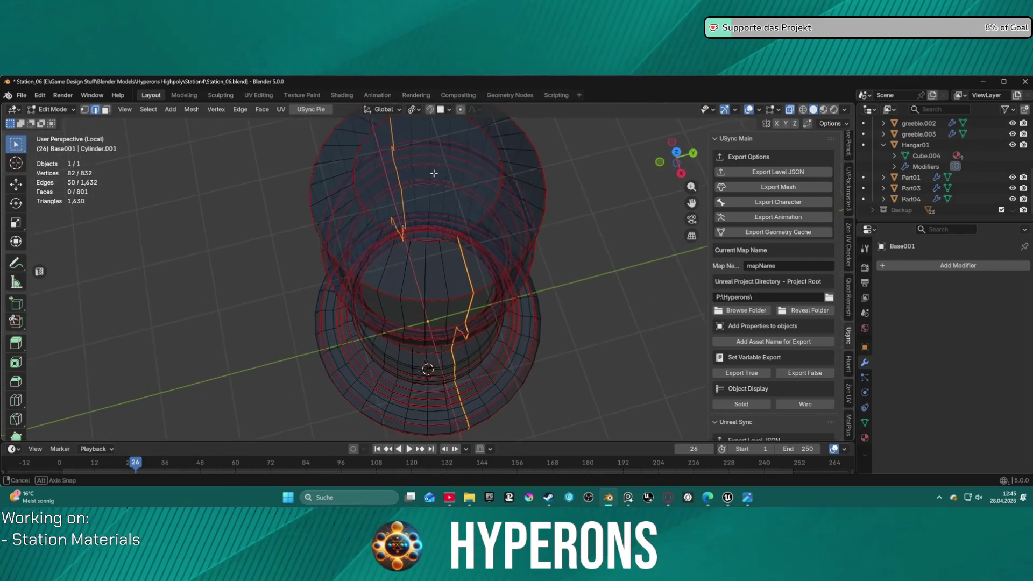
pyautogui.moveTo(444, 172)
pyautogui.mouseDown(button='middle')
pyautogui.moveTo(552, 171)
pyautogui.moveTo(471, 151)
pyautogui.mouseUp(button='middle')
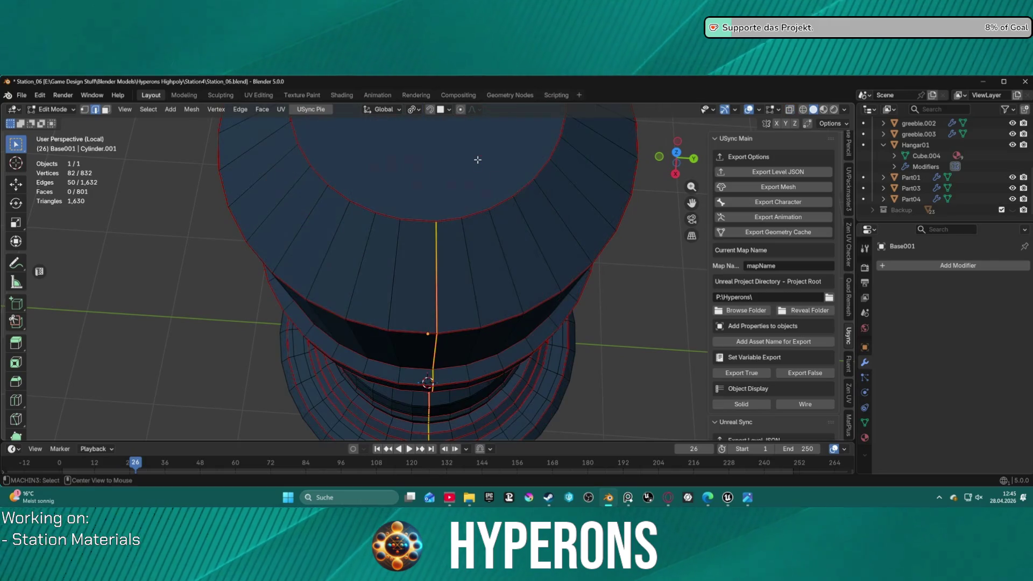
pyautogui.hotkey('alt', 'z')
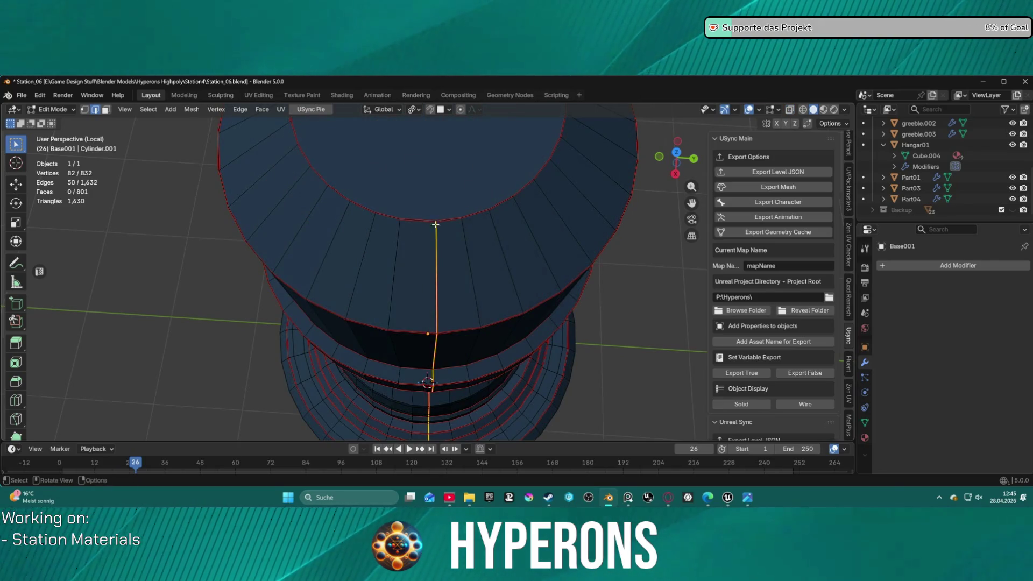
pyautogui.scroll(-2, 420, 276)
pyautogui.scroll(1, 420, 275)
pyautogui.scroll(-1, 420, 271)
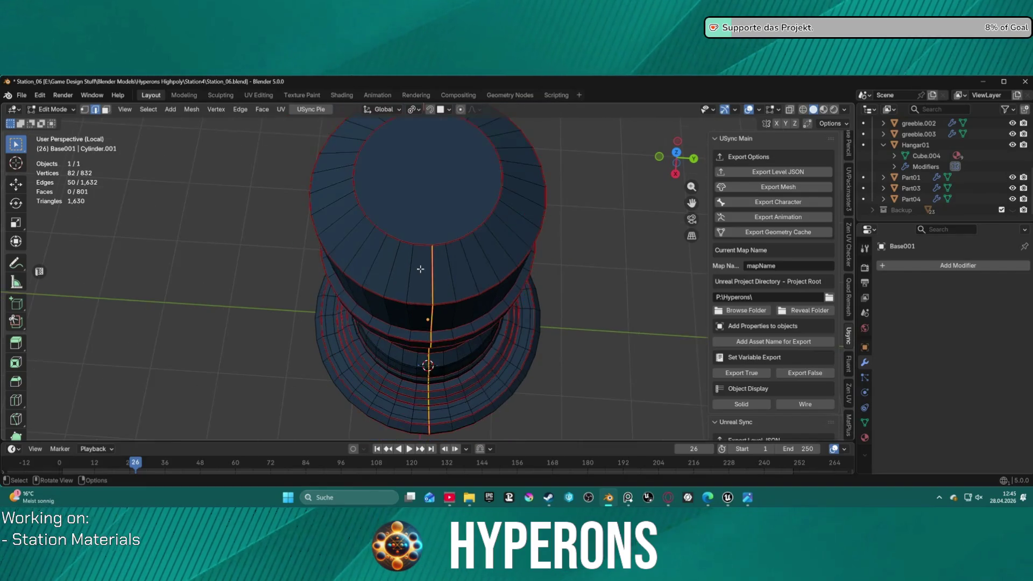
pyautogui.scroll(-1, 419, 268)
pyautogui.moveTo(427, 261)
pyautogui.mouseDown(button='middle')
pyautogui.moveTo(437, 196)
pyautogui.moveTo(422, 178)
pyautogui.mouseUp(button='middle')
# Step: Select the vertical edge rings running down the tower's side
pyautogui.rightClick(430, 198)
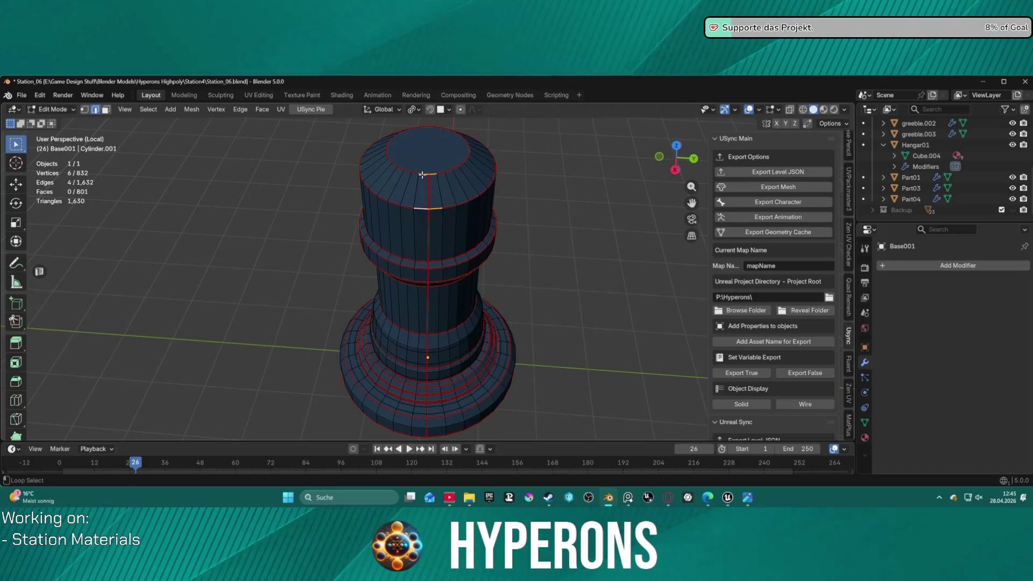
pyautogui.keyDown('alt'); pyautogui.click(421, 175); pyautogui.keyUp('alt')
pyautogui.click(420, 208)
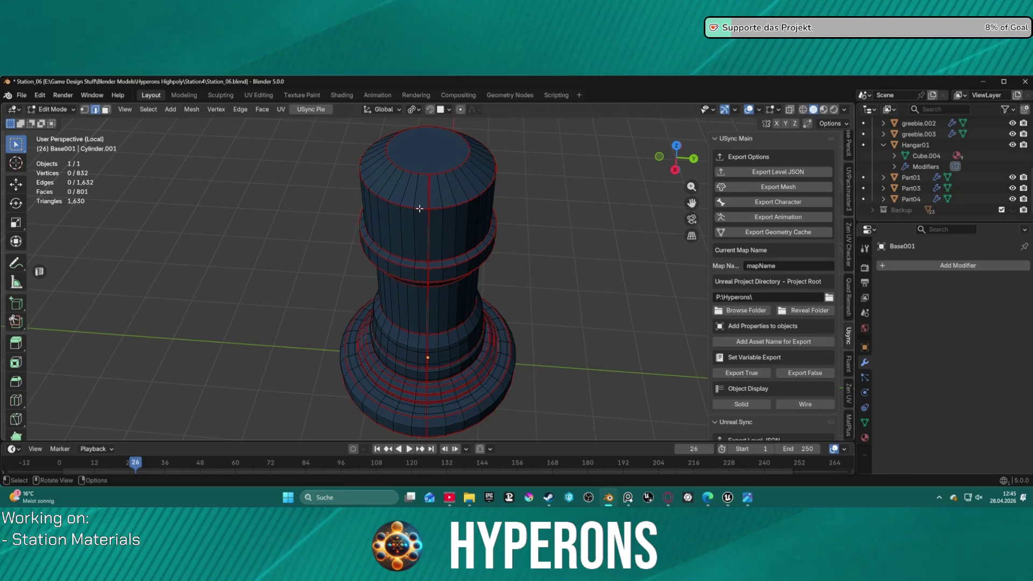
pyautogui.keyDown('ctrl'); pyautogui.keyDown('alt'); pyautogui.click(420, 208); pyautogui.keyUp('alt'); pyautogui.keyUp('ctrl')
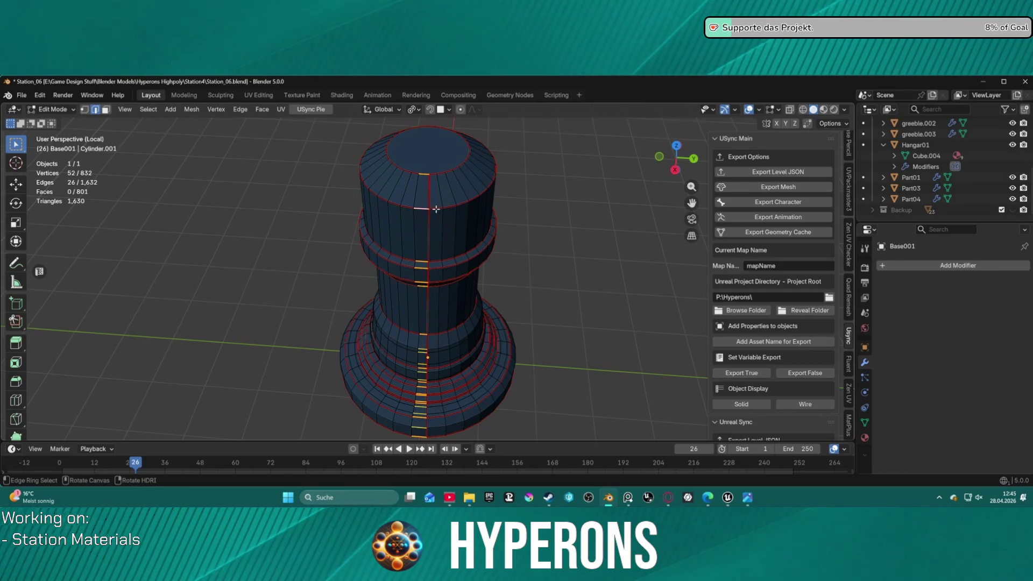
pyautogui.keyDown('ctrl'); pyautogui.keyDown('alt'); pyautogui.click(437, 208); pyautogui.keyUp('alt'); pyautogui.keyUp('ctrl')
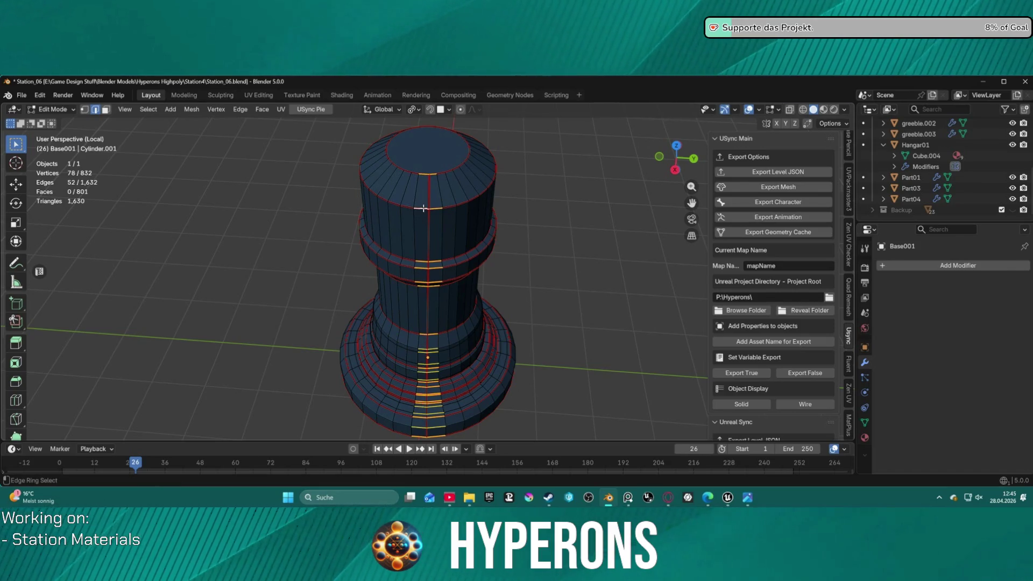
pyautogui.scroll(3, 432, 216)
pyautogui.scroll(-3, 437, 177)
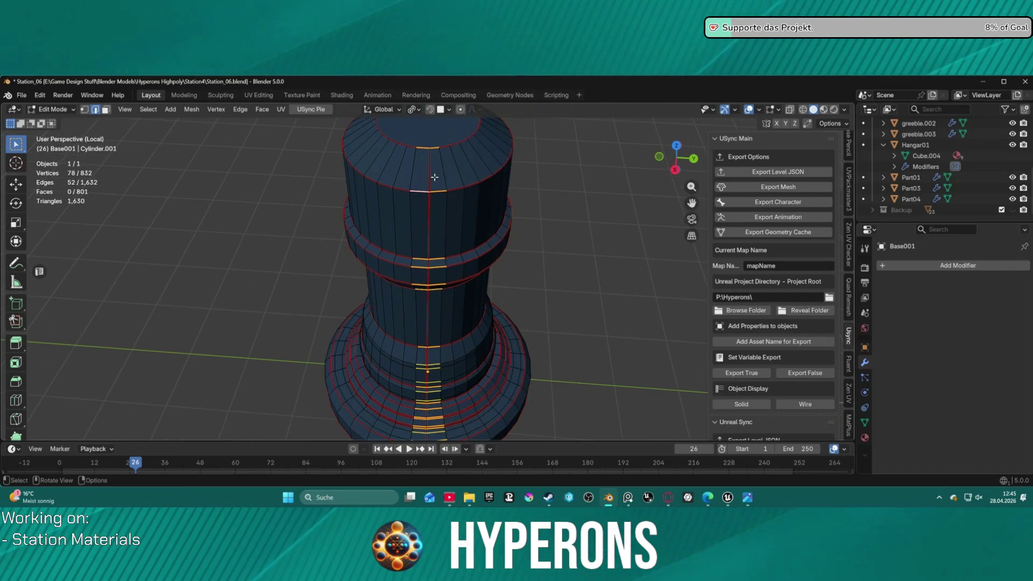
# Step: Relax the selected edge rings with LoopTools Relax, leaving a single edge selected
pyautogui.rightClick(430, 159)
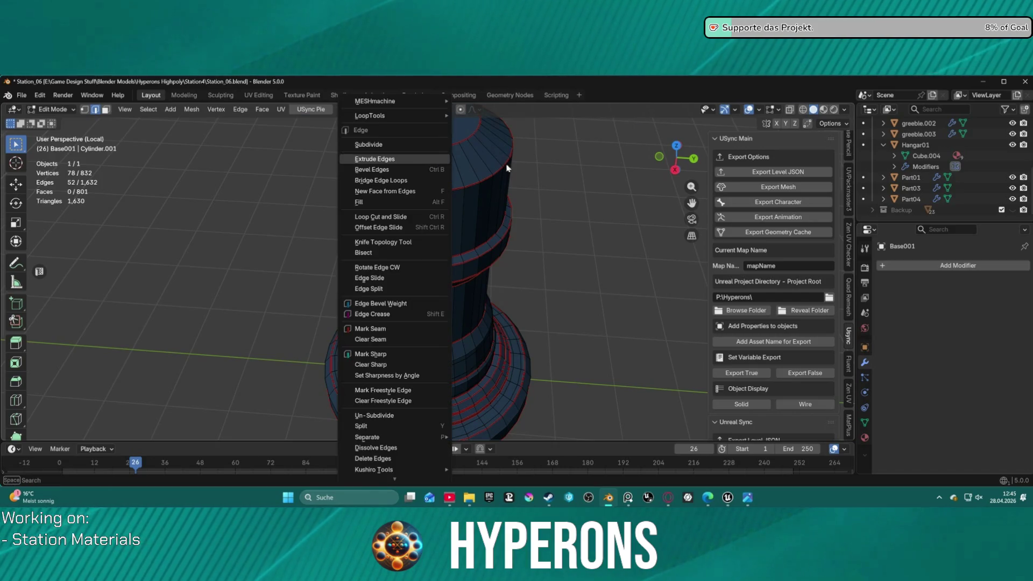
pyautogui.moveTo(394, 116)
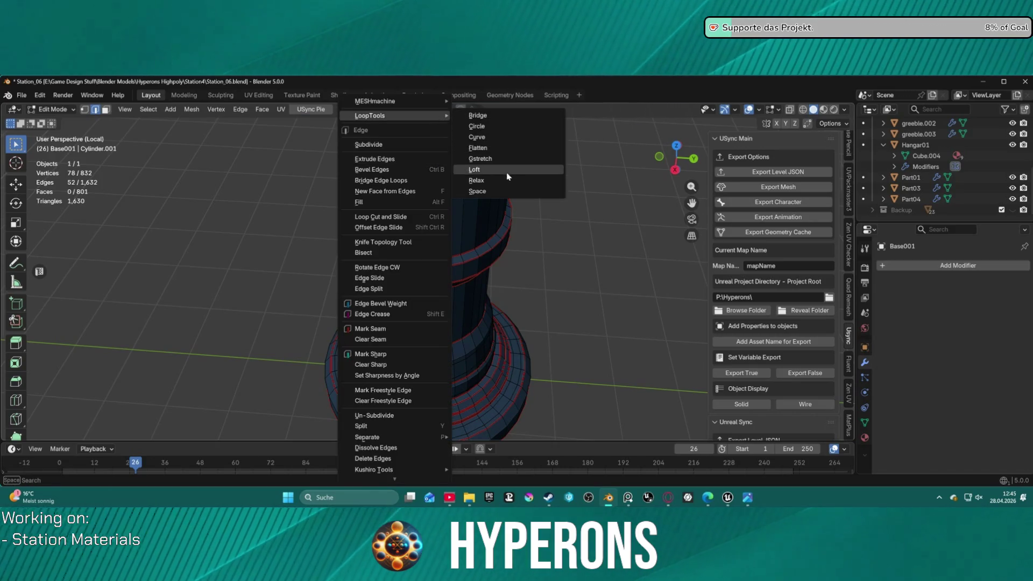
pyautogui.click(507, 178)
pyautogui.click(520, 179)
pyautogui.moveTo(519, 179); pyautogui.dragTo(557, 237, button='middle')
pyautogui.scroll(2, 451, 238)
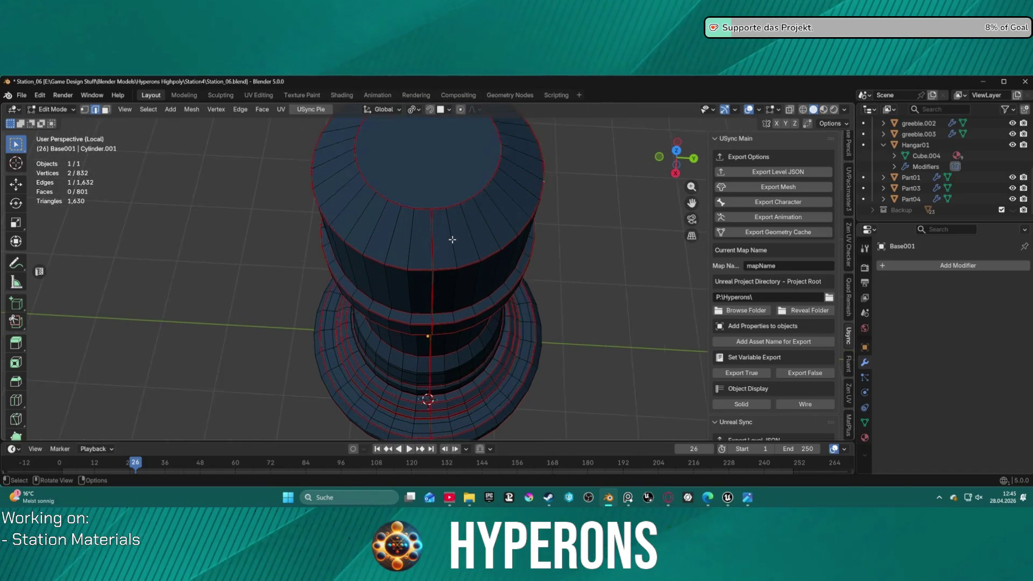
pyautogui.scroll(2, 452, 239)
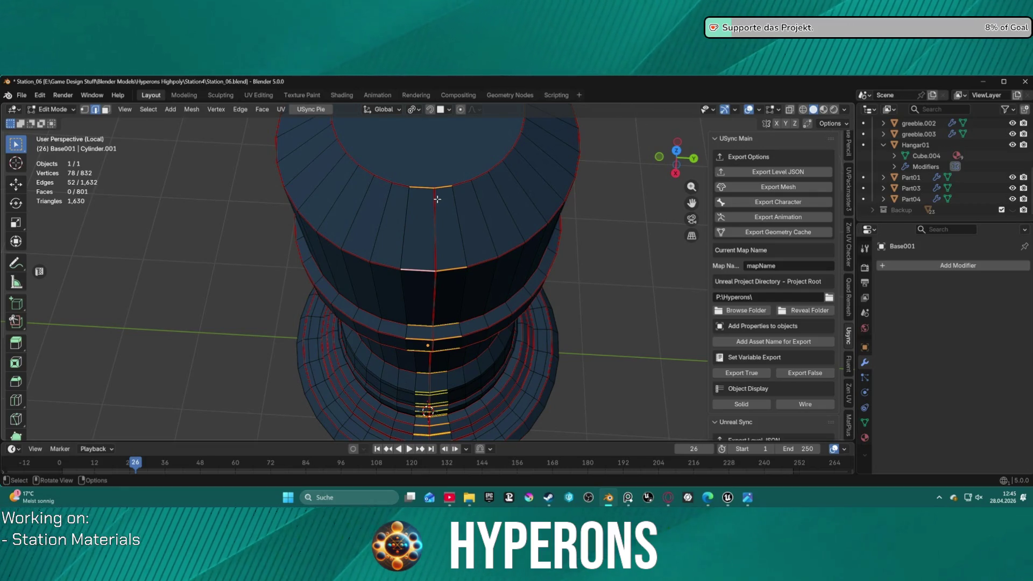
pyautogui.scroll(-2, 437, 199)
pyautogui.scroll(-2, 437, 218)
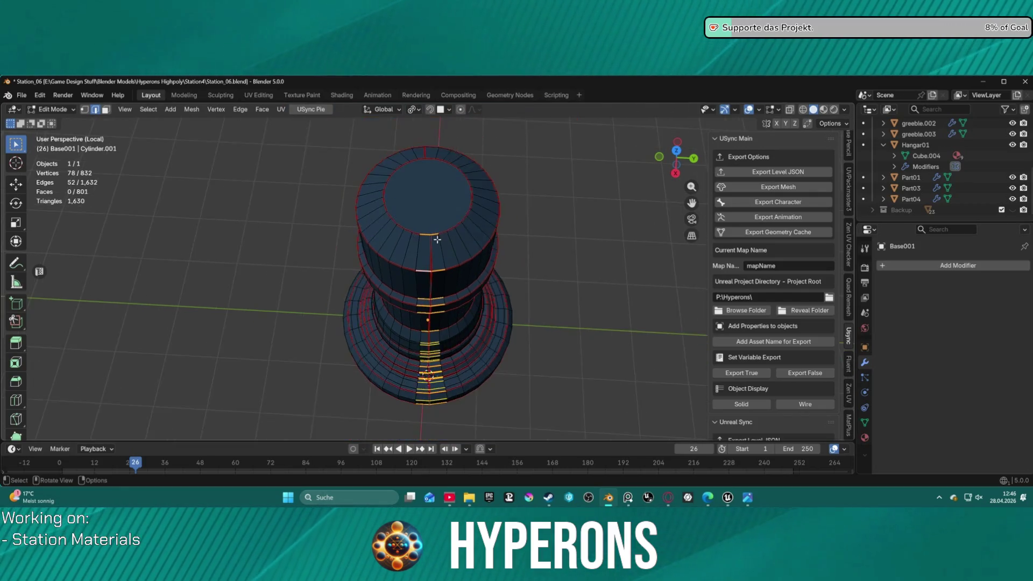
pyautogui.scroll(-2, 437, 240)
# Step: Restore the stacked vertical edge ring selection and bring up the mode pie menu
pyautogui.moveTo(444, 338); pyautogui.dragTo(460, 366, button='middle')
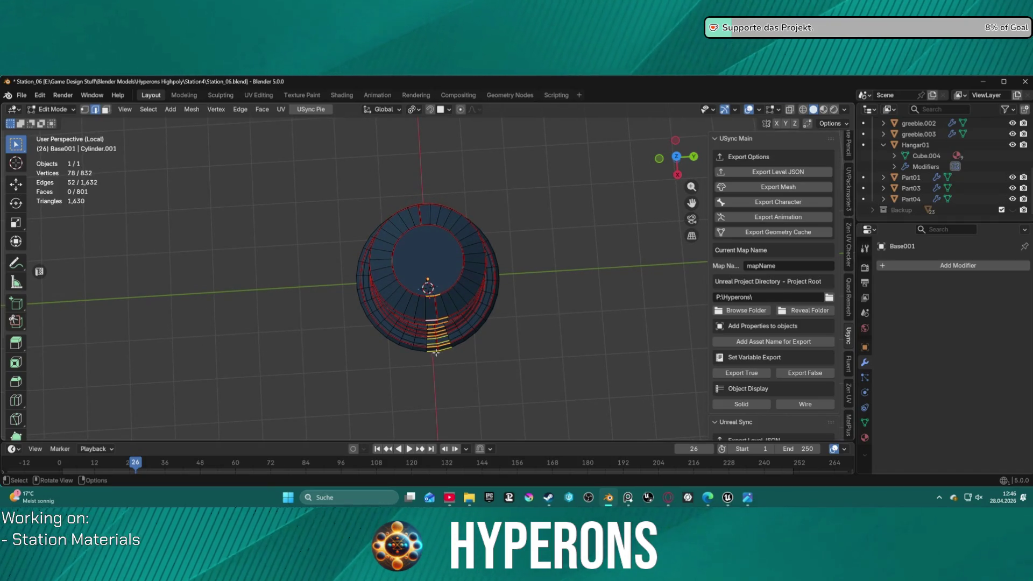
pyautogui.rightClick(432, 267)
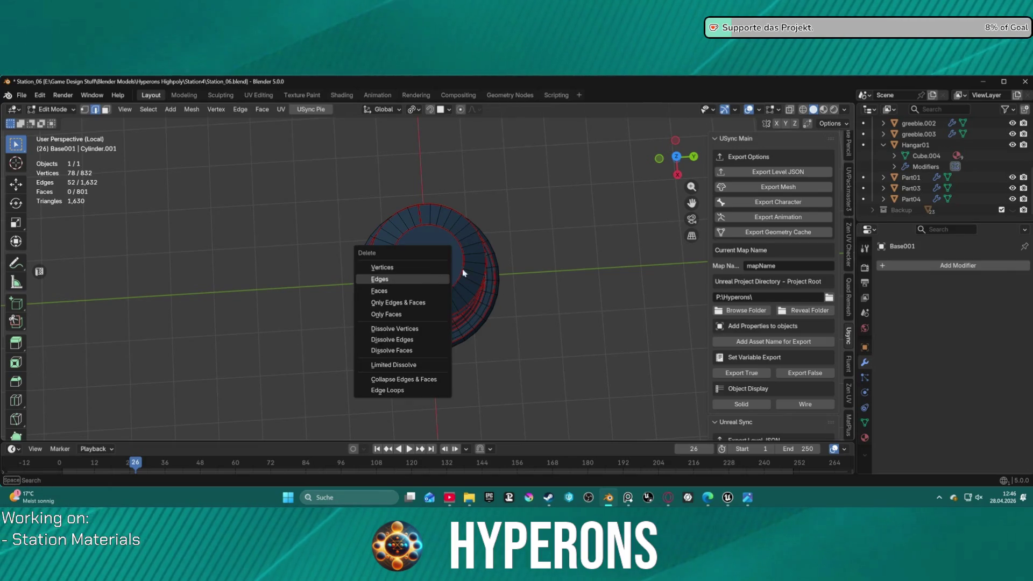
pyautogui.moveTo(461, 272); pyautogui.dragTo(501, 200, button='middle')
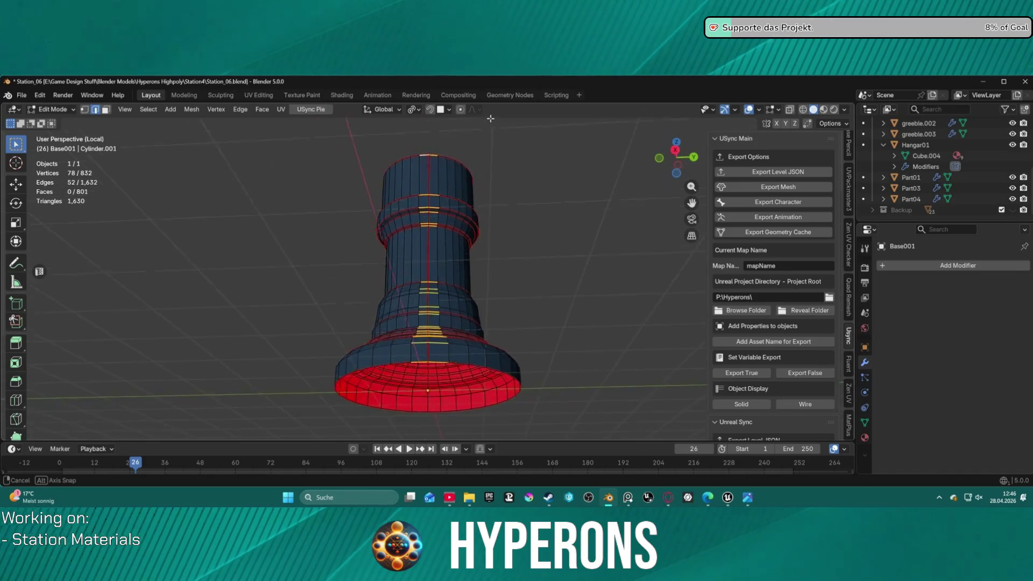
pyautogui.hotkey('ctrl', 'Tab')
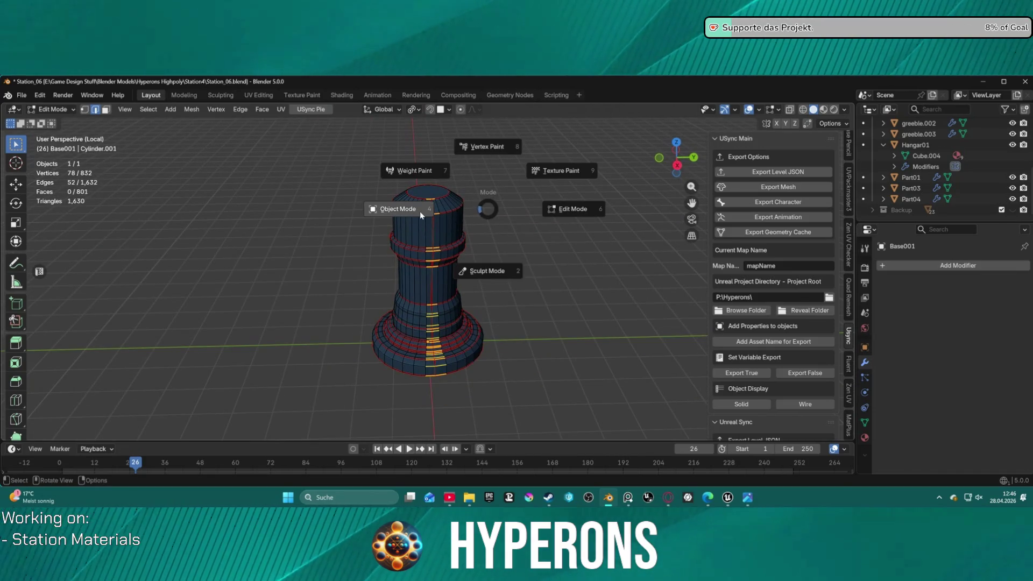
# Step: Return to Object Mode, check the tower's underside and red base, then exit Local View
pyautogui.click(417, 211)
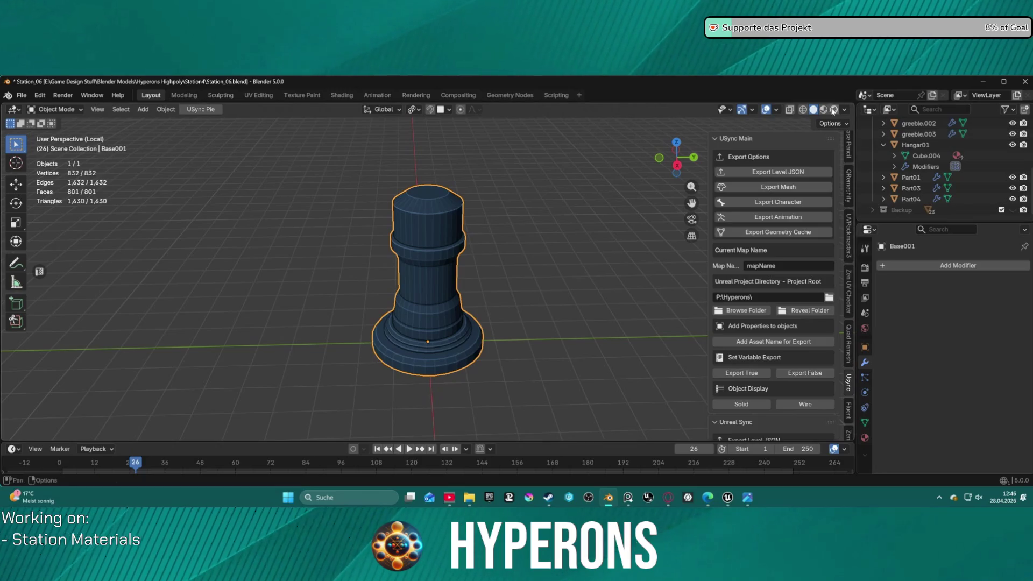
pyautogui.moveTo(528, 221); pyautogui.dragTo(379, 343, button='middle')
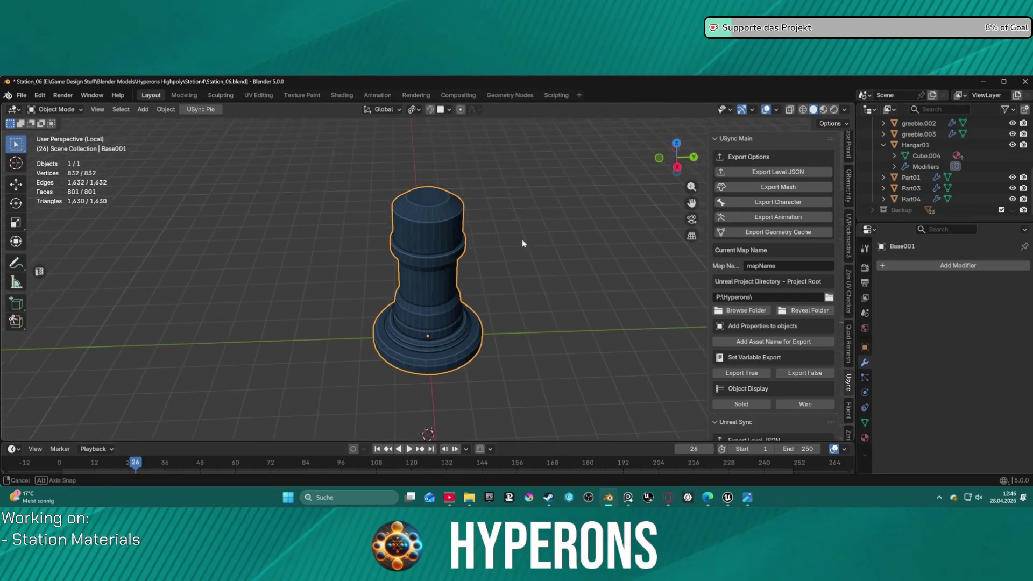
pyautogui.moveTo(383, 305); pyautogui.dragTo(411, 125, button='middle')
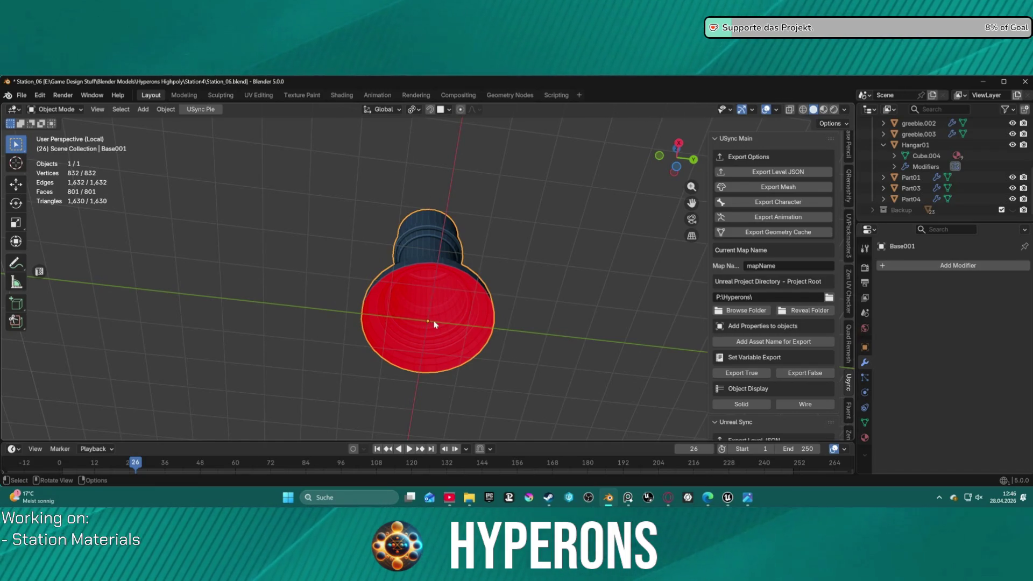
pyautogui.moveTo(433, 320)
pyautogui.mouseDown(button='middle')
pyautogui.moveTo(379, 322)
pyautogui.moveTo(462, 399)
pyautogui.moveTo(463, 419)
pyautogui.mouseUp(button='middle')
pyautogui.scroll(2, 462, 418)
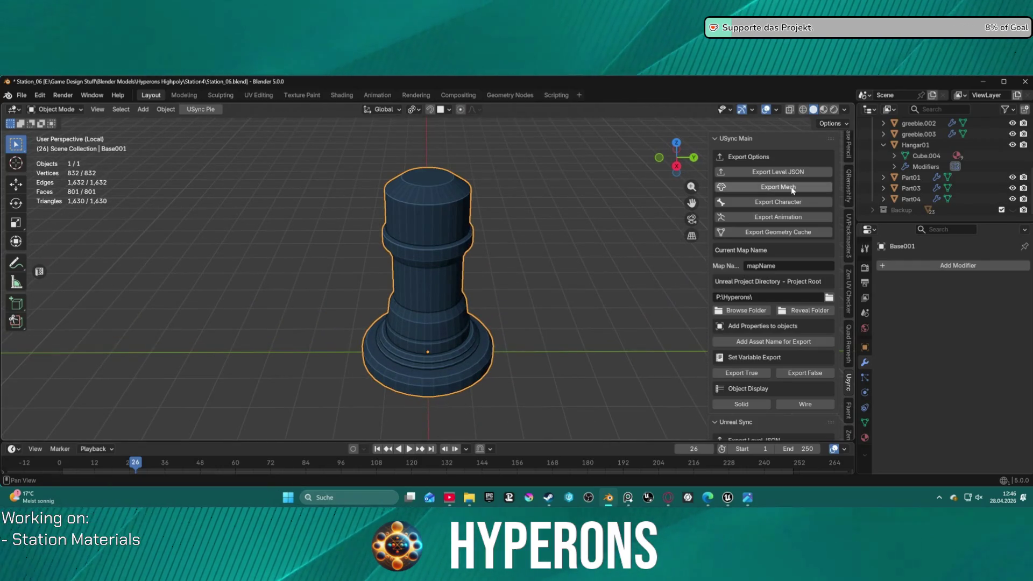
pyautogui.scroll(-2, 589, 250)
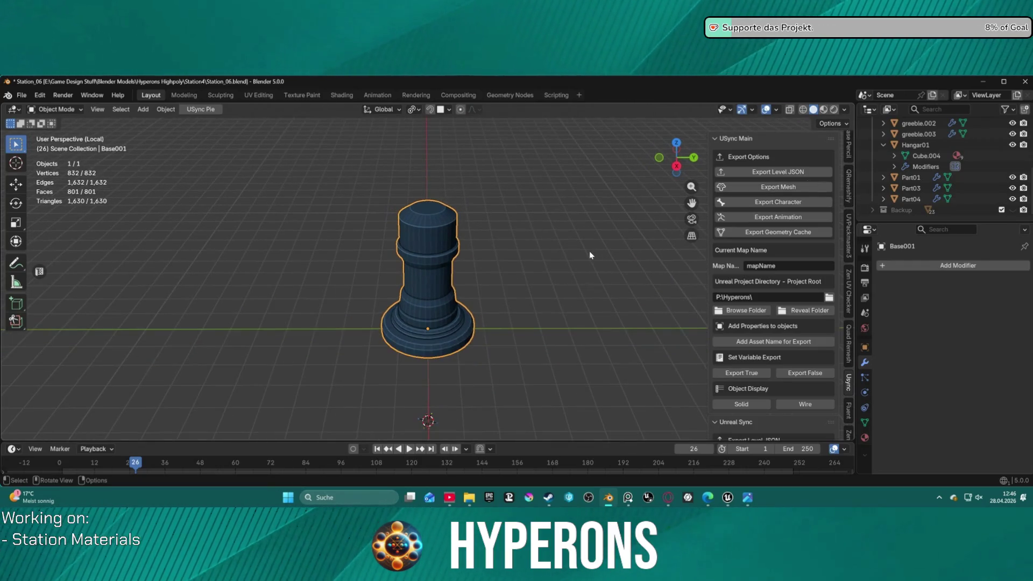
pyautogui.press('KP_Divide')
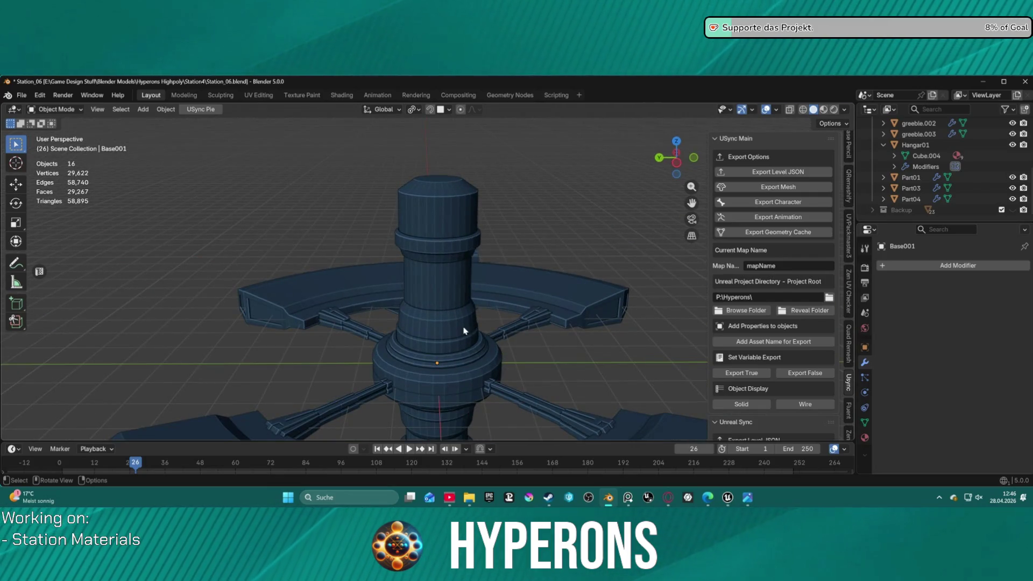
# Step: Move the tower about -5.18 m along Y, clearing it away from the red hub disc
pyautogui.moveTo(463, 326); pyautogui.dragTo(463, 345, button='middle')
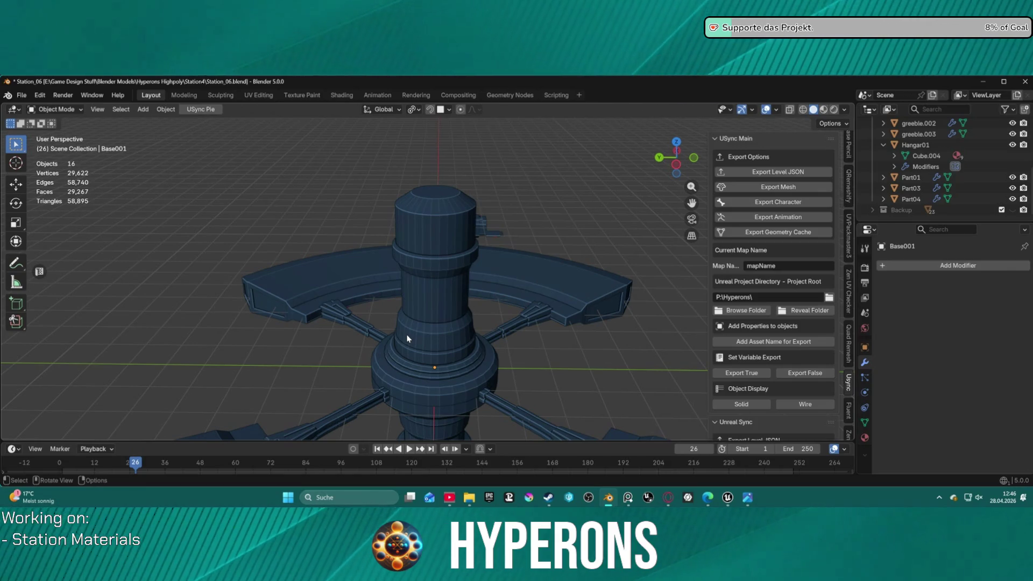
pyautogui.click(427, 380)
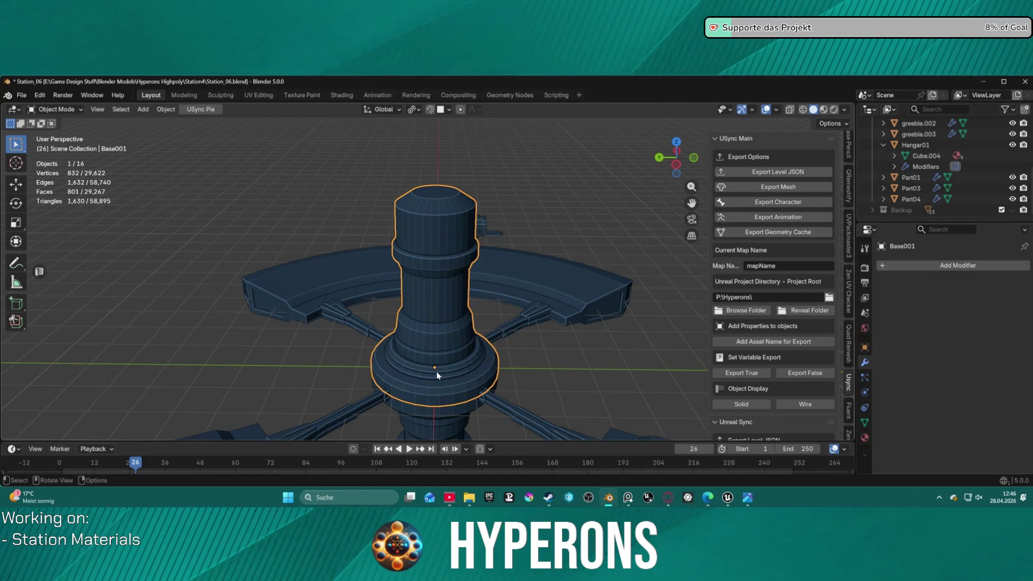
pyautogui.press('g')
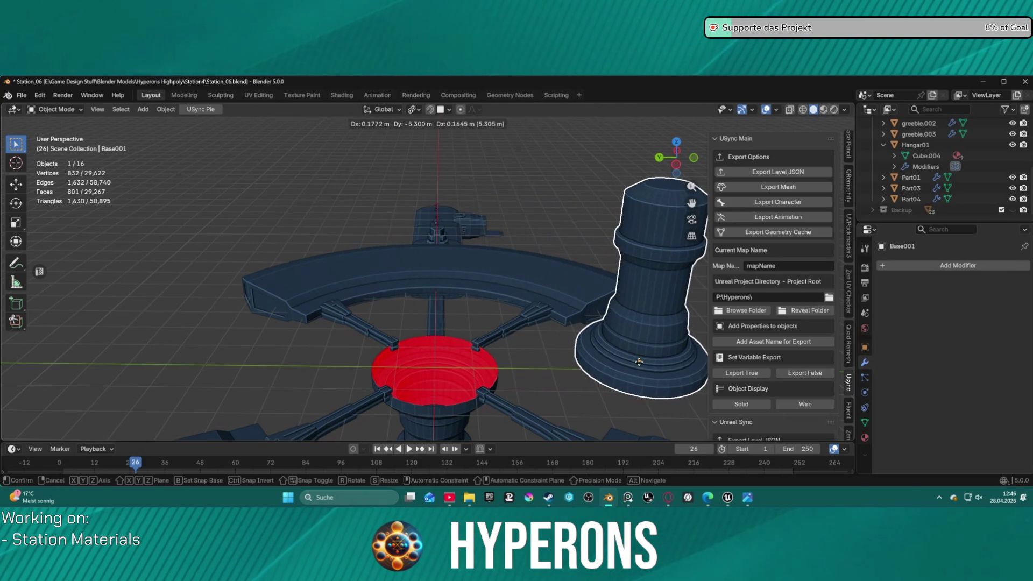
pyautogui.press('x')
pyautogui.press('y')
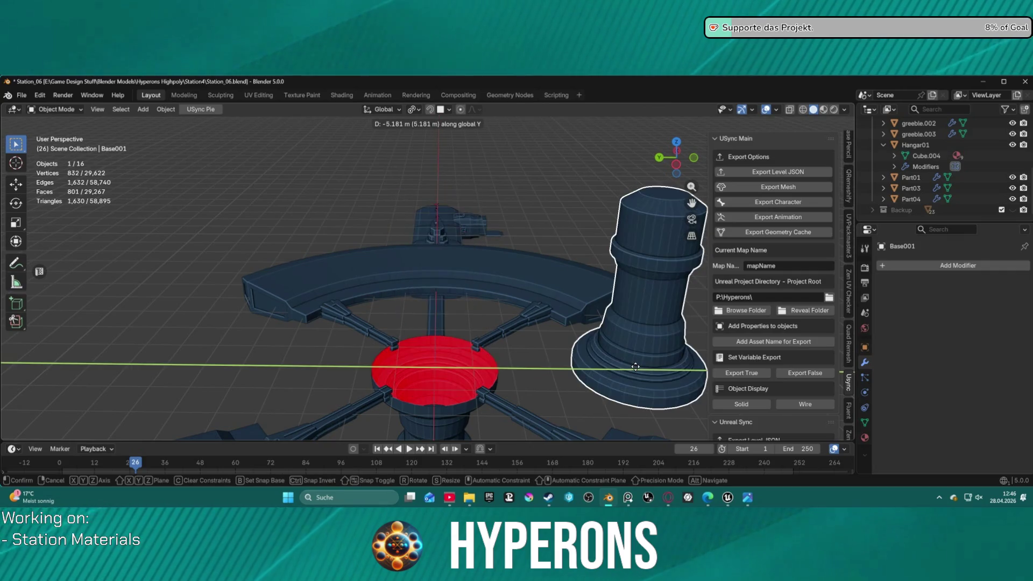
pyautogui.click(636, 366)
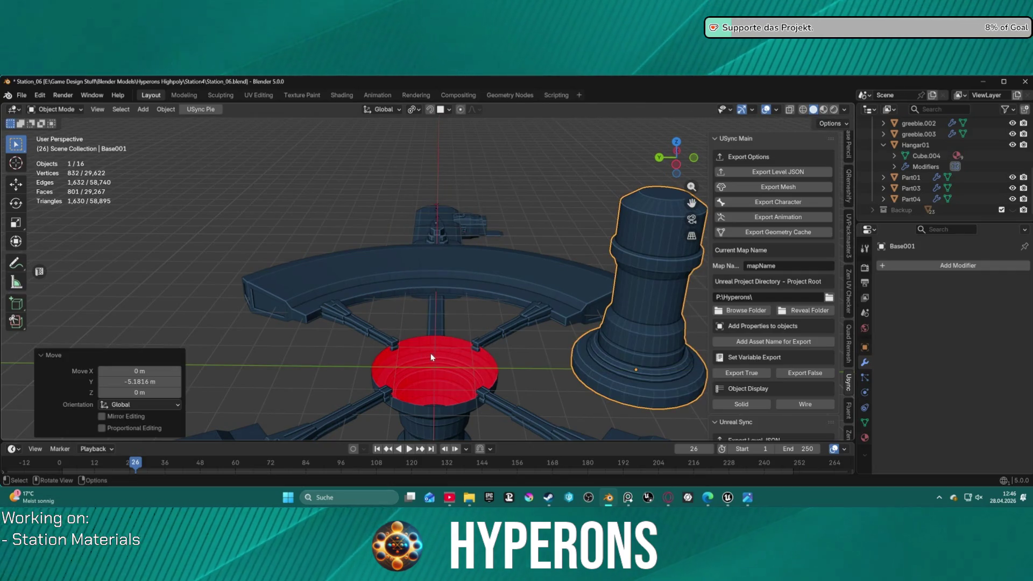
pyautogui.click(143, 110)
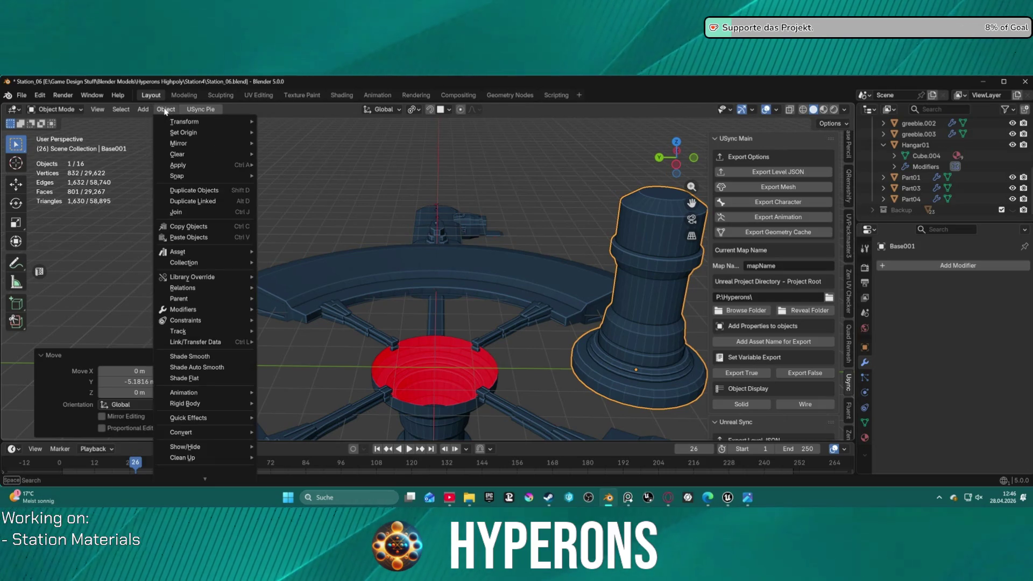
pyautogui.moveTo(159, 122)
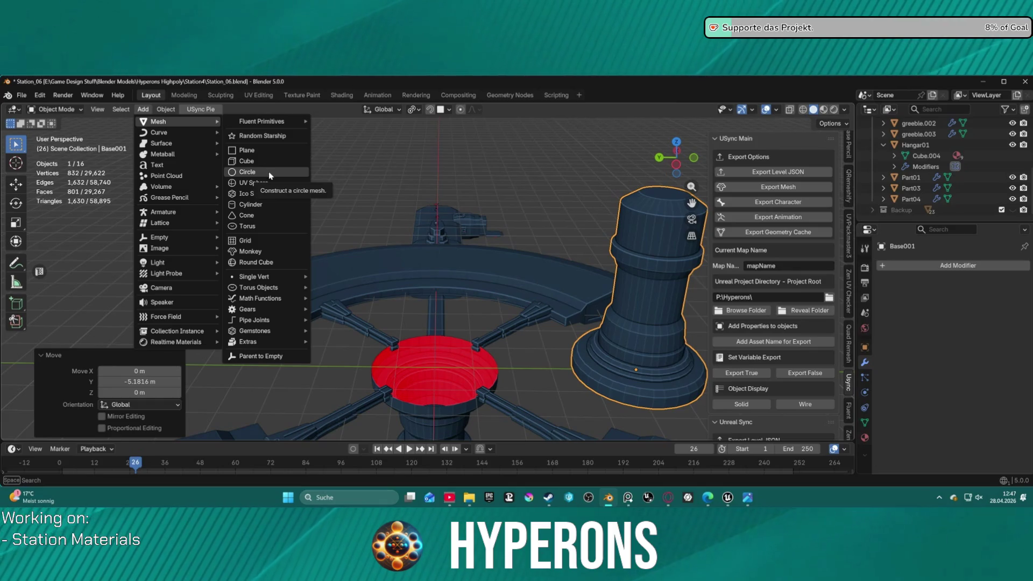
# Step: Add a cylinder at the world origin over the hub centre, undoing a first misplaced one
pyautogui.click(269, 205)
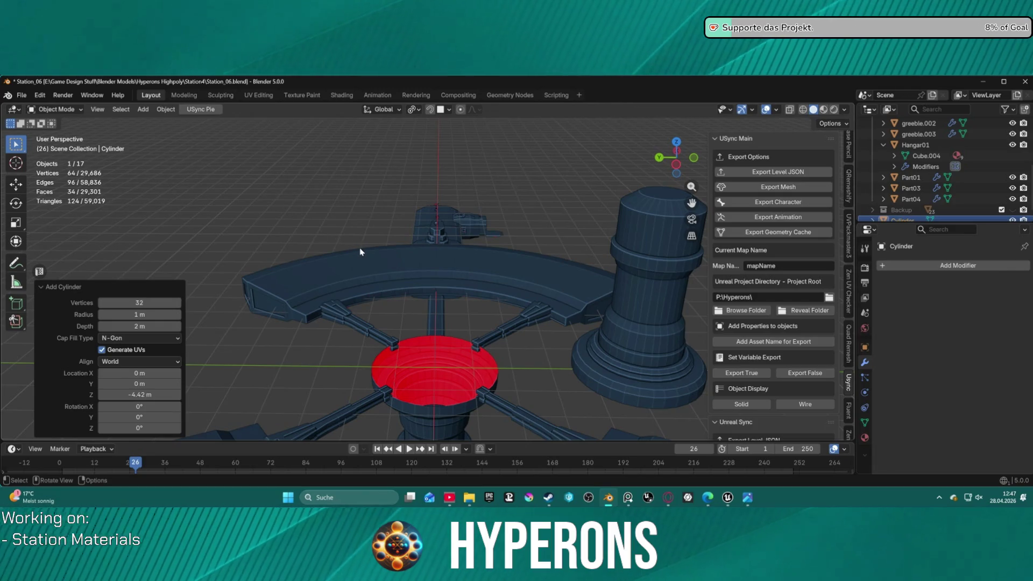
pyautogui.hotkey('ctrl', 'z')
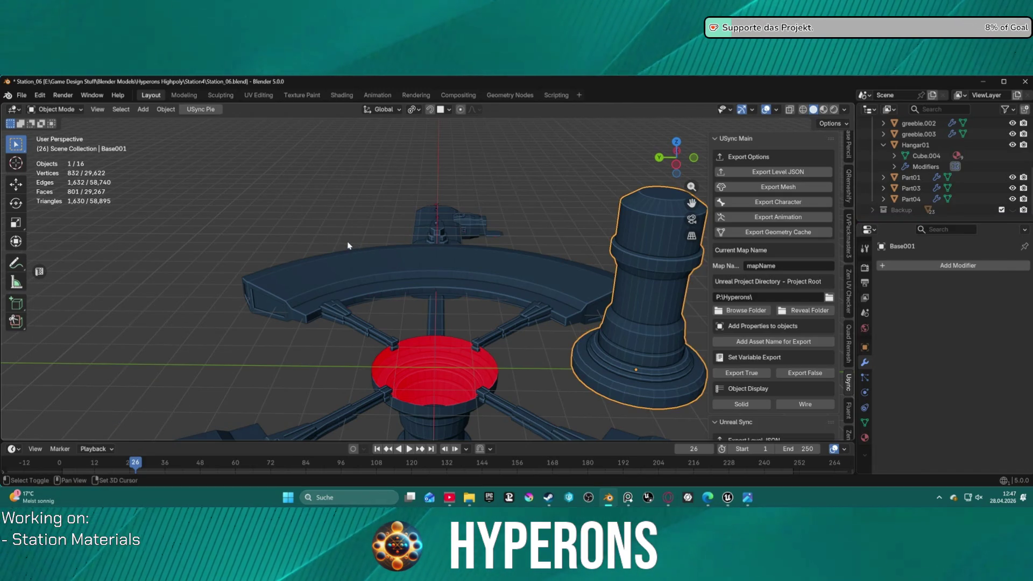
pyautogui.hotkey('shift', 's')
pyautogui.click(292, 287)
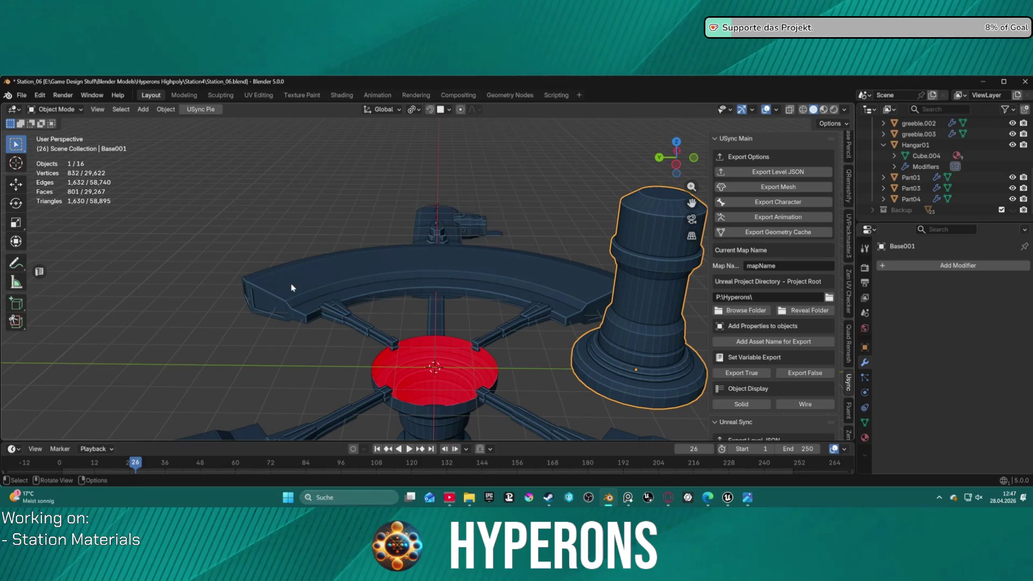
pyautogui.click(141, 109)
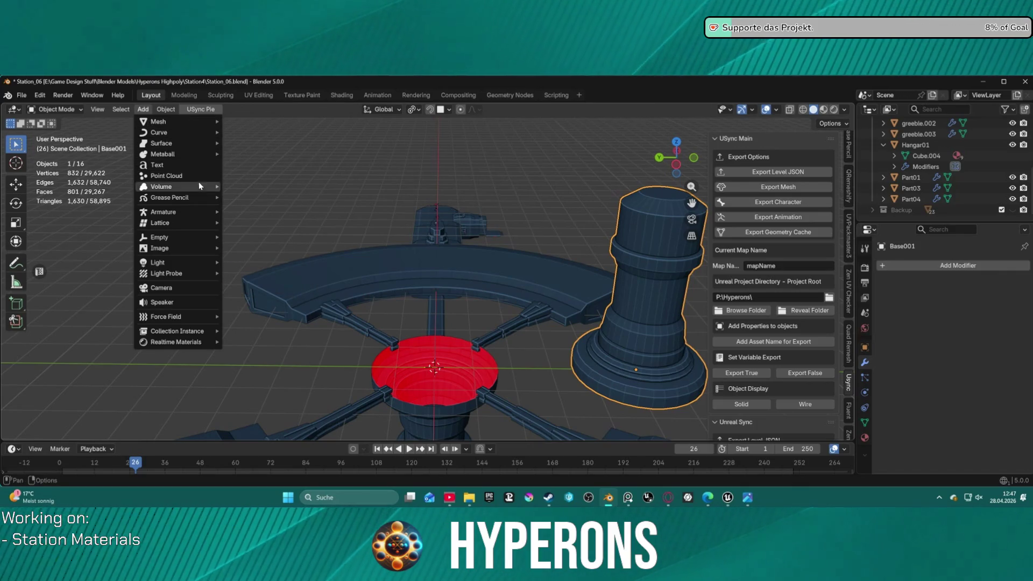
pyautogui.moveTo(159, 121)
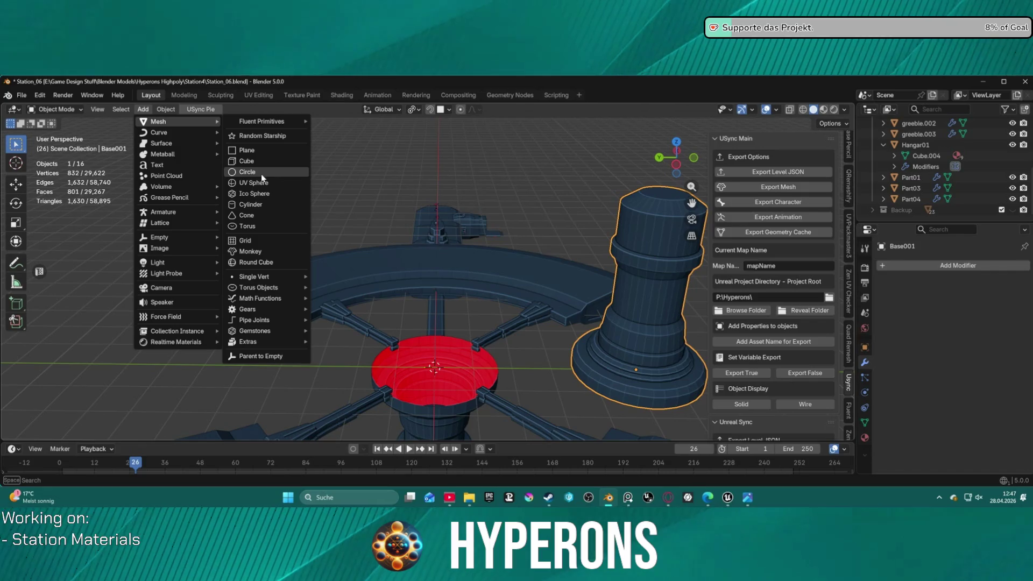
pyautogui.click(269, 207)
pyautogui.moveTo(345, 276)
pyautogui.mouseDown(button='middle')
pyautogui.moveTo(533, 303)
pyautogui.moveTo(522, 227)
pyautogui.mouseUp(button='middle')
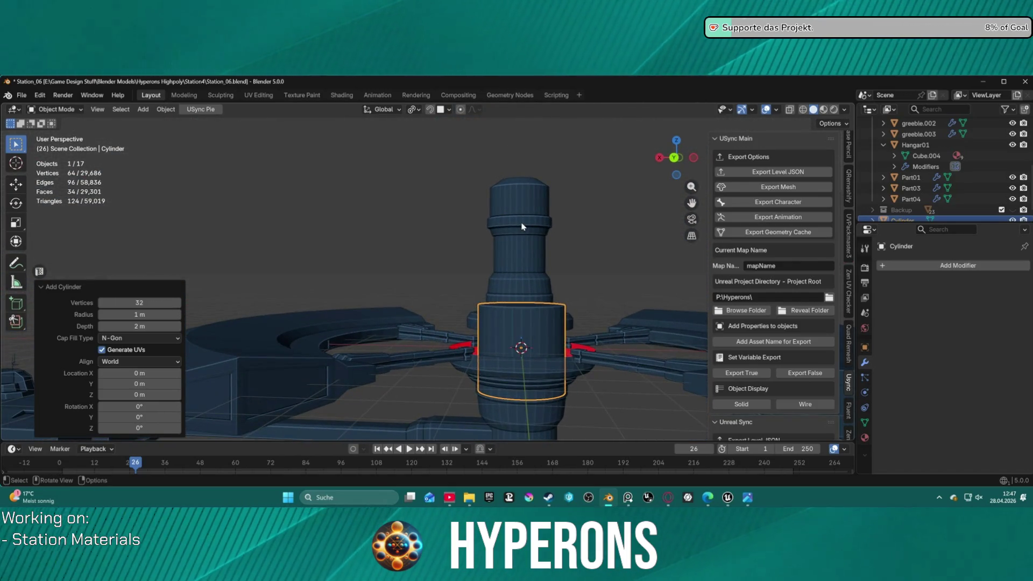
# Step: Raise the new cylinder 1 m along Z and save the file
pyautogui.press('g')
pyautogui.press('z')
pyautogui.press('1')
pyautogui.press('Return')
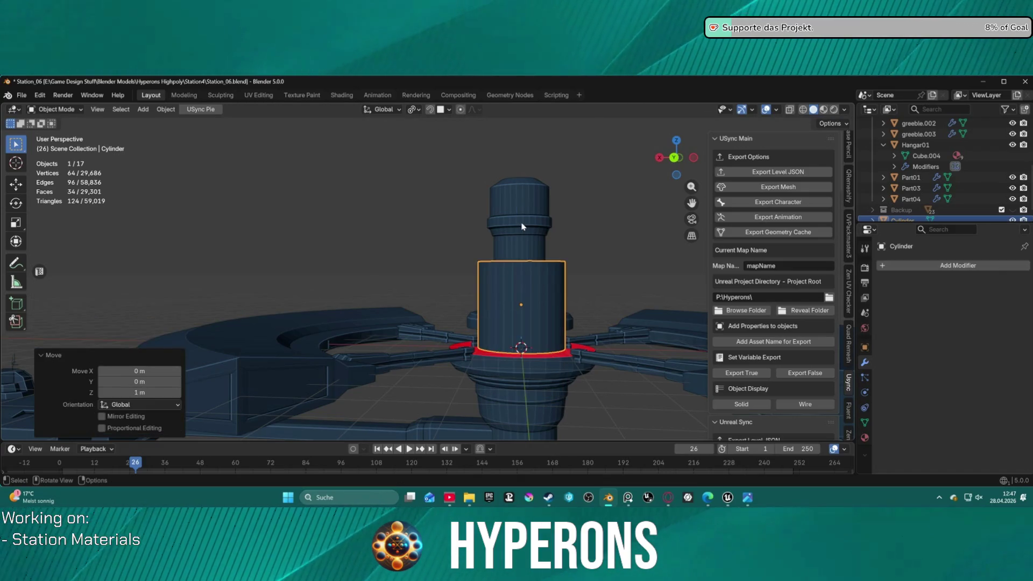
pyautogui.moveTo(578, 234)
pyautogui.mouseDown(button='middle')
pyautogui.moveTo(598, 290)
pyautogui.moveTo(574, 298)
pyautogui.mouseUp(button='middle')
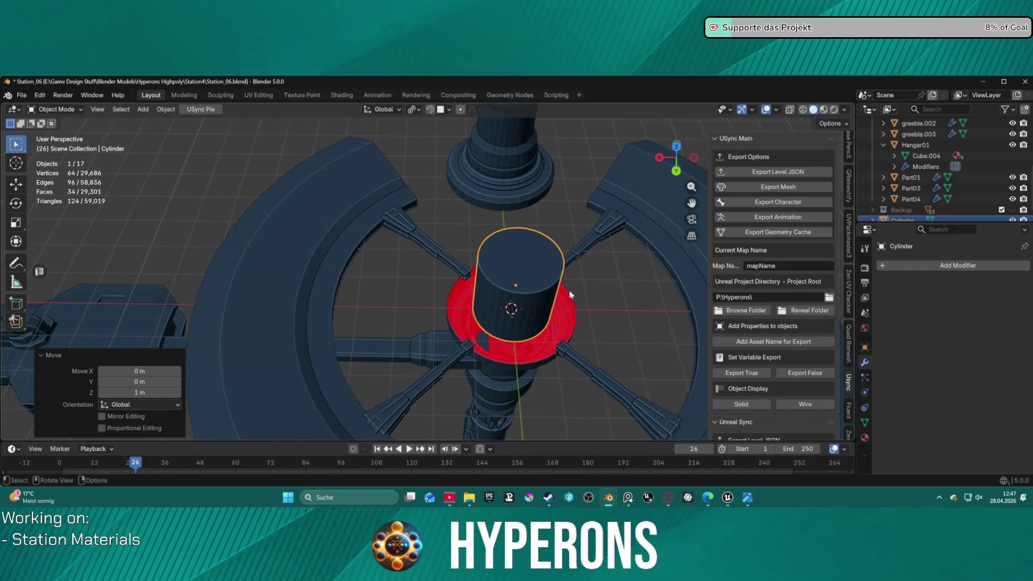
pyautogui.hotkey('ctrl', 's')
# Step: Enter Edit Mode on the cylinder, trying a whole-mesh scale and cancelling it
pyautogui.press('Tab')
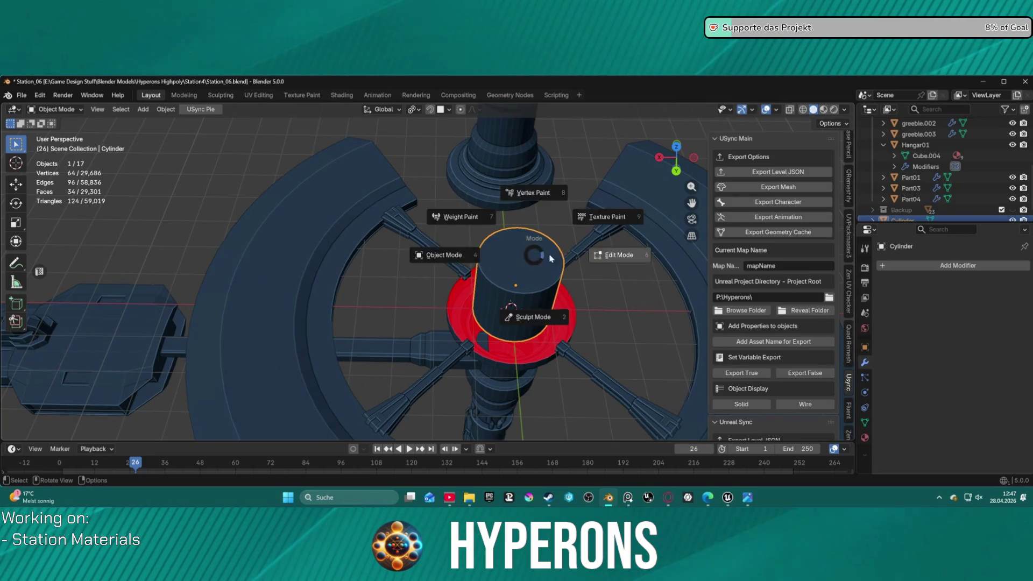
pyautogui.hotkey('alt', 'a')
pyautogui.click(528, 264)
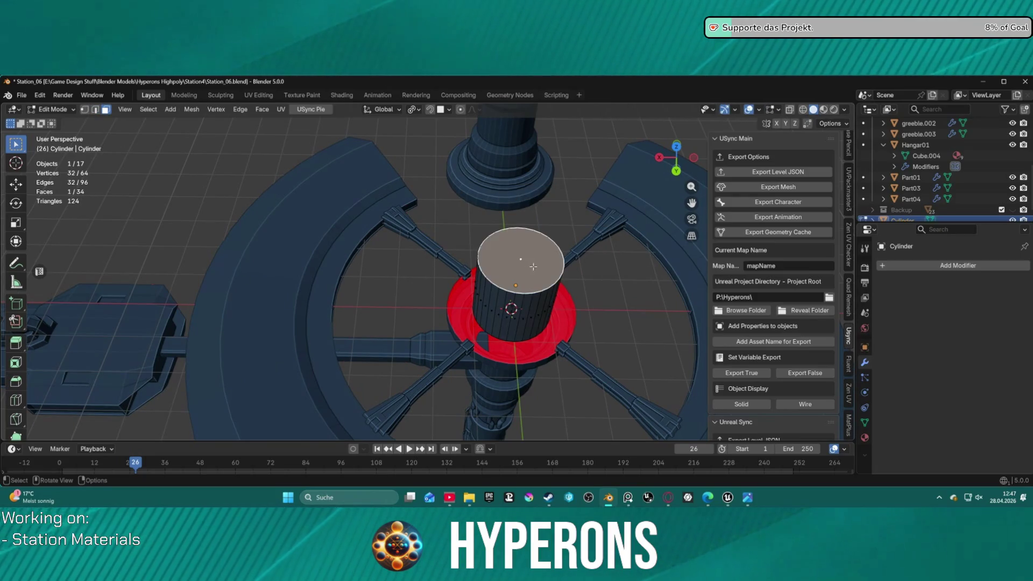
pyautogui.hotkey('ctrl', 'l')
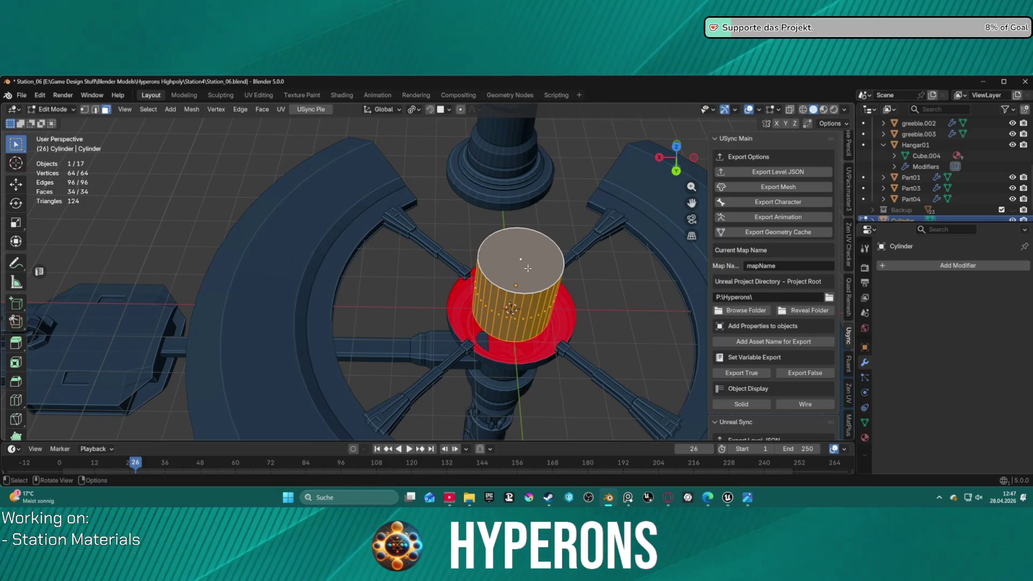
pyautogui.press('s')
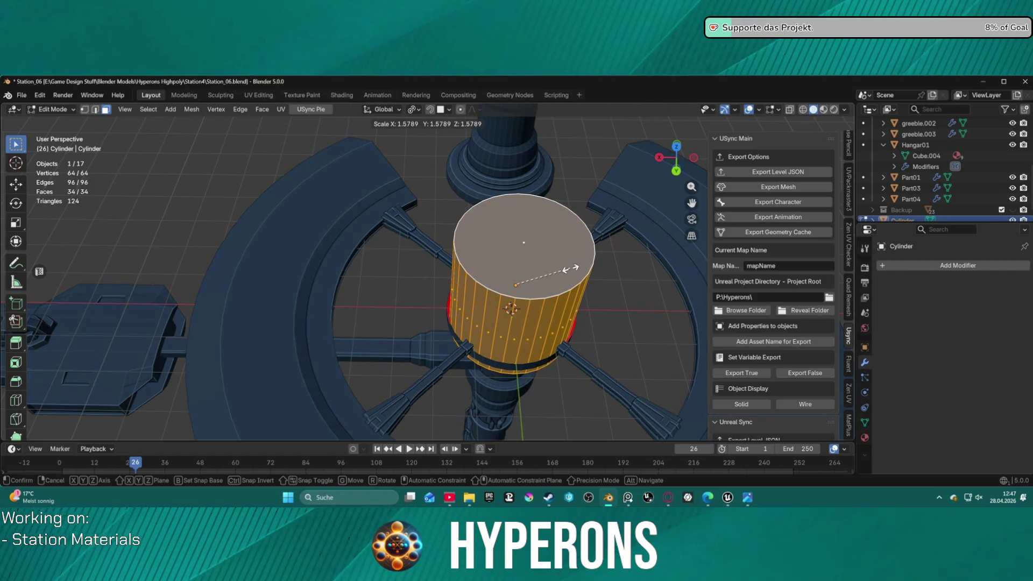
pyautogui.rightClick(575, 269)
pyautogui.moveTo(575, 270)
pyautogui.mouseDown(button='middle')
pyautogui.moveTo(581, 279)
pyautogui.moveTo(534, 221)
pyautogui.mouseUp(button='middle')
# Step: Select the cylinder's top and bottom faces and widen them about 1.66 times
pyautogui.click(532, 262)
pyautogui.press('KP_Divide')
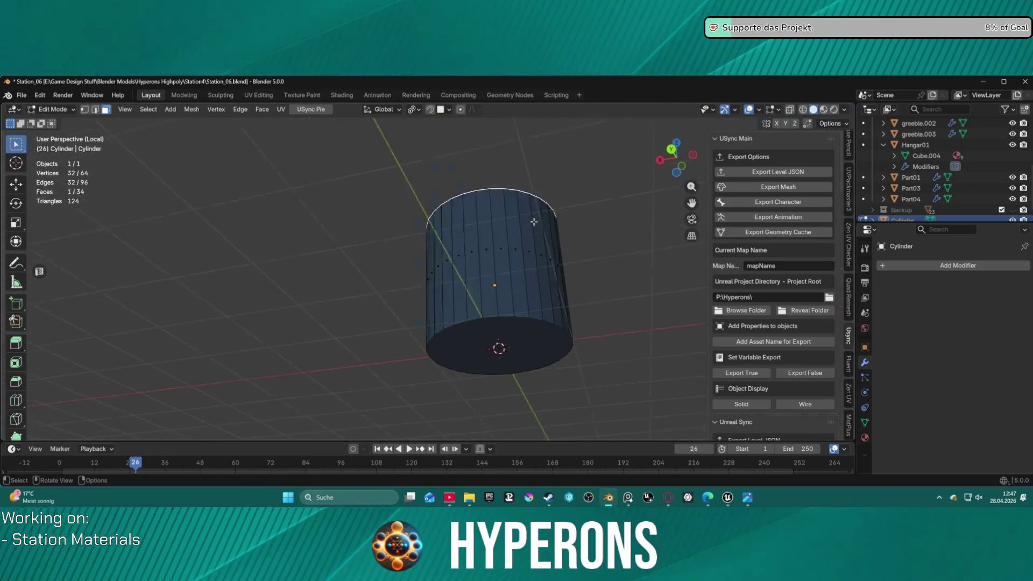
pyautogui.scroll(3, 551, 221)
pyautogui.keyDown('shift'); pyautogui.click(406, 369); pyautogui.keyUp('shift')
pyautogui.press('KP_Divide')
pyautogui.moveTo(406, 369)
pyautogui.mouseDown(button='middle')
pyautogui.moveTo(507, 340)
pyautogui.moveTo(495, 327)
pyautogui.mouseUp(button='middle')
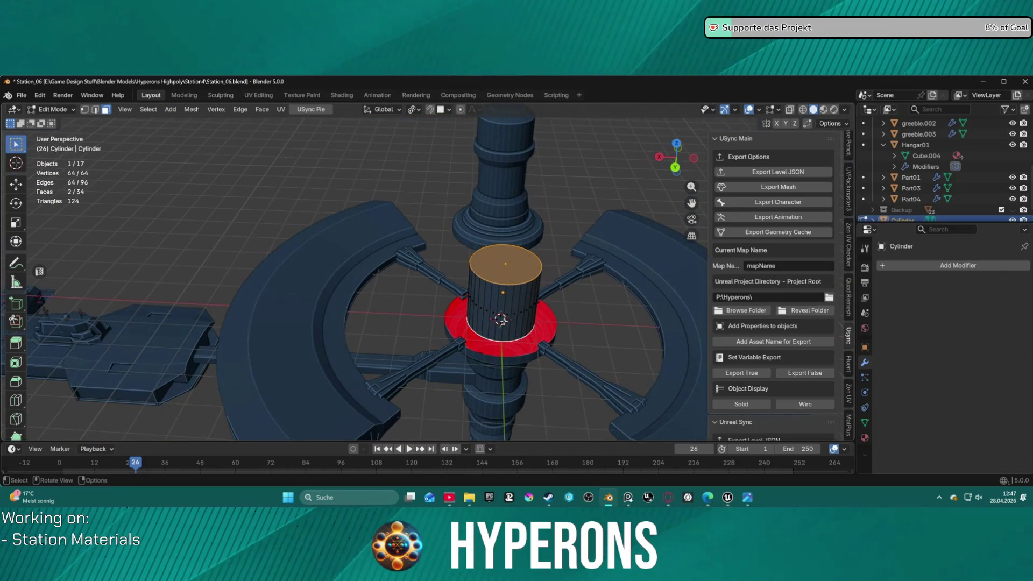
pyautogui.press('s')
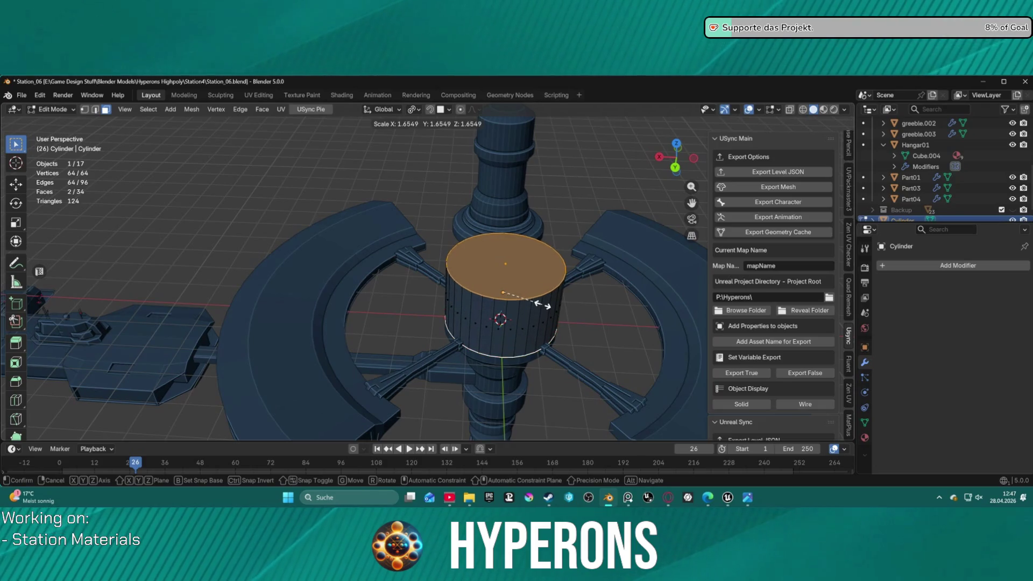
pyautogui.click(543, 304)
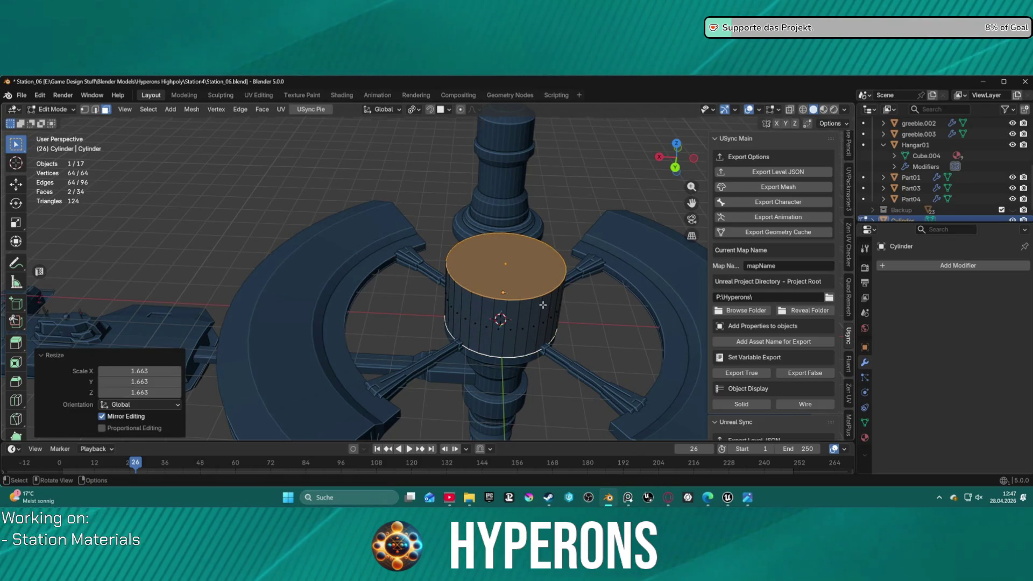
pyautogui.moveTo(542, 304)
pyautogui.mouseDown(button='middle')
pyautogui.moveTo(573, 264)
pyautogui.moveTo(583, 296)
pyautogui.moveTo(526, 321)
pyautogui.moveTo(572, 302)
pyautogui.mouseUp(button='middle')
pyautogui.scroll(1, 581, 292)
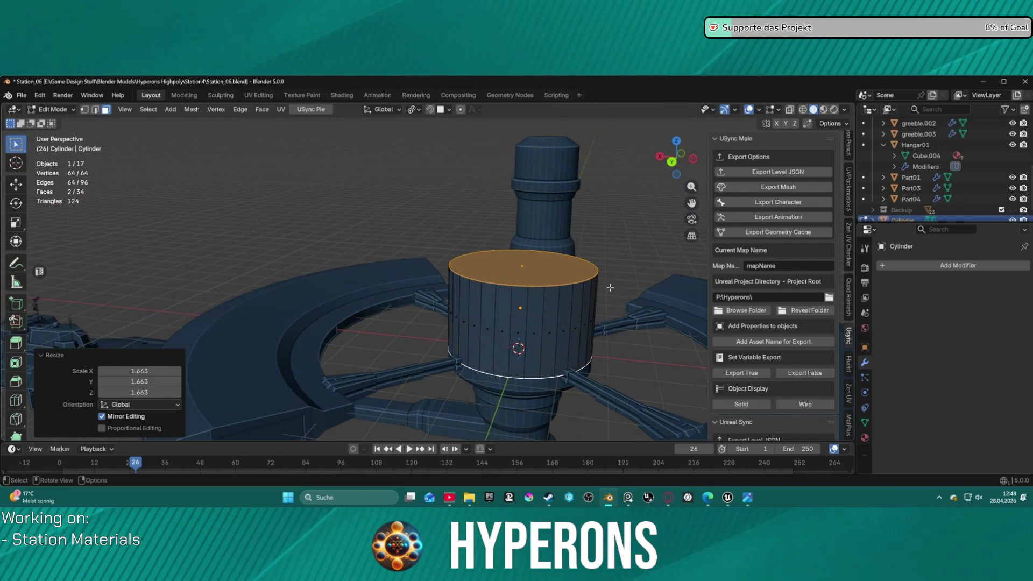
# Step: Select only the cylinder's top face and begin moving it
pyautogui.click(638, 357)
pyautogui.click(546, 266)
pyautogui.press('g')
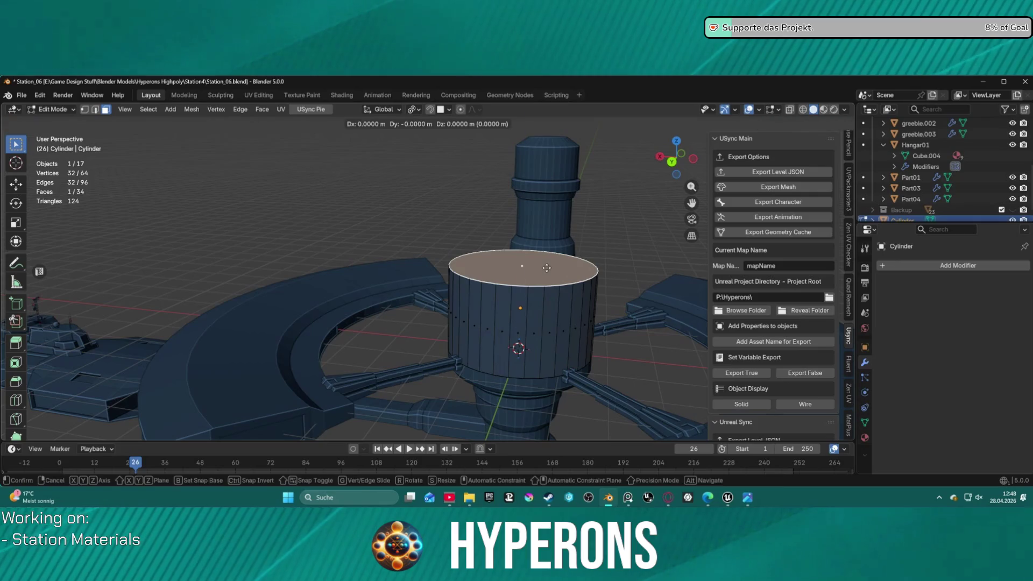
pyautogui.press('z')
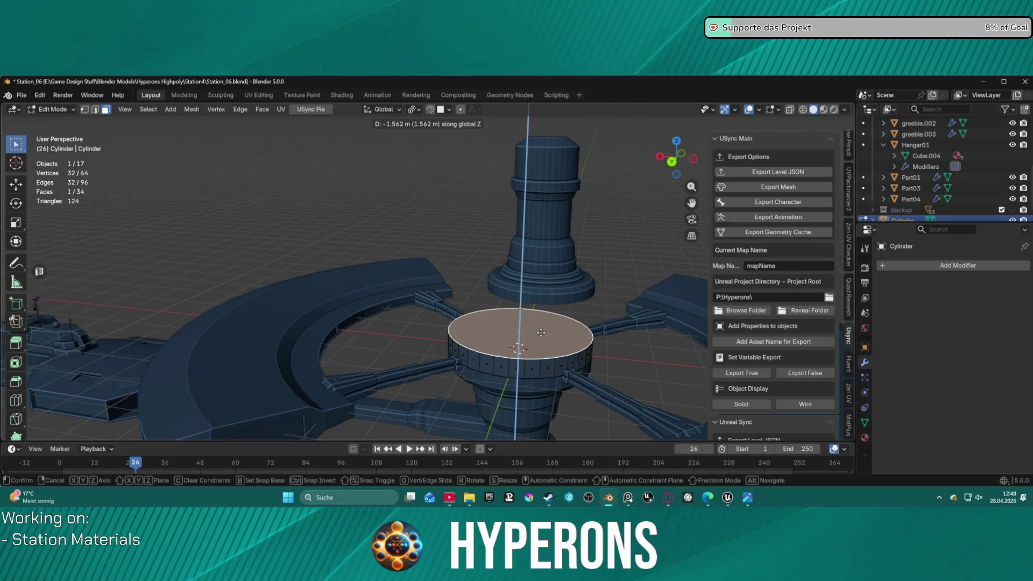
pyautogui.write('1.5')
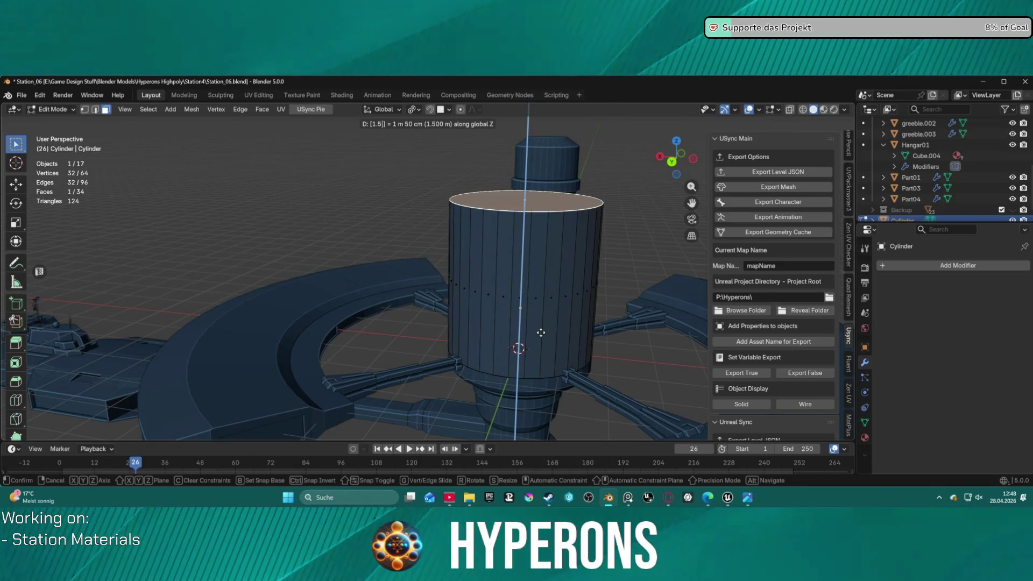
pyautogui.press('BackSpace')
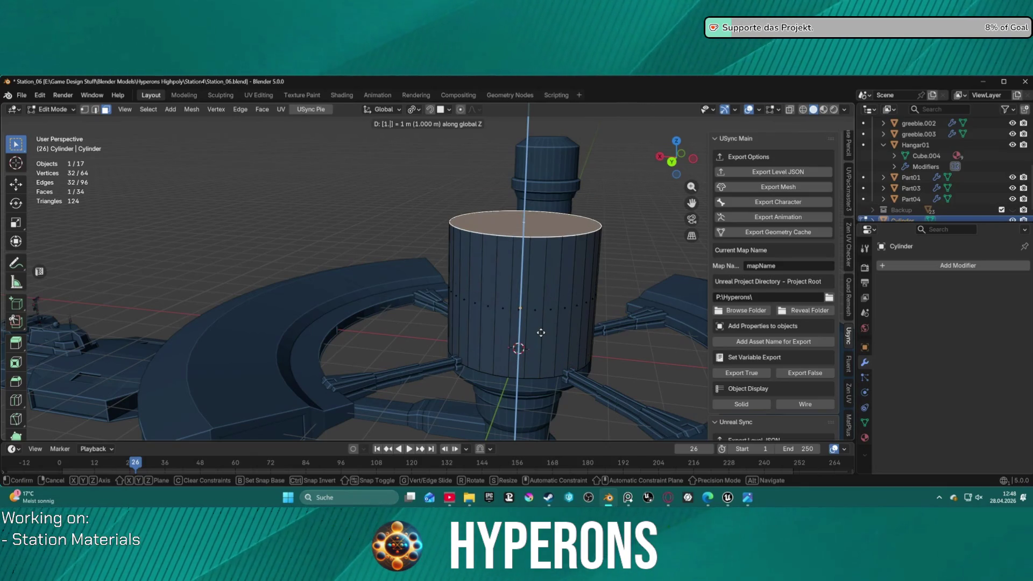
pyautogui.press('BackSpace')
pyautogui.press('BackSpace')
pyautogui.write('0.15')
pyautogui.press('BackSpace')
pyautogui.press('BackSpace')
pyautogui.press('BackSpace')
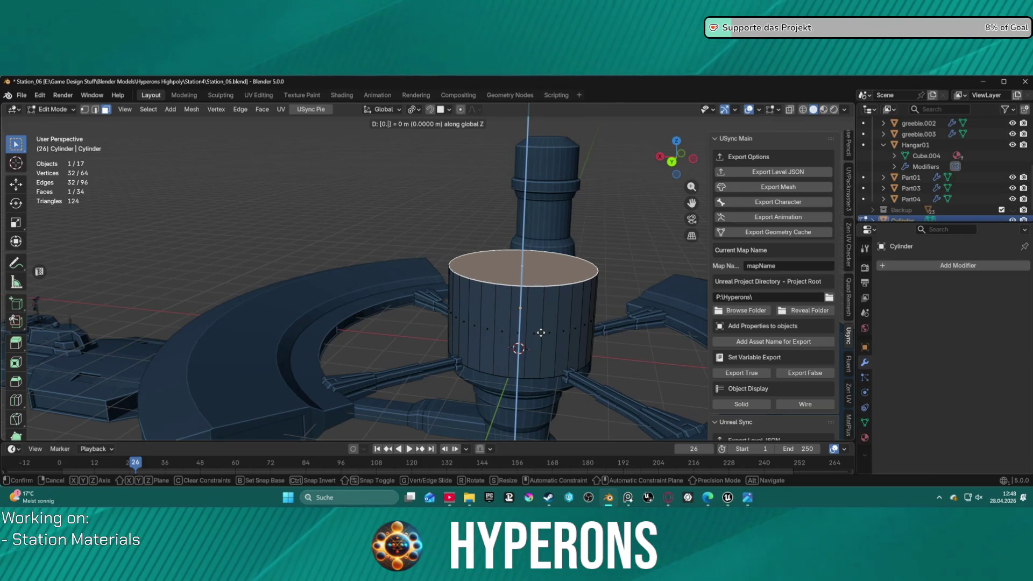
pyautogui.write('1')
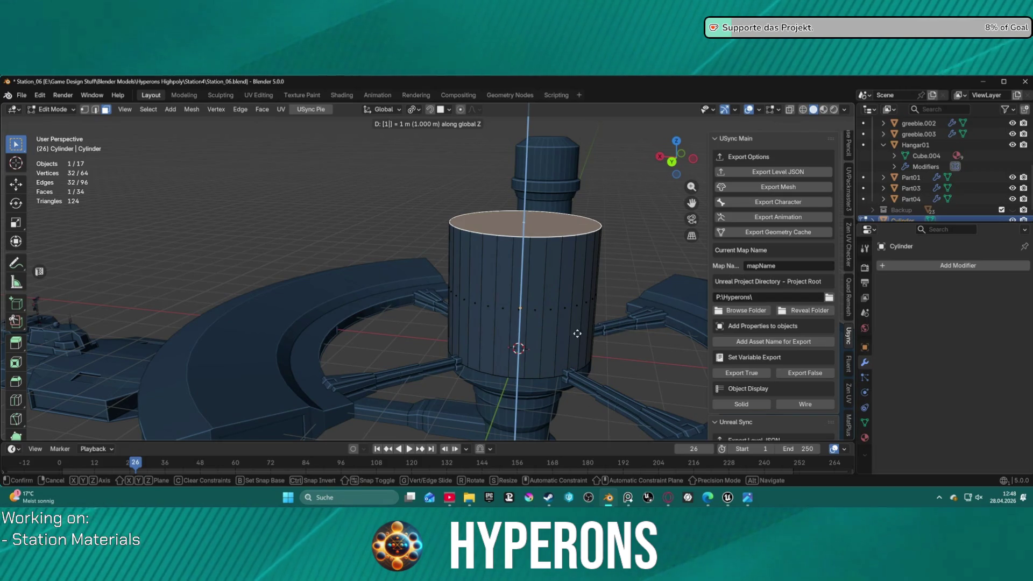
pyautogui.press('-')
pyautogui.press('Return')
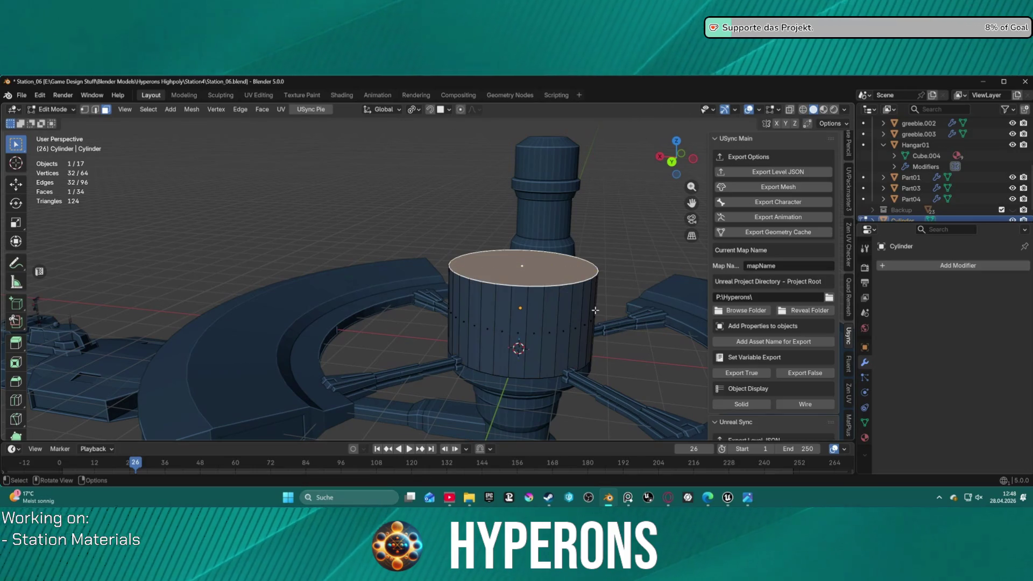
pyautogui.press('g')
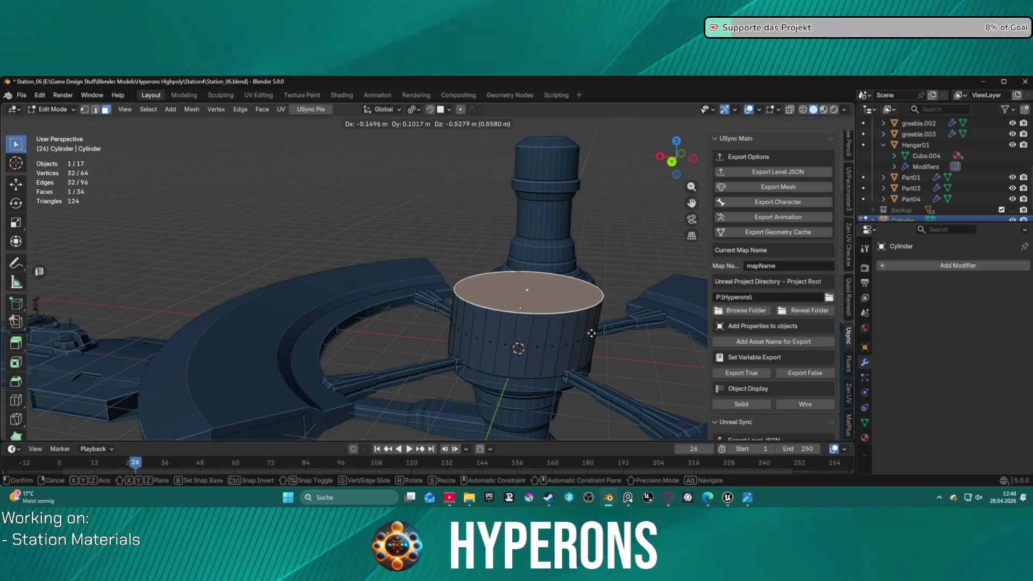
# Step: Lower the top face to flatten the hub, then inset it to about 0.872 and raise it
pyautogui.press('z')
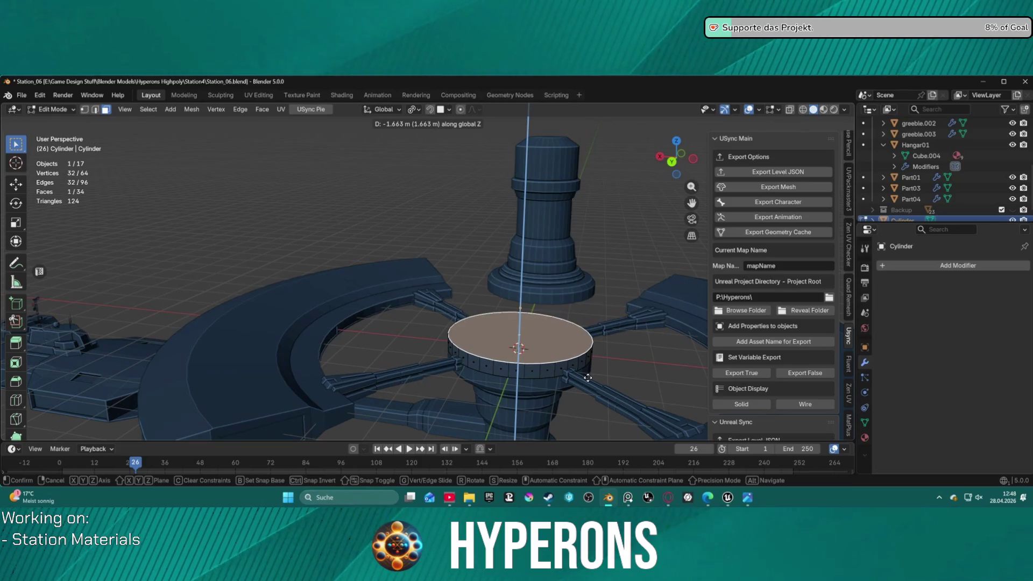
pyautogui.click(588, 376)
pyautogui.press('e')
pyautogui.rightClick(590, 368)
pyautogui.press('s')
pyautogui.click(580, 355)
pyautogui.press('g')
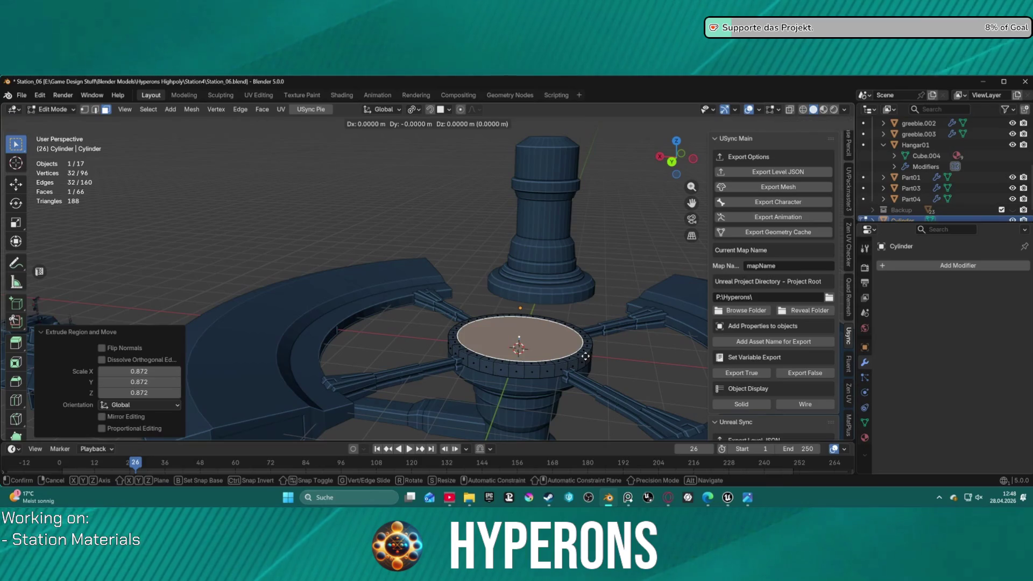
pyautogui.press('z')
pyautogui.click(584, 345)
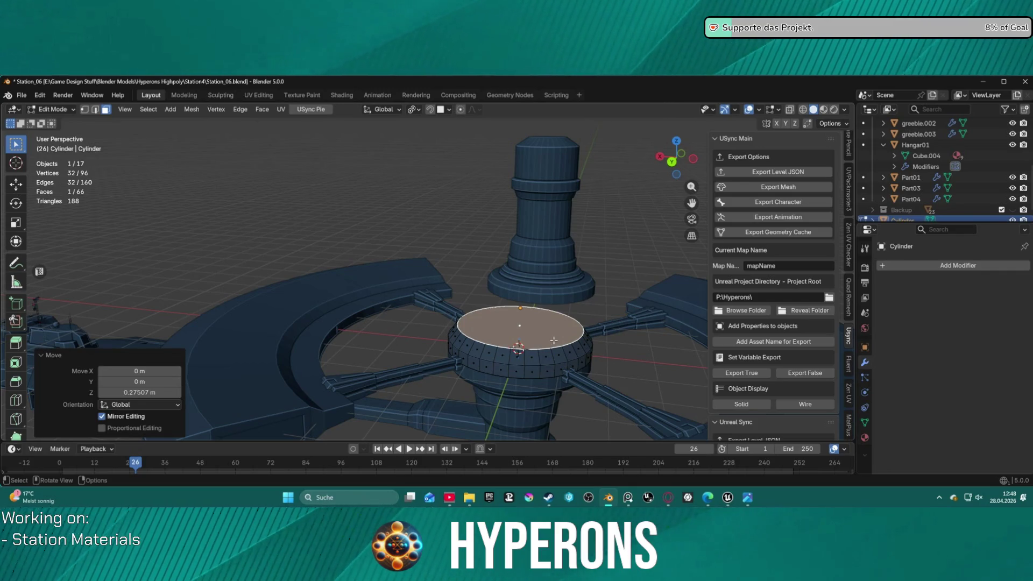
pyautogui.scroll(1, 552, 341)
pyautogui.scroll(1, 566, 344)
# Step: Fine-tune the inset face with small vertical moves and a slight enlargement
pyautogui.press('g')
pyautogui.press('z')
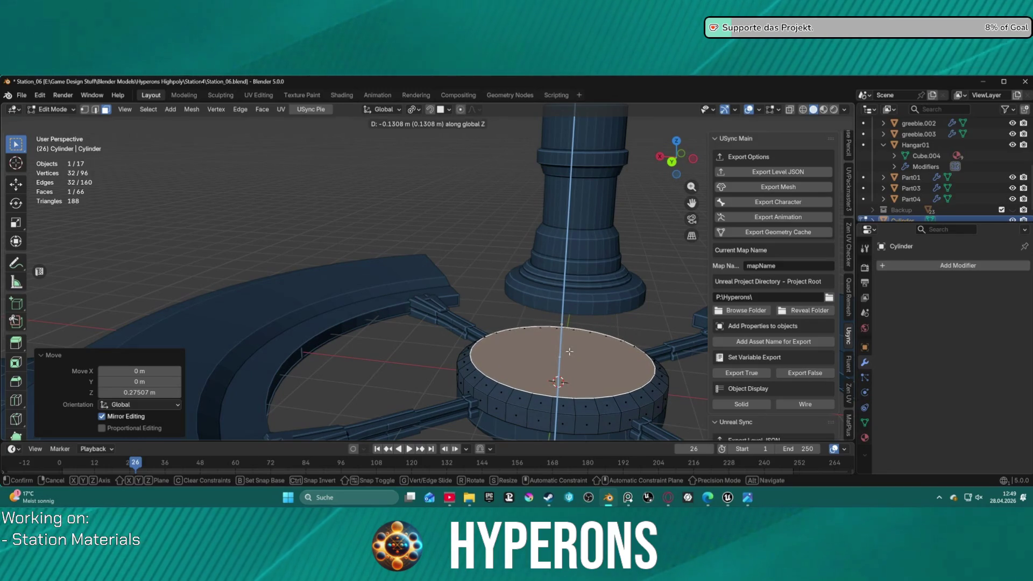
pyautogui.click(569, 352)
pyautogui.moveTo(569, 351)
pyautogui.mouseDown(button='middle')
pyautogui.moveTo(619, 329)
pyautogui.moveTo(551, 249)
pyautogui.moveTo(546, 295)
pyautogui.mouseUp(button='middle')
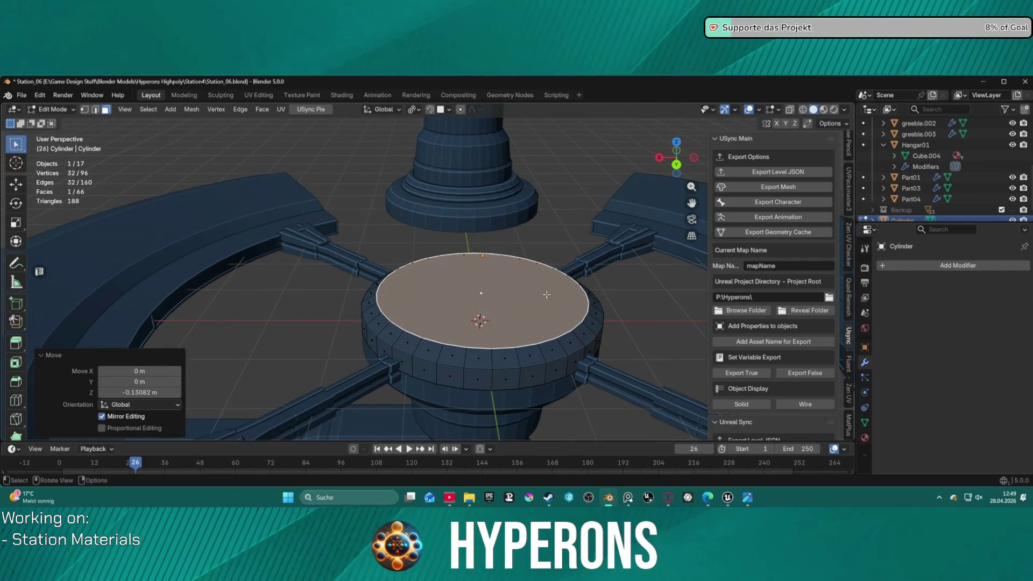
pyautogui.press('s')
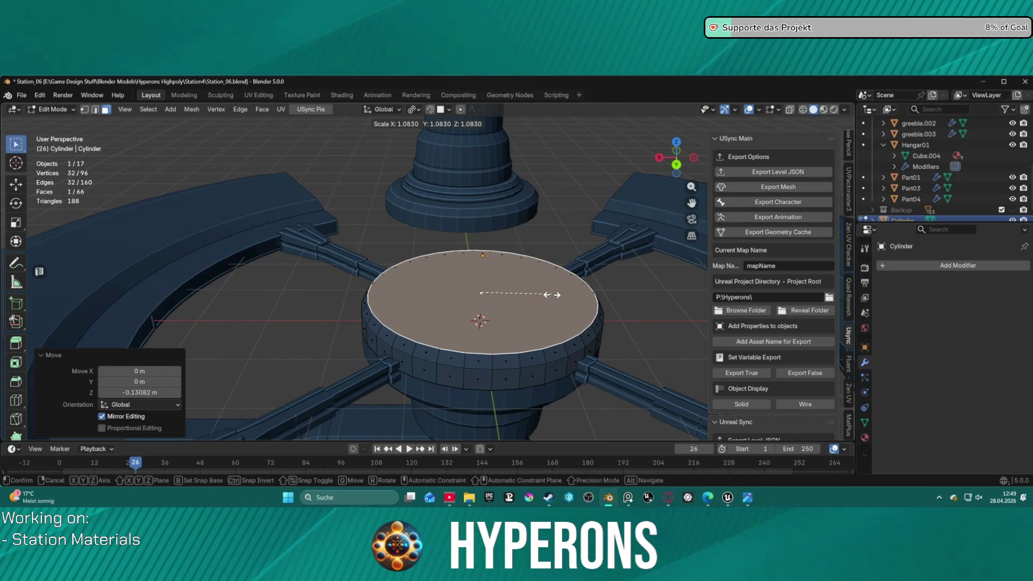
pyautogui.click(550, 294)
pyautogui.press('g')
pyautogui.press('z')
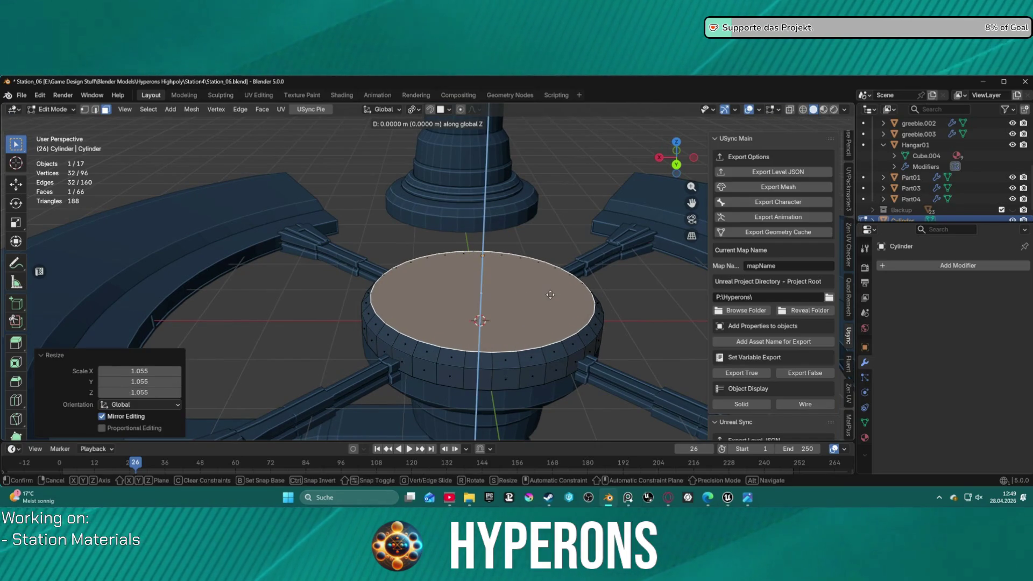
pyautogui.click(550, 301)
pyautogui.moveTo(550, 300); pyautogui.dragTo(553, 252, button='middle')
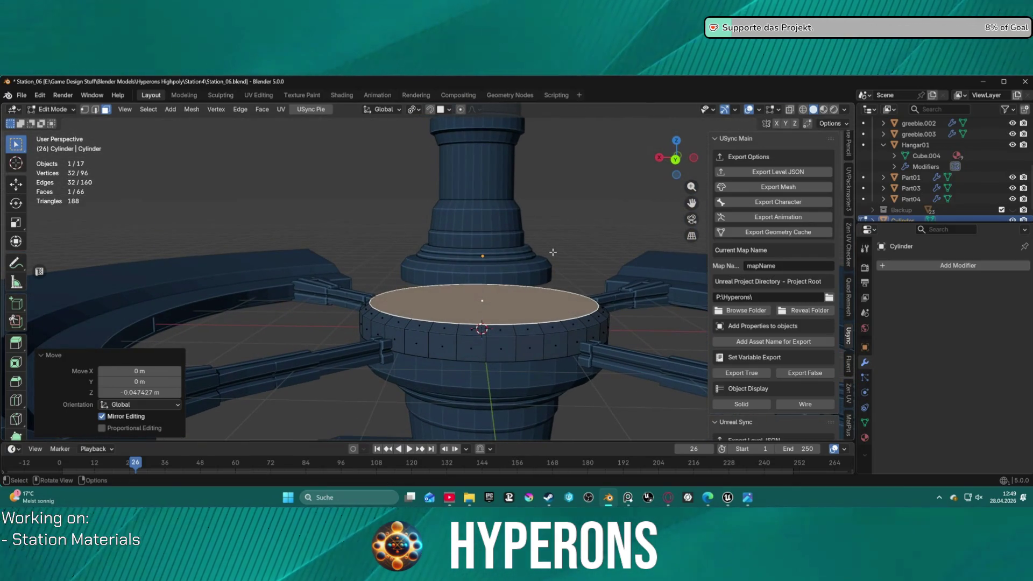
# Step: Extrude the top face in place and start scaling it inward toward 0.84
pyautogui.press('g')
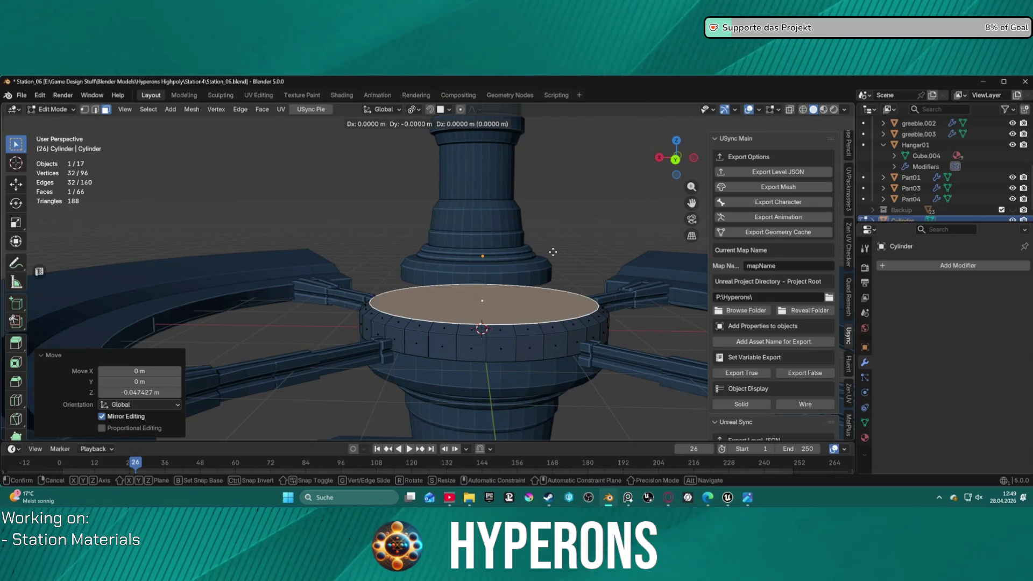
pyautogui.press('Escape')
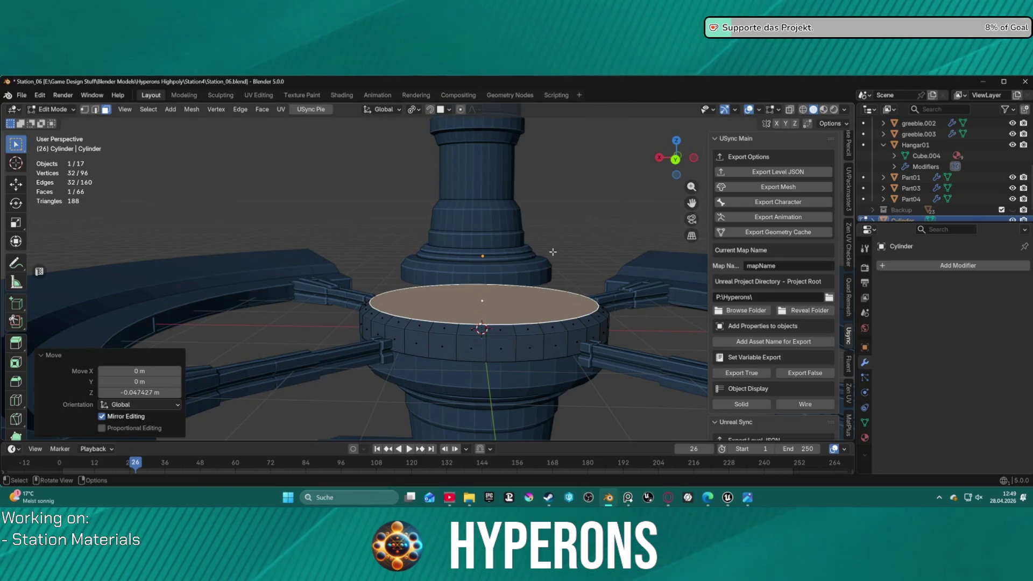
pyautogui.press('e')
pyautogui.press('Escape')
pyautogui.press('s')
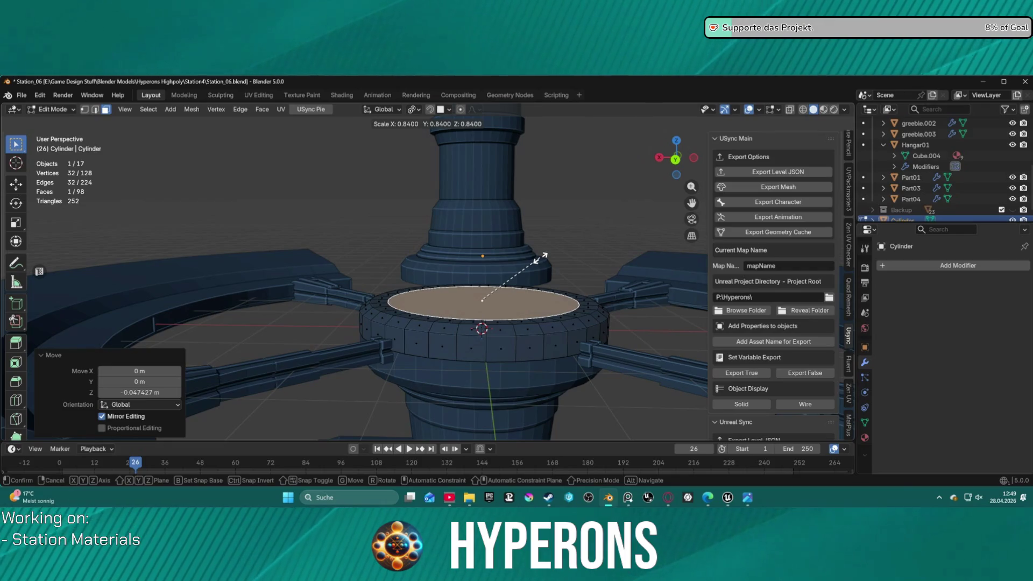
# Step: Confirm the 0.84 inset, then extrude a short step up and a raised inset ring
pyautogui.click(540, 257)
pyautogui.press('e')
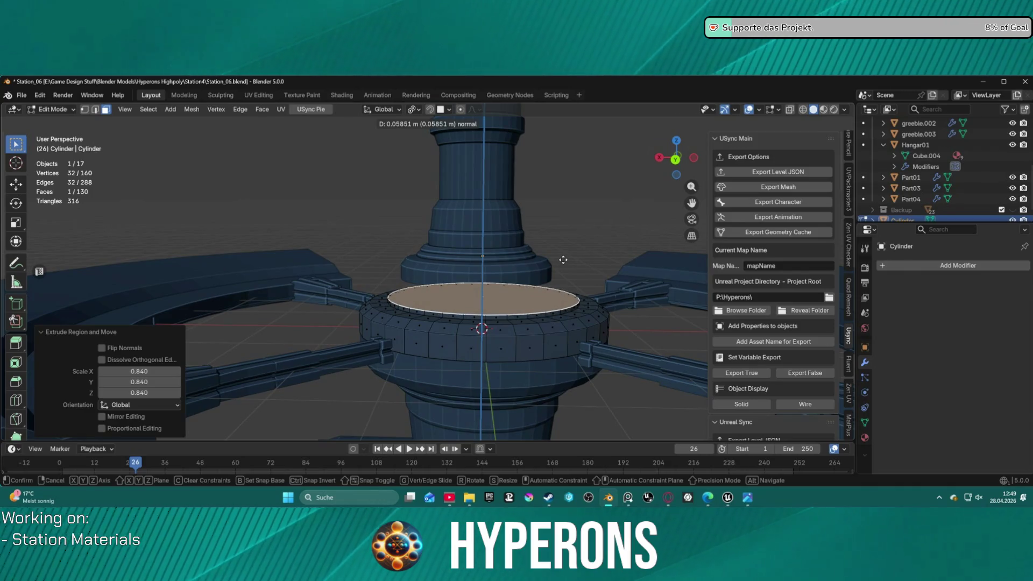
pyautogui.click(562, 260)
pyautogui.press('e')
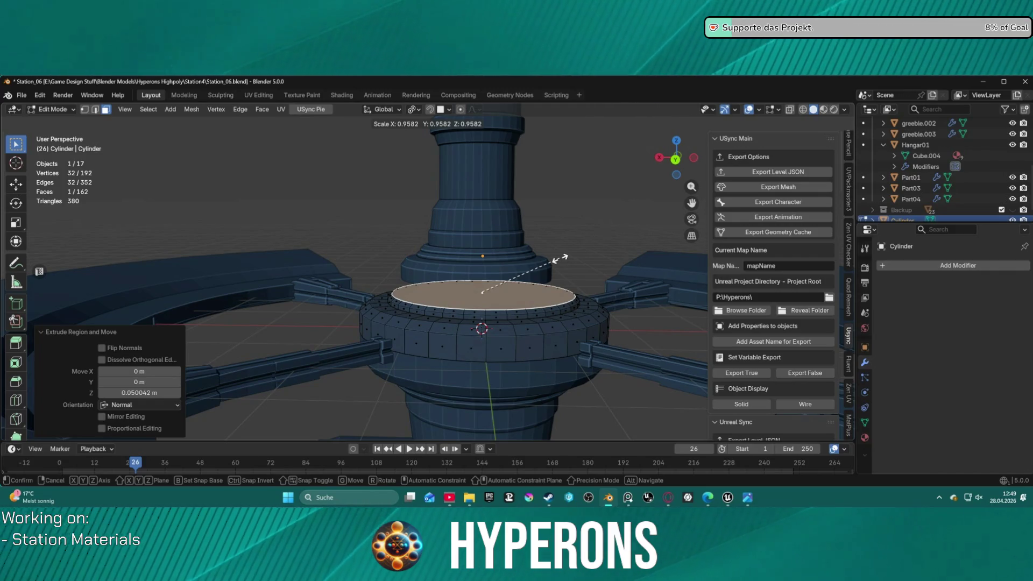
pyautogui.click(561, 259)
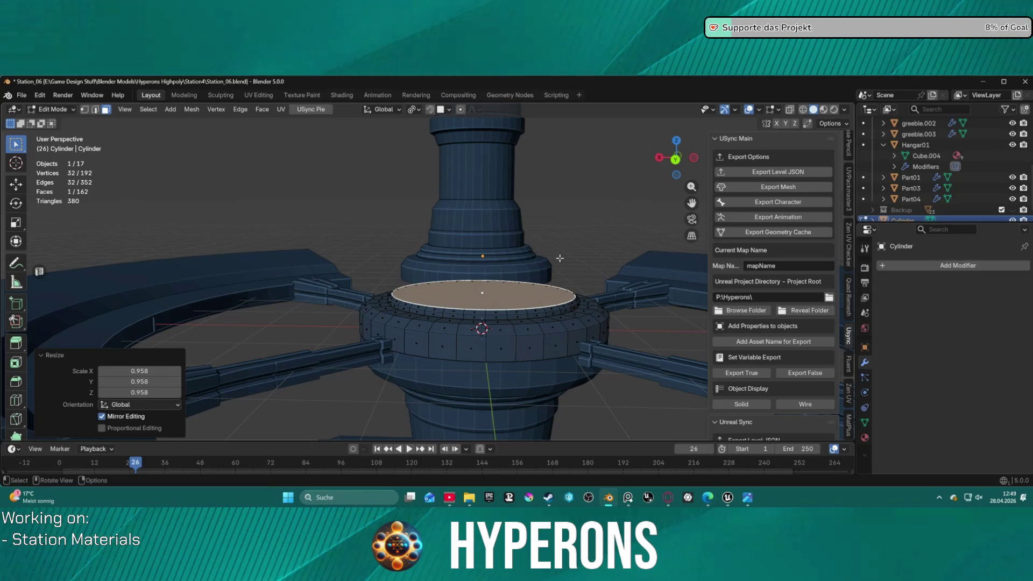
pyautogui.press('e')
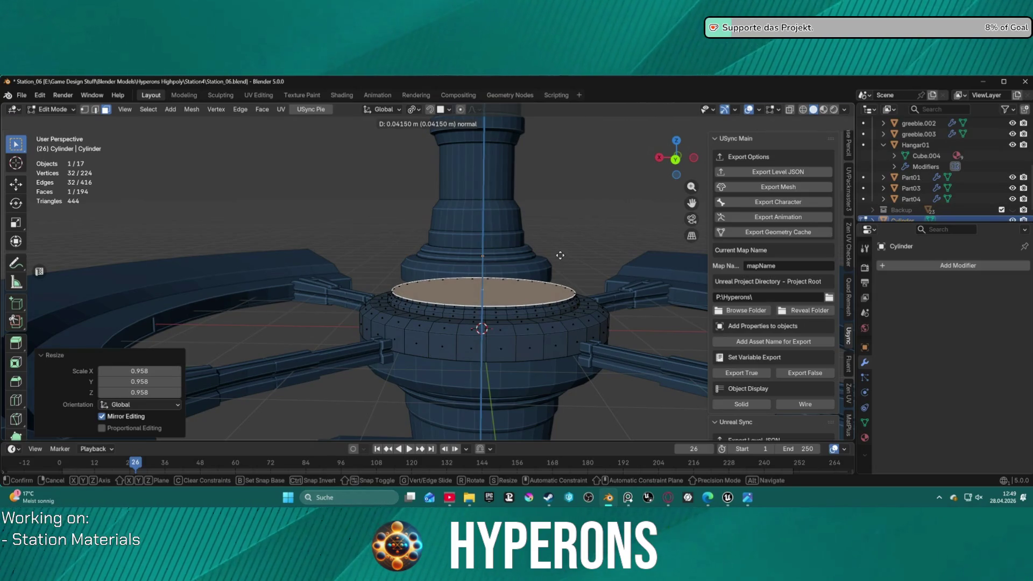
pyautogui.click(560, 255)
# Step: Add another tier: extrude, shrink inward, raise it, then extrude and inset again
pyautogui.press('e')
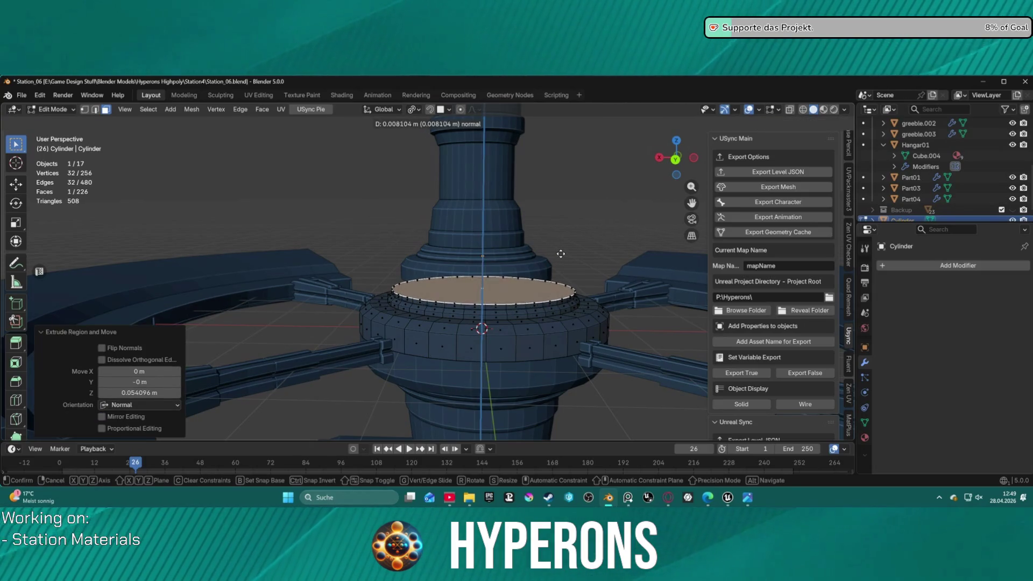
pyautogui.click(561, 252)
pyautogui.press('s')
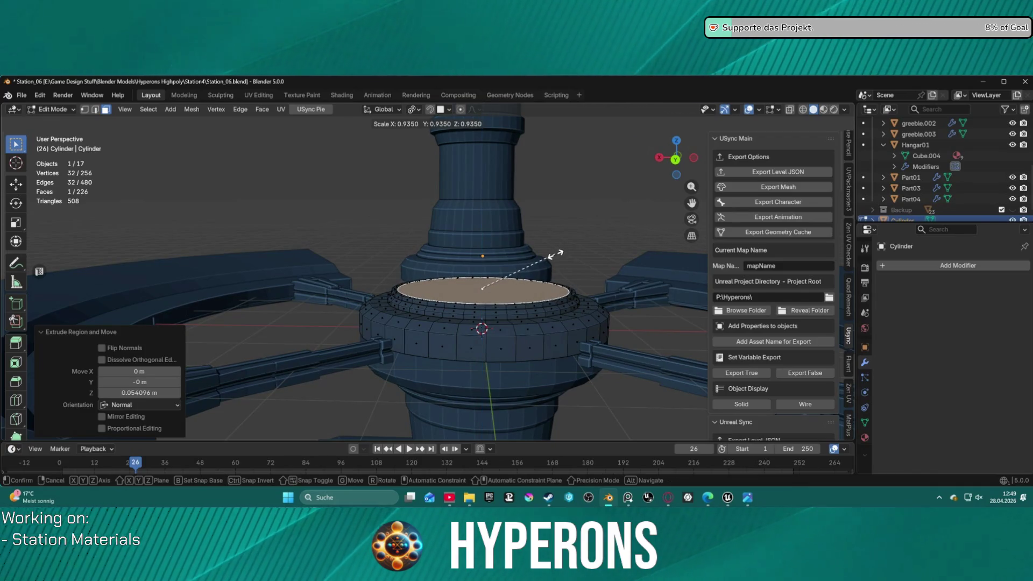
pyautogui.click(556, 254)
pyautogui.press('g')
pyautogui.press('z')
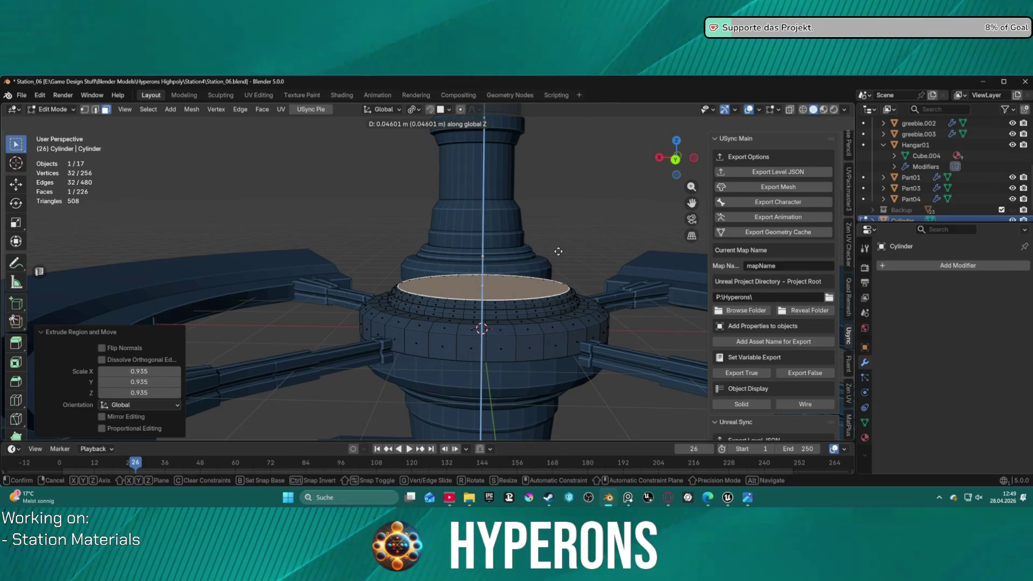
pyautogui.click(558, 250)
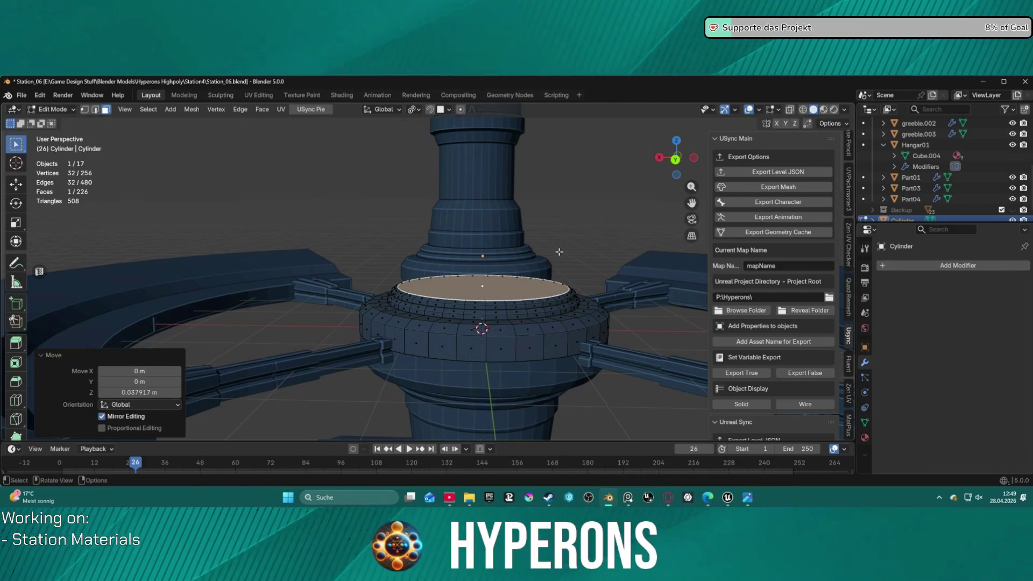
pyautogui.press('e')
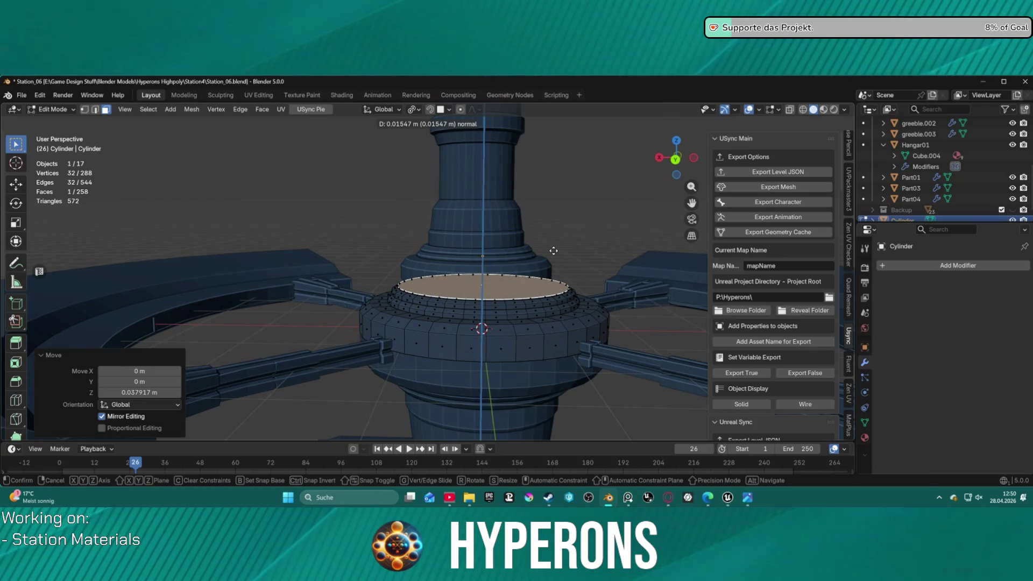
pyautogui.press('s')
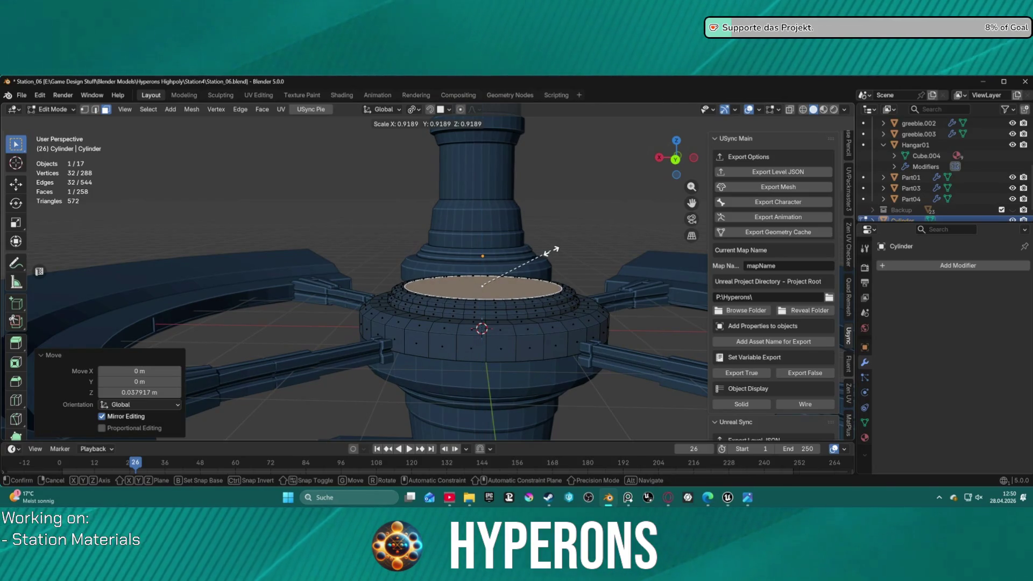
pyautogui.click(551, 250)
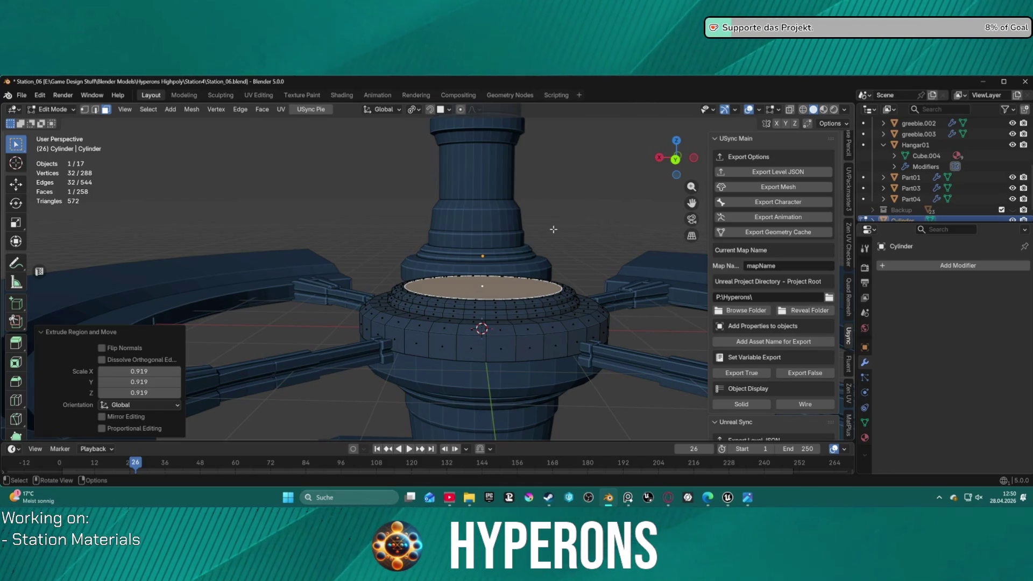
# Step: Extrude a tall tier upward, then undo a short extra extrusion and abandon resizing
pyautogui.press('e')
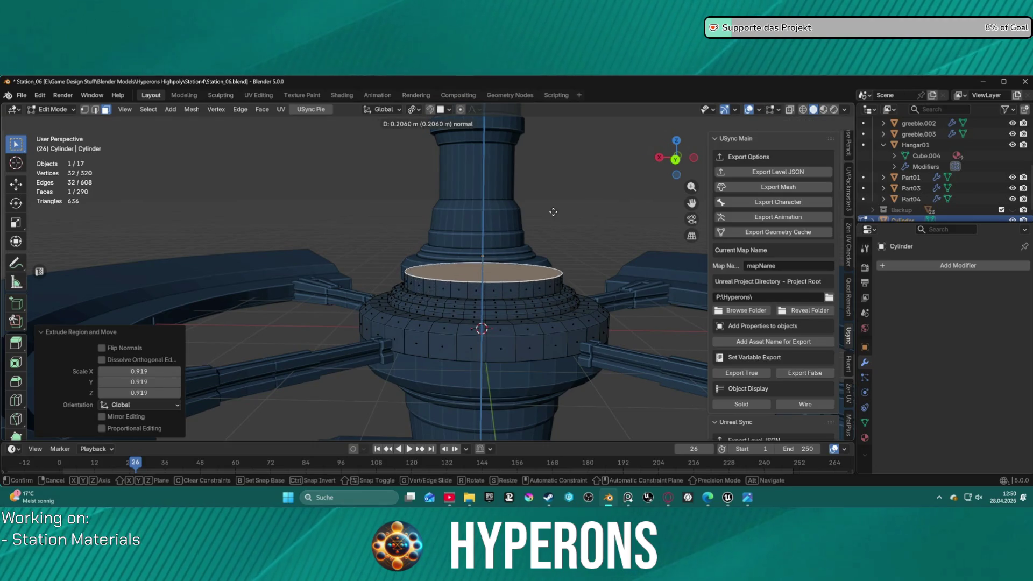
pyautogui.click(554, 206)
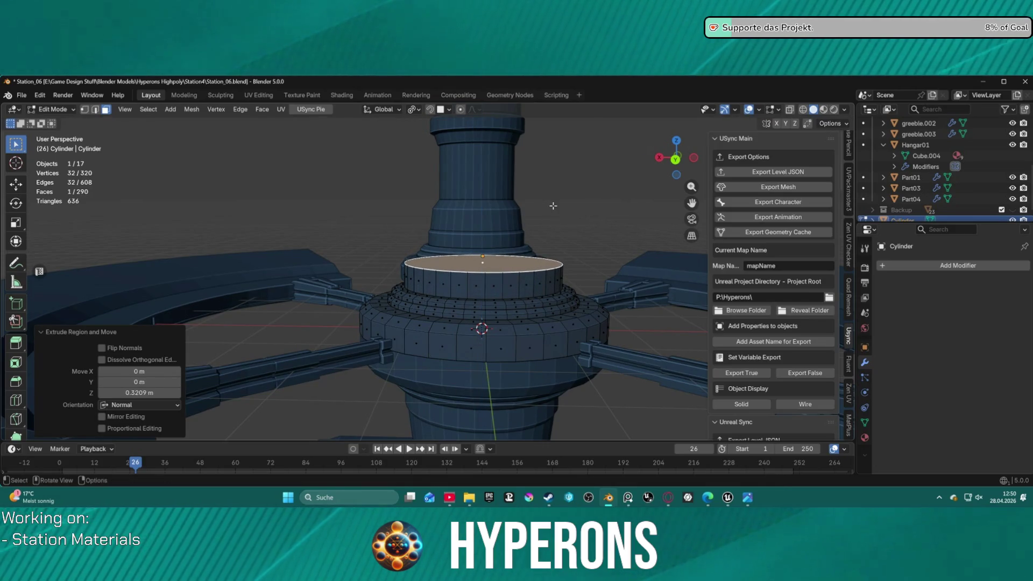
pyautogui.press('e')
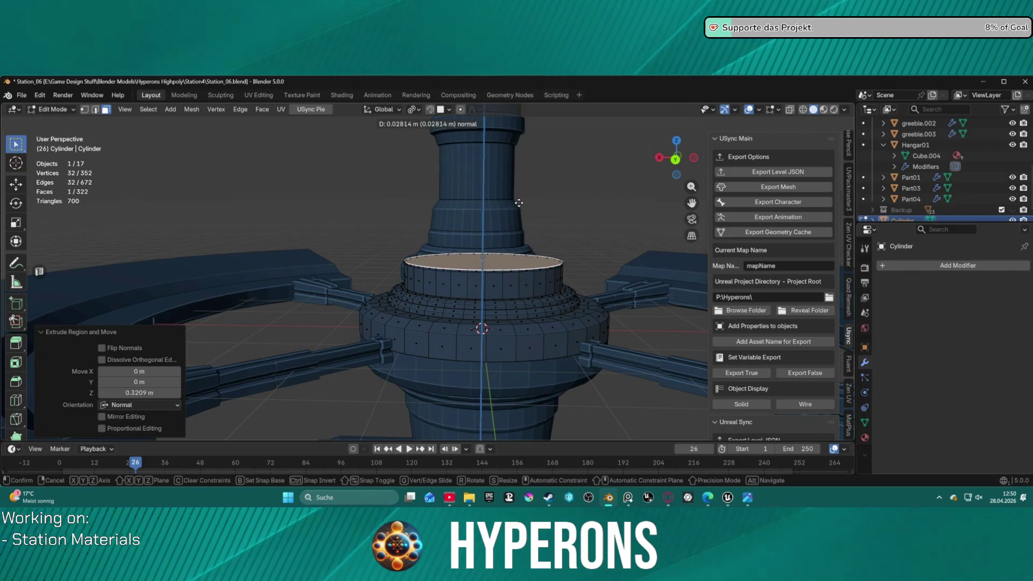
pyautogui.click(515, 205)
pyautogui.press('s')
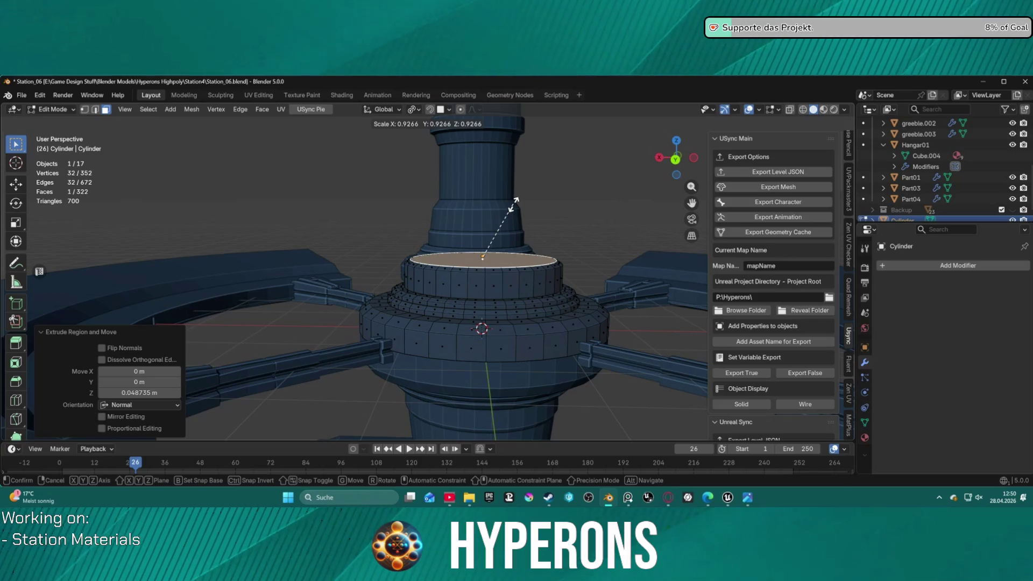
pyautogui.press('Escape')
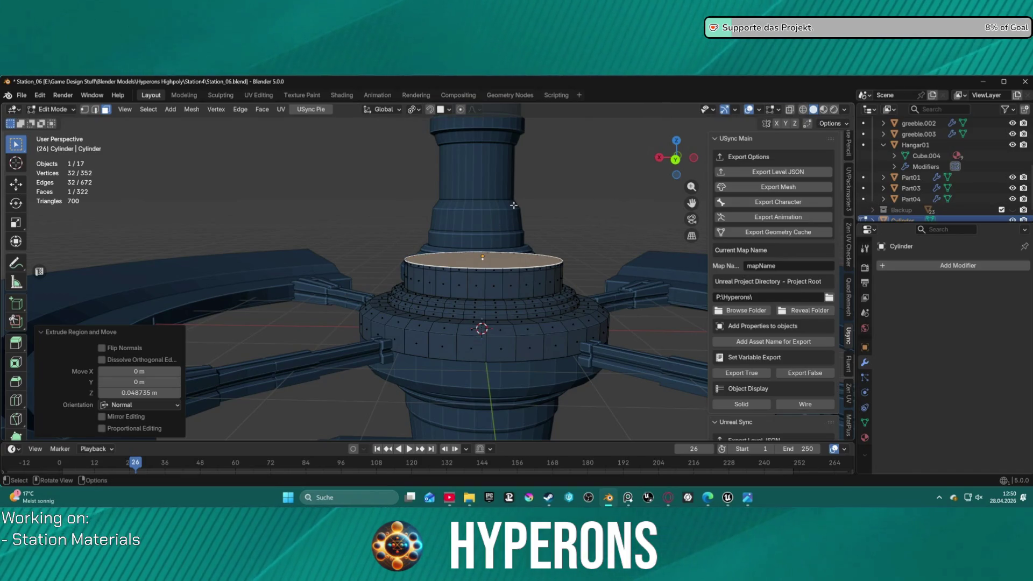
pyautogui.hotkey('ctrl', 'z')
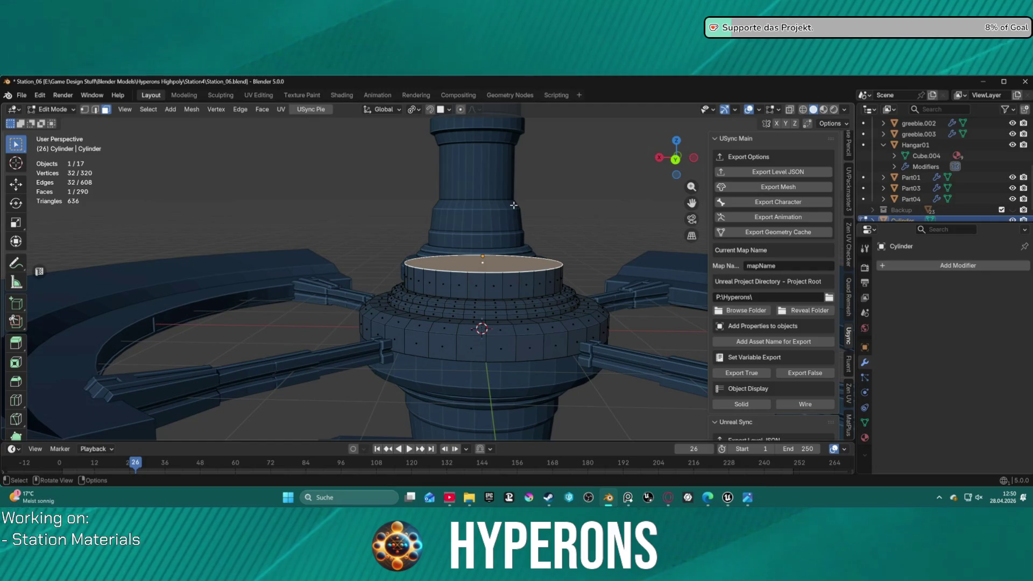
pyautogui.press('s')
pyautogui.press('Escape')
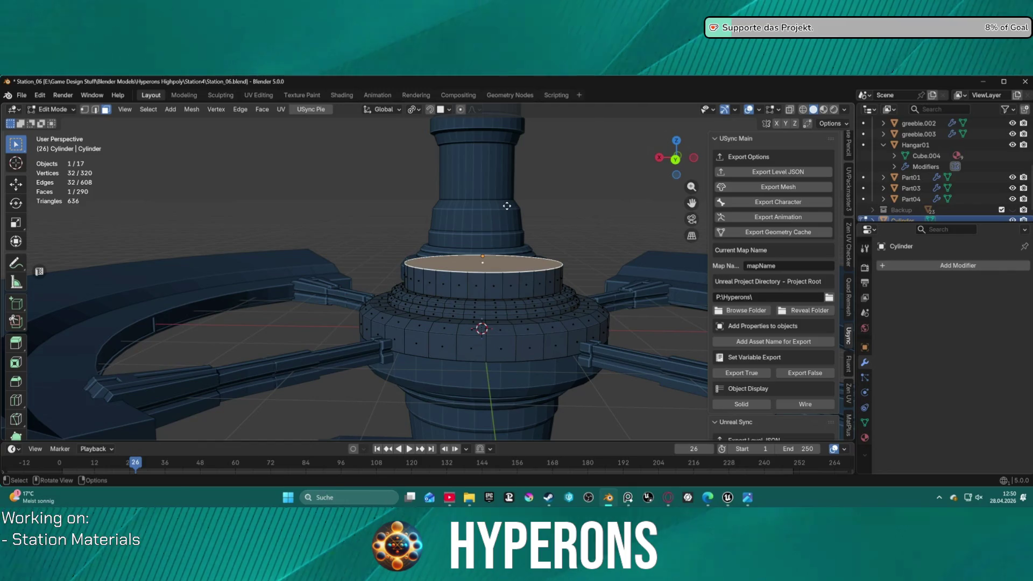
# Step: Inset a flush ring to about 0.89, extrude a tier up, lift and shrink it to about 0.91
pyautogui.press('e')
pyautogui.rightClick(507, 206)
pyautogui.press('s')
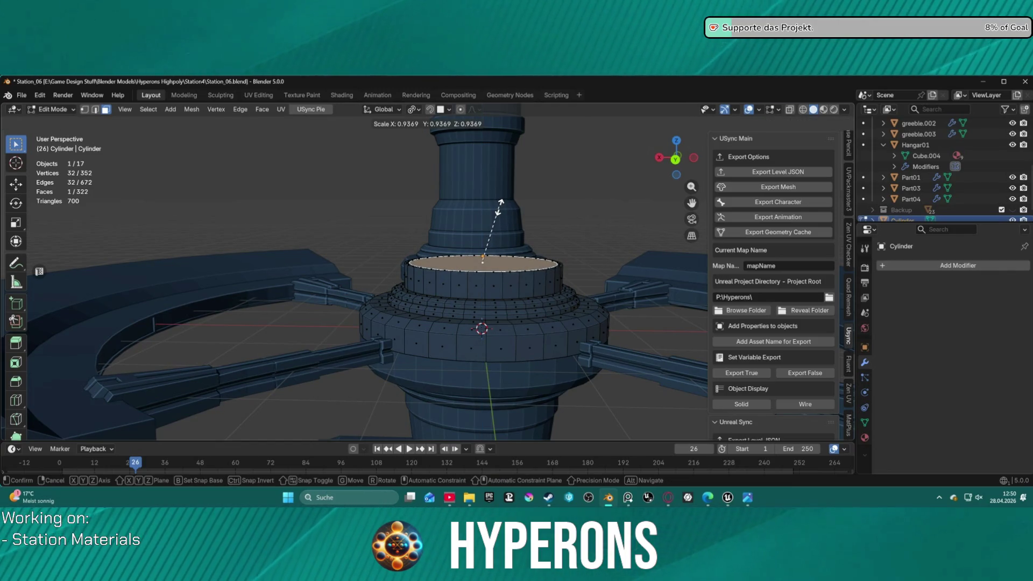
pyautogui.click(501, 207)
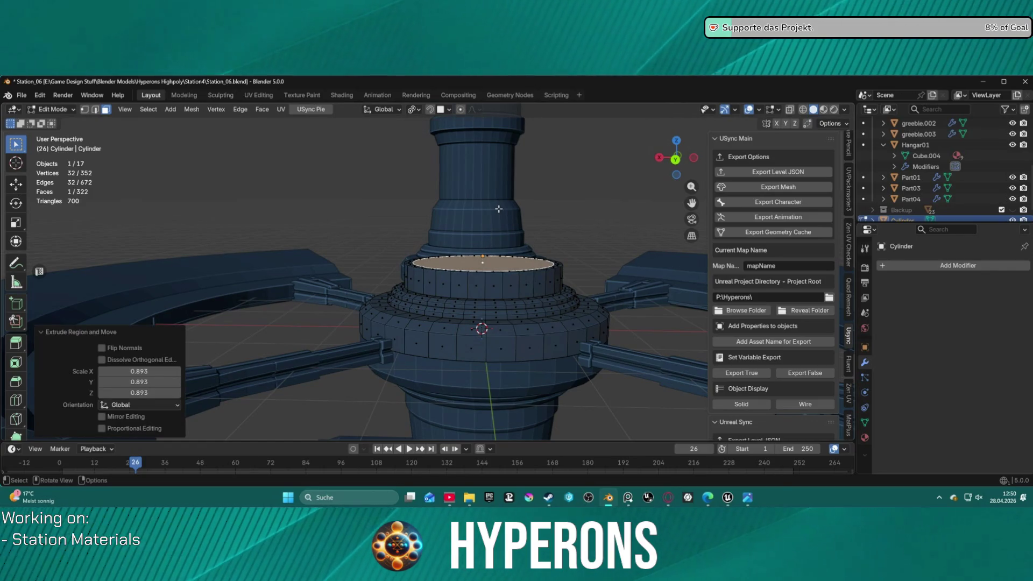
pyautogui.press('e')
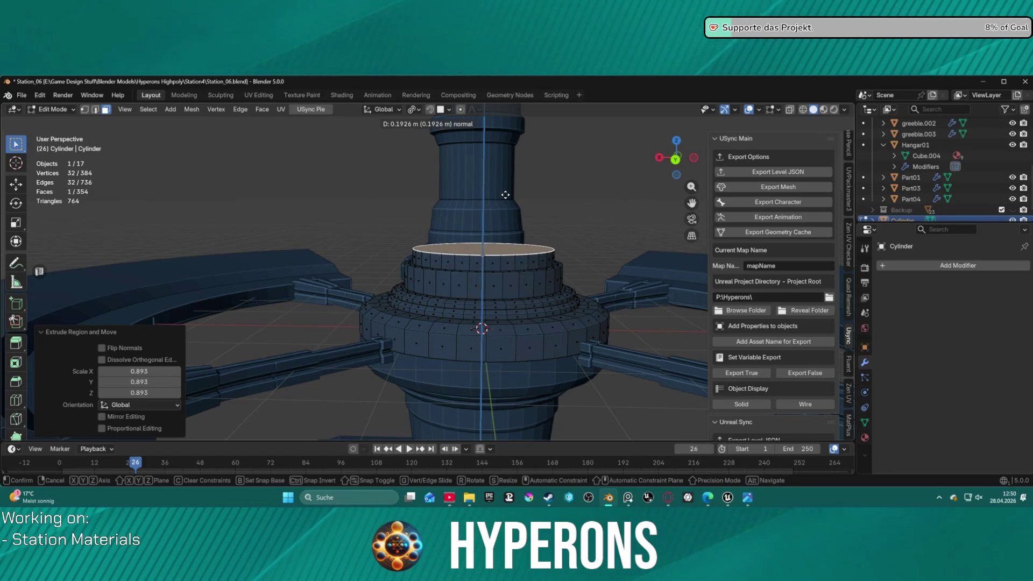
pyautogui.click(507, 189)
pyautogui.press('s')
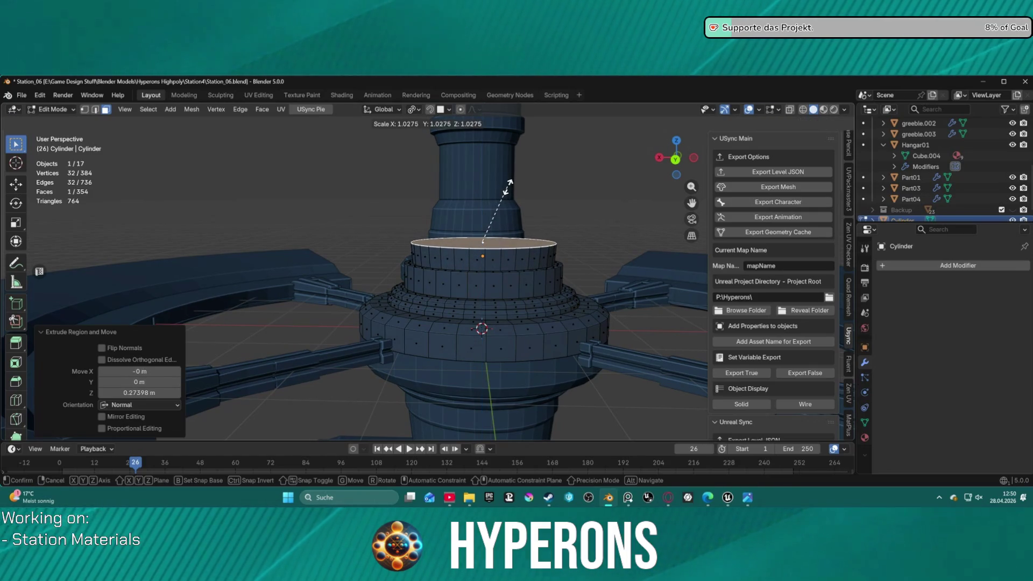
pyautogui.press('g')
pyautogui.press('z')
pyautogui.press('z')
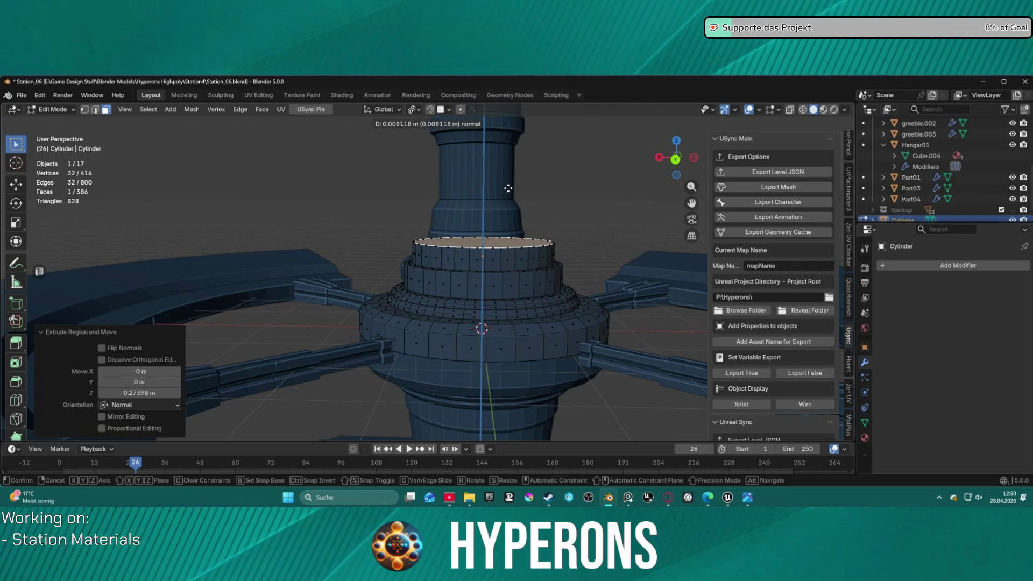
pyautogui.click(507, 182)
pyautogui.press('s')
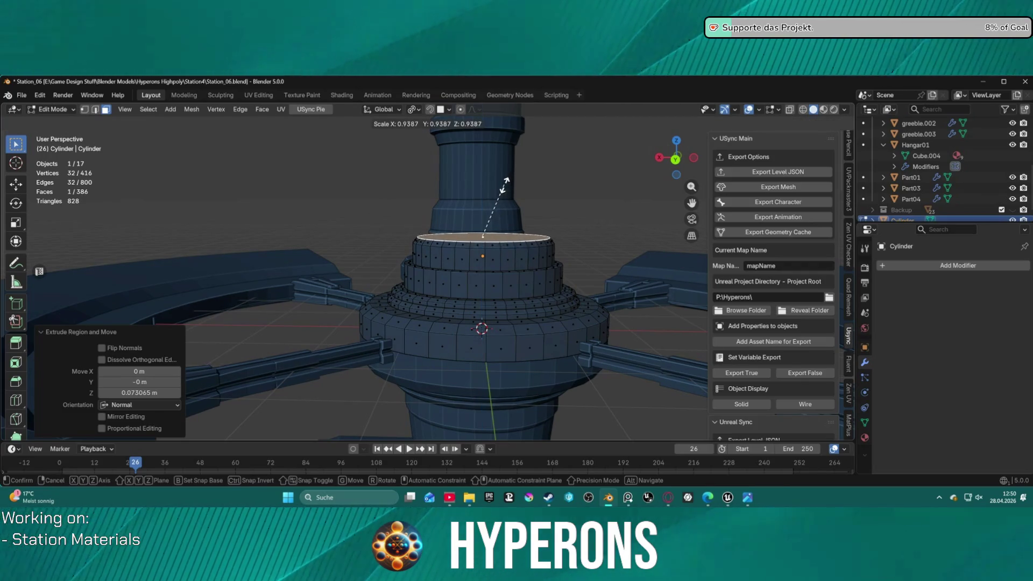
pyautogui.click(504, 187)
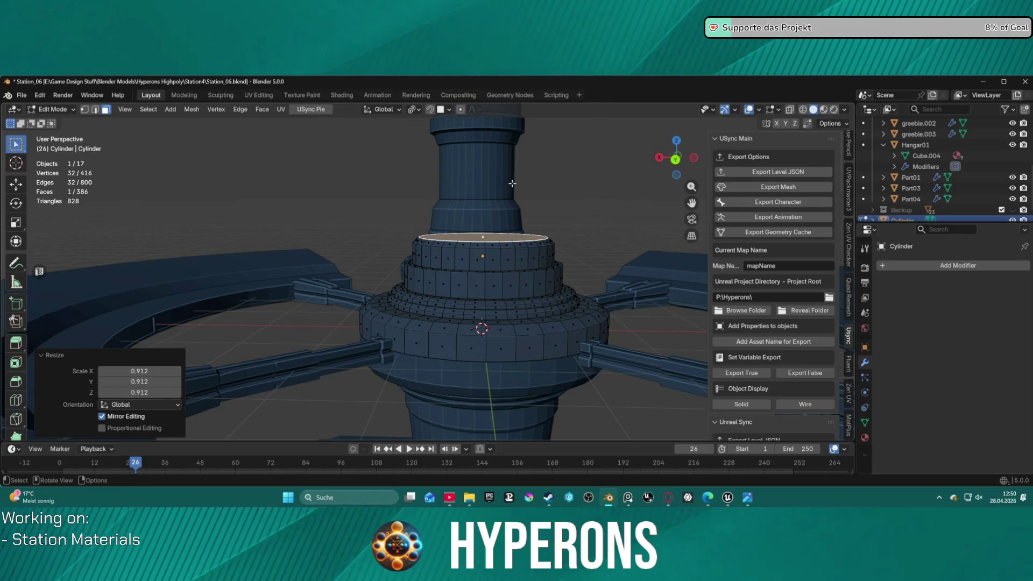
# Step: Extrude a taller tier from the top face and narrow it to about 0.86
pyautogui.press('g')
pyautogui.press('z')
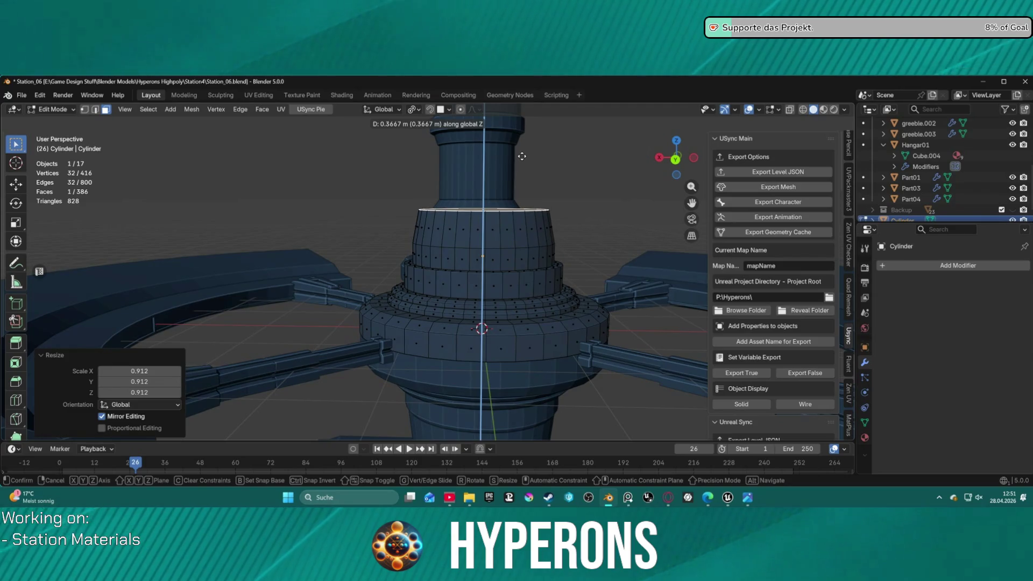
pyautogui.press('Escape')
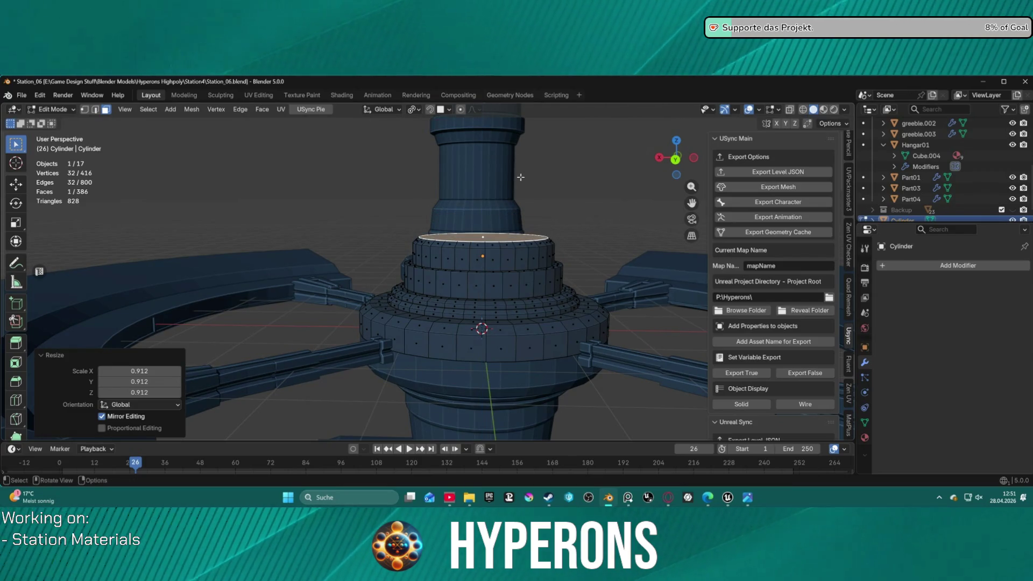
pyautogui.press('e')
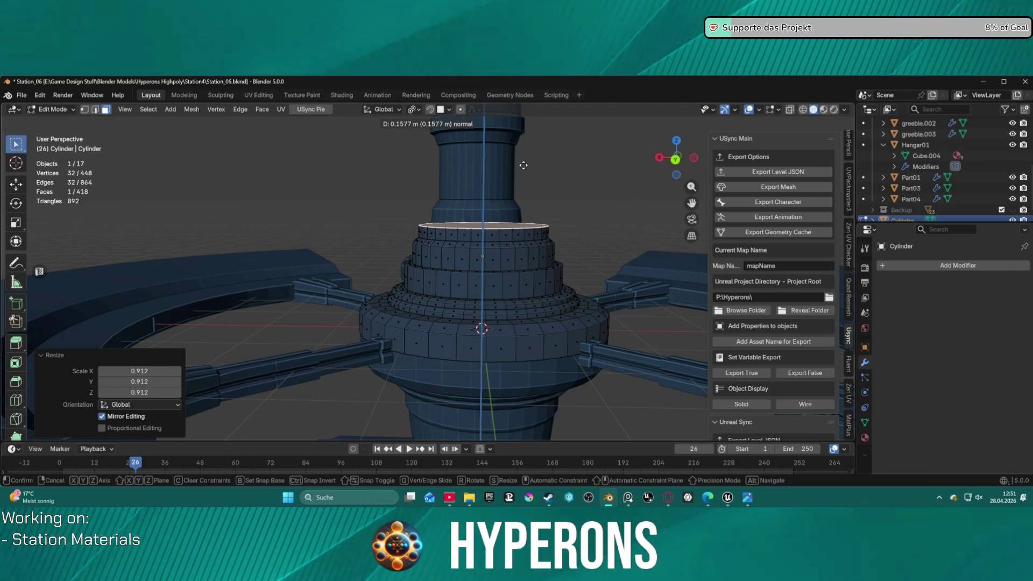
pyautogui.click(525, 150)
pyautogui.press('s')
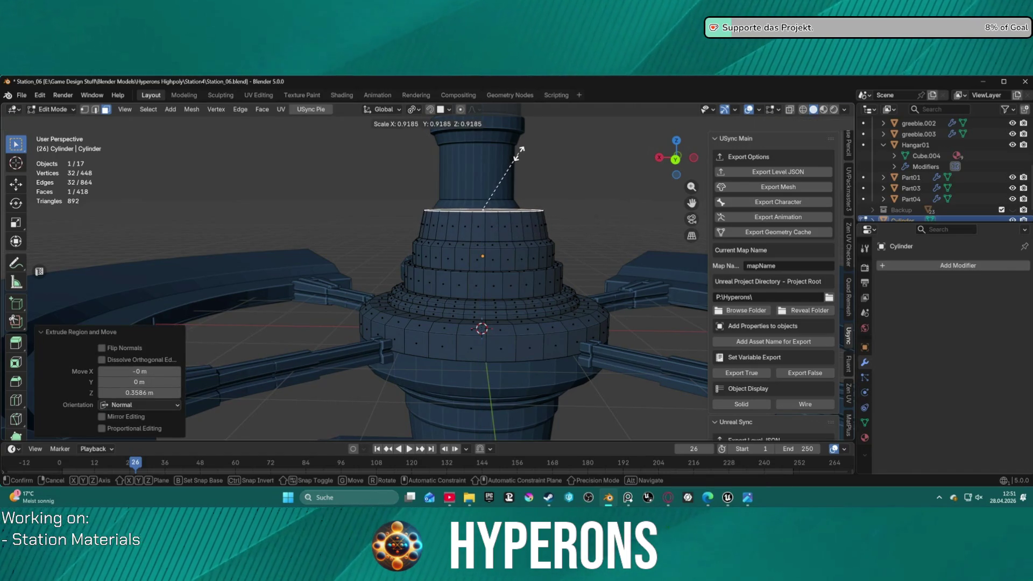
pyautogui.click(516, 155)
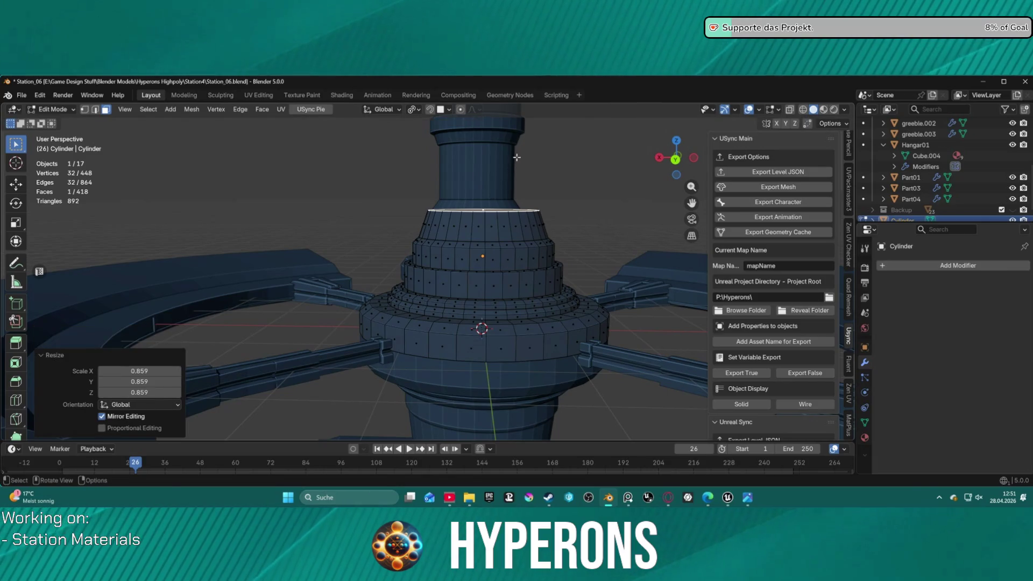
pyautogui.moveTo(518, 157); pyautogui.dragTo(540, 173, button='middle')
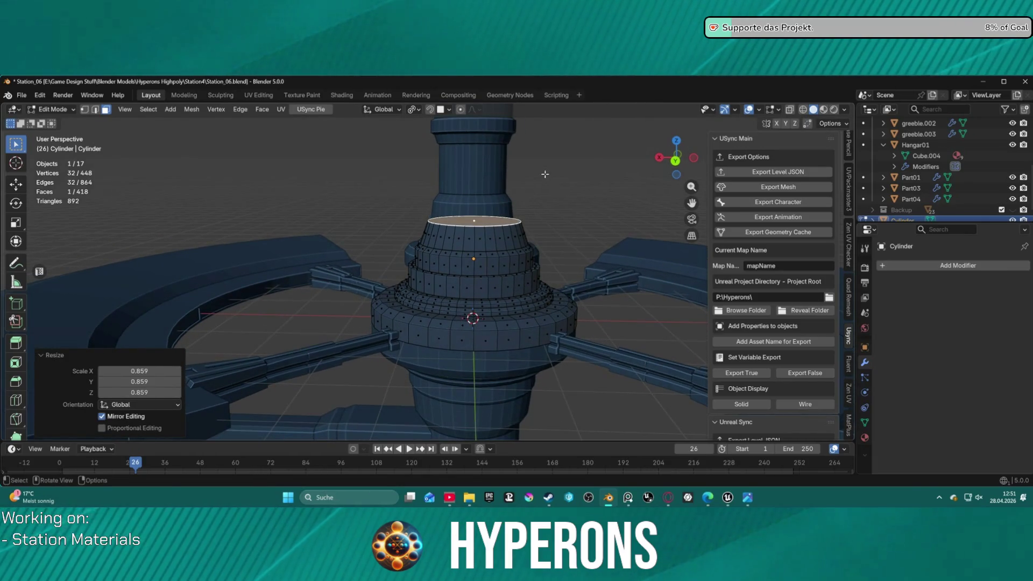
# Step: Extrude one more tier upward and narrow its top face to about 0.75
pyautogui.press('e')
pyautogui.click(534, 167)
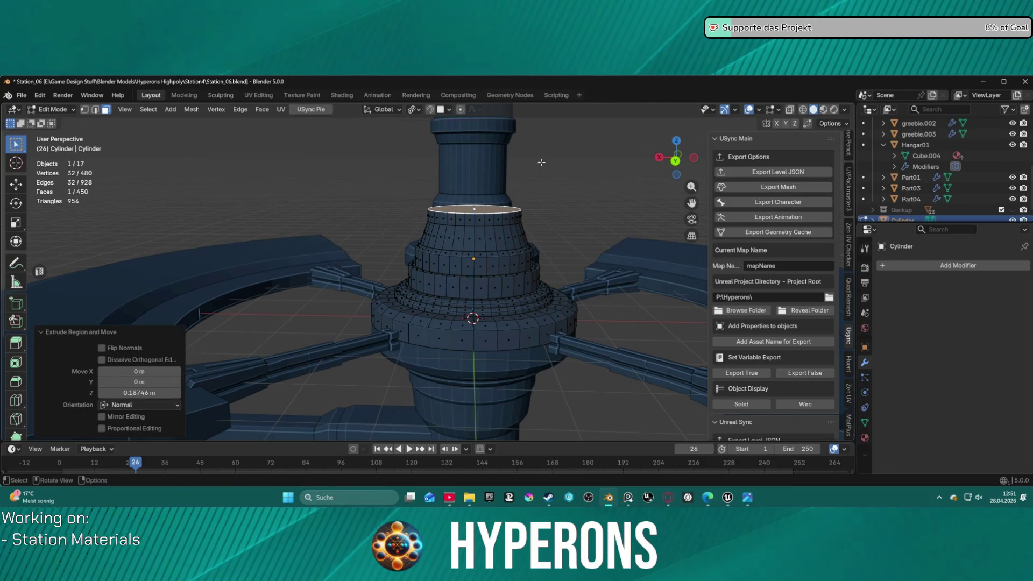
pyautogui.press('s')
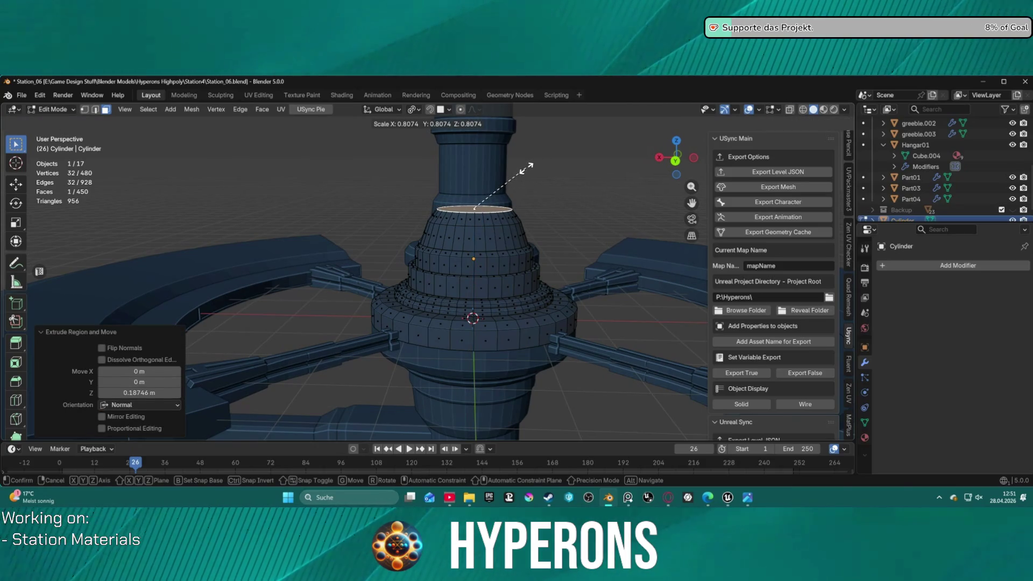
pyautogui.click(522, 169)
pyautogui.moveTo(507, 162); pyautogui.dragTo(567, 163, button='middle')
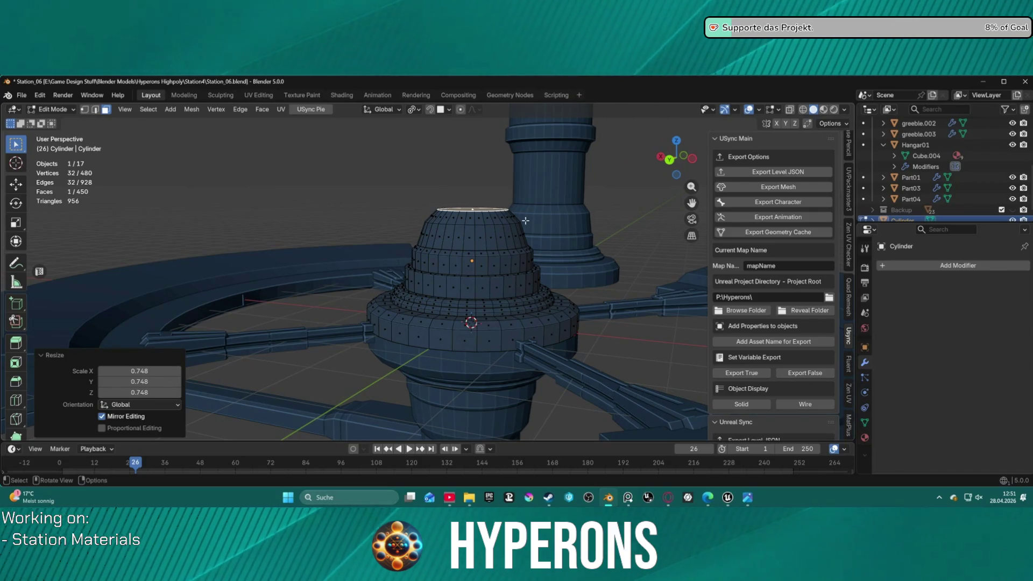
# Step: In edge mode, select the top rim edge loop and widen it
pyautogui.press('2')
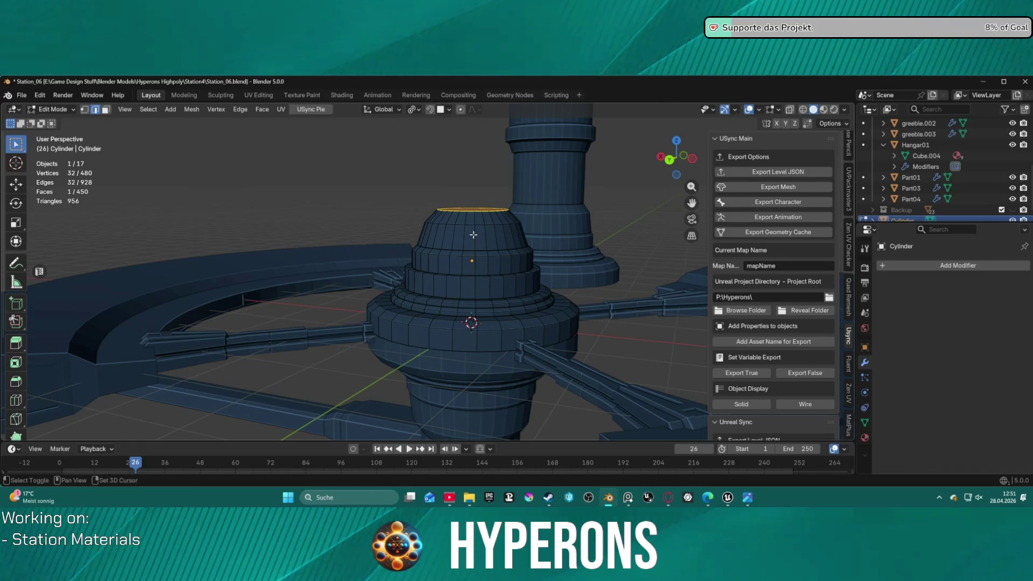
pyautogui.click(470, 225)
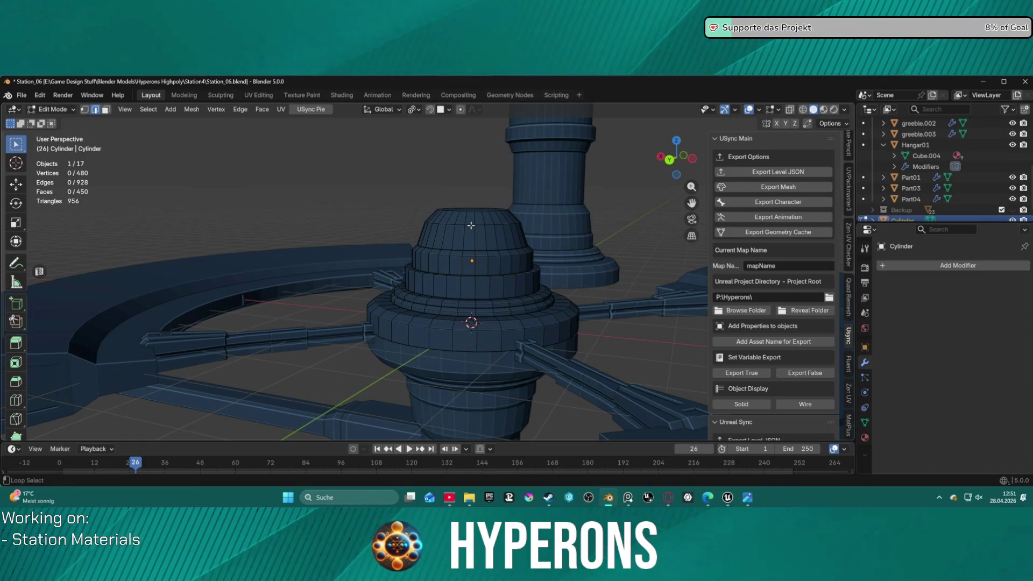
pyautogui.keyDown('alt'); pyautogui.click(471, 226); pyautogui.keyUp('alt')
pyautogui.press('s')
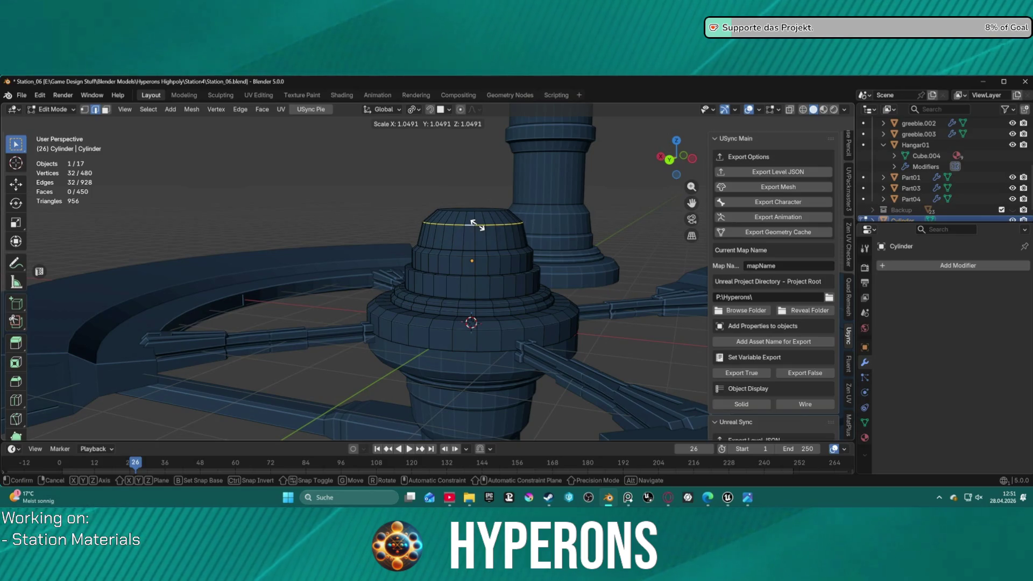
pyautogui.click(481, 210)
# Step: Widen the top face to about 1.27 and sink it slightly to form a cap lip
pyautogui.press('3')
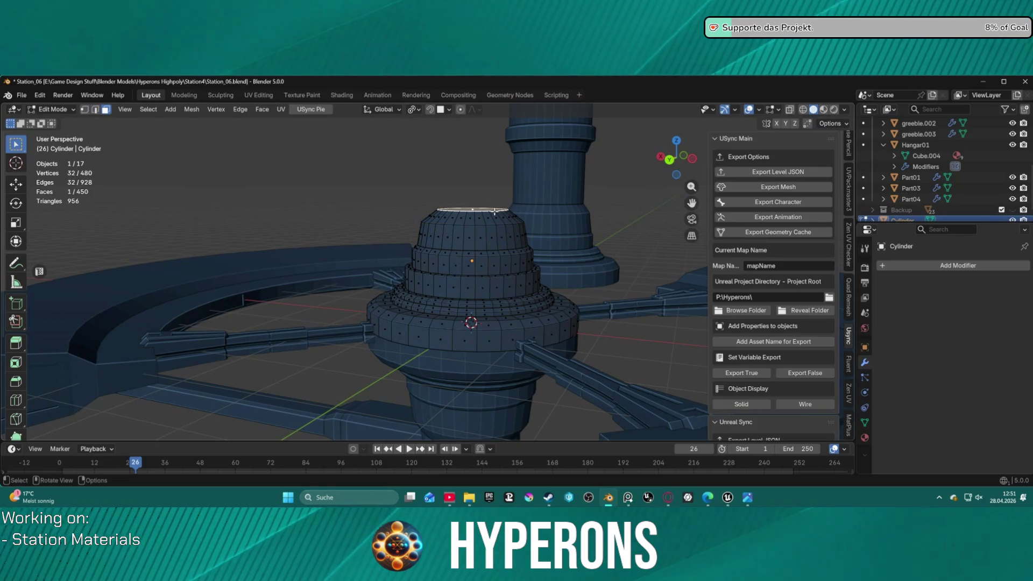
pyautogui.press('s')
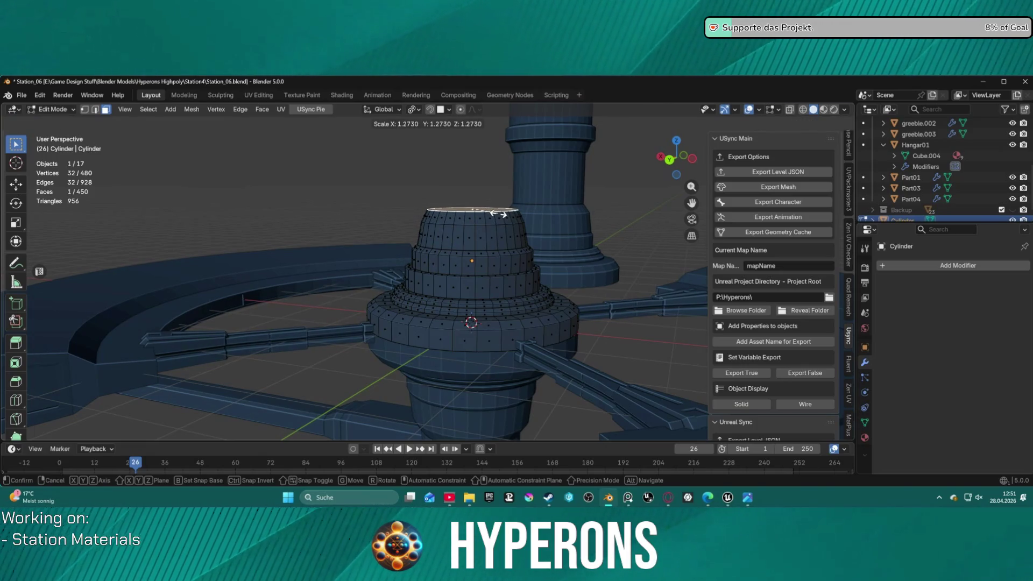
pyautogui.click(498, 214)
pyautogui.press('g')
pyautogui.press('z')
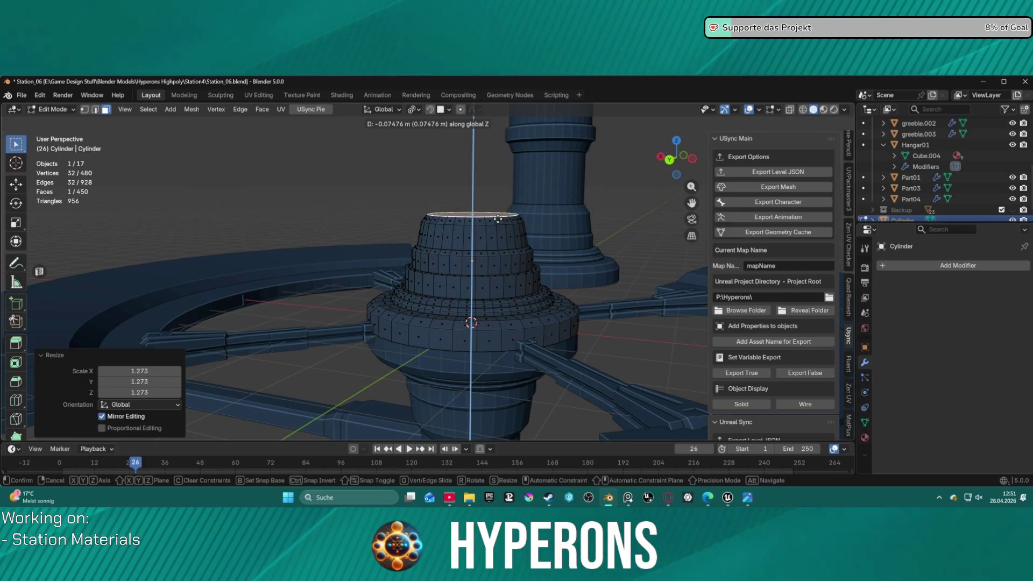
pyautogui.click(498, 219)
pyautogui.moveTo(572, 226)
pyautogui.mouseDown(button='middle')
pyautogui.moveTo(552, 224)
pyautogui.moveTo(515, 252)
pyautogui.moveTo(545, 238)
pyautogui.mouseUp(button='middle')
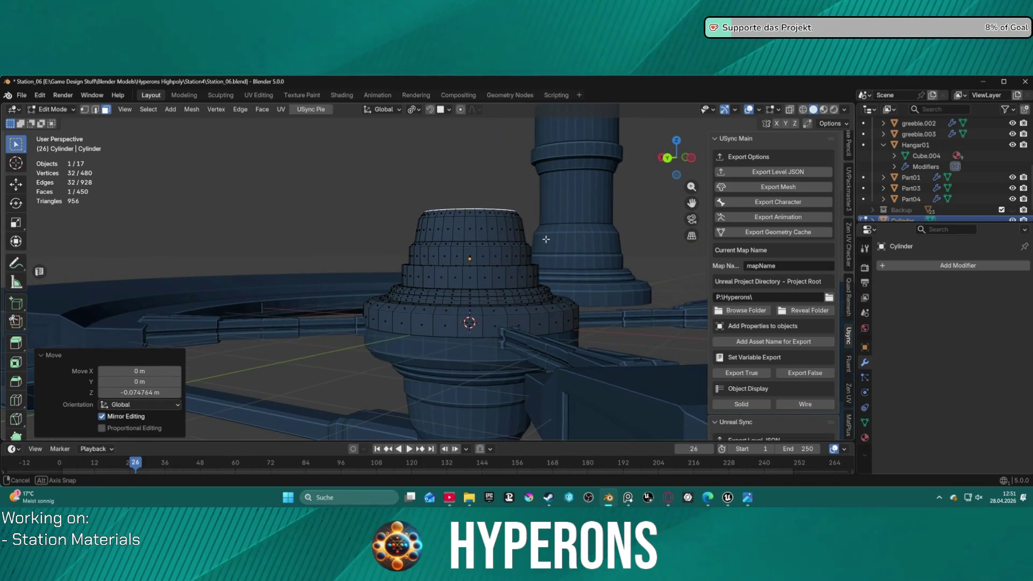
pyautogui.moveTo(545, 239); pyautogui.dragTo(547, 243, button='middle')
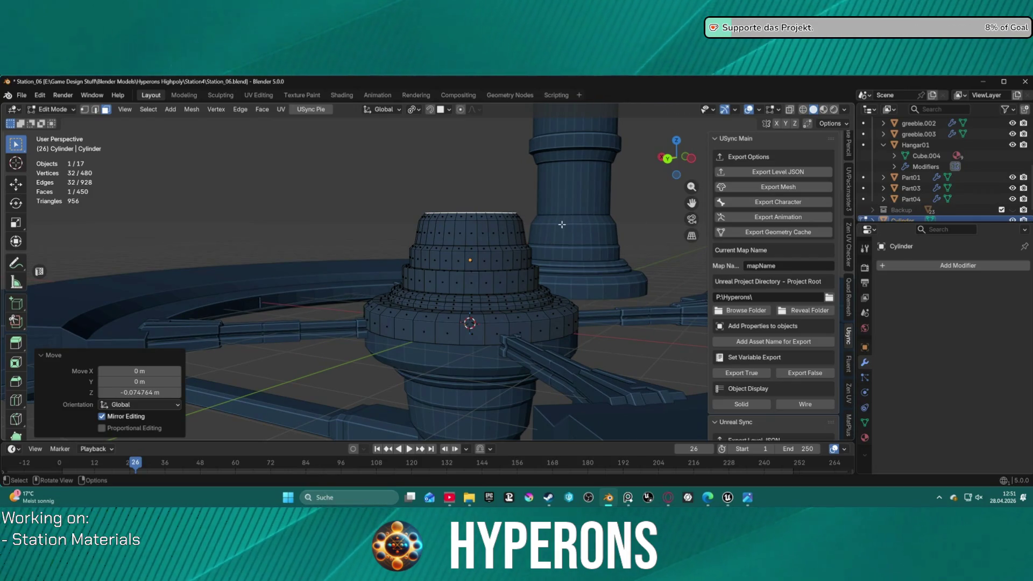
# Step: Narrow and lower the cap's top edge loop slightly to bevel the cap
pyautogui.click(473, 231)
pyautogui.click(485, 221)
pyautogui.keyDown('alt'); pyautogui.click(486, 220); pyautogui.keyUp('alt')
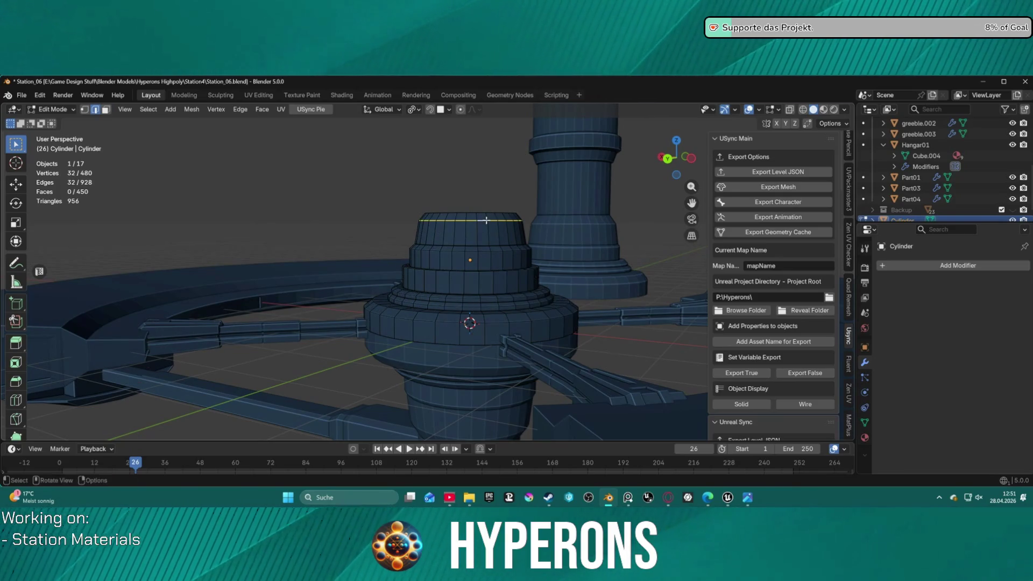
pyautogui.press('s')
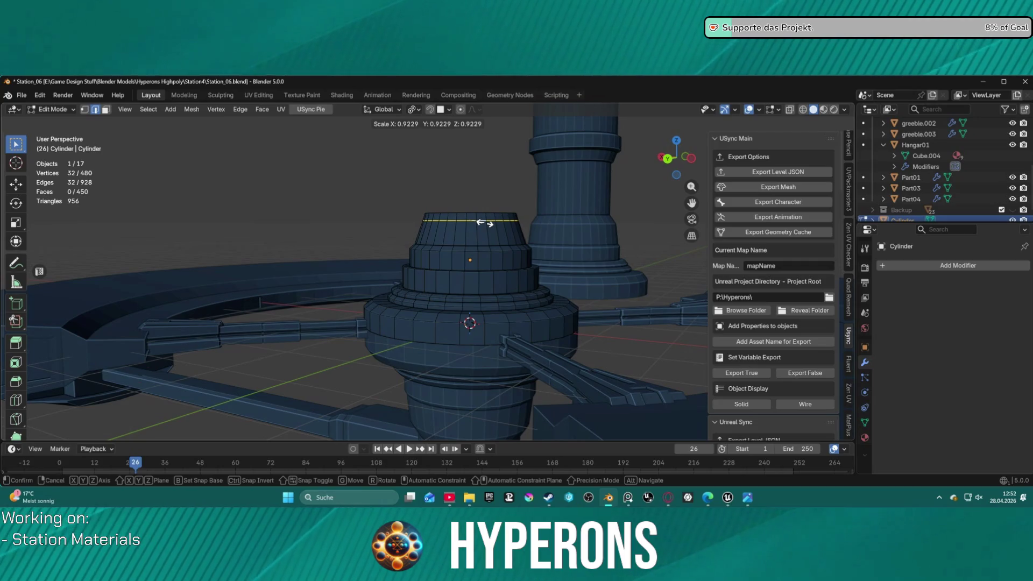
pyautogui.click(484, 223)
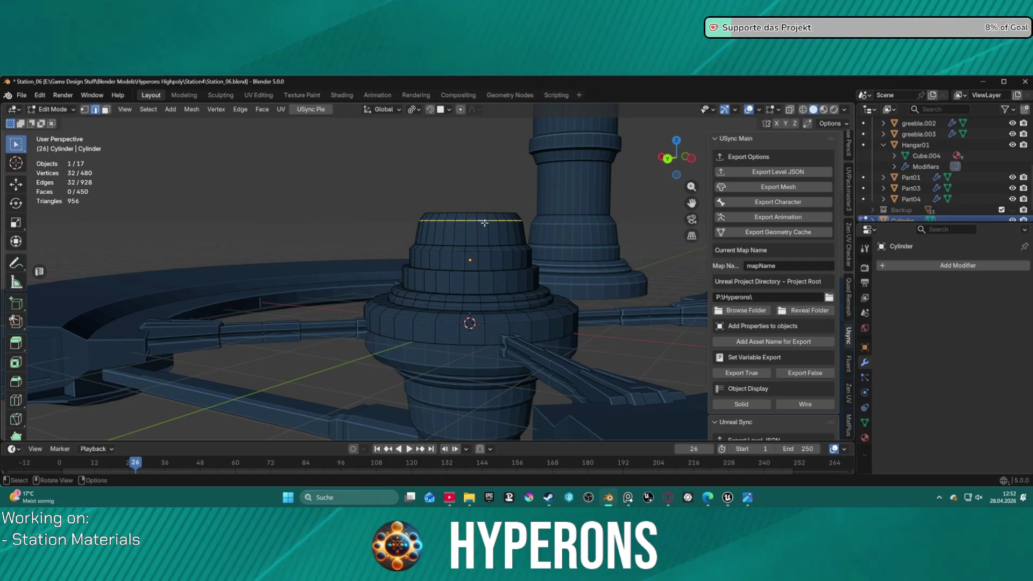
pyautogui.press('g')
pyautogui.press('z')
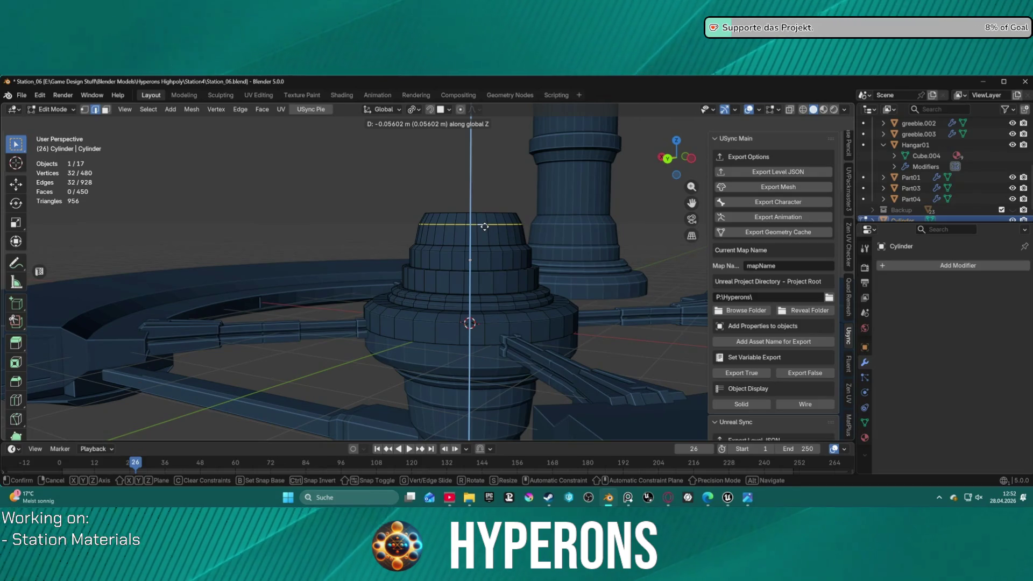
pyautogui.click(483, 226)
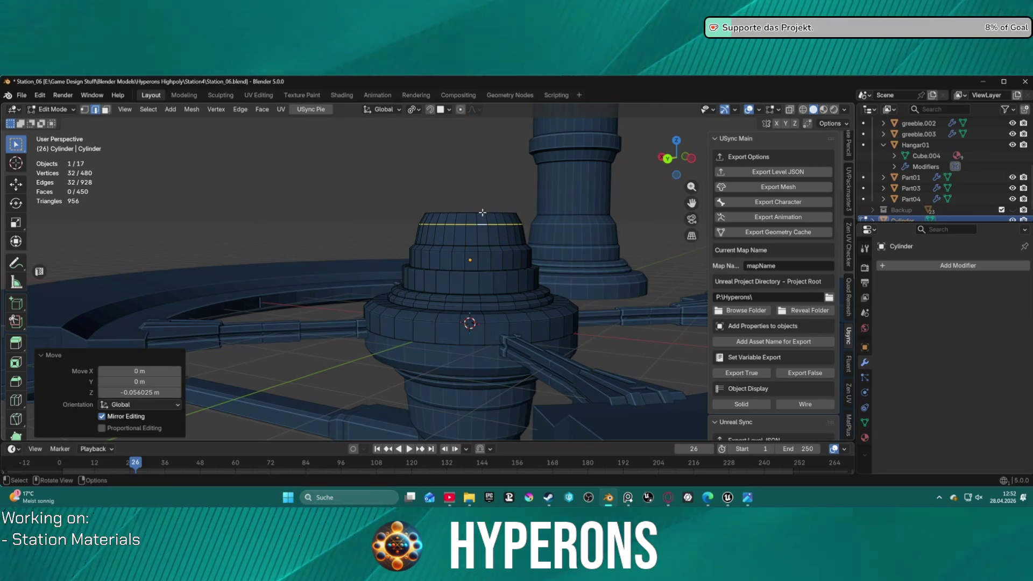
# Step: Select only the hub's top cap face and start extruding it upward
pyautogui.press('3')
pyautogui.keyDown('alt'); pyautogui.click(483, 215); pyautogui.keyUp('alt')
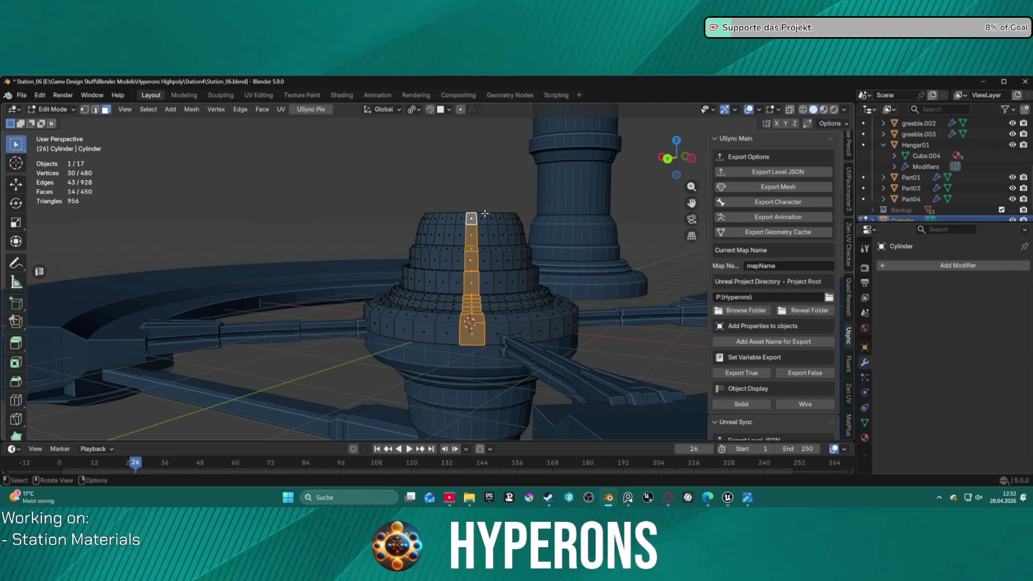
pyautogui.click(482, 217)
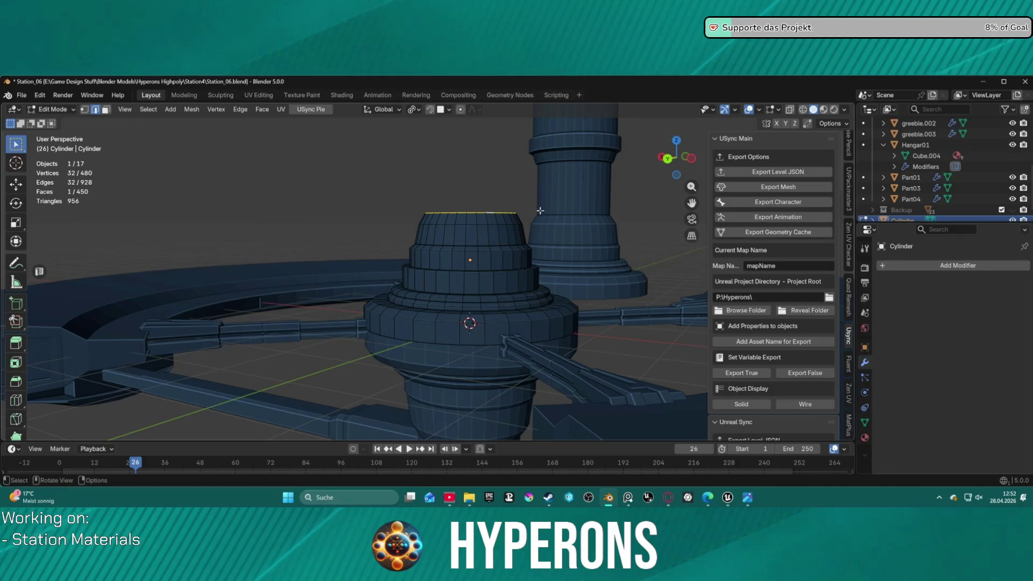
pyautogui.moveTo(536, 210); pyautogui.dragTo(559, 221, button='middle')
pyautogui.press('e')
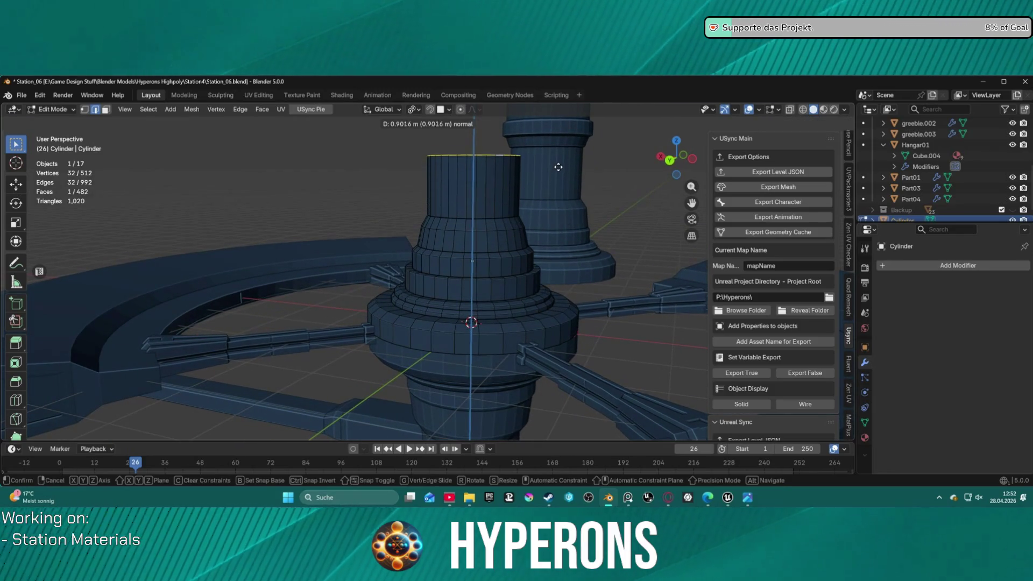
# Step: Add a widened ring at the top of the hub and raise it slightly into a lip
pyautogui.click(555, 155)
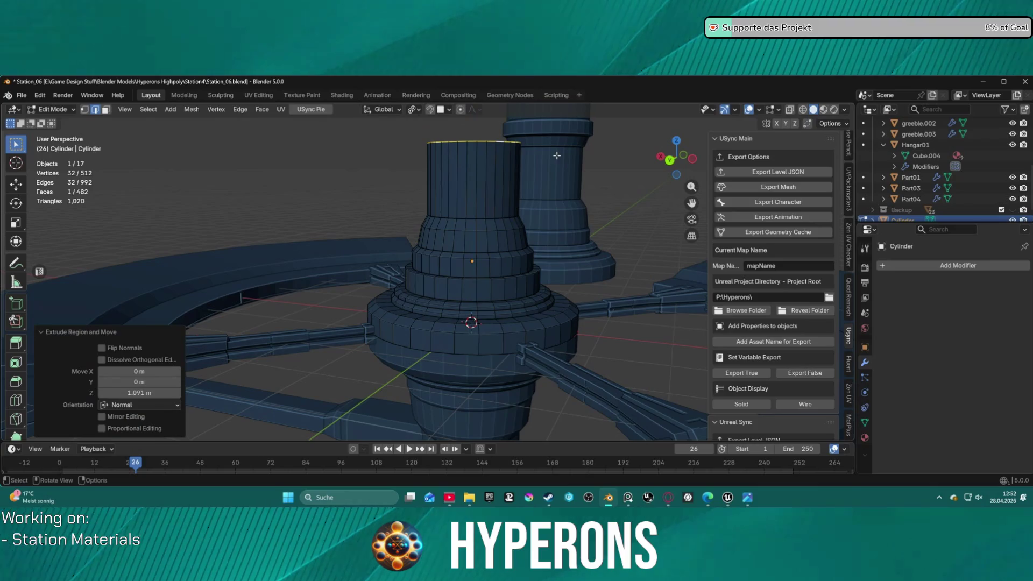
pyautogui.moveTo(556, 155); pyautogui.dragTo(544, 282, button='middle')
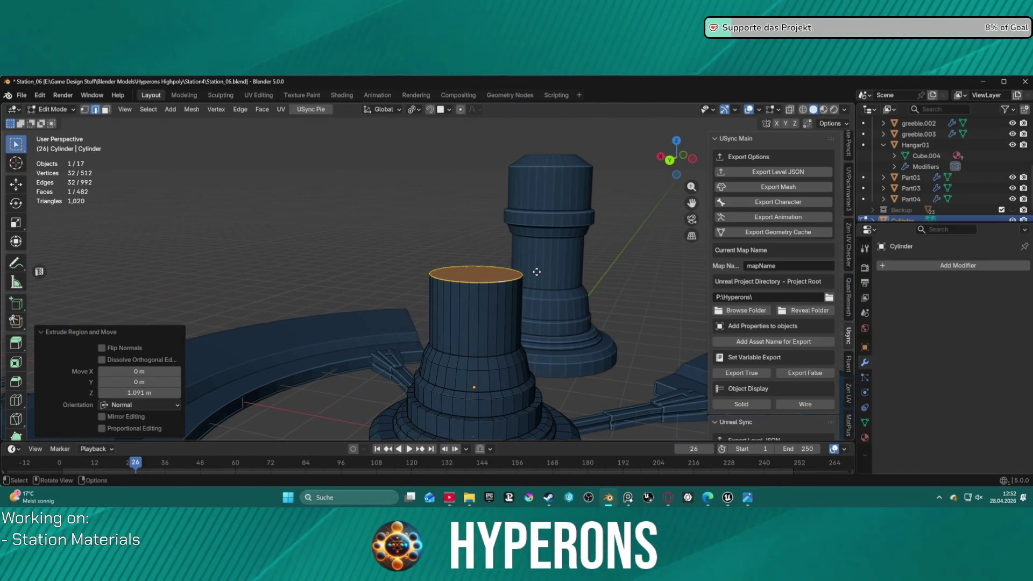
pyautogui.press('e')
pyautogui.press('s')
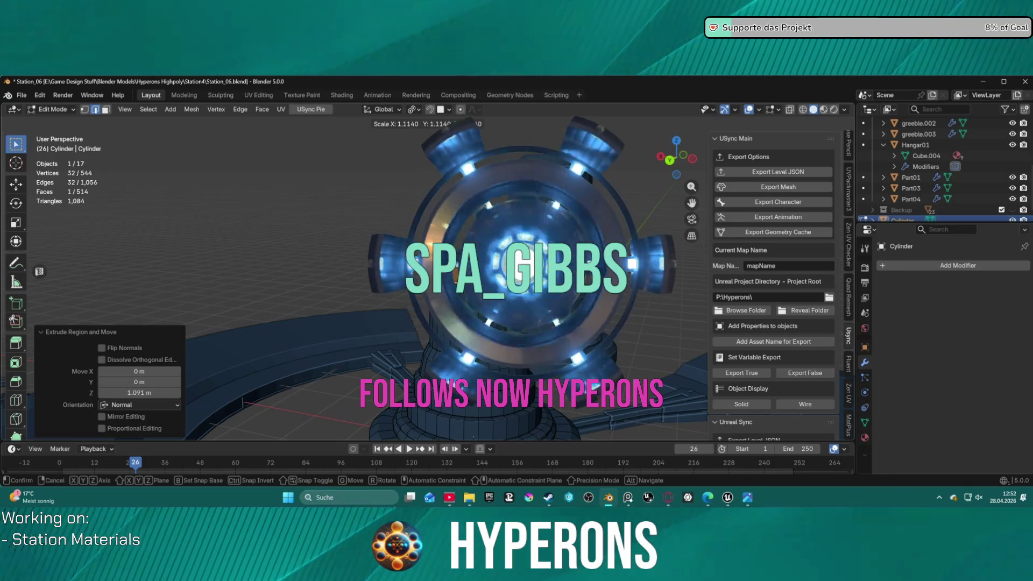
pyautogui.click(543, 271)
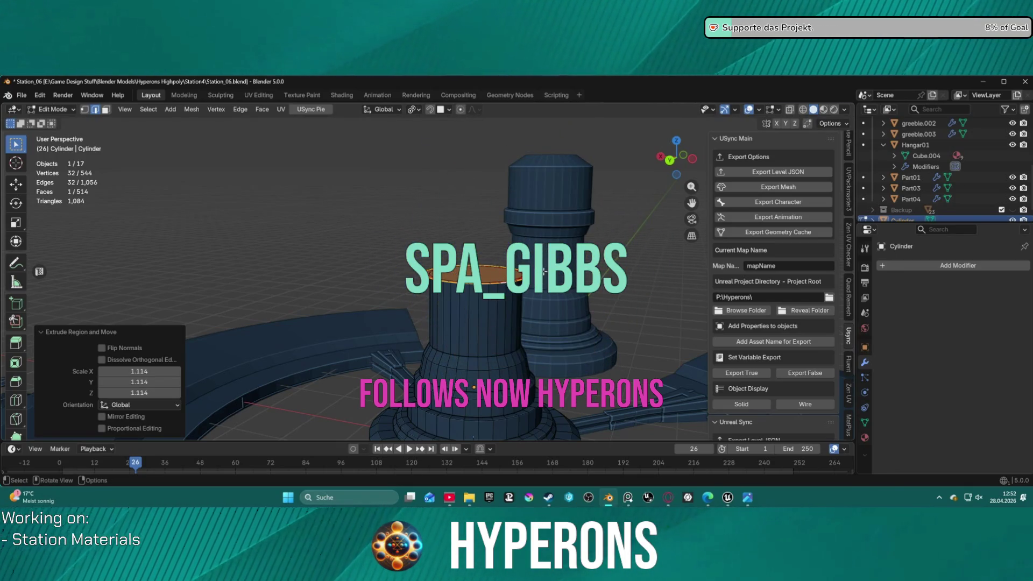
pyautogui.press('e')
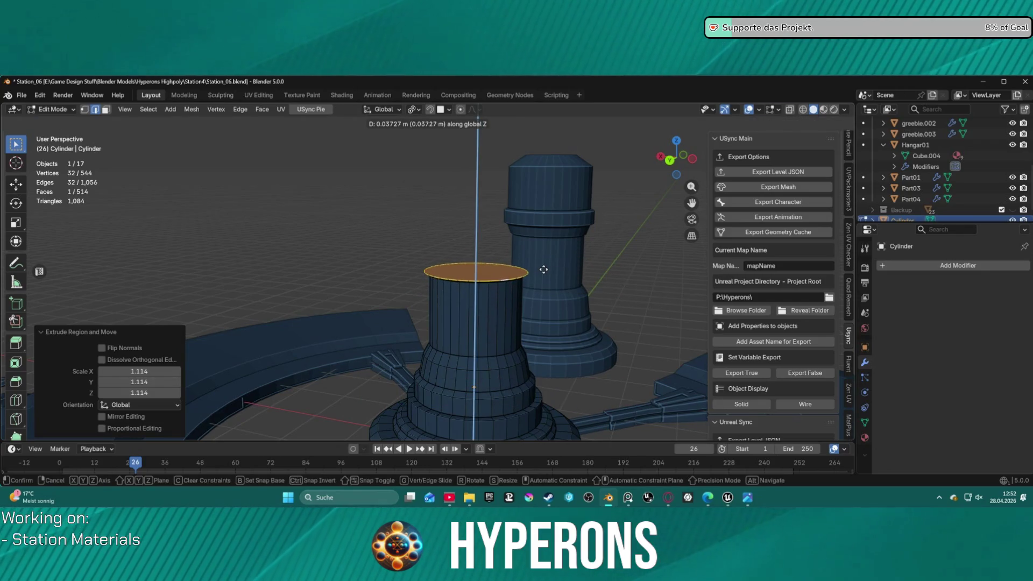
pyautogui.click(543, 270)
# Step: Extrude a neck section upward, widen its top face and raise it further along Z
pyautogui.press('e')
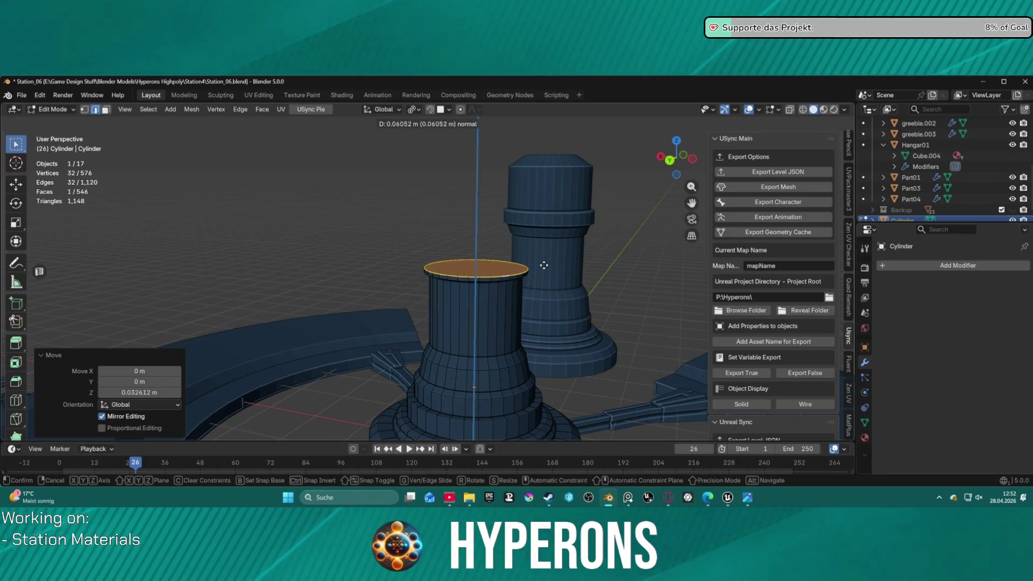
pyautogui.click(544, 261)
pyautogui.press('s')
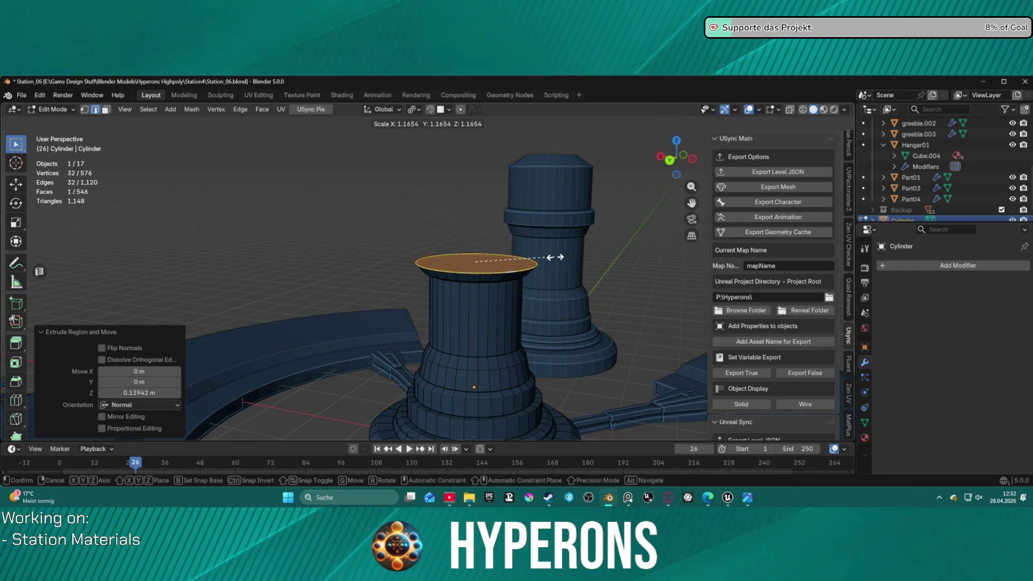
pyautogui.click(555, 256)
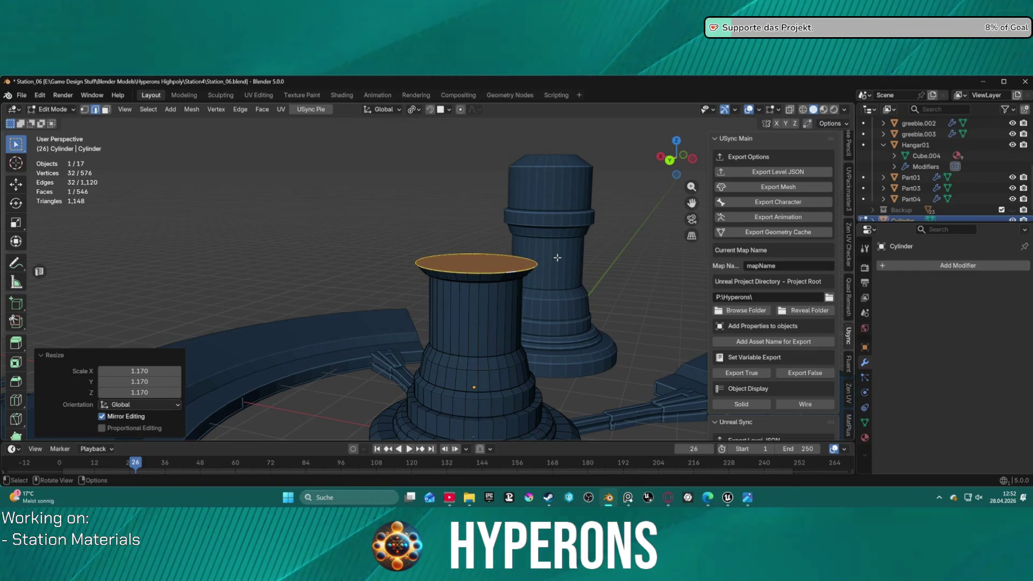
pyautogui.press('g')
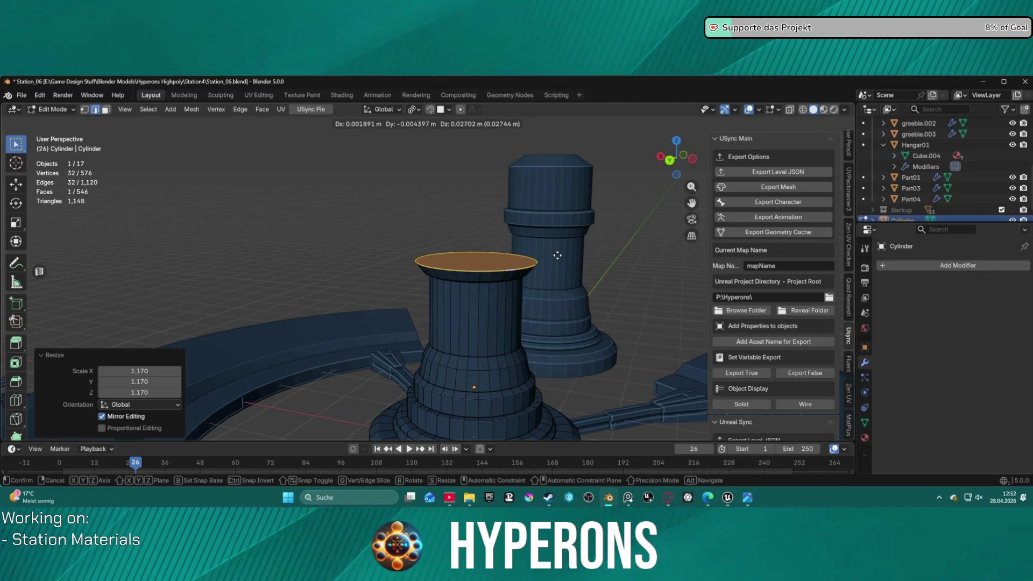
pyautogui.press('z')
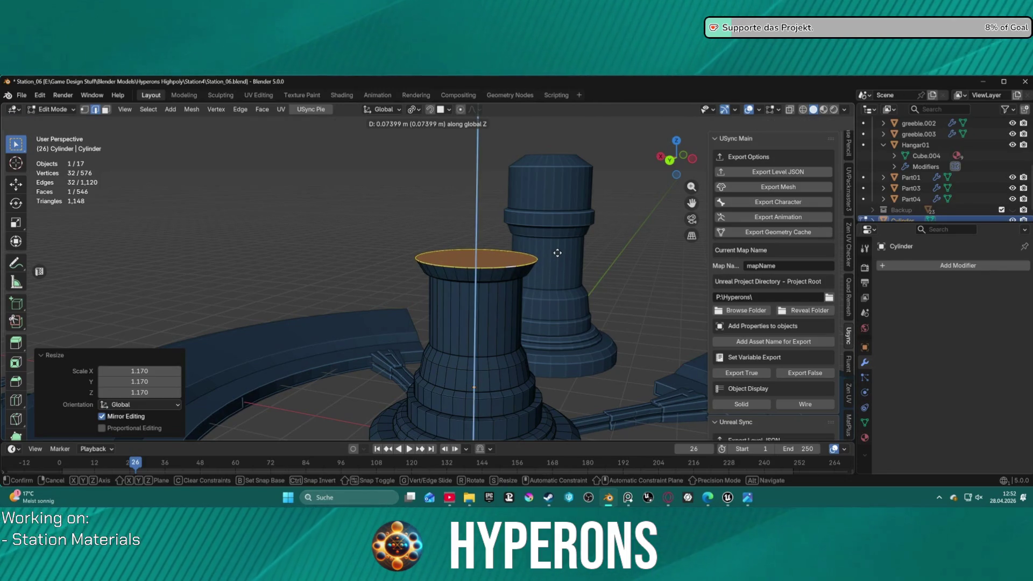
pyautogui.click(557, 253)
# Step: Flare the top outward into a wide collar and lift a new ring slightly above it
pyautogui.press('e')
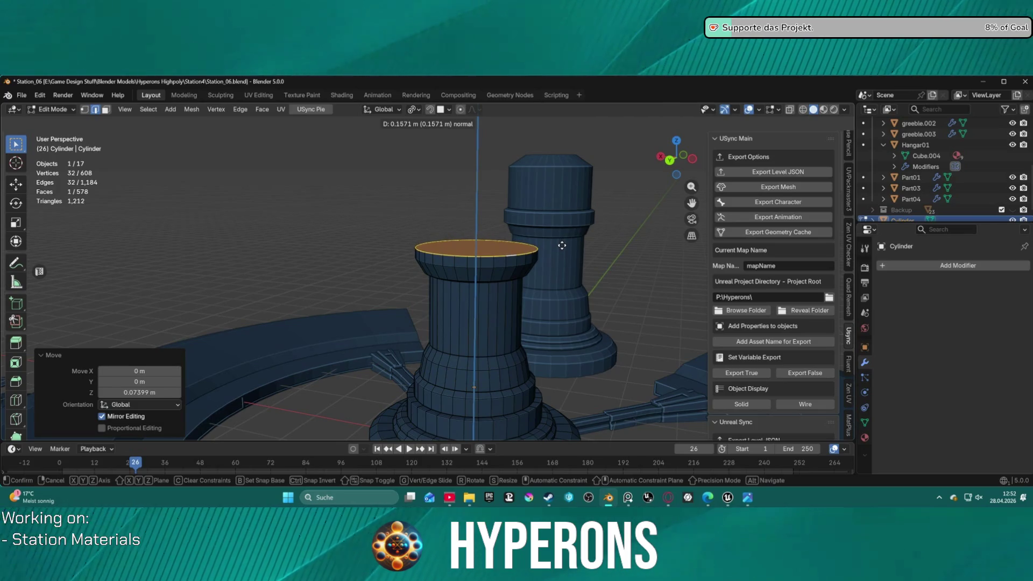
pyautogui.press('Escape')
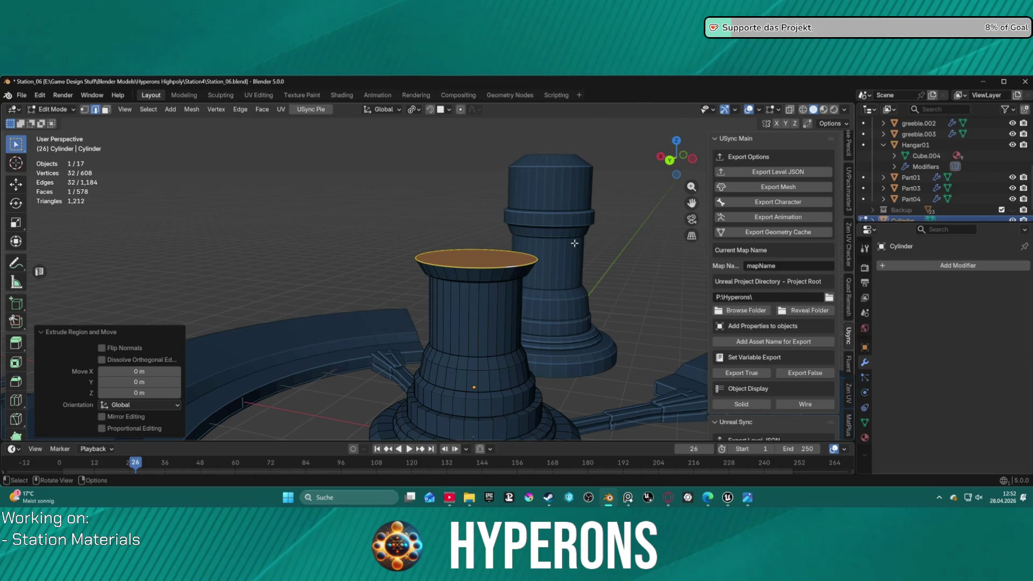
pyautogui.press('s')
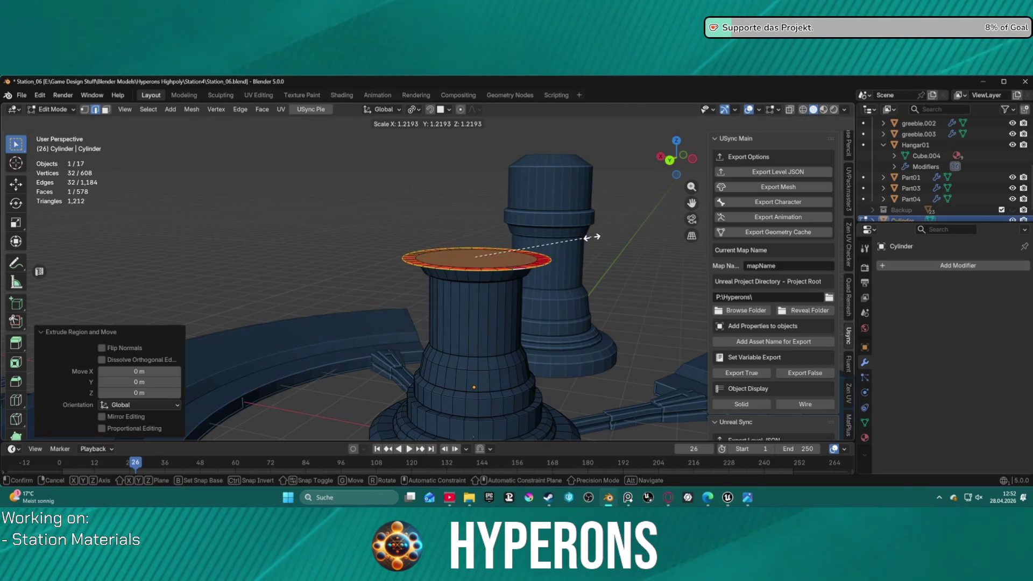
pyautogui.click(600, 237)
pyautogui.press('e')
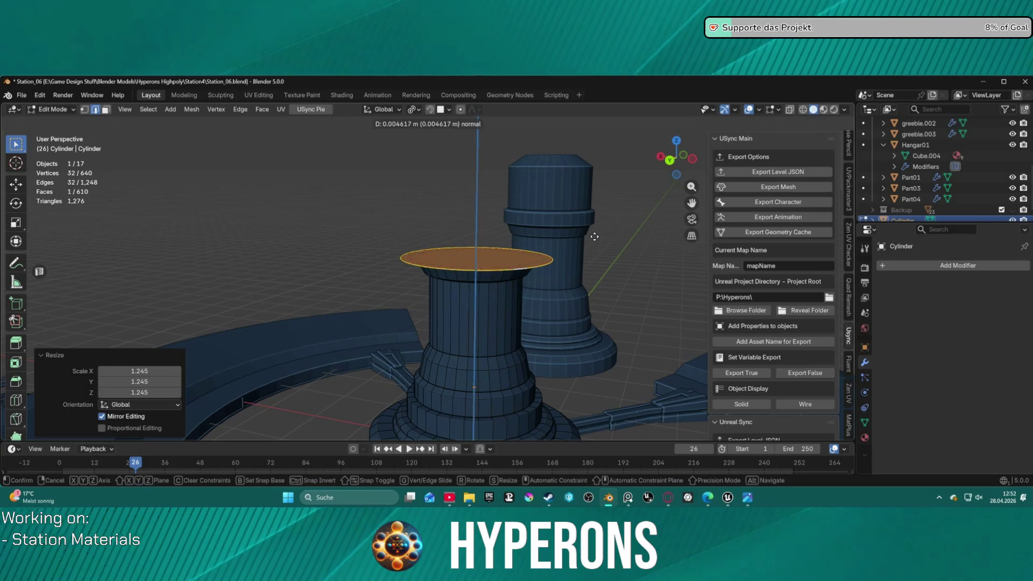
pyautogui.press('Escape')
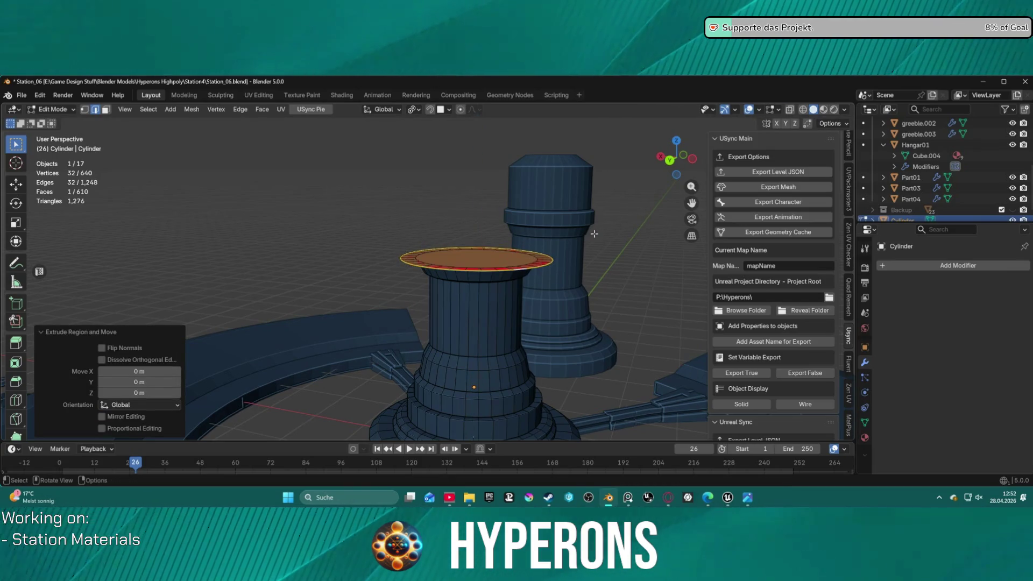
pyautogui.press('g')
pyautogui.press('z')
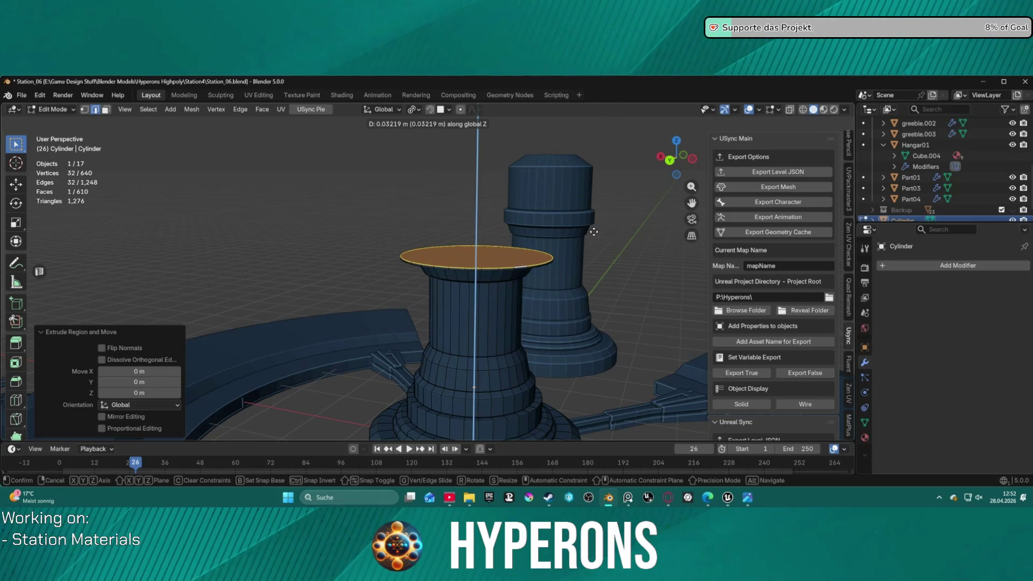
pyautogui.click(593, 231)
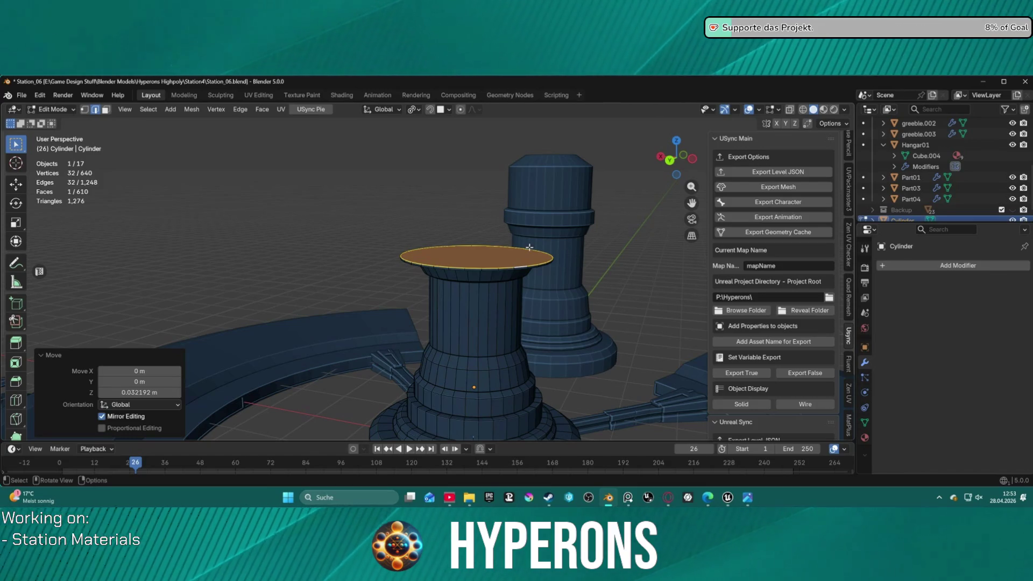
# Step: Discard an extra in-place ring, then raise the collar's top face straight up along Z
pyautogui.press('e')
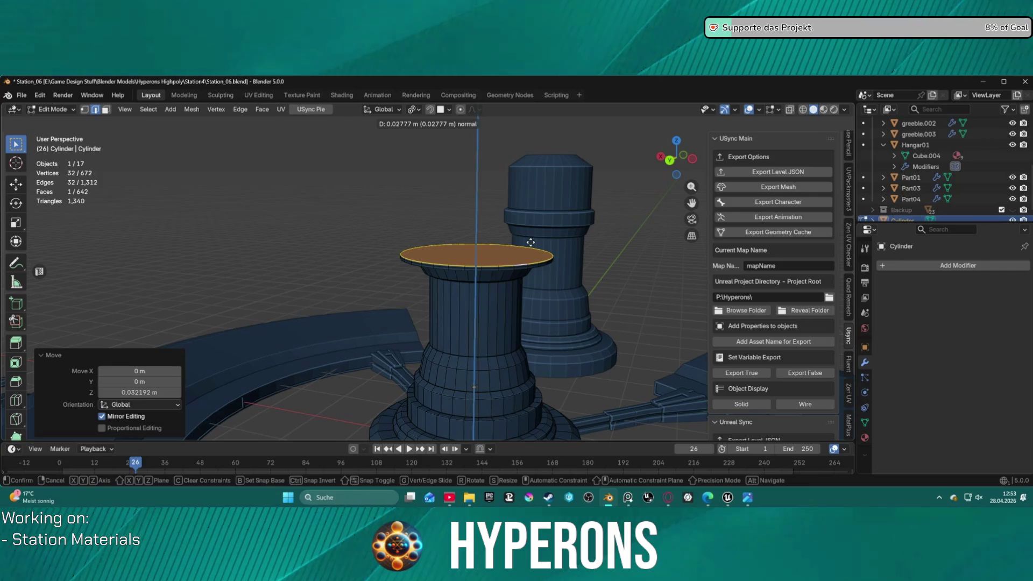
pyautogui.press('Escape')
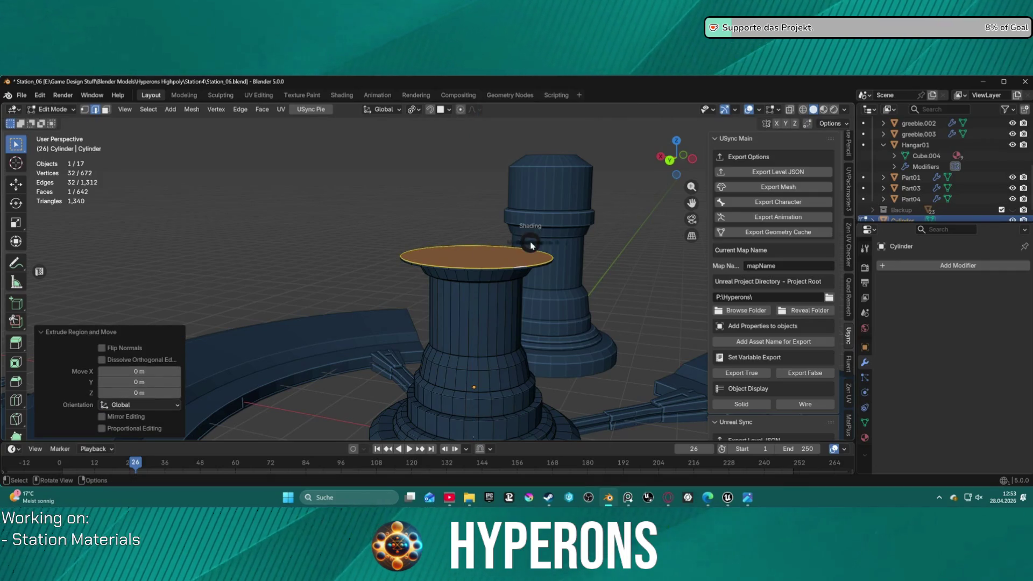
pyautogui.press('z')
pyautogui.press('g')
pyautogui.press('z')
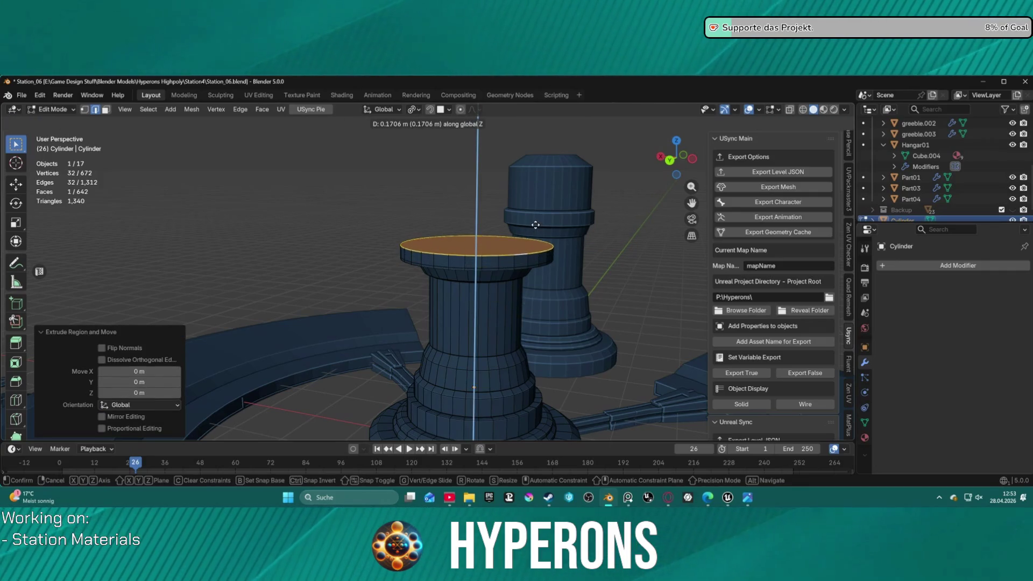
pyautogui.press('Escape')
pyautogui.hotkey('ctrl', 'z')
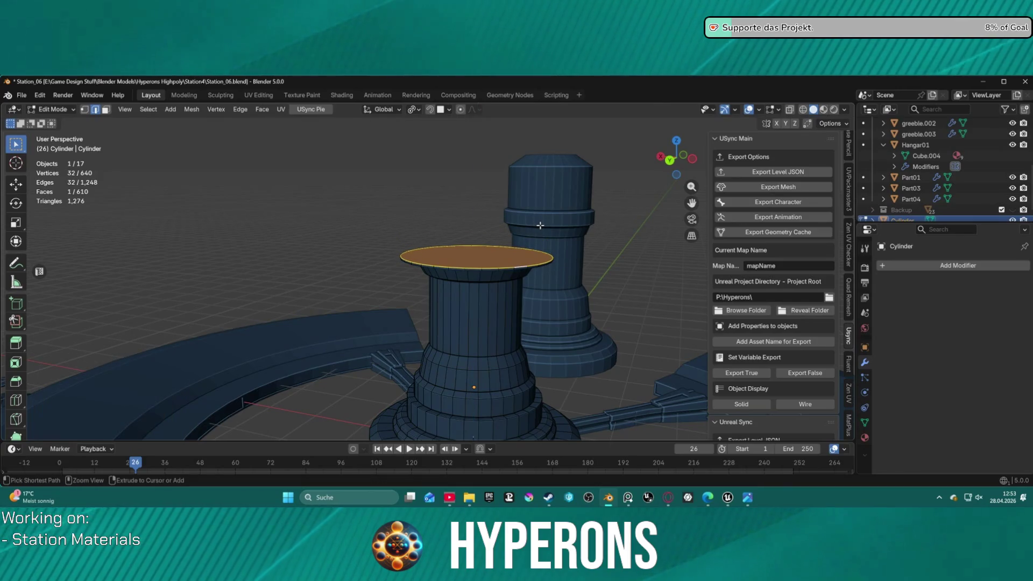
pyautogui.hotkey('ctrl', 'z')
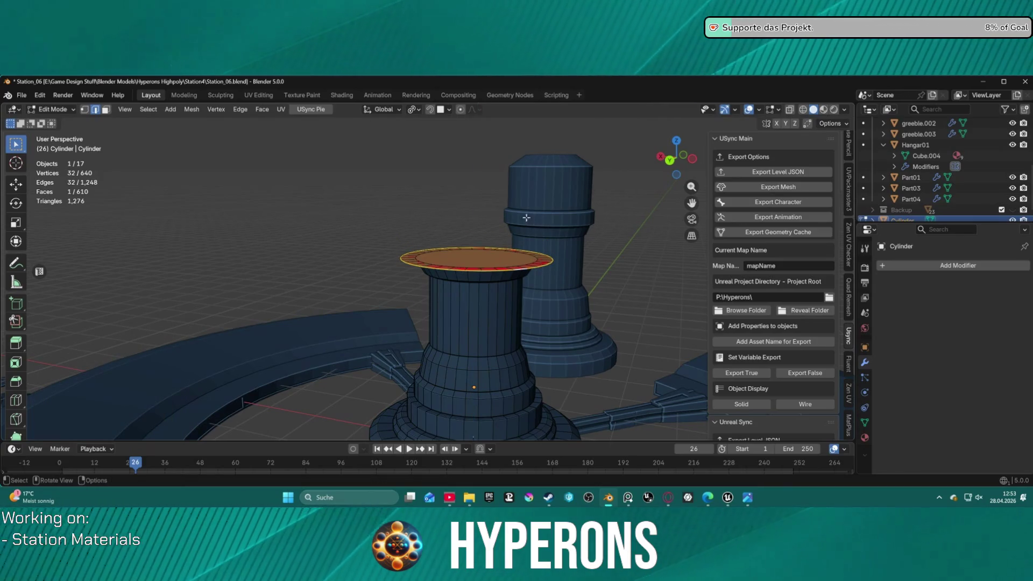
pyautogui.press('g')
pyautogui.press('z')
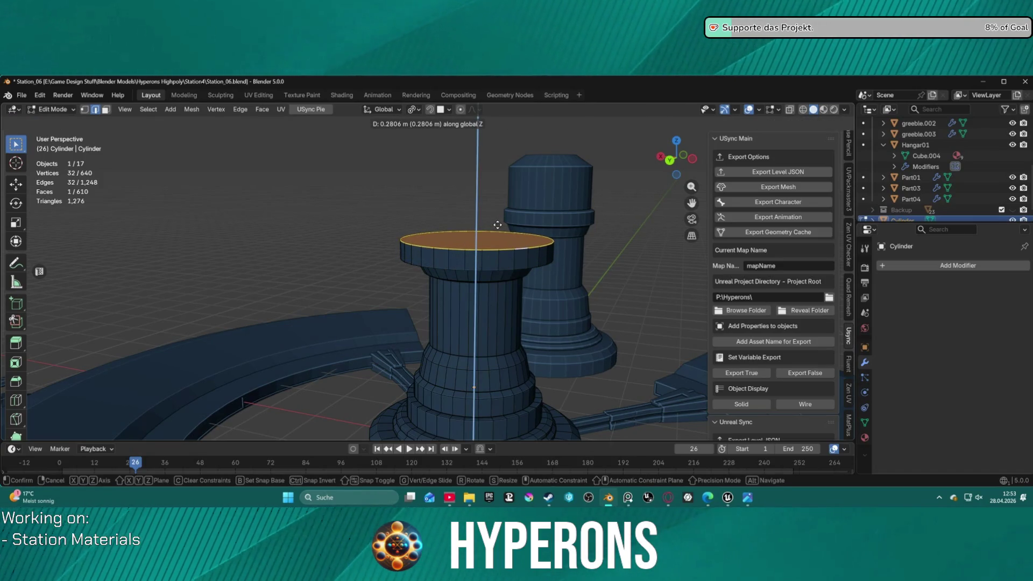
pyautogui.click(498, 224)
# Step: Extrude a section above the collar, narrow its top face and start raising another about 1 m
pyautogui.press('e')
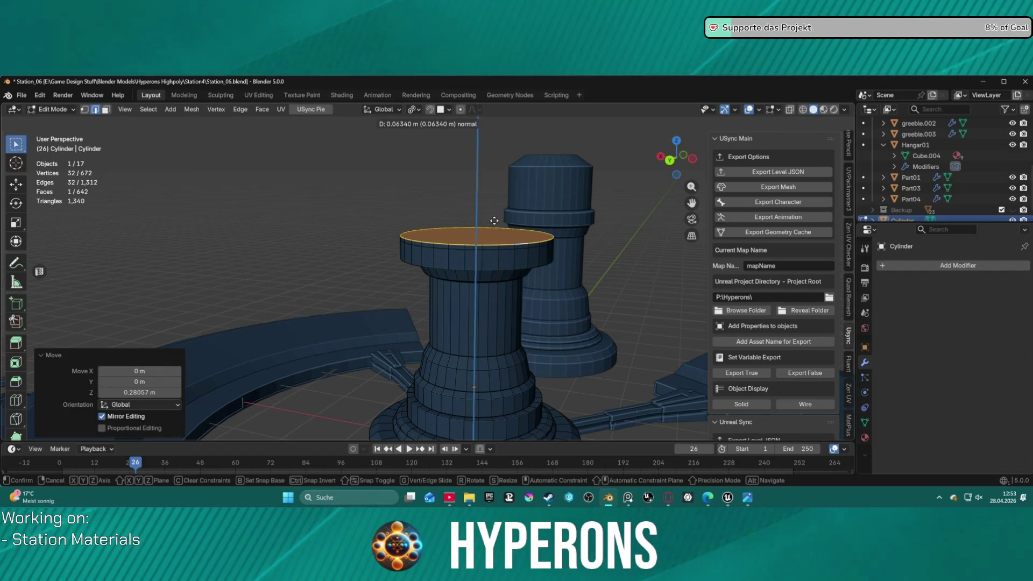
pyautogui.click(494, 221)
pyautogui.press('s')
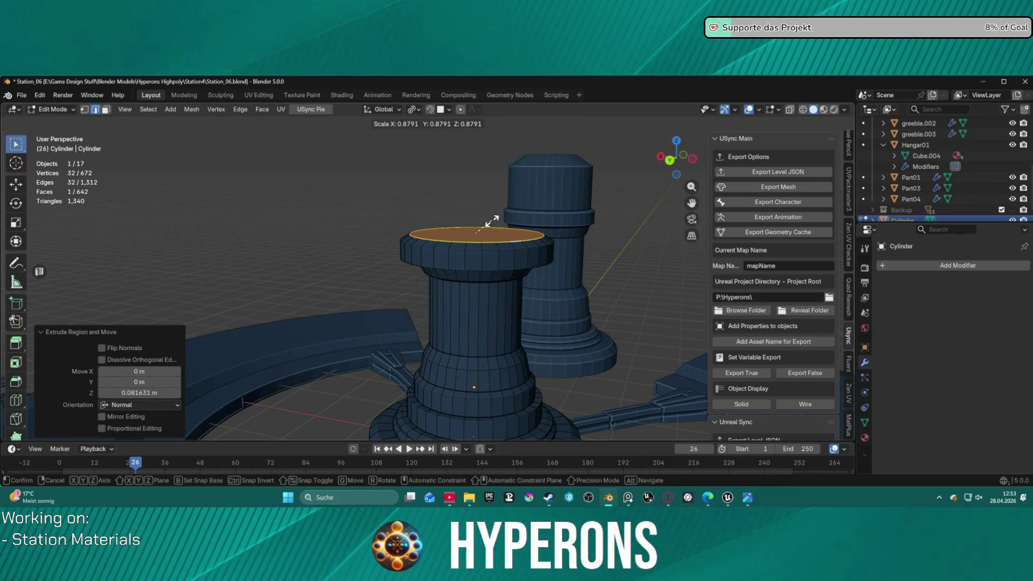
pyautogui.click(492, 219)
pyautogui.press('e')
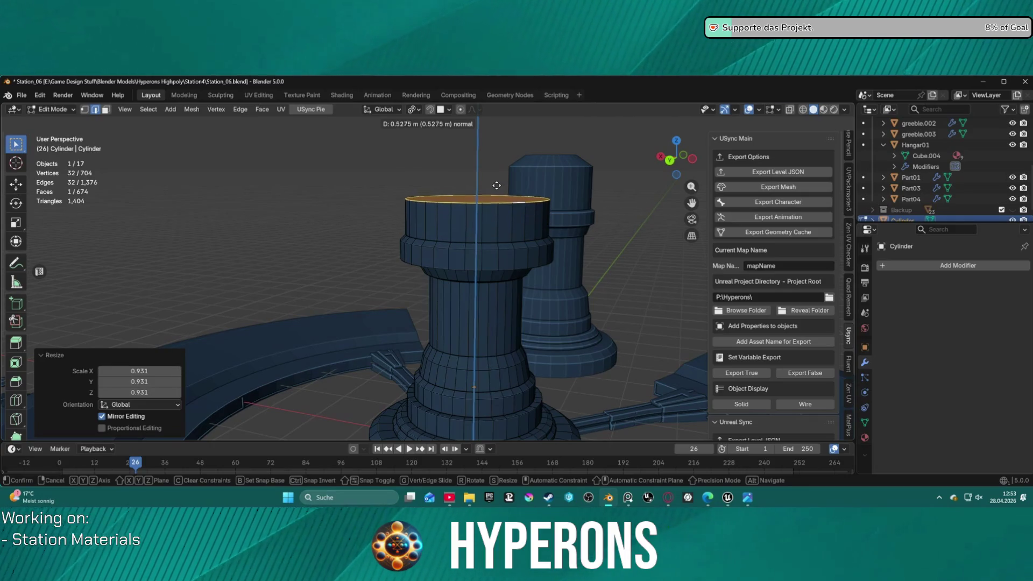
# Step: Finish the tall upper section and extrude a short cap tapering its top to about 0.675
pyautogui.click(498, 153)
pyautogui.press('e')
pyautogui.click(501, 123)
pyautogui.press('s')
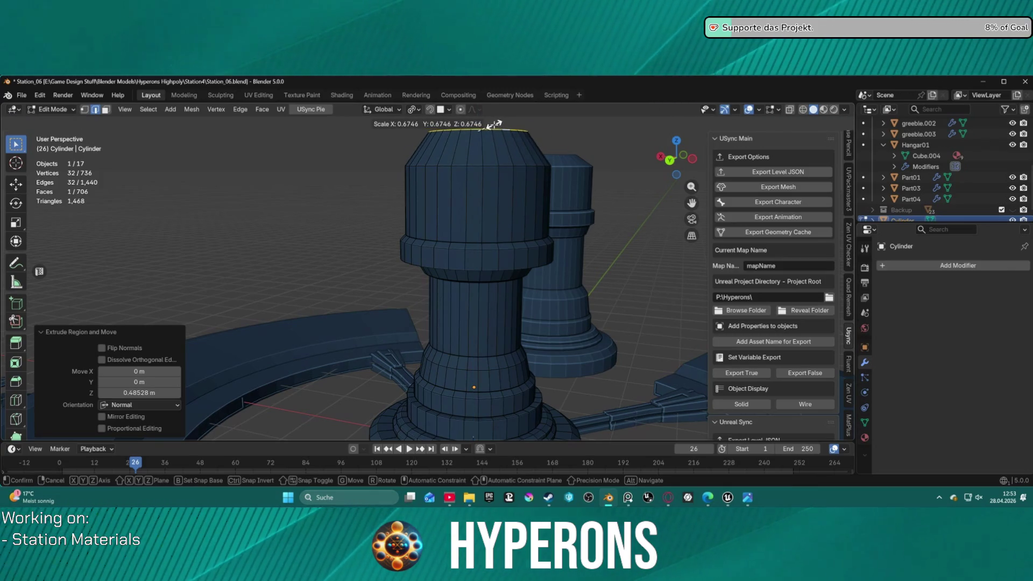
pyautogui.click(492, 123)
# Step: Orbit over the cap, select one rim edge and drop to a low side view of the tower
pyautogui.moveTo(494, 129); pyautogui.dragTo(538, 173, button='middle')
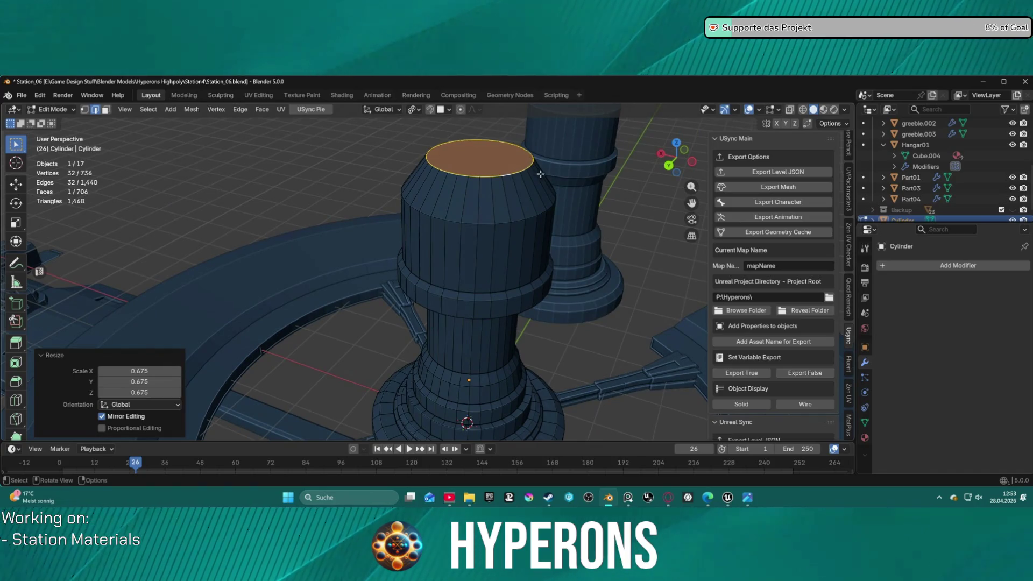
pyautogui.click(538, 173)
pyautogui.scroll(-2, 535, 226)
pyautogui.scroll(-3, 531, 285)
pyautogui.moveTo(530, 284)
pyautogui.mouseDown(button='middle')
pyautogui.moveTo(610, 235)
pyautogui.moveTo(497, 231)
pyautogui.moveTo(534, 243)
pyautogui.moveTo(546, 232)
pyautogui.moveTo(498, 205)
pyautogui.mouseUp(button='middle')
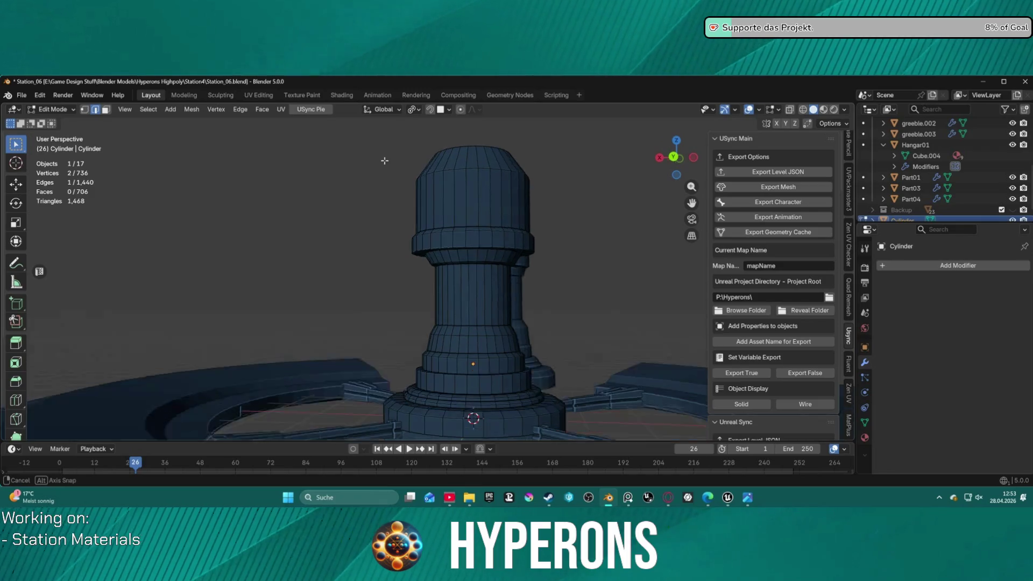
# Step: With X-ray on, box-select all the cap vertices from Right Ortho side view
pyautogui.moveTo(409, 141); pyautogui.dragTo(369, 169, button='middle')
pyautogui.hotkey('alt', 'z')
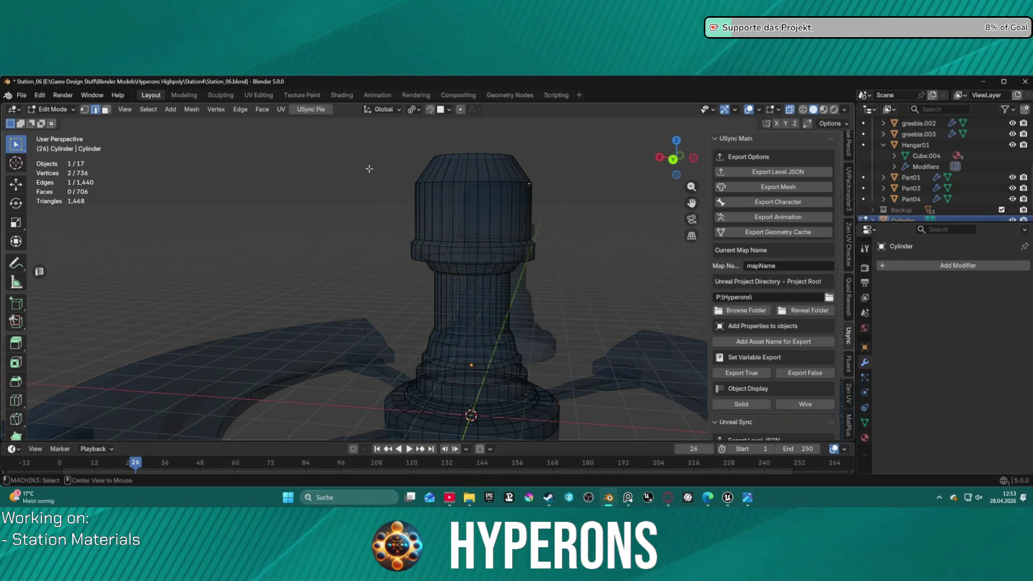
pyautogui.moveTo(347, 143); pyautogui.dragTo(570, 274)
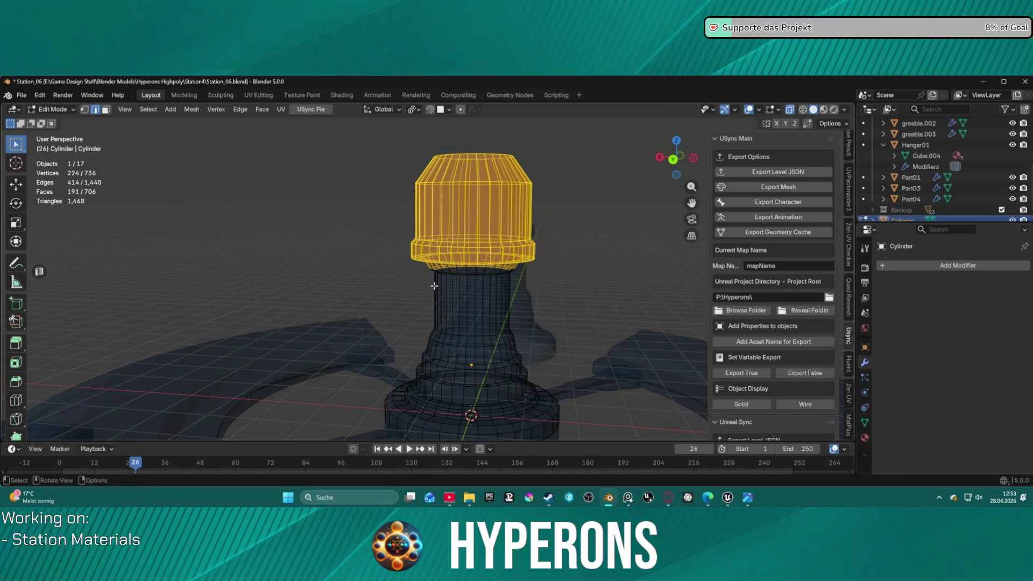
pyautogui.press('KP_3')
pyautogui.moveTo(344, 206); pyautogui.dragTo(549, 265)
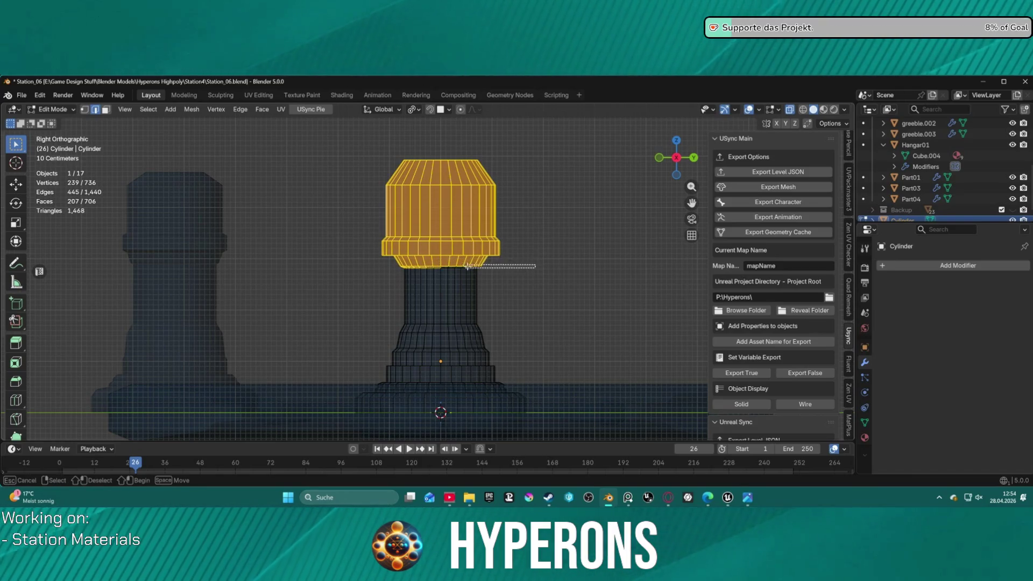
pyautogui.moveTo(373, 271); pyautogui.dragTo(515, 262)
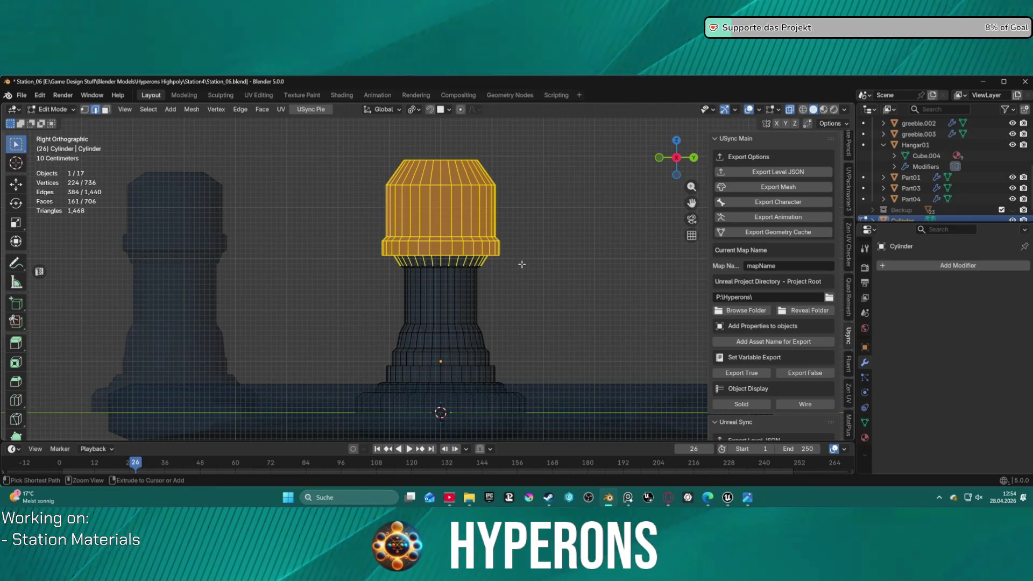
pyautogui.moveTo(521, 265); pyautogui.dragTo(536, 271, button='middle')
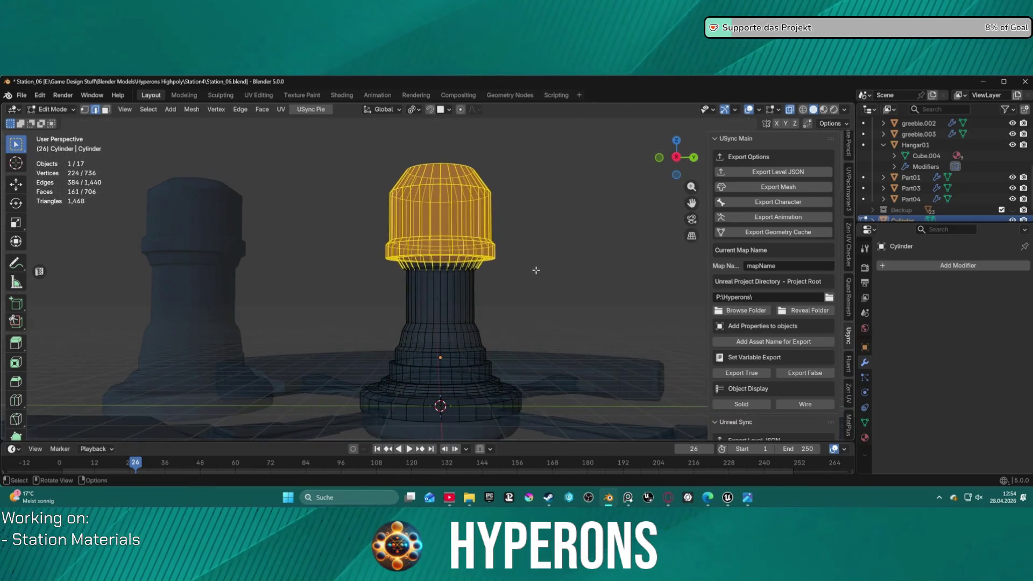
# Step: Scale the whole selected head down to about 0.896 and deselect it
pyautogui.press('s')
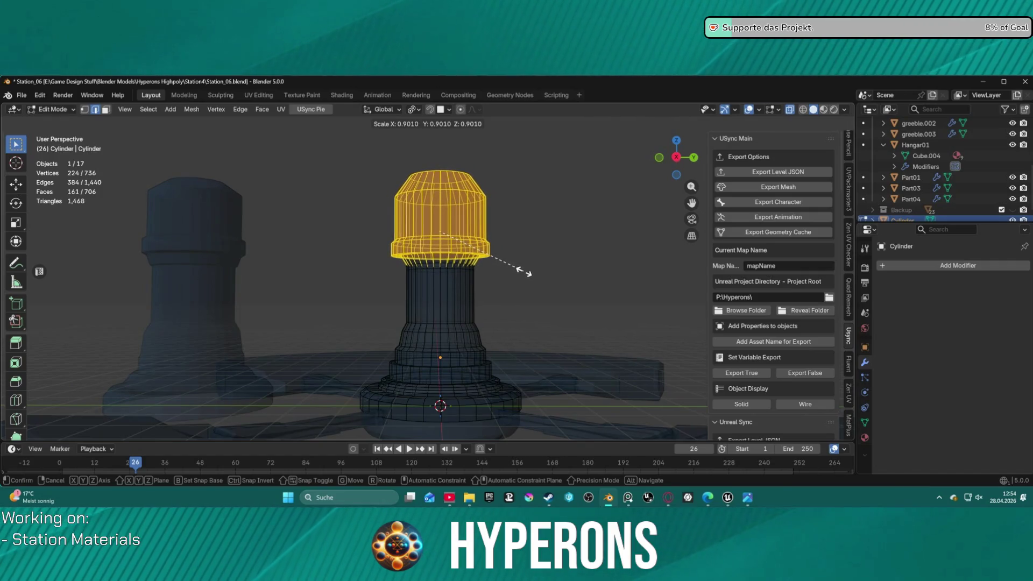
pyautogui.click(526, 274)
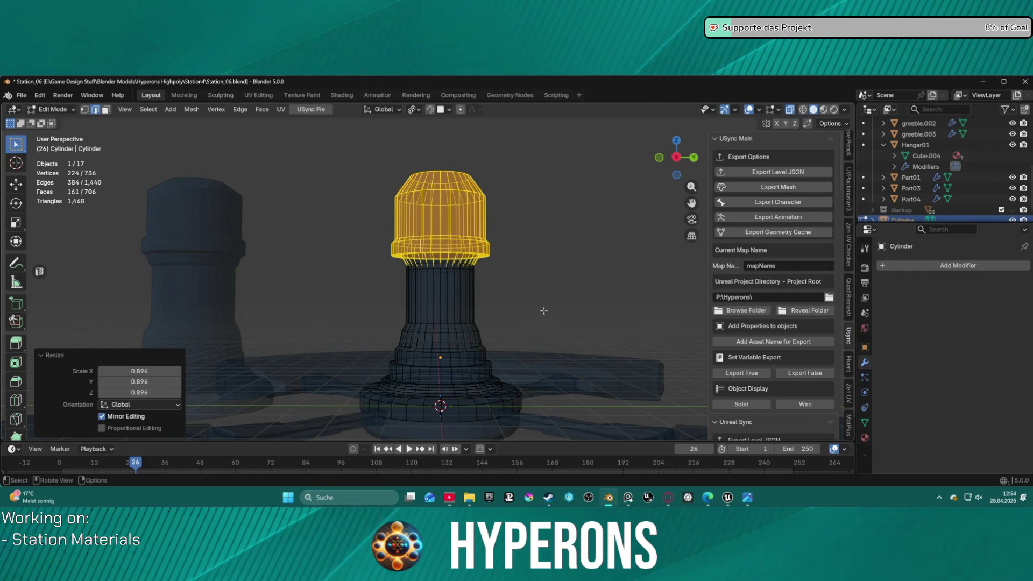
pyautogui.scroll(-1, 520, 323)
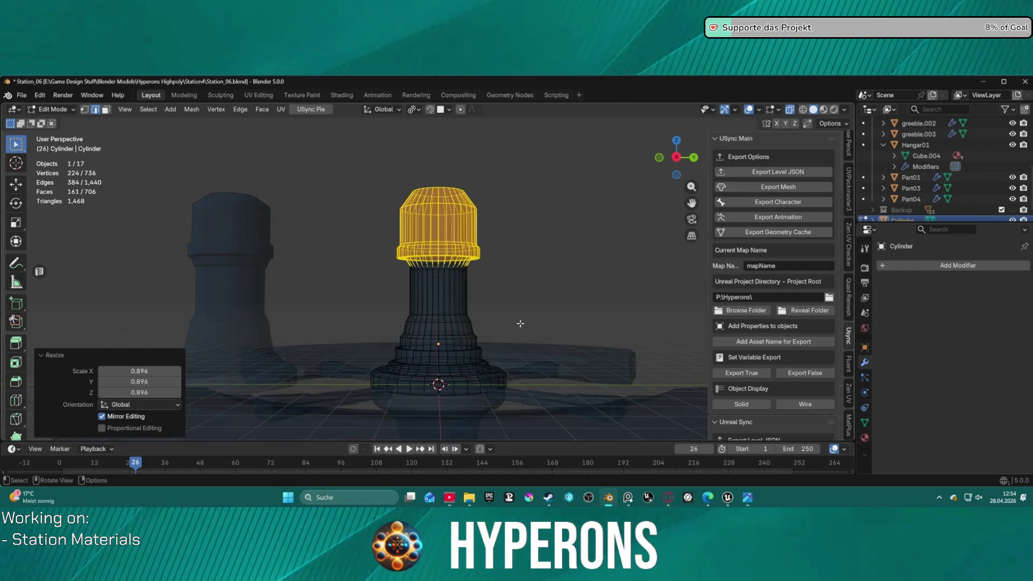
pyautogui.moveTo(523, 264)
pyautogui.mouseDown(button='middle')
pyautogui.moveTo(515, 198)
pyautogui.moveTo(455, 226)
pyautogui.mouseUp(button='middle')
pyautogui.hotkey('alt', 'a')
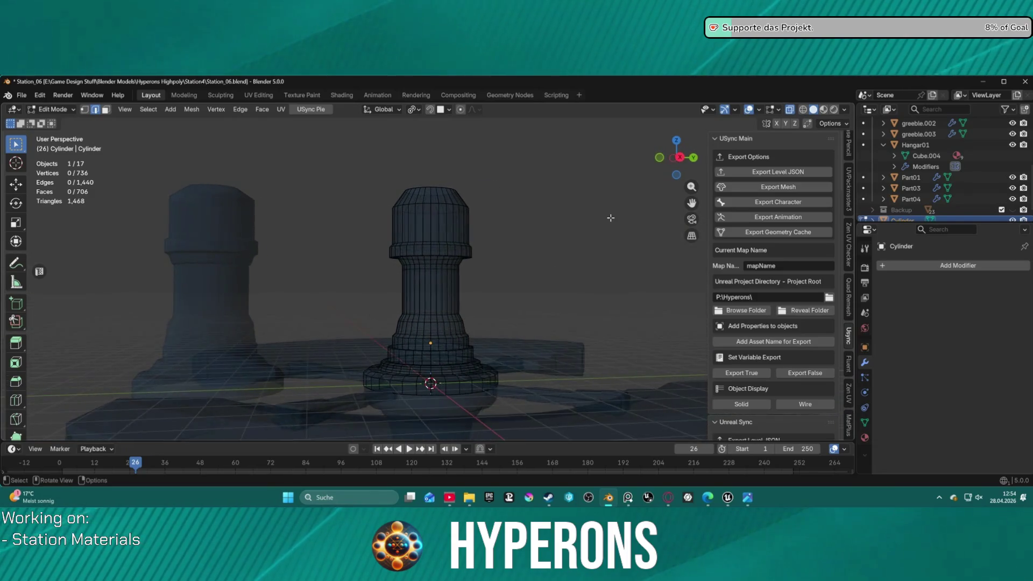
# Step: Select the edge loop just under the cap and lower it slightly along Z
pyautogui.moveTo(455, 226); pyautogui.dragTo(610, 216, button='middle')
pyautogui.hotkey('ctrl', 'g')
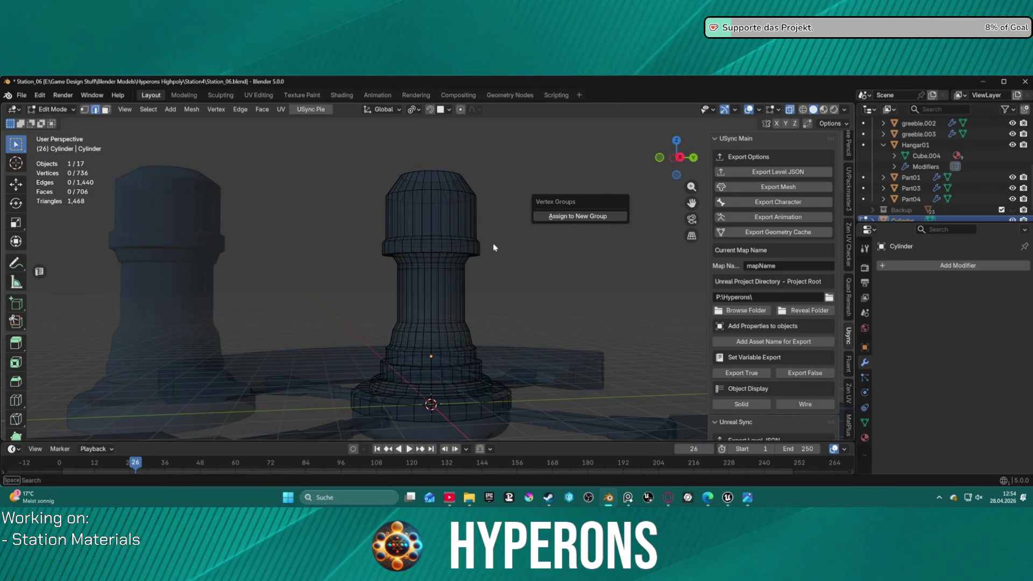
pyautogui.scroll(3, 484, 249)
pyautogui.scroll(2, 434, 228)
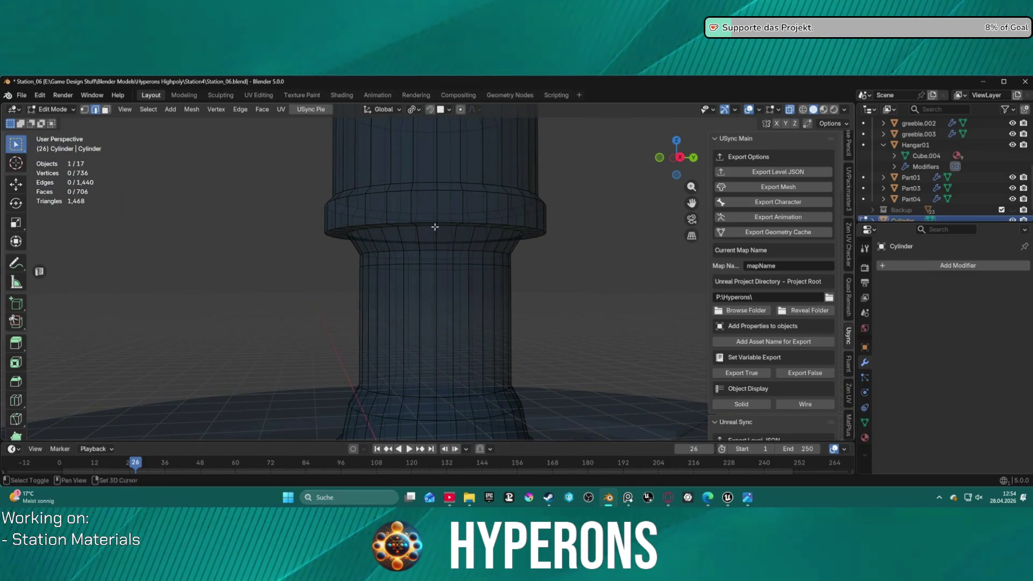
pyautogui.keyDown('alt'); pyautogui.keyDown('shift'); pyautogui.click(430, 228); pyautogui.keyUp('shift'); pyautogui.keyUp('alt')
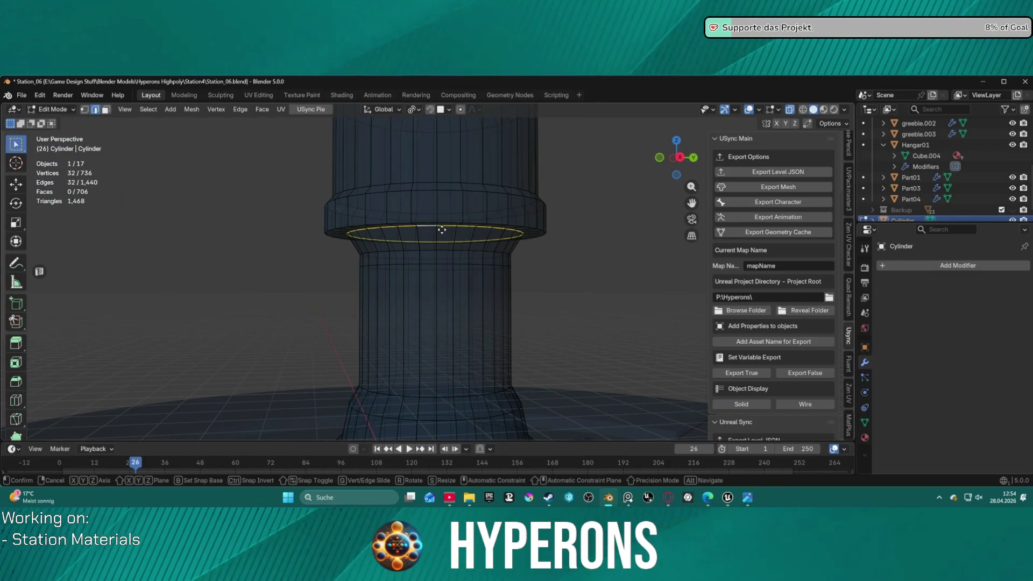
pyautogui.press('g')
pyautogui.press('z')
pyautogui.click(460, 235)
# Step: Inspect the tower from around the station and return to Object Mode
pyautogui.click(545, 240)
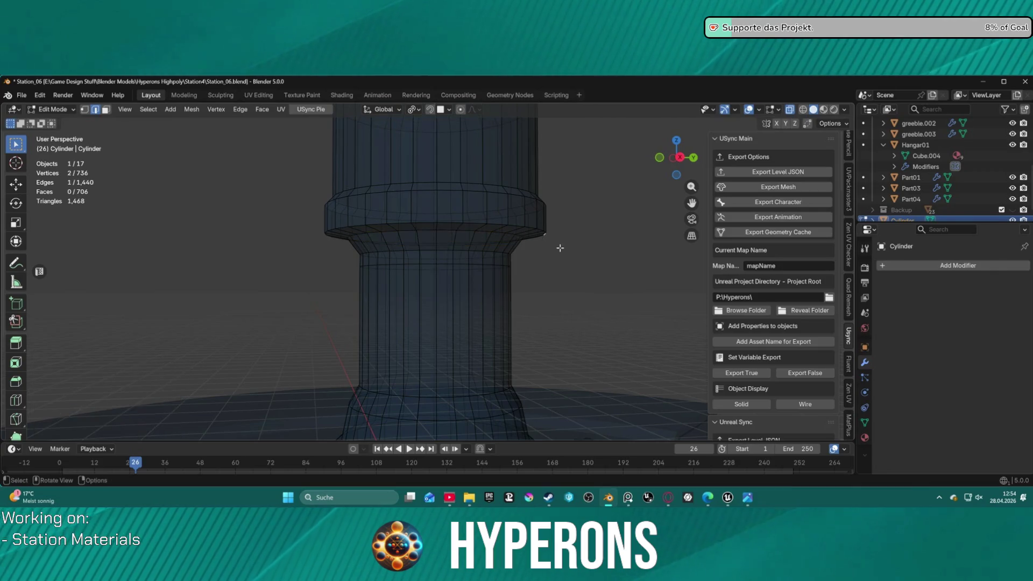
pyautogui.scroll(-3, 549, 242)
pyautogui.scroll(-3, 541, 265)
pyautogui.moveTo(541, 268); pyautogui.dragTo(390, 281, button='middle')
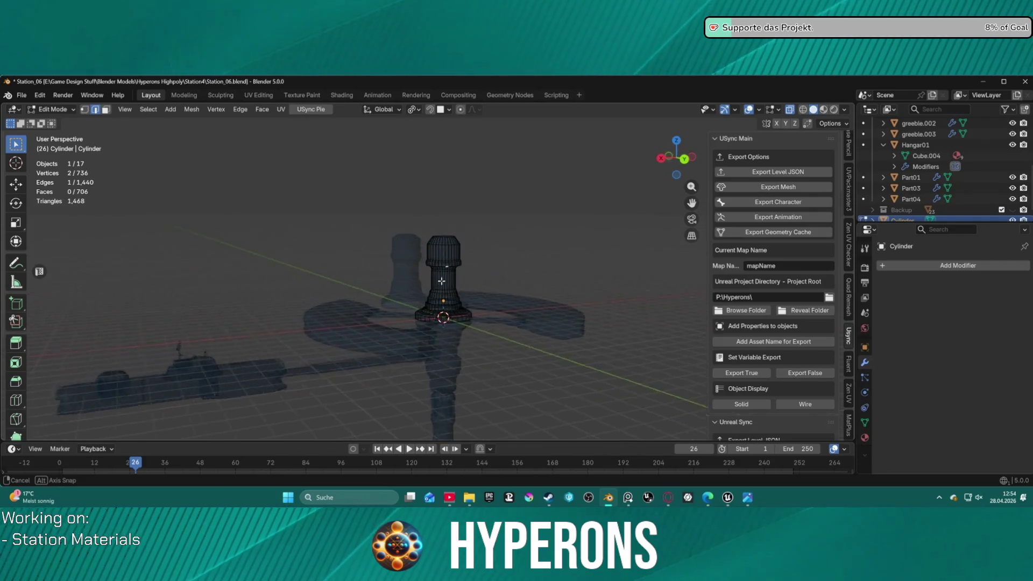
pyautogui.moveTo(390, 282); pyautogui.dragTo(330, 260, button='middle')
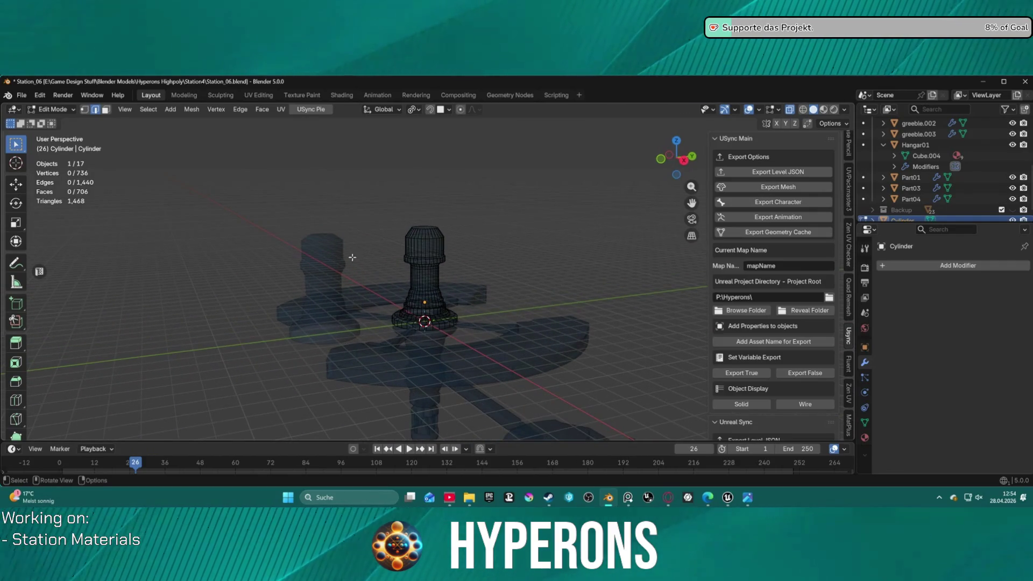
pyautogui.press('Tab')
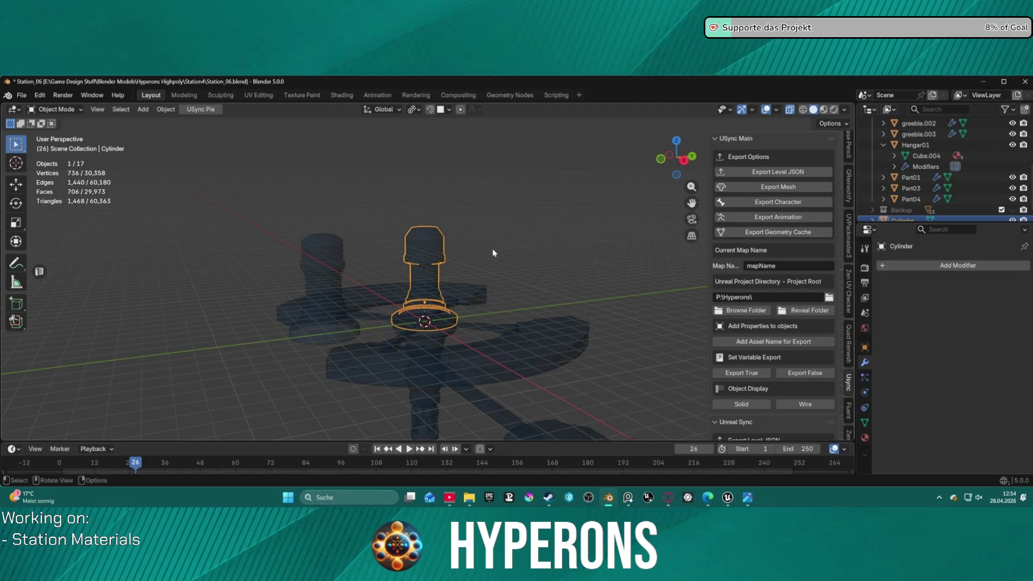
# Step: Turn X-ray off and delete the Base001 object
pyautogui.hotkey('alt', 'z')
pyautogui.click(339, 250)
pyautogui.press('Delete')
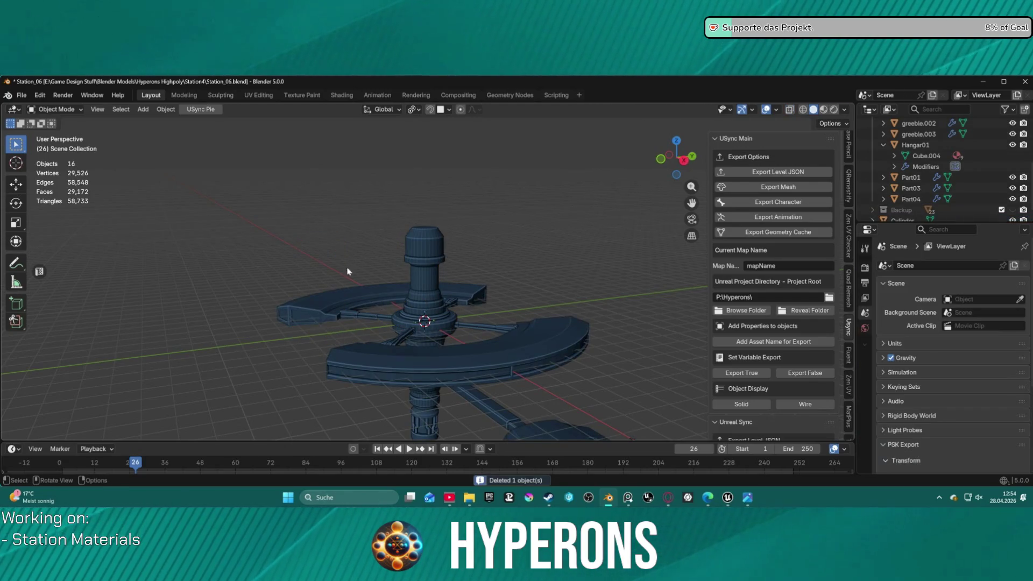
pyautogui.scroll(4, 449, 281)
# Step: Select the Base002 lower tower section at the hub
pyautogui.moveTo(407, 274)
pyautogui.mouseDown(button='middle')
pyautogui.moveTo(393, 245)
pyautogui.moveTo(395, 258)
pyautogui.mouseUp(button='middle')
pyautogui.click(392, 399)
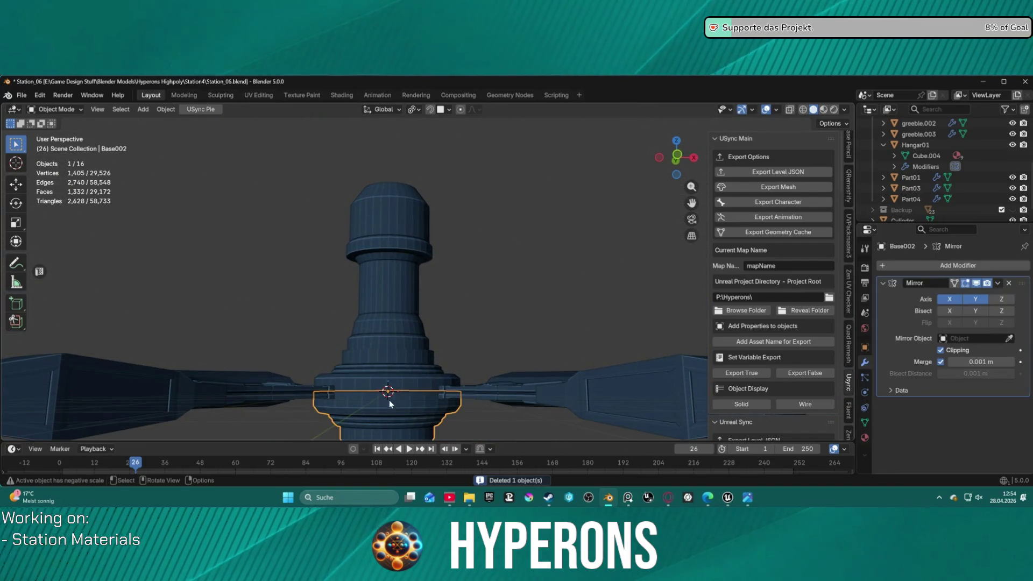
pyautogui.moveTo(392, 400); pyautogui.dragTo(420, 376, button='middle')
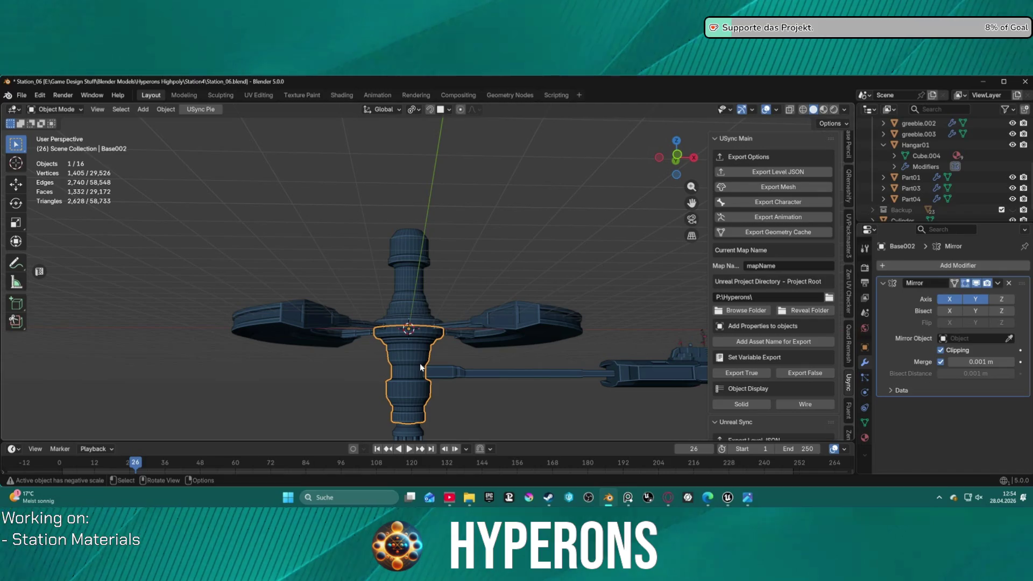
# Step: Delete Base002, paste a copy of the tower cylinder and mirror it along global Z
pyautogui.press('Delete')
pyautogui.click(411, 275)
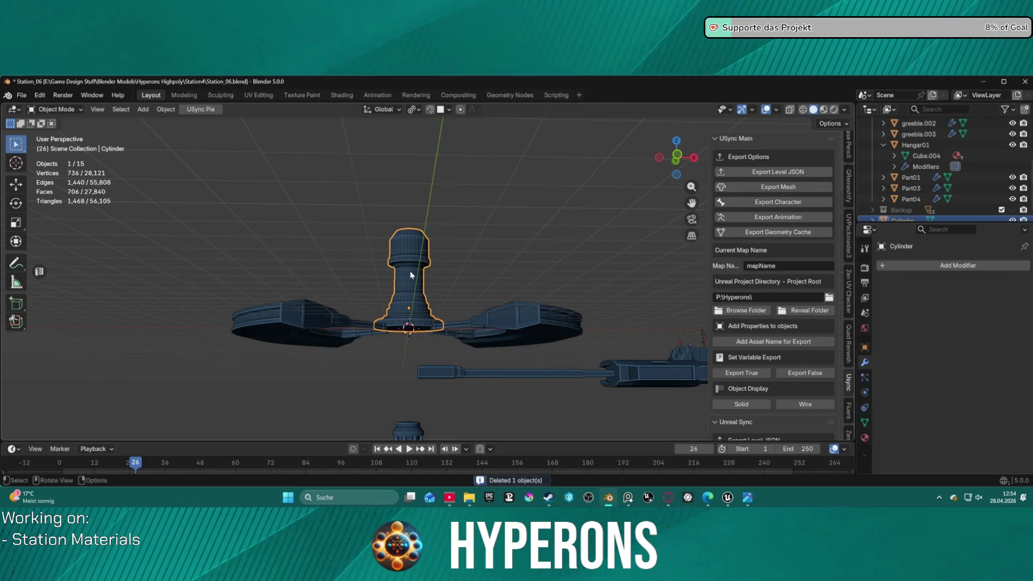
pyautogui.hotkey('ctrl', 'v')
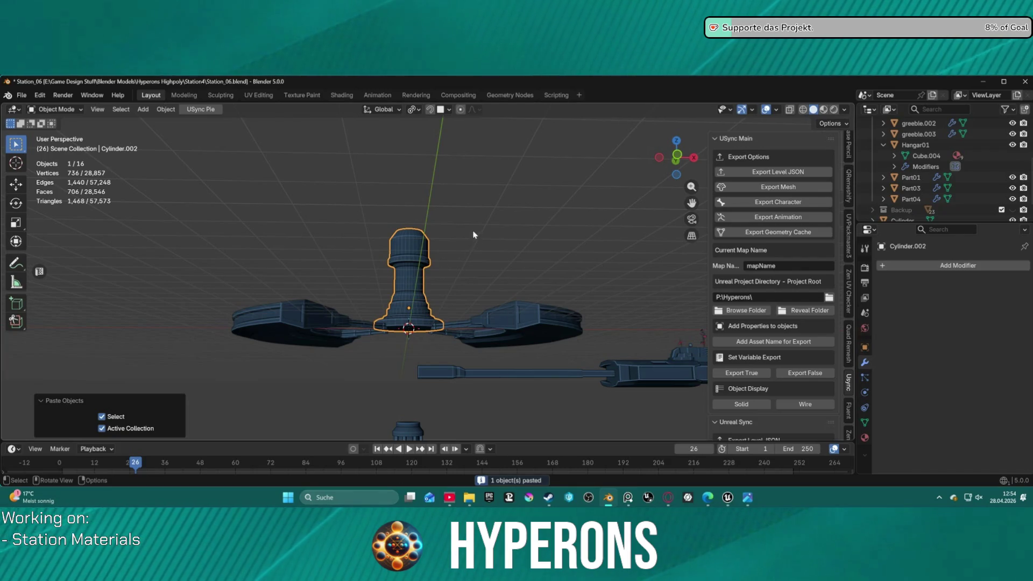
pyautogui.rightClick(410, 275)
pyautogui.moveTo(369, 273)
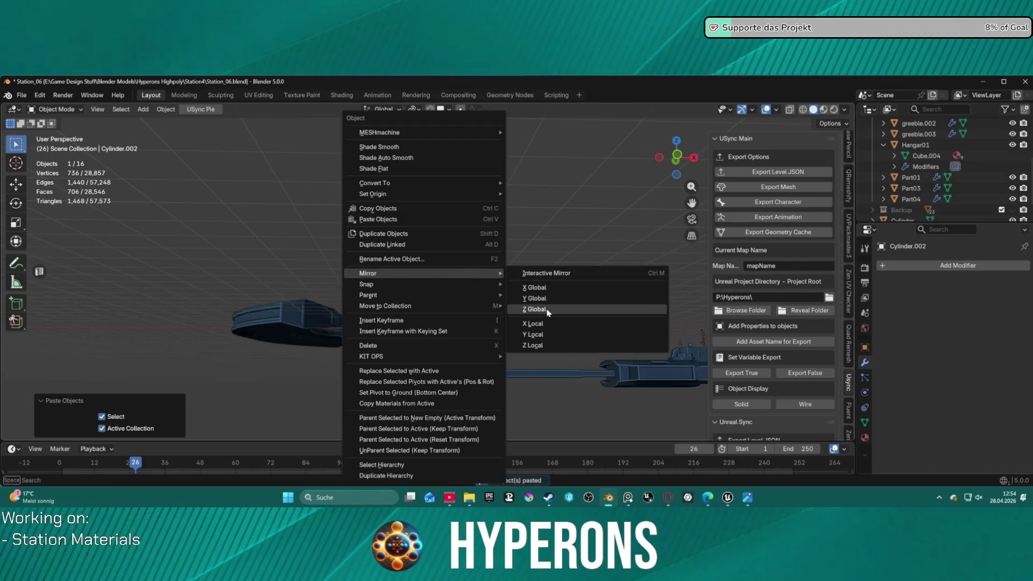
pyautogui.click(535, 308)
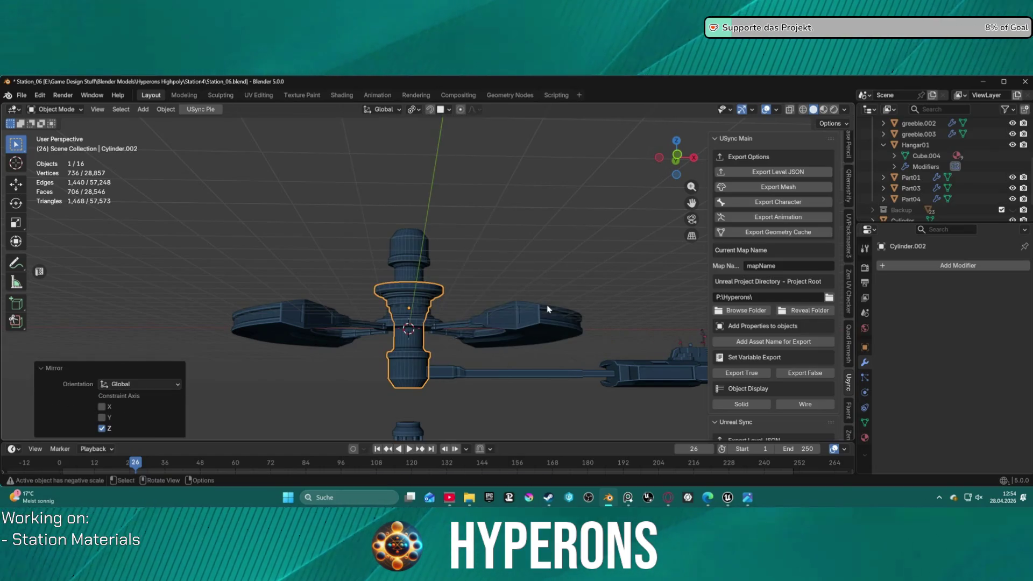
# Step: Snap the copy to the 3D cursor and lower it along Z
pyautogui.moveTo(535, 310); pyautogui.dragTo(478, 312, button='middle')
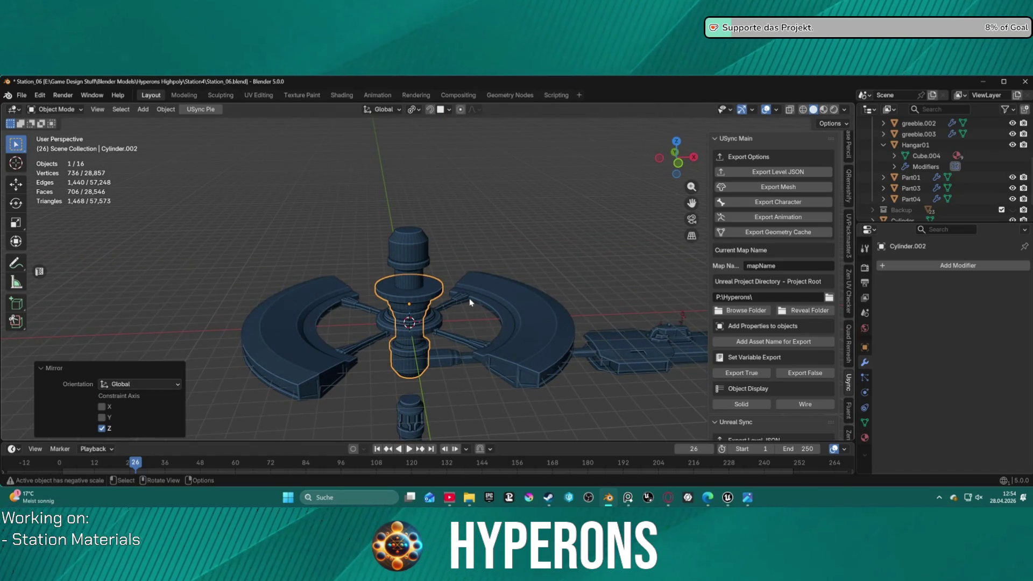
pyautogui.hotkey('shift', 's')
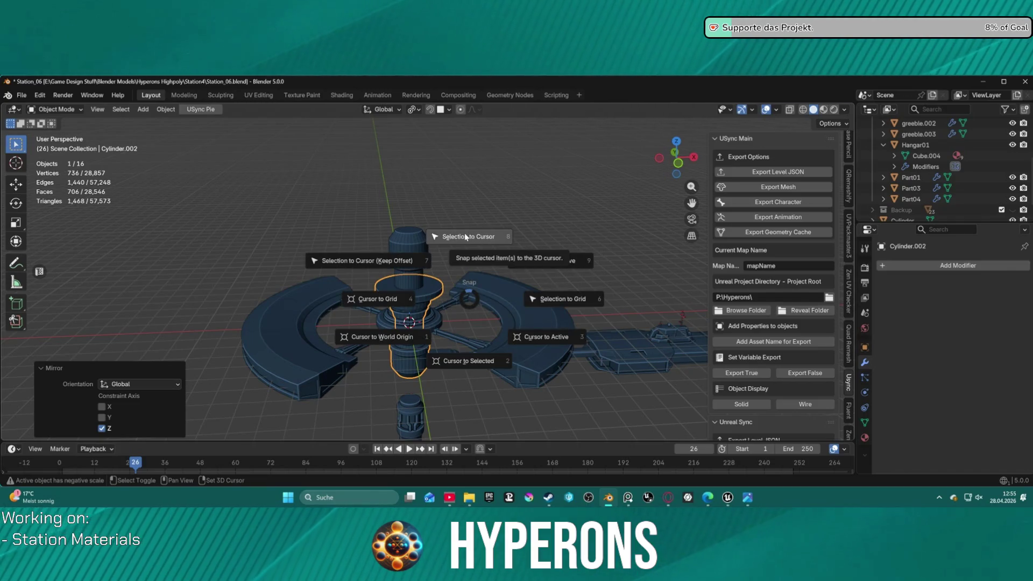
pyautogui.click(464, 236)
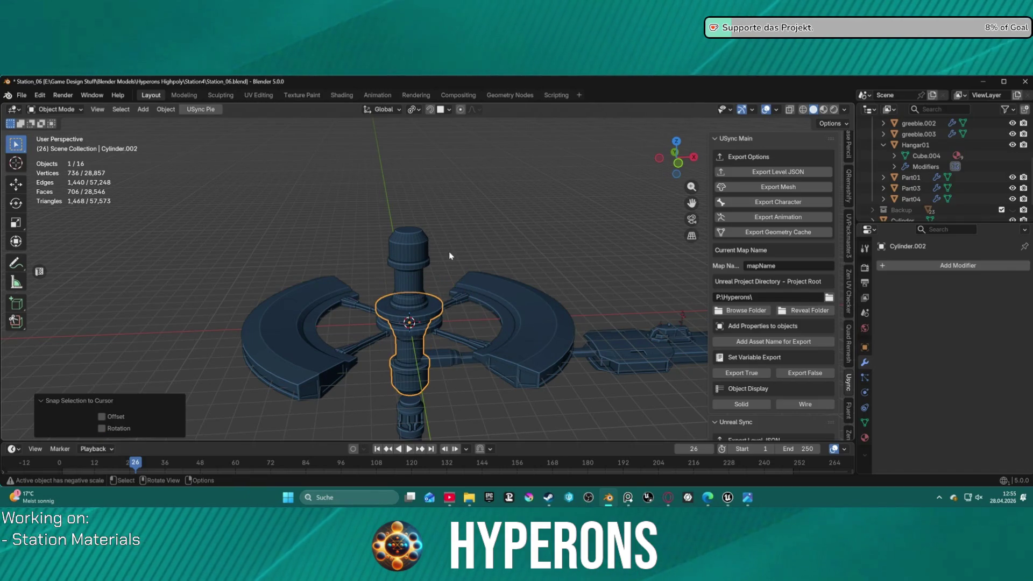
pyautogui.press('g')
pyautogui.press('z')
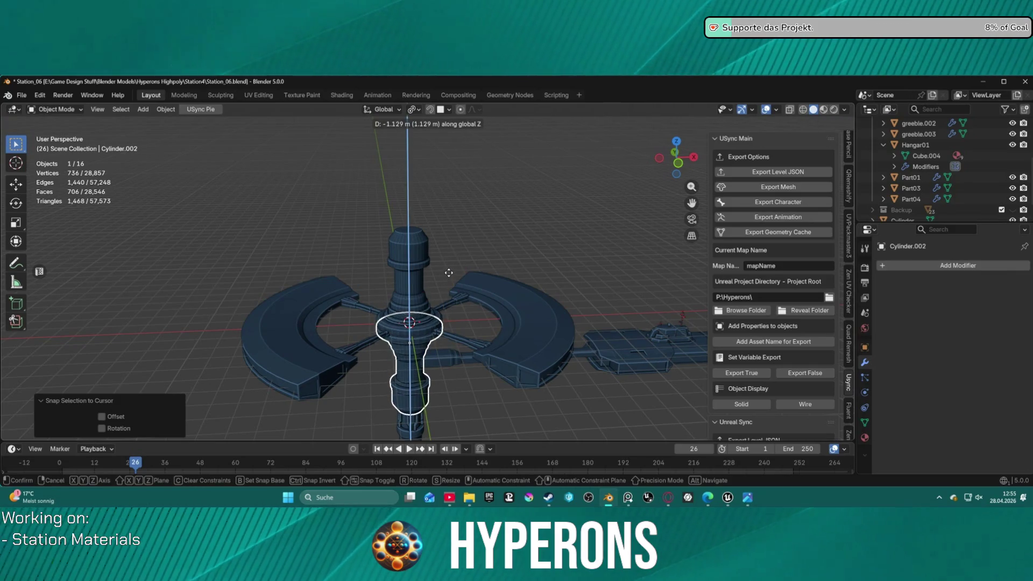
pyautogui.click(449, 272)
pyautogui.scroll(3, 429, 248)
# Step: Undo the copy's moves and start deleting the duplicate tower
pyautogui.moveTo(430, 248)
pyautogui.mouseDown(button='middle')
pyautogui.moveTo(430, 294)
pyautogui.moveTo(397, 338)
pyautogui.moveTo(401, 309)
pyautogui.mouseUp(button='middle')
pyautogui.scroll(2, 430, 294)
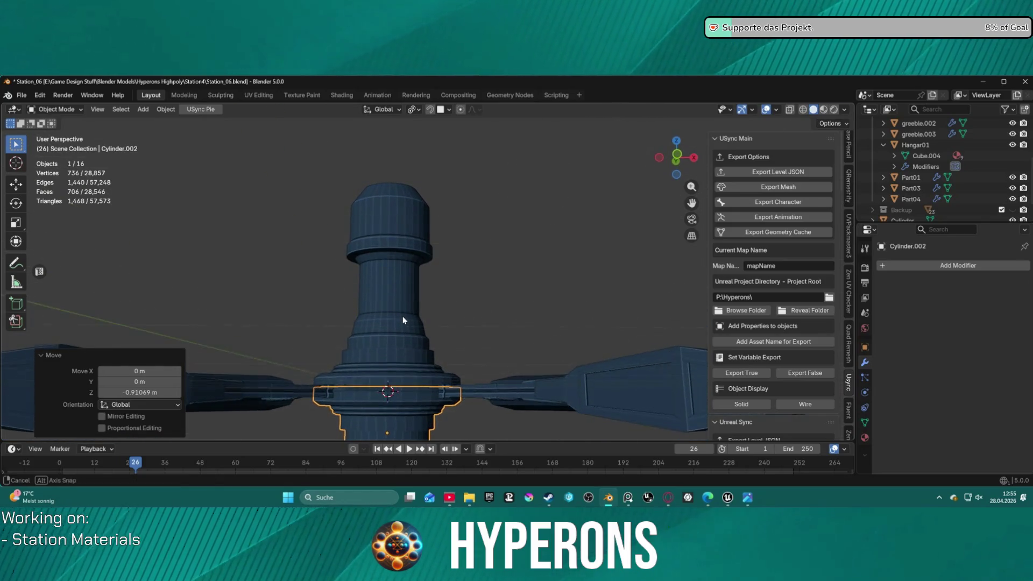
pyautogui.hotkey('ctrl', 'z')
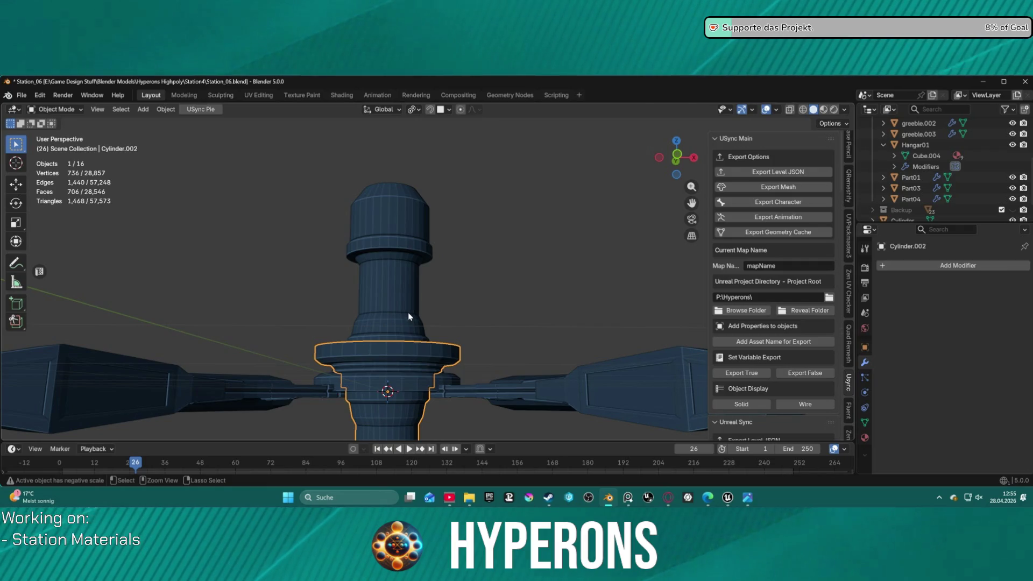
pyautogui.hotkey('ctrl', 'z')
pyautogui.hotkey('ctrl', 'z')
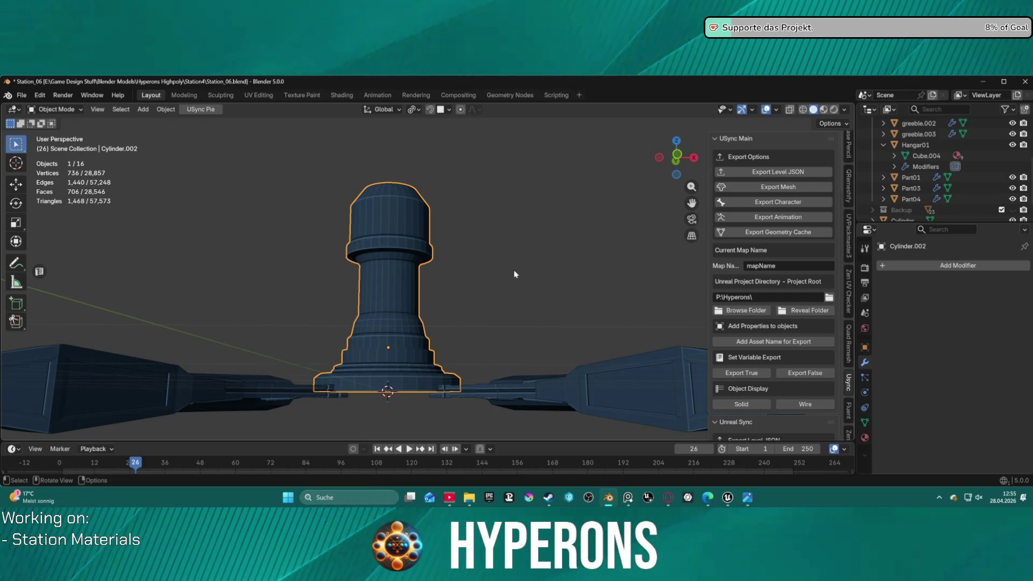
pyautogui.moveTo(536, 267); pyautogui.dragTo(563, 255, button='middle')
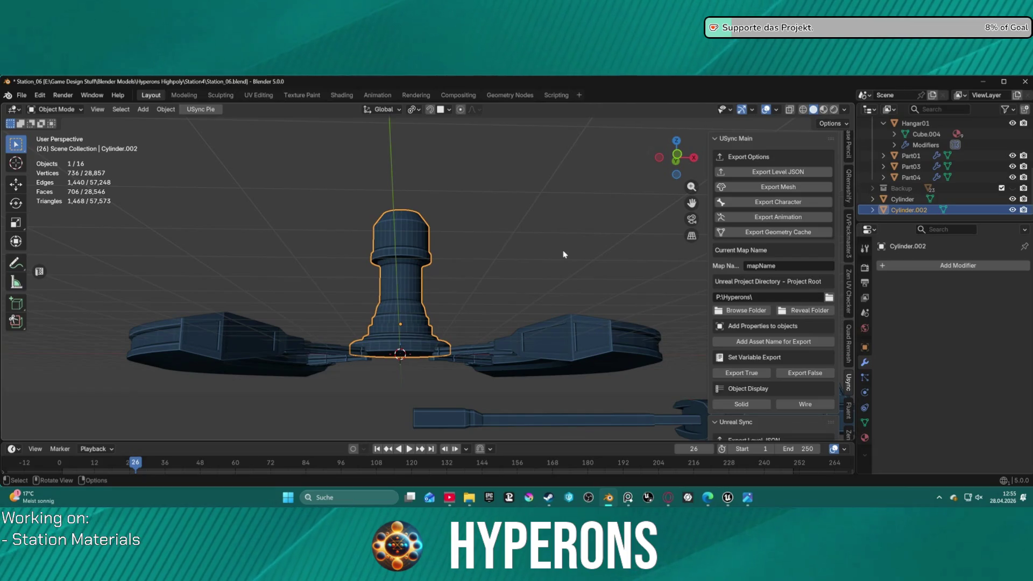
pyautogui.press('x')
# Step: Confirm deleting Cylinder.002 and select the original tower cylinder
pyautogui.click(563, 255)
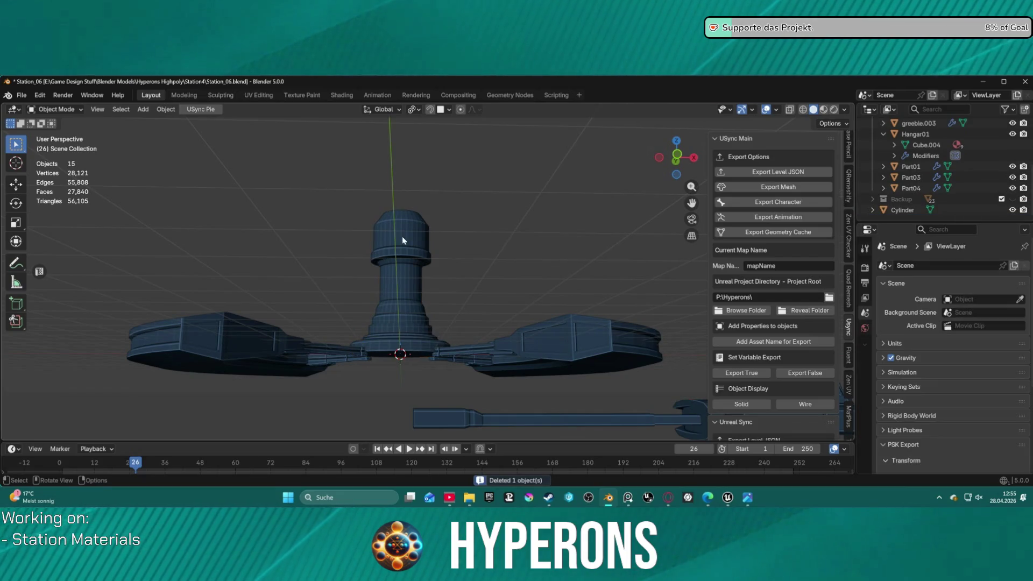
pyautogui.click(403, 236)
pyautogui.moveTo(496, 243); pyautogui.dragTo(500, 264, button='middle')
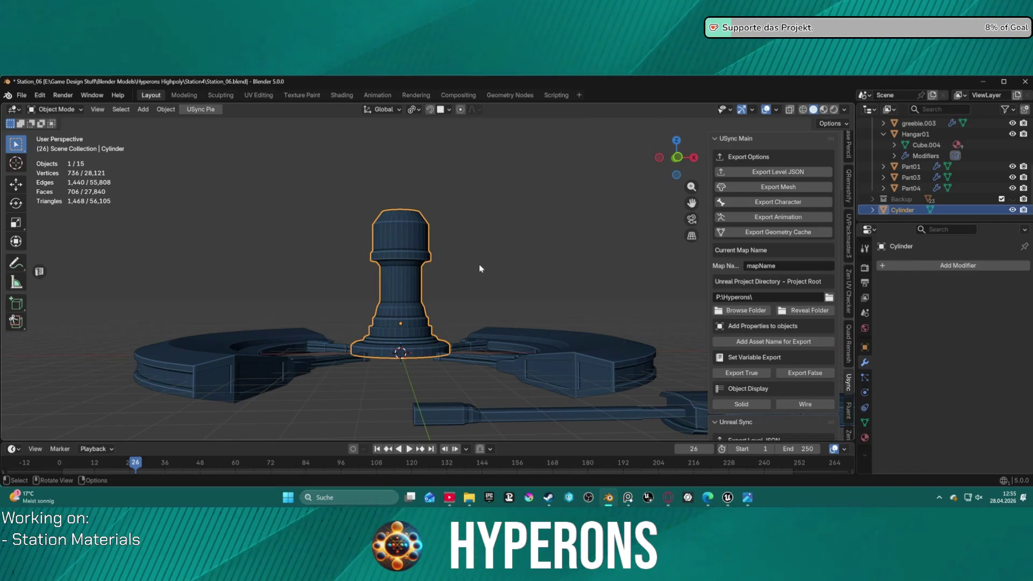
# Step: Set the tower's origin to the 3D cursor and copy the object
pyautogui.rightClick(478, 258)
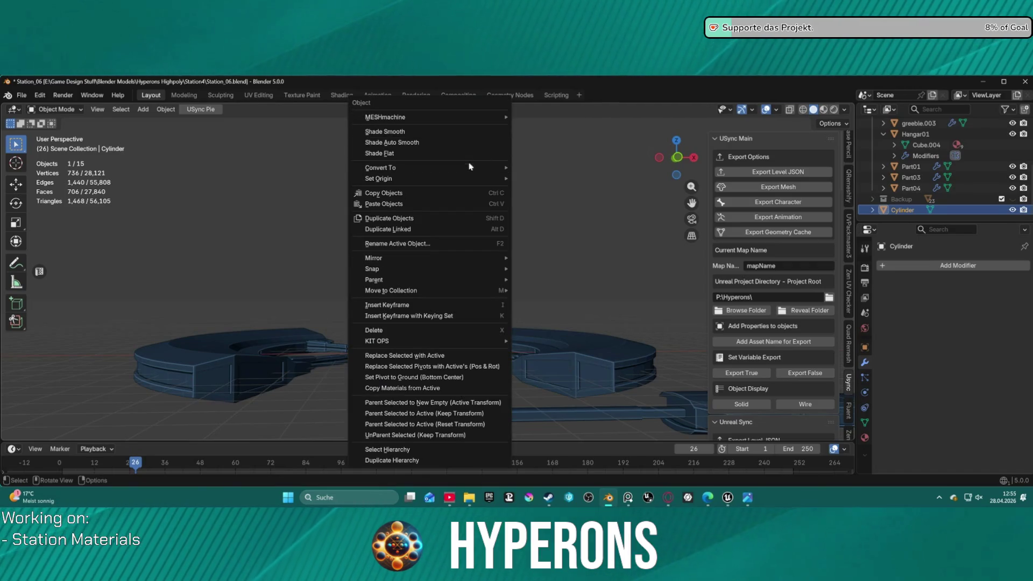
pyautogui.moveTo(378, 178)
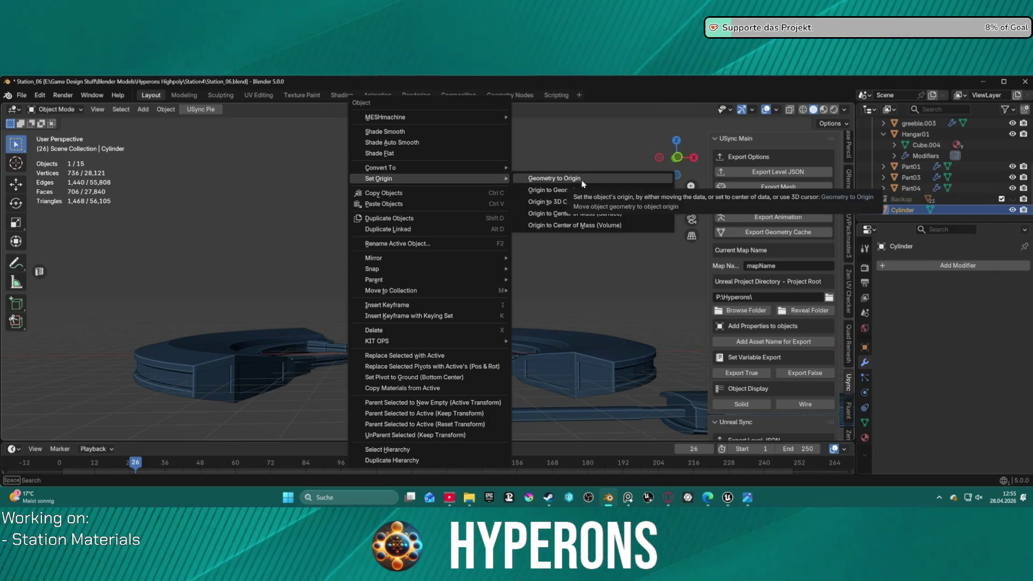
pyautogui.click(584, 203)
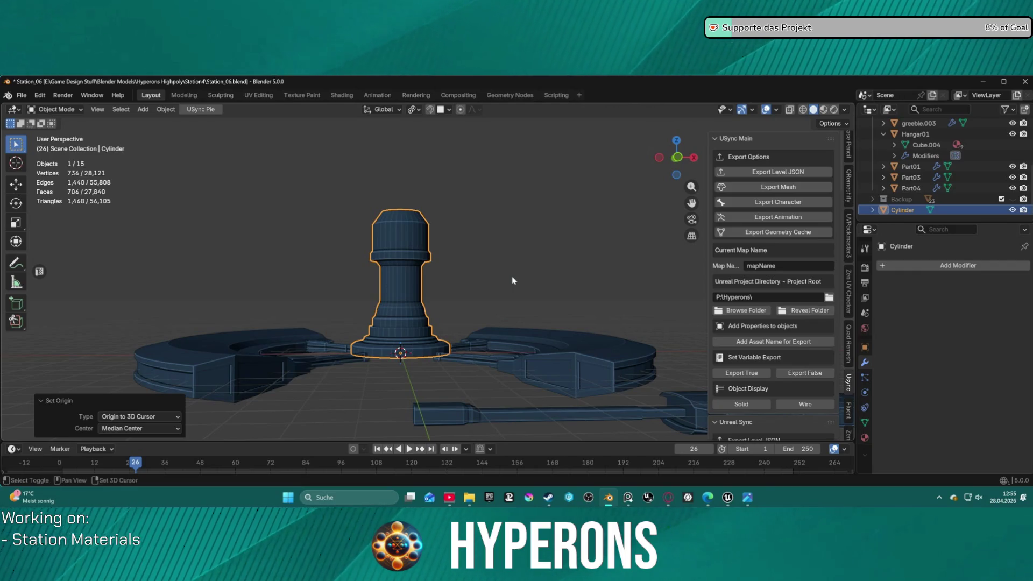
pyautogui.moveTo(512, 280); pyautogui.dragTo(477, 196, button='middle')
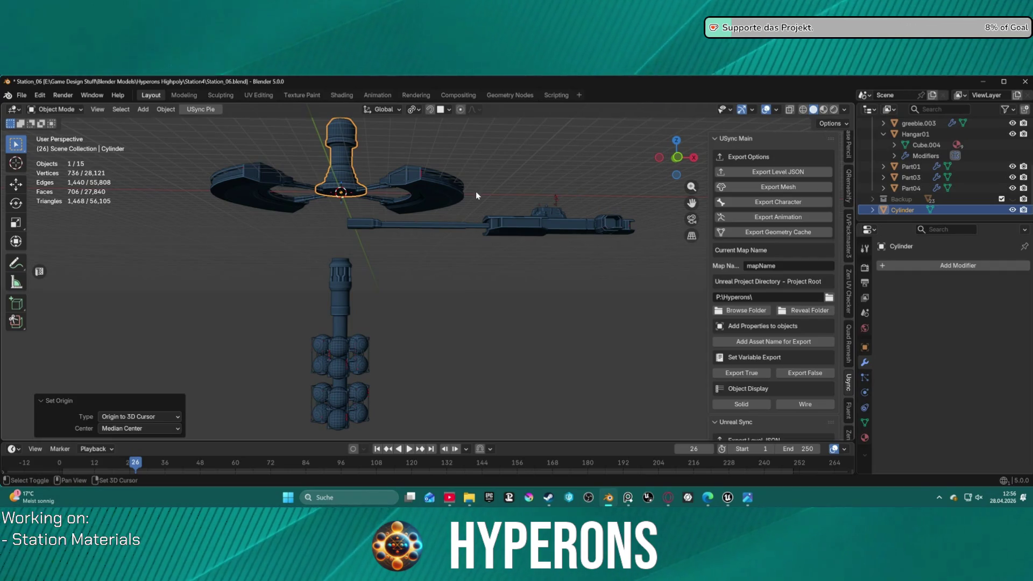
pyautogui.hotkey('ctrl', 'c')
# Step: Paste a tower copy, mirror it along Z and inspect it from below around the hub
pyautogui.hotkey('ctrl', 'v')
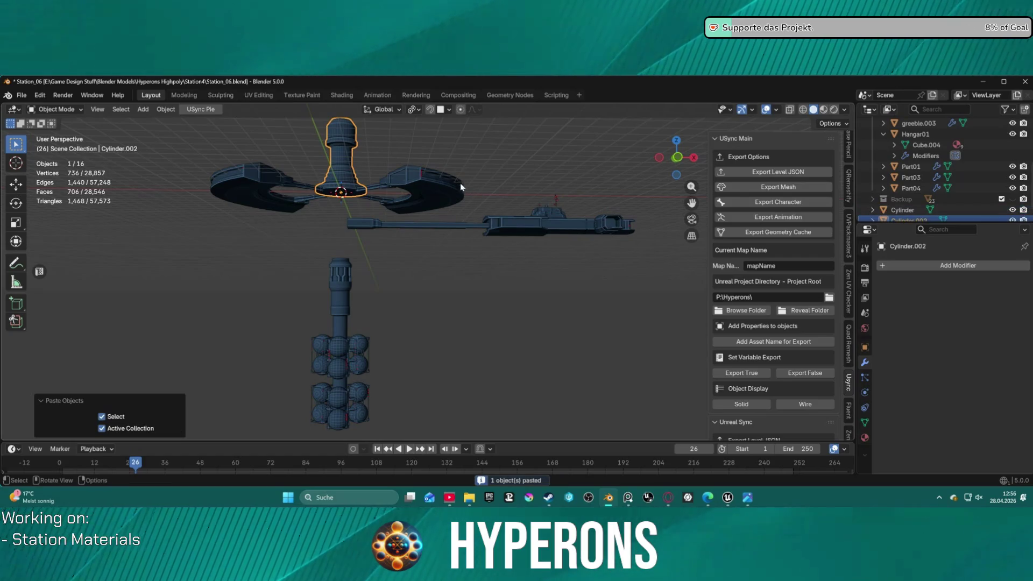
pyautogui.rightClick(460, 187)
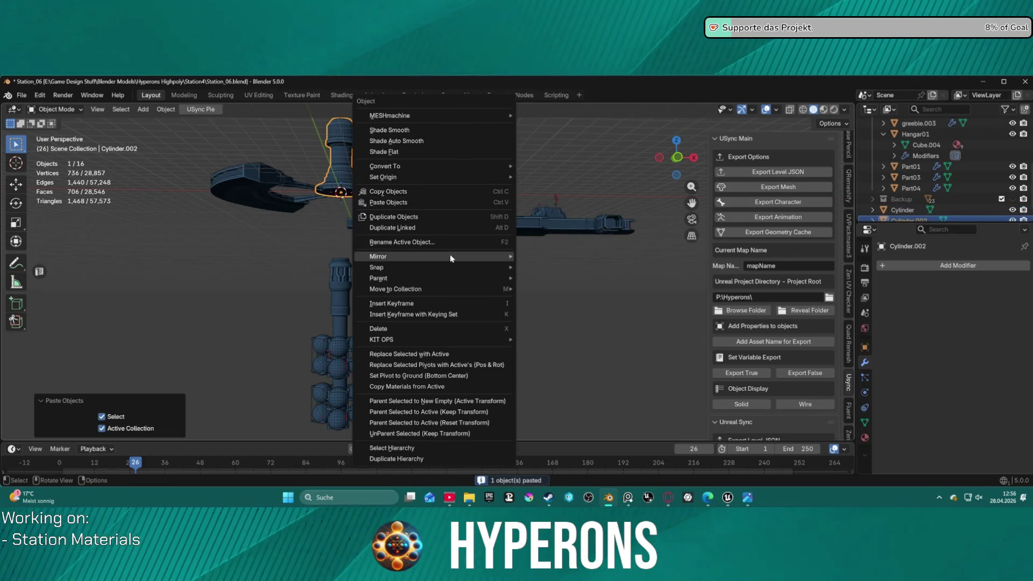
pyautogui.moveTo(396, 257)
pyautogui.click(549, 295)
pyautogui.moveTo(474, 167)
pyautogui.mouseDown(button='middle')
pyautogui.moveTo(486, 300)
pyautogui.moveTo(456, 225)
pyautogui.moveTo(490, 242)
pyautogui.moveTo(555, 242)
pyautogui.mouseUp(button='middle')
pyautogui.click(485, 300)
pyautogui.scroll(3, 454, 223)
pyautogui.moveTo(479, 232)
pyautogui.mouseDown(button='middle')
pyautogui.moveTo(437, 226)
pyautogui.moveTo(434, 383)
pyautogui.moveTo(479, 273)
pyautogui.moveTo(440, 276)
pyautogui.moveTo(517, 294)
pyautogui.mouseUp(button='middle')
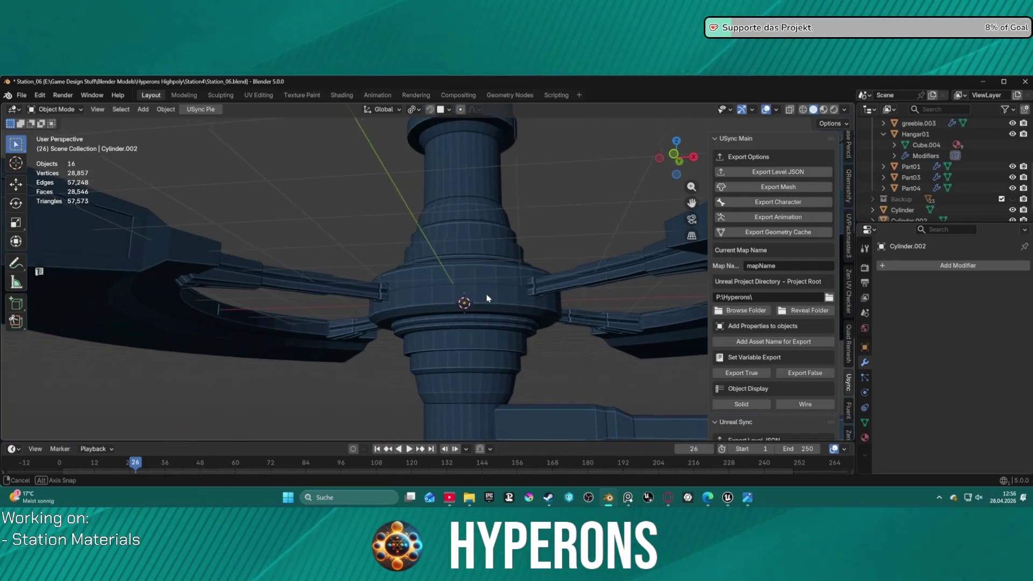
pyautogui.moveTo(487, 321)
pyautogui.mouseDown(button='middle')
pyautogui.moveTo(504, 292)
pyautogui.moveTo(458, 412)
pyautogui.mouseUp(button='middle')
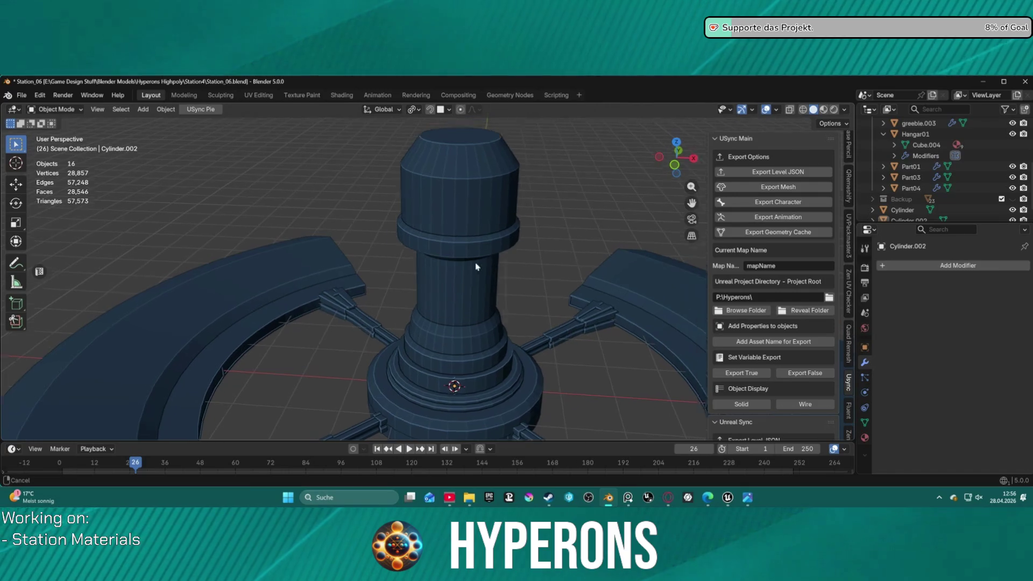
# Step: Delete the mirrored copy and put the original tower into Edit Mode
pyautogui.click(457, 412)
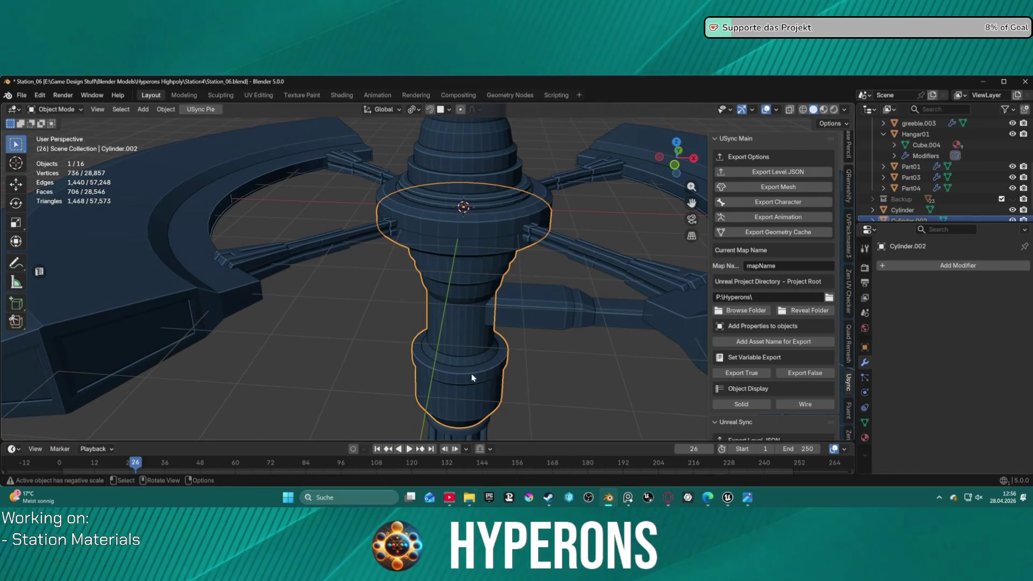
pyautogui.press('Delete')
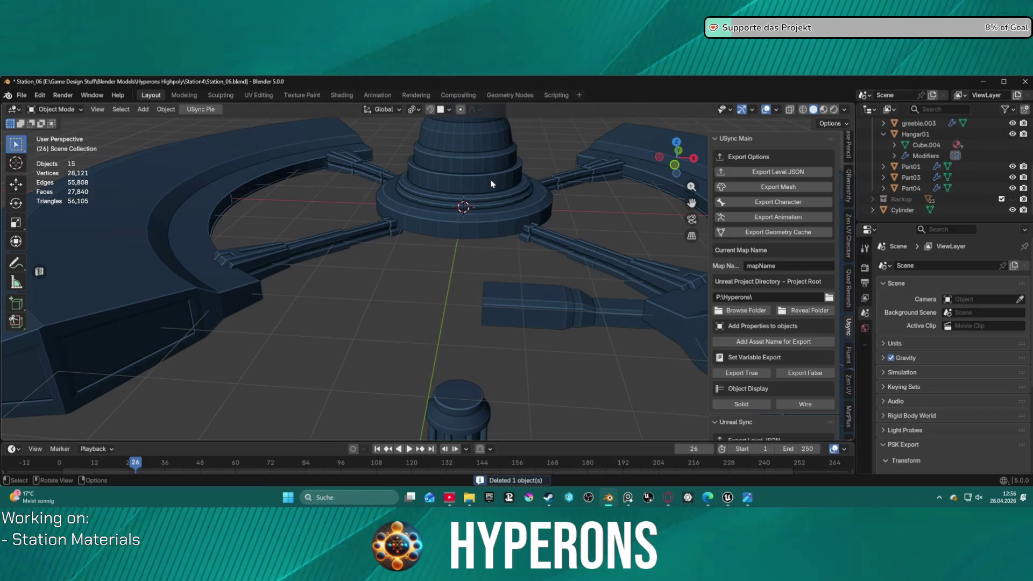
pyautogui.click(485, 184)
pyautogui.hotkey('ctrl', 'Tab')
pyautogui.click(565, 187)
pyautogui.moveTo(538, 224); pyautogui.dragTo(477, 273, button='middle')
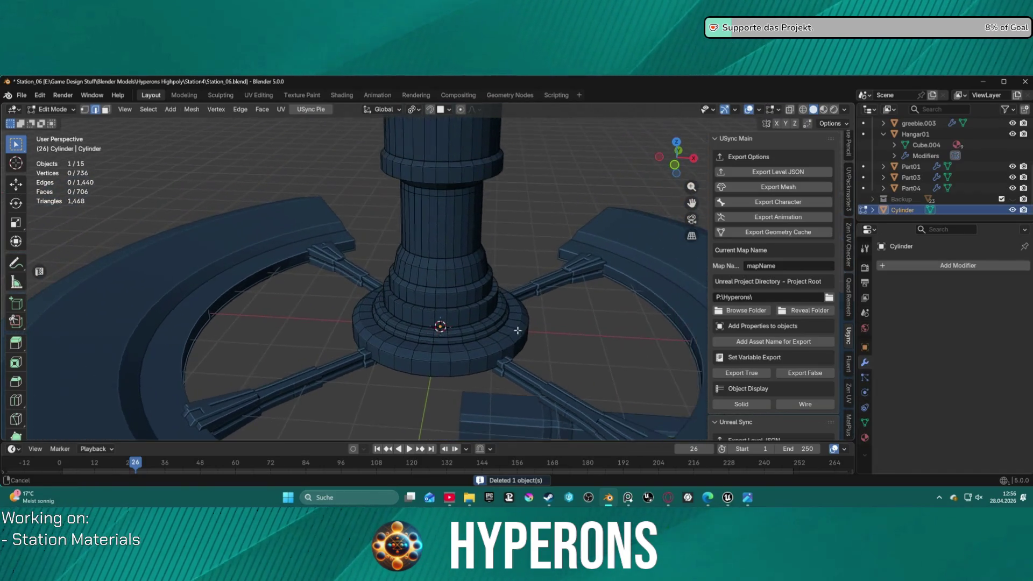
pyautogui.scroll(-1, 477, 274)
# Step: In Local View from the side, mark the base's bottom edge loop as a UV seam
pyautogui.press('KP_Divide')
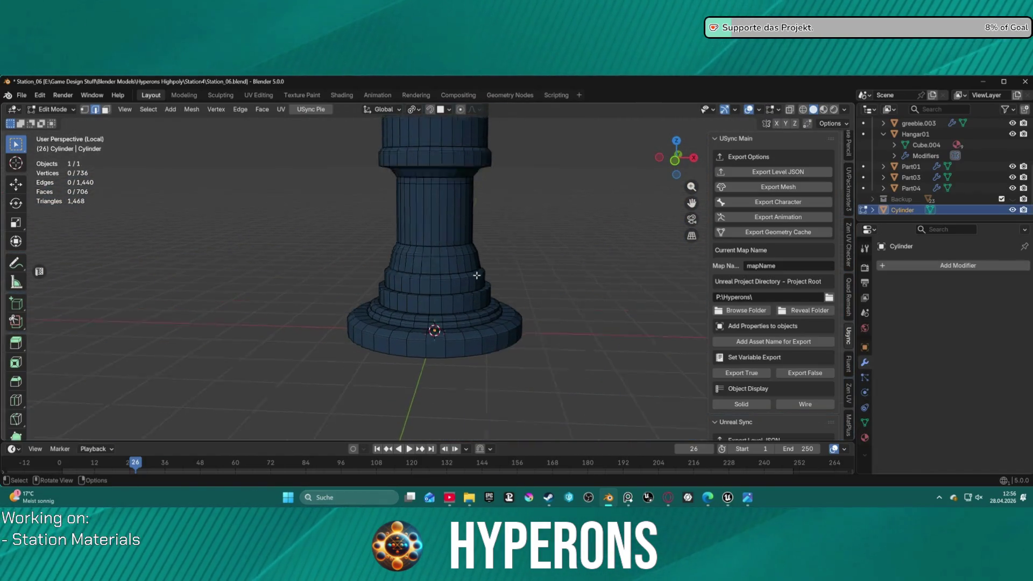
pyautogui.press('KP_3')
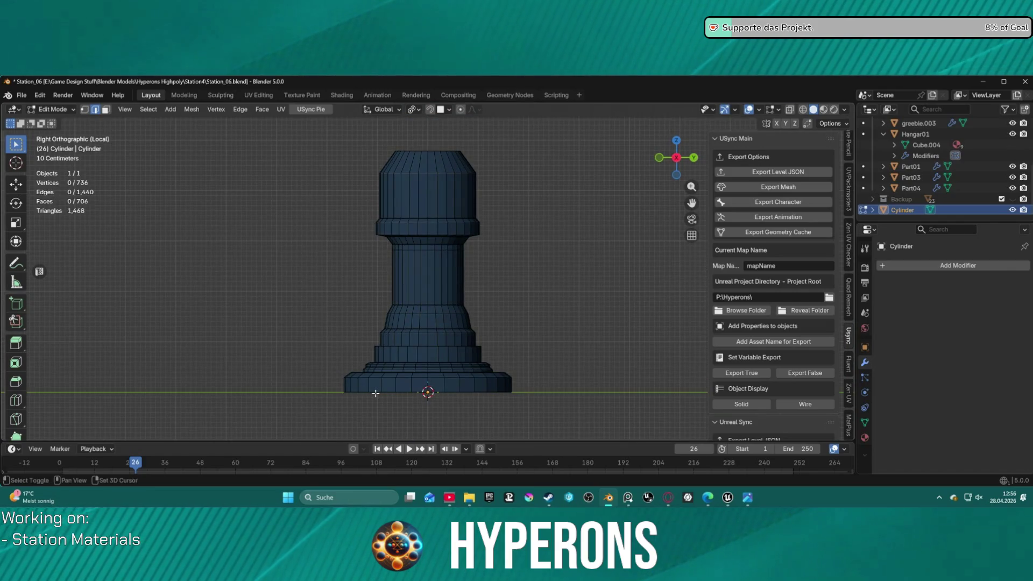
pyautogui.keyDown('alt'); pyautogui.click(374, 392); pyautogui.keyUp('alt')
pyautogui.hotkey('ctrl', 'e')
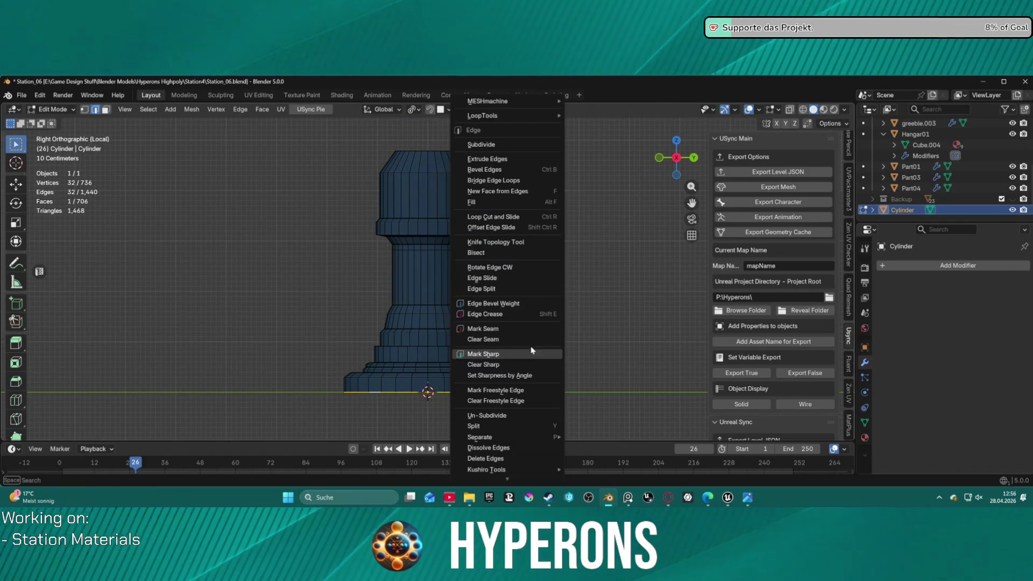
pyautogui.click(485, 329)
# Step: Add the next two edge loops around the base flange to the selection
pyautogui.keyDown('alt'); pyautogui.keyDown('shift'); pyautogui.click(419, 377); pyautogui.keyUp('shift'); pyautogui.keyUp('alt')
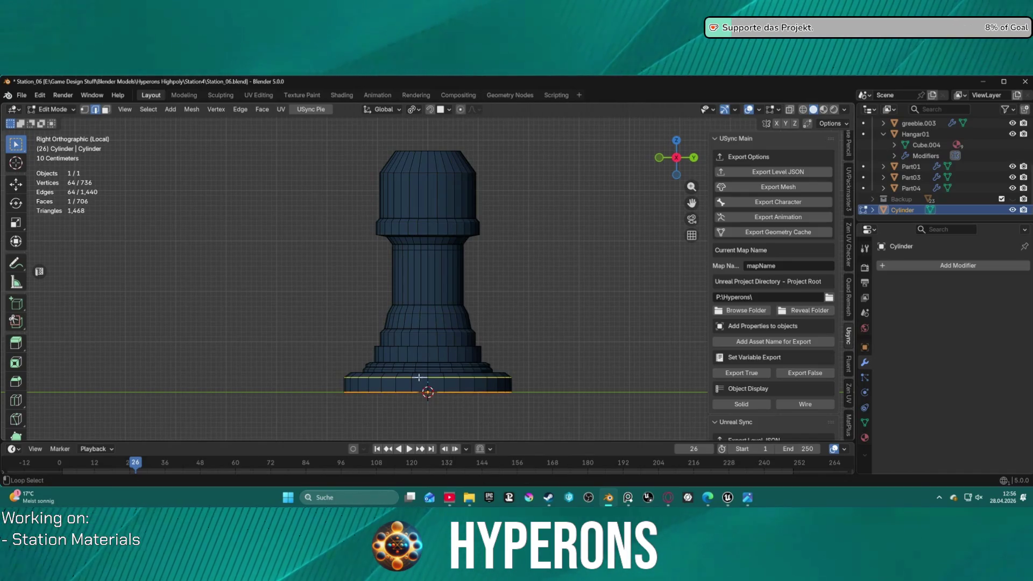
pyautogui.moveTo(419, 377); pyautogui.dragTo(418, 389, button='middle')
pyautogui.keyDown('alt'); pyautogui.keyDown('shift'); pyautogui.click(415, 394); pyautogui.keyUp('shift'); pyautogui.keyUp('alt')
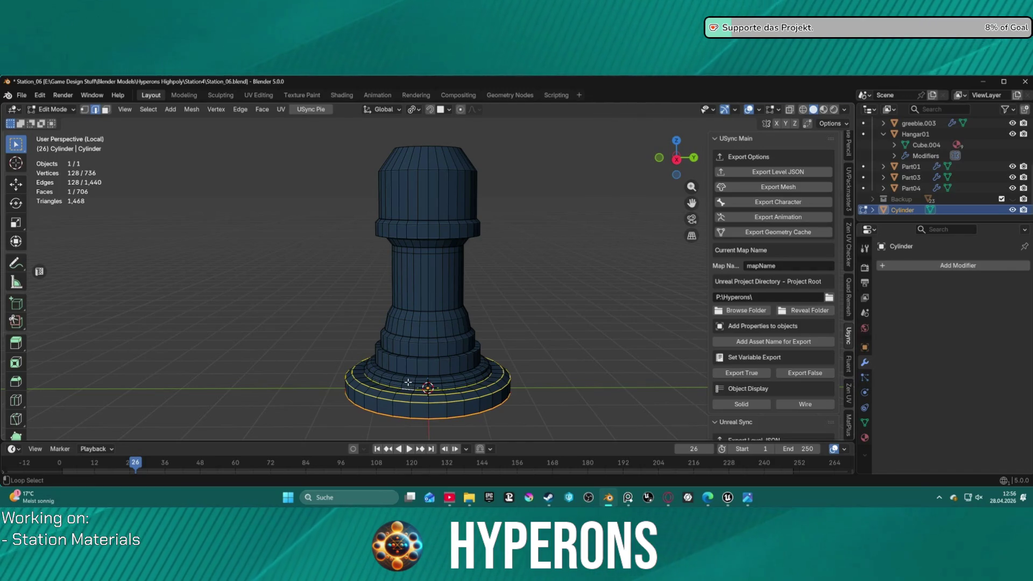
pyautogui.scroll(2, 414, 383)
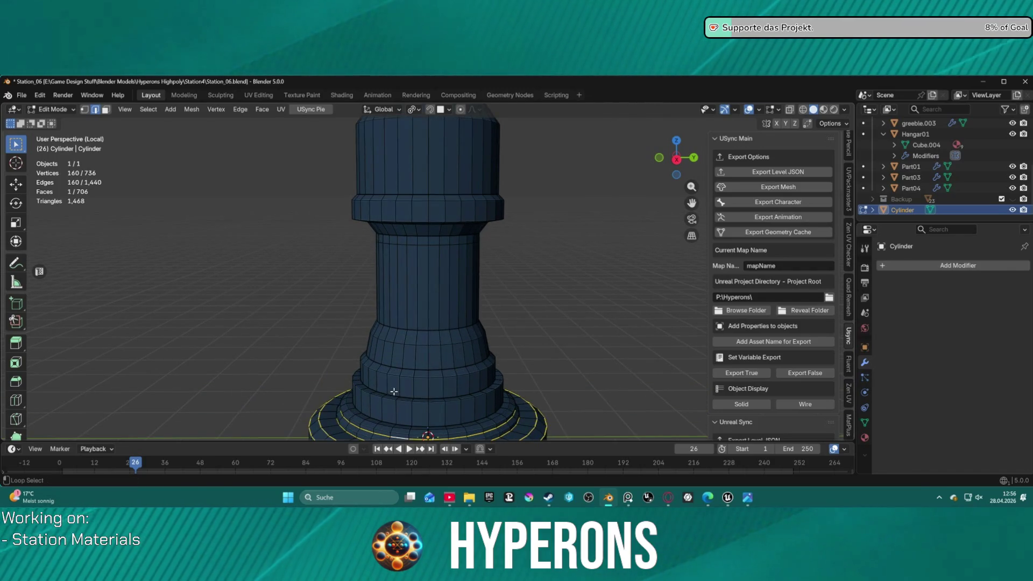
# Step: Add the stepped base and column loops, then replace them with one vertical edge ring down the tower
pyautogui.keyDown('shift'); pyautogui.moveTo(387, 376); pyautogui.dragTo(385, 333, button='middle'); pyautogui.keyUp('shift')
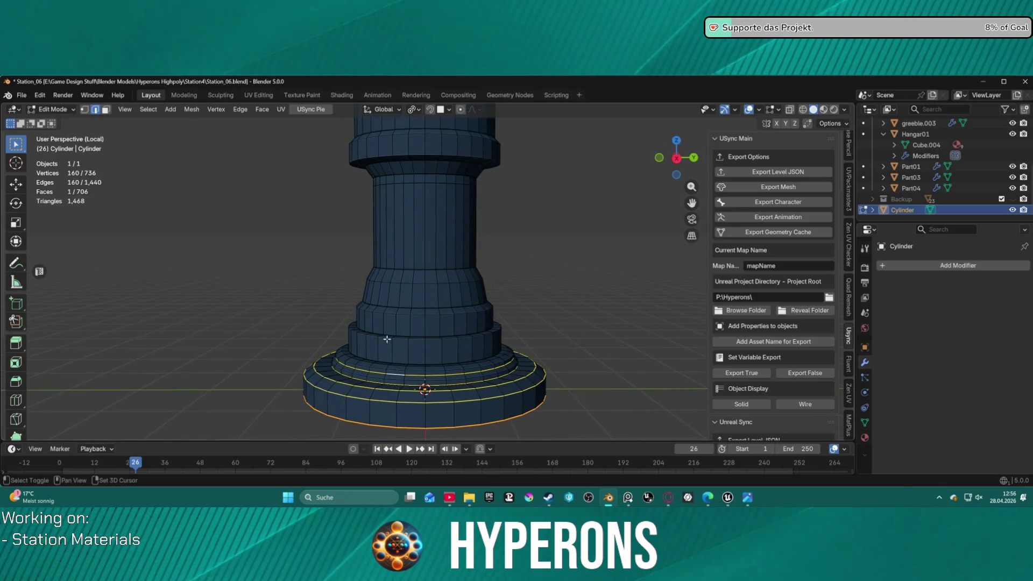
pyautogui.keyDown('alt'); pyautogui.keyDown('shift'); pyautogui.click(398, 371); pyautogui.keyUp('shift'); pyautogui.keyUp('alt')
pyautogui.keyDown('alt'); pyautogui.keyDown('shift'); pyautogui.click(397, 371); pyautogui.keyUp('shift'); pyautogui.keyUp('alt')
pyautogui.keyDown('alt'); pyautogui.keyDown('shift'); pyautogui.click(408, 350); pyautogui.keyUp('shift'); pyautogui.keyUp('alt')
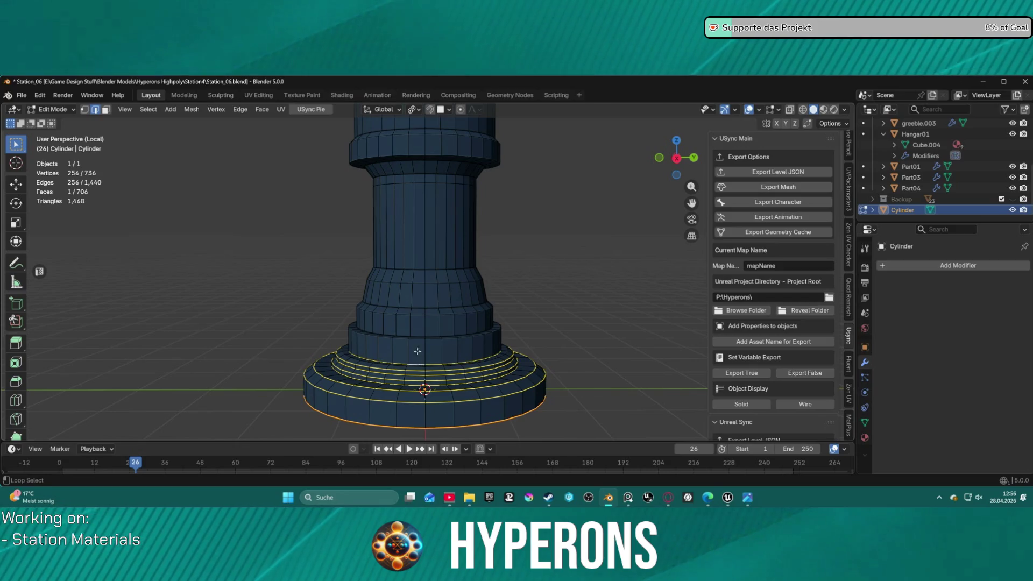
pyautogui.keyDown('alt'); pyautogui.keyDown('shift'); pyautogui.click(417, 325); pyautogui.keyUp('shift'); pyautogui.keyUp('alt')
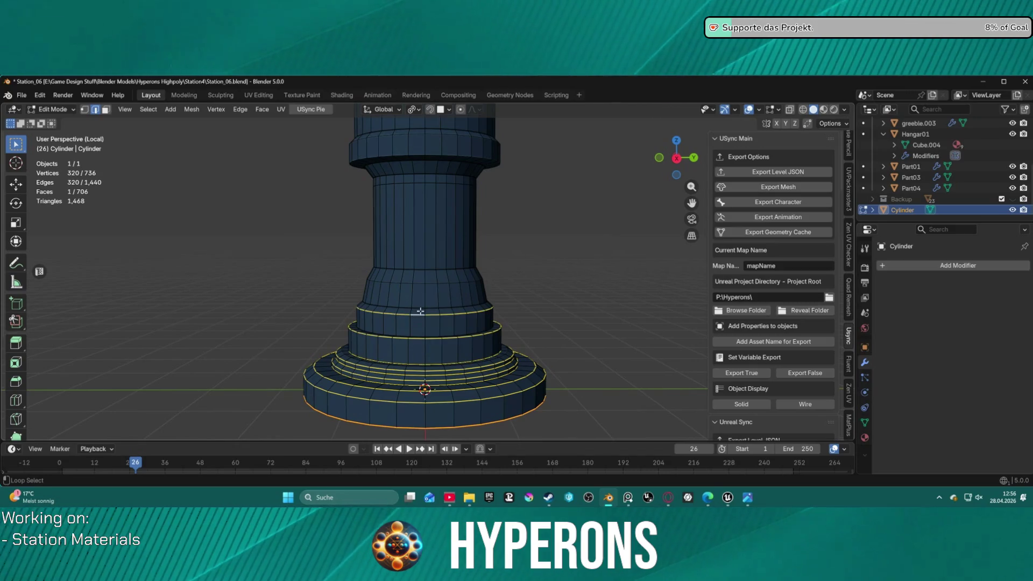
pyautogui.keyDown('alt'); pyautogui.keyDown('shift'); pyautogui.click(383, 364); pyautogui.keyUp('shift'); pyautogui.keyUp('alt')
pyautogui.keyDown('alt'); pyautogui.keyDown('shift'); pyautogui.click(400, 306); pyautogui.keyUp('shift'); pyautogui.keyUp('alt')
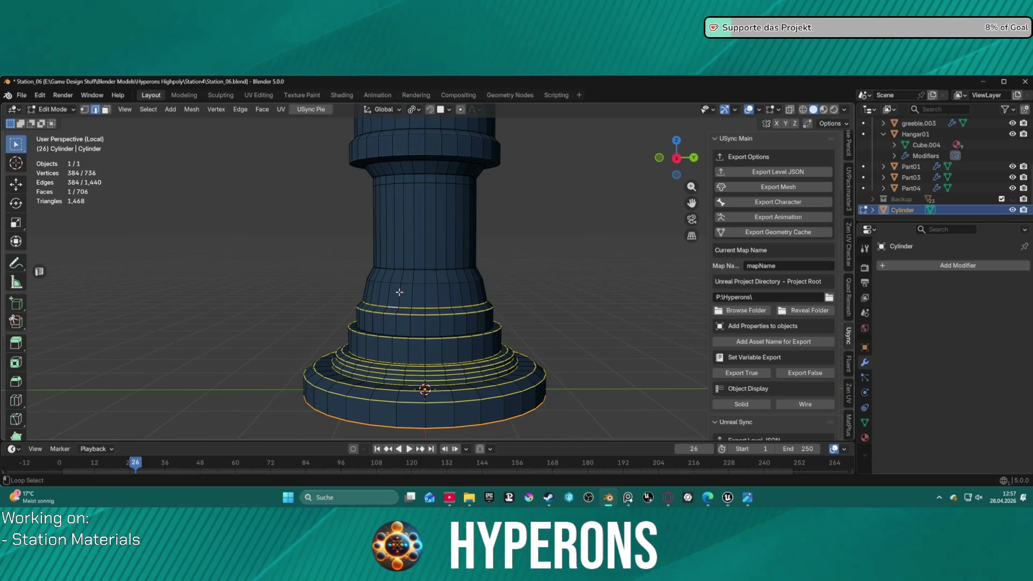
pyautogui.keyDown('alt'); pyautogui.keyDown('shift'); pyautogui.click(424, 187); pyautogui.keyUp('shift'); pyautogui.keyUp('alt')
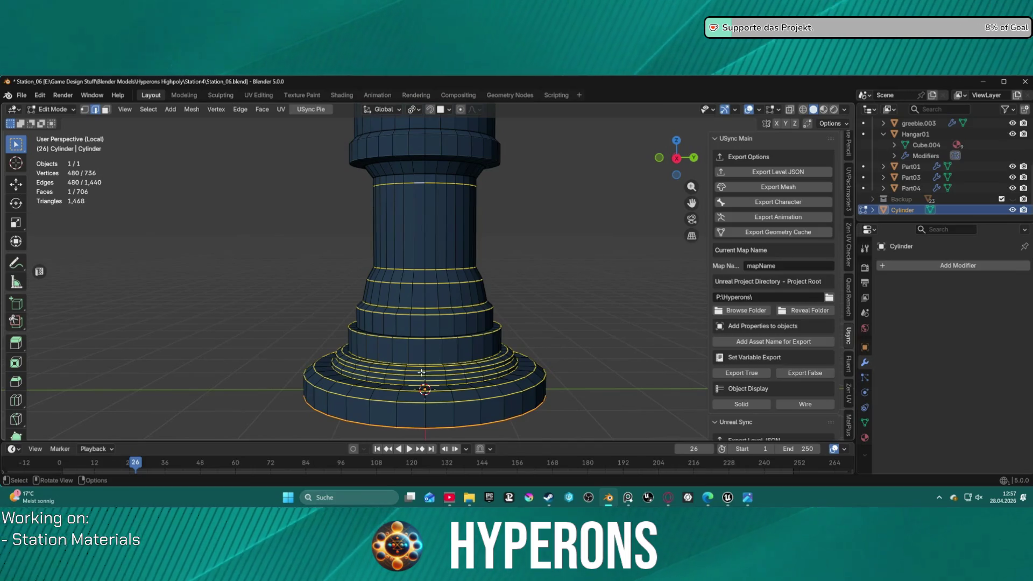
pyautogui.keyDown('ctrl'); pyautogui.keyDown('alt'); pyautogui.click(440, 426); pyautogui.keyUp('alt'); pyautogui.keyUp('ctrl')
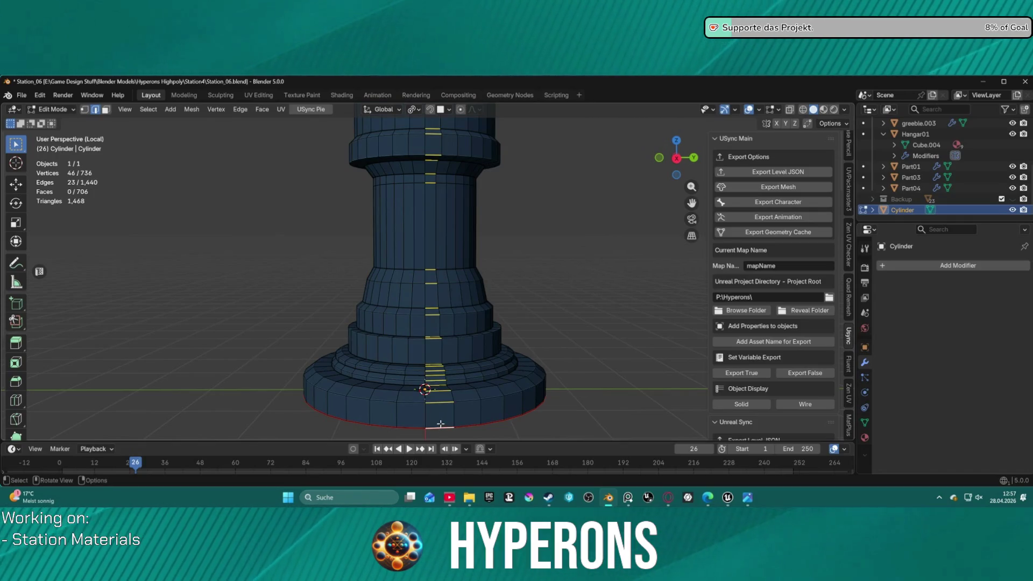
# Step: Clear the selection, repick the tower's vertical edge ring, and bring up the Select menu
pyautogui.hotkey('alt', 'a')
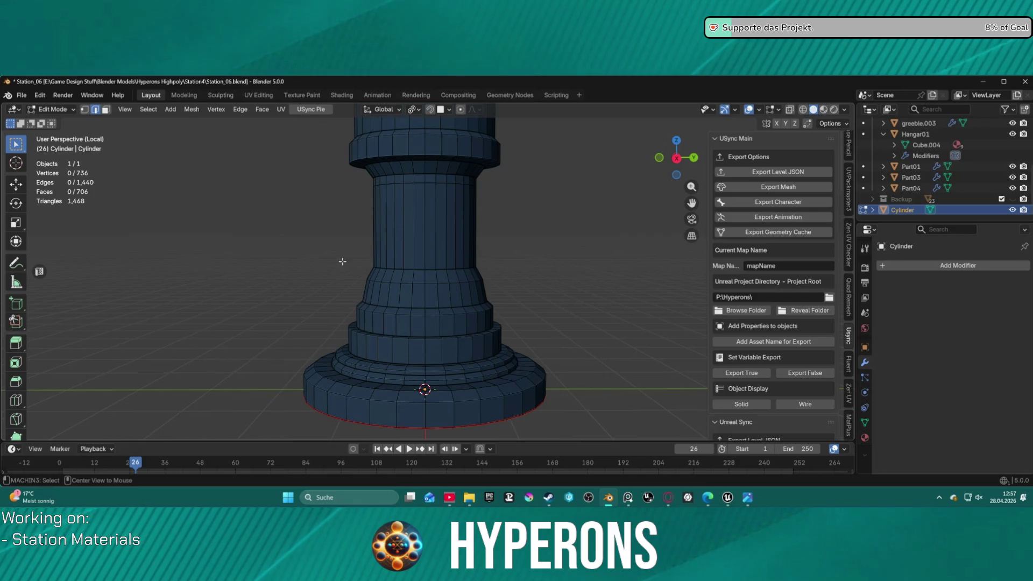
pyautogui.keyDown('ctrl'); pyautogui.keyDown('alt'); pyautogui.click(436, 426); pyautogui.keyUp('alt'); pyautogui.keyUp('ctrl')
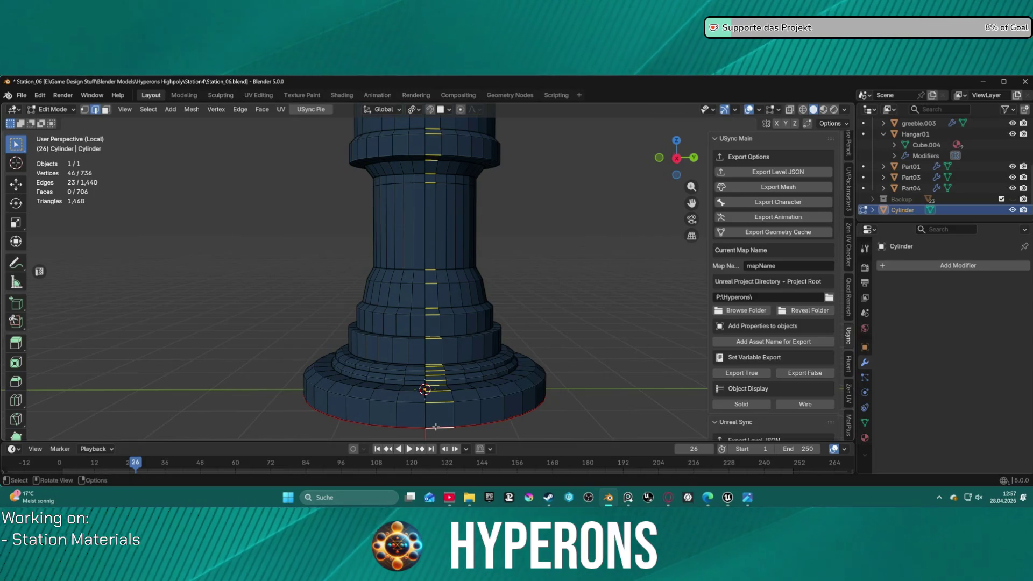
pyautogui.click(148, 109)
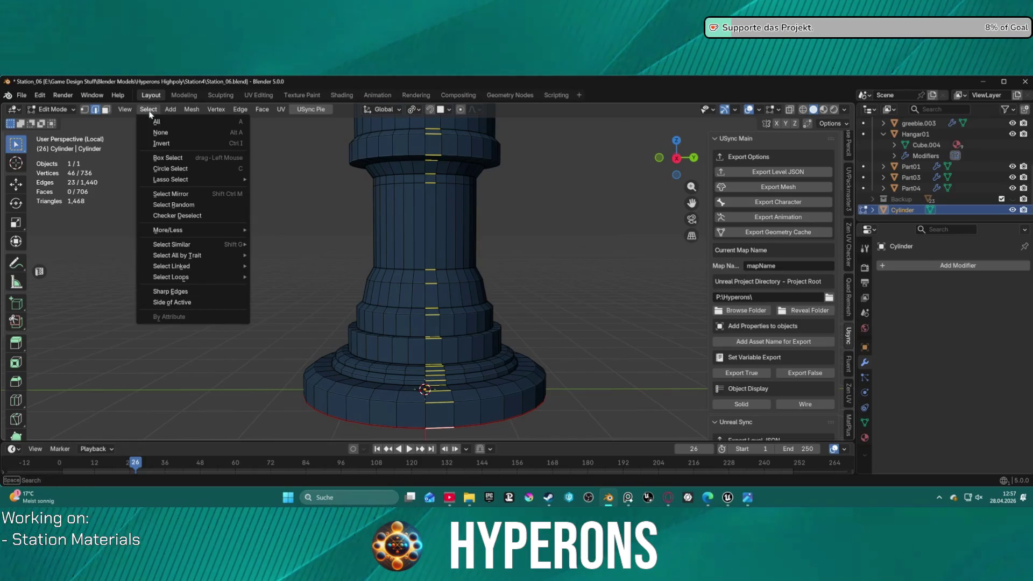
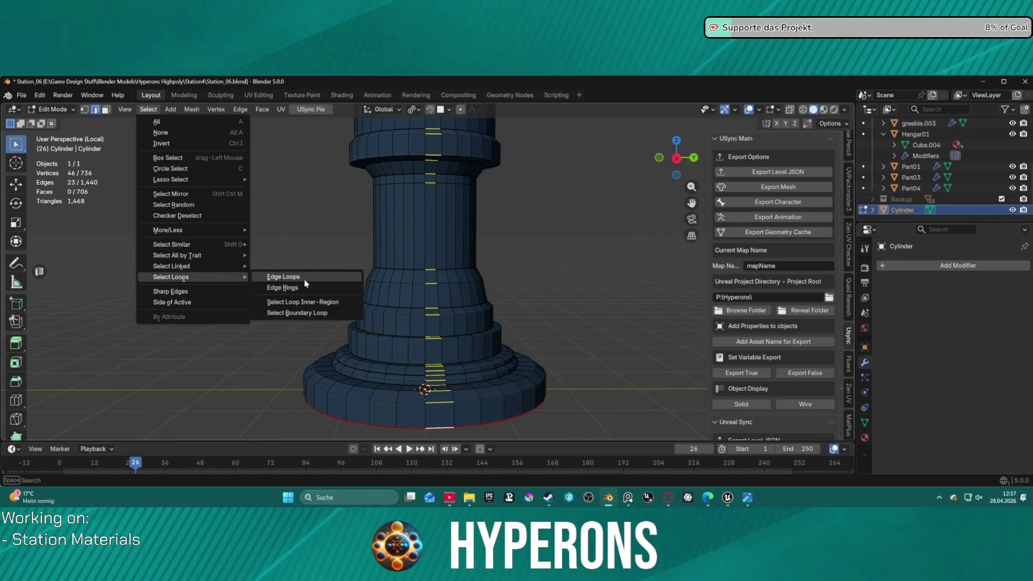
# Step: Select the cylinder's horizontal ring edge loops and mark them as UV seams, then deselect
pyautogui.click(304, 278)
pyautogui.scroll(-1, 305, 283)
pyautogui.scroll(-2, 510, 251)
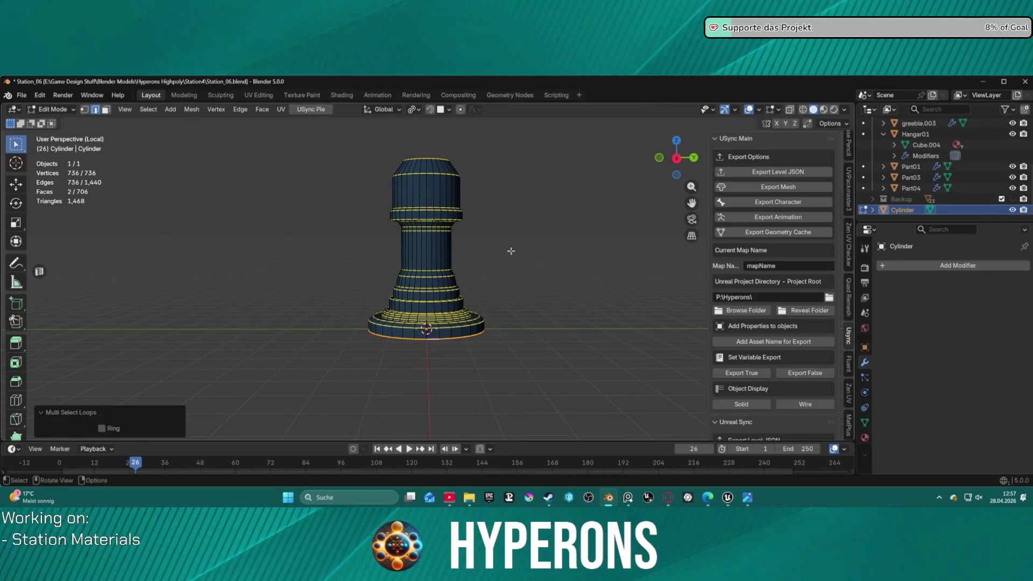
pyautogui.moveTo(510, 251); pyautogui.dragTo(485, 266, button='middle')
pyautogui.hotkey('ctrl', 'e')
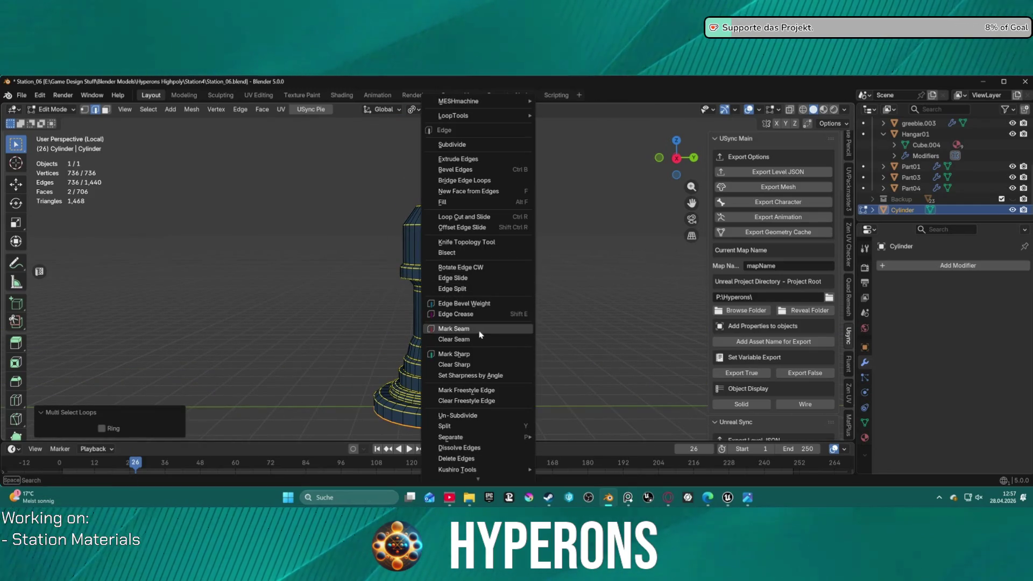
pyautogui.click(480, 330)
pyautogui.hotkey('alt', 'a')
# Step: Switch to Right Orthographic view and select a vertical edge loop up the cylinder's side
pyautogui.moveTo(560, 309)
pyautogui.mouseDown(button='middle')
pyautogui.moveTo(530, 314)
pyautogui.moveTo(525, 343)
pyautogui.mouseUp(button='middle')
pyautogui.scroll(2, 526, 345)
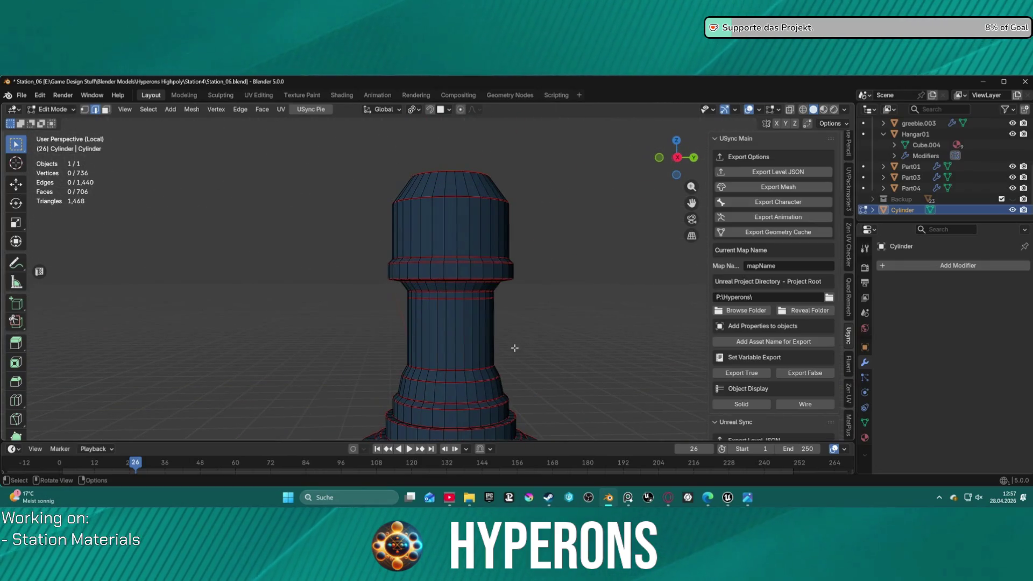
pyautogui.press('KP_3')
pyautogui.scroll(2, 444, 173)
pyautogui.keyDown('alt'); pyautogui.click(459, 191); pyautogui.keyUp('alt')
pyautogui.scroll(-2, 464, 226)
pyautogui.scroll(-1, 460, 258)
pyautogui.scroll(1, 460, 262)
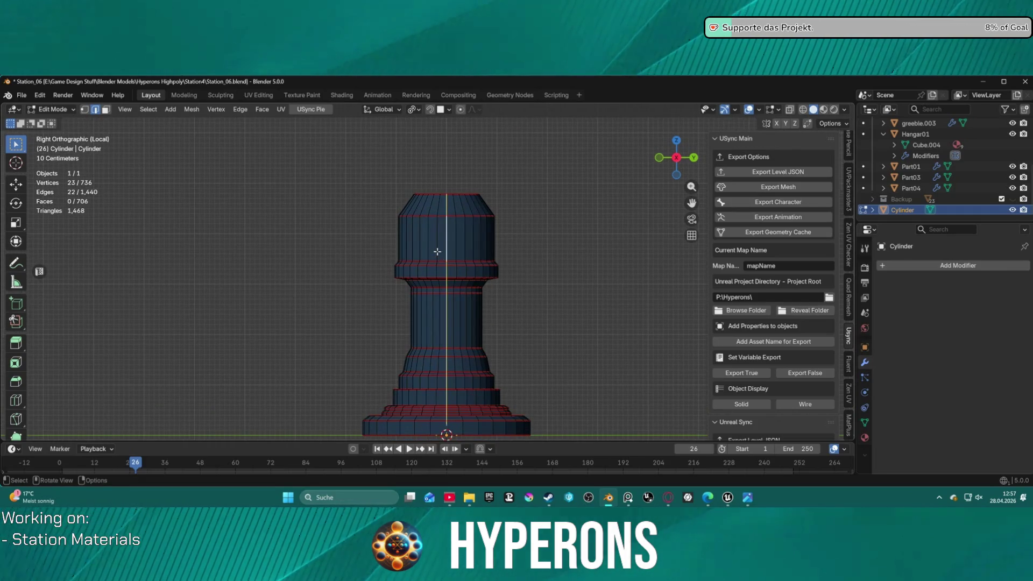
pyautogui.moveTo(437, 252)
pyautogui.mouseDown(button='middle')
pyautogui.moveTo(731, 295)
pyautogui.moveTo(683, 262)
pyautogui.moveTo(592, 337)
pyautogui.moveTo(460, 337)
pyautogui.mouseUp(button='middle')
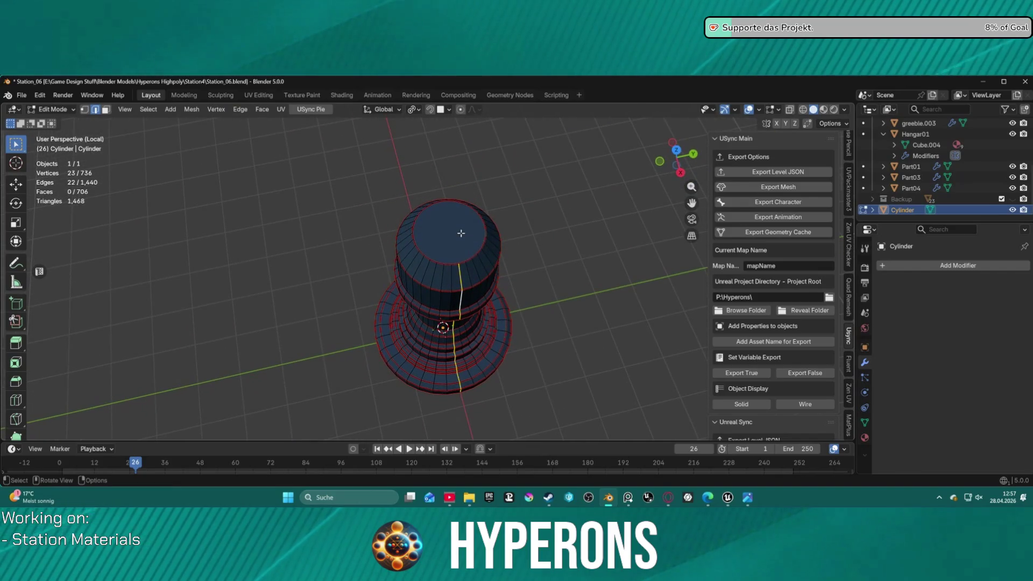
# Step: In face mode select the top cap face, start an inset and cancel it
pyautogui.press('3')
pyautogui.click(444, 235)
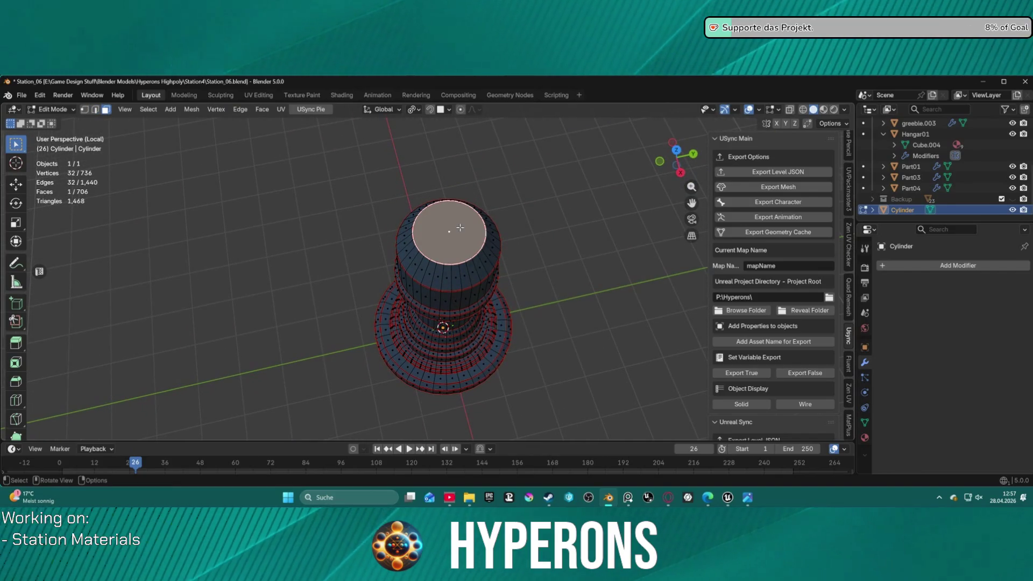
pyautogui.press('i')
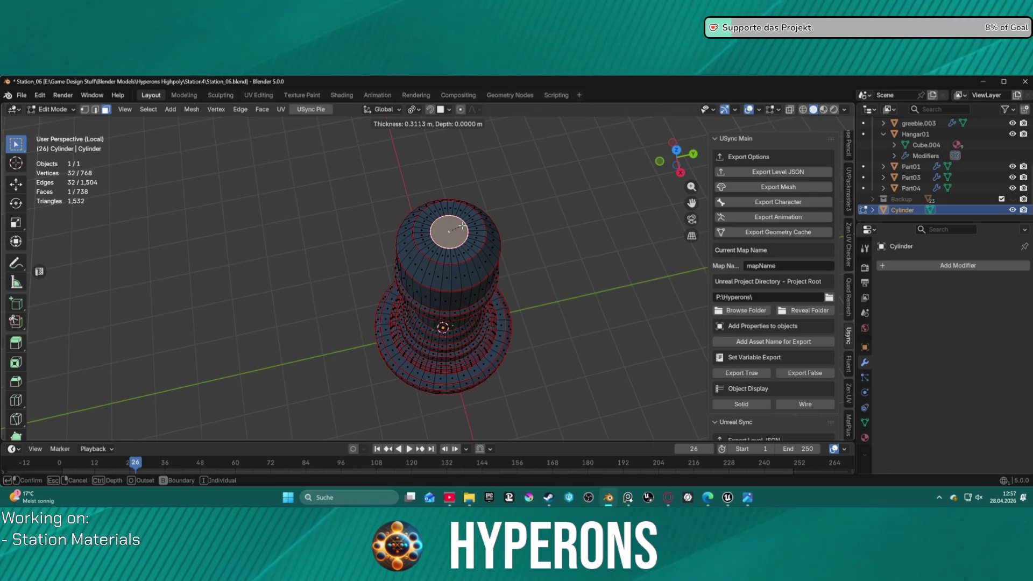
pyautogui.rightClick(462, 224)
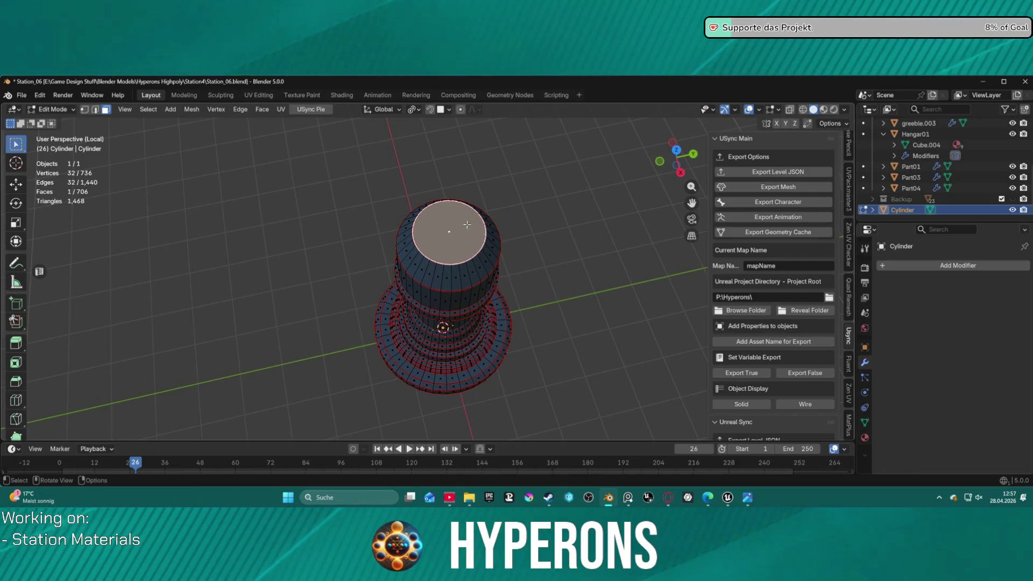
# Step: Add the bottom cap face and delete both caps with X > Faces, leaving the ends open
pyautogui.moveTo(462, 223)
pyautogui.mouseDown(button='middle')
pyautogui.moveTo(469, 414)
pyautogui.moveTo(476, 319)
pyautogui.moveTo(491, 338)
pyautogui.mouseUp(button='middle')
pyautogui.keyDown('shift'); pyautogui.click(478, 310); pyautogui.keyUp('shift')
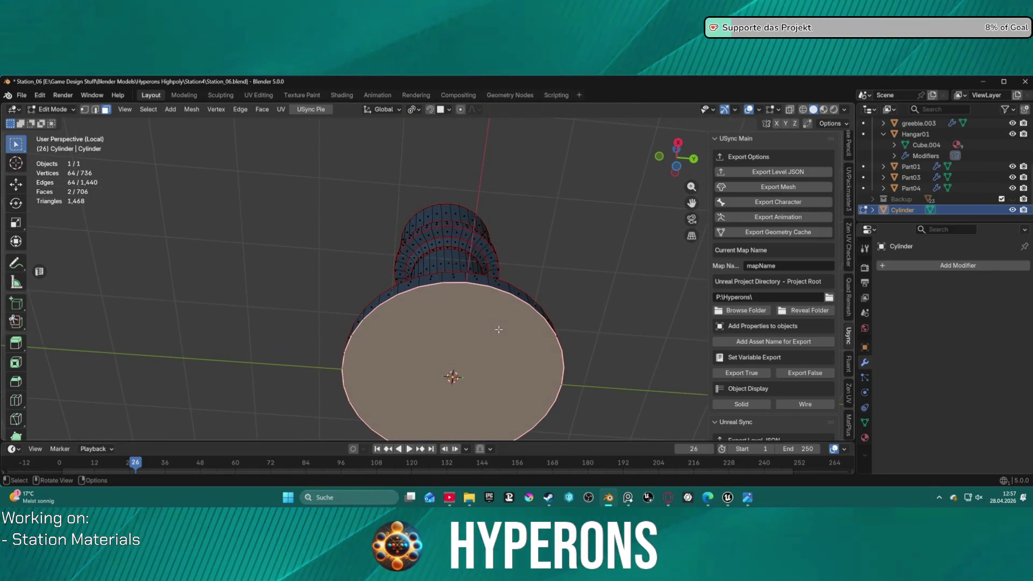
pyautogui.press('x')
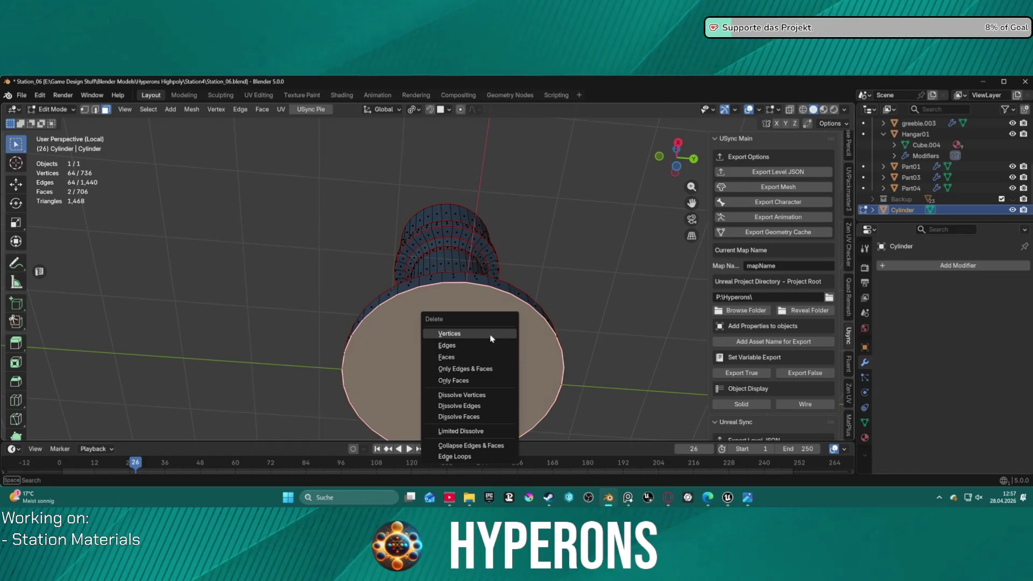
pyautogui.click(488, 357)
pyautogui.moveTo(546, 270); pyautogui.dragTo(523, 333, button='middle')
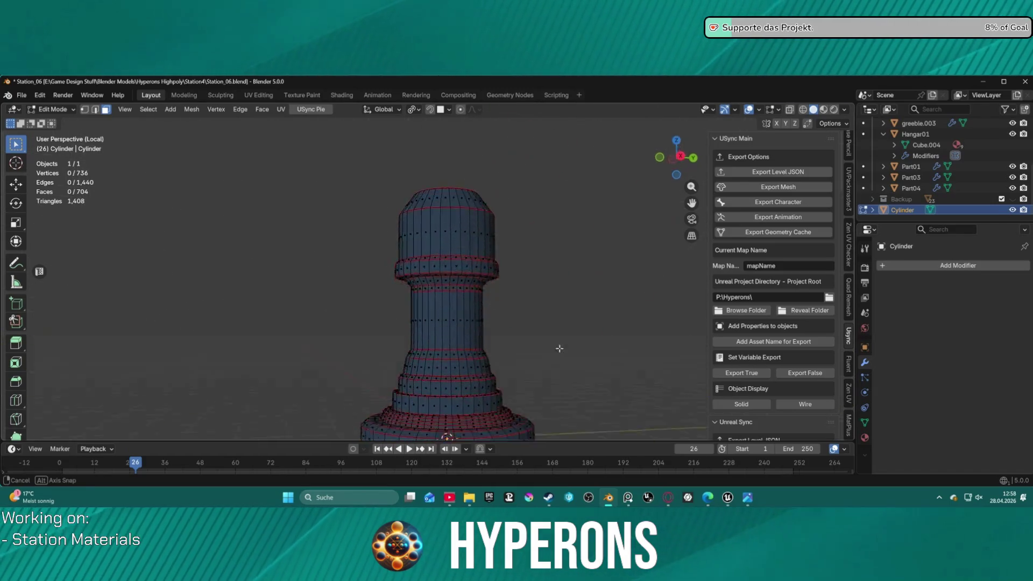
pyautogui.scroll(2, 449, 213)
pyautogui.click(443, 221)
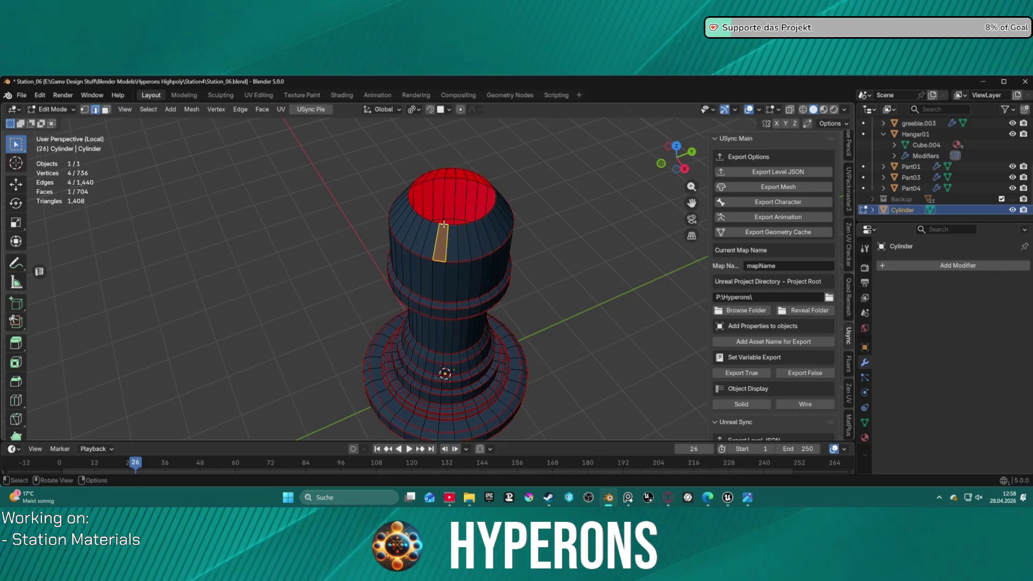
# Step: Fill the top rim edge loop with a single cap face, then subdivide one rim edge
pyautogui.press('2')
pyautogui.keyDown('alt'); pyautogui.click(443, 223); pyautogui.keyUp('alt')
pyautogui.press('f')
pyautogui.click(443, 222)
pyautogui.hotkey('ctrl', 'e')
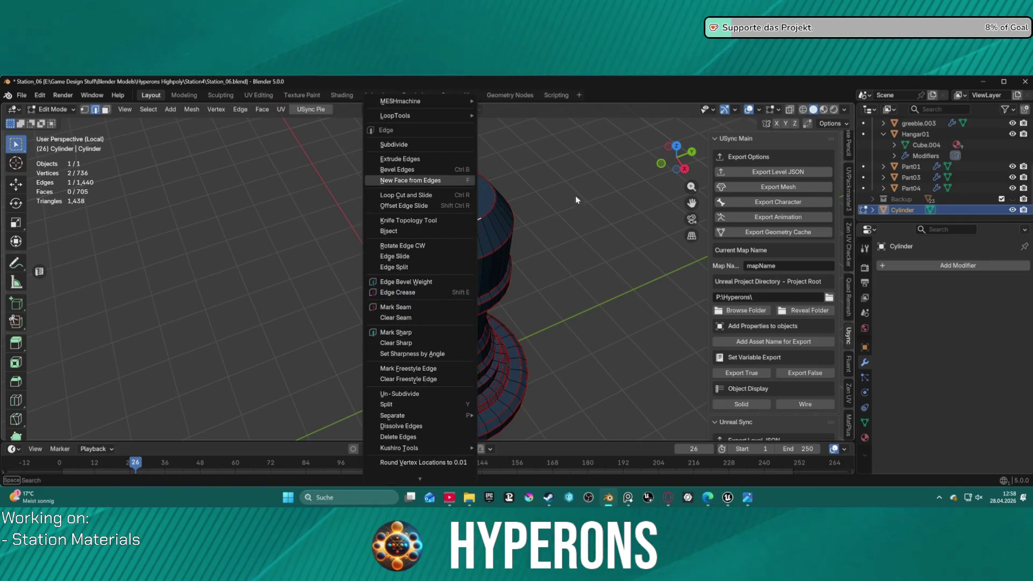
pyautogui.press('s')
# Step: Test an extrude on the new top face, undo it, and bring up delete options for the face
pyautogui.press('3')
pyautogui.click(450, 198)
pyautogui.rightClick(450, 198)
pyautogui.moveTo(396, 359)
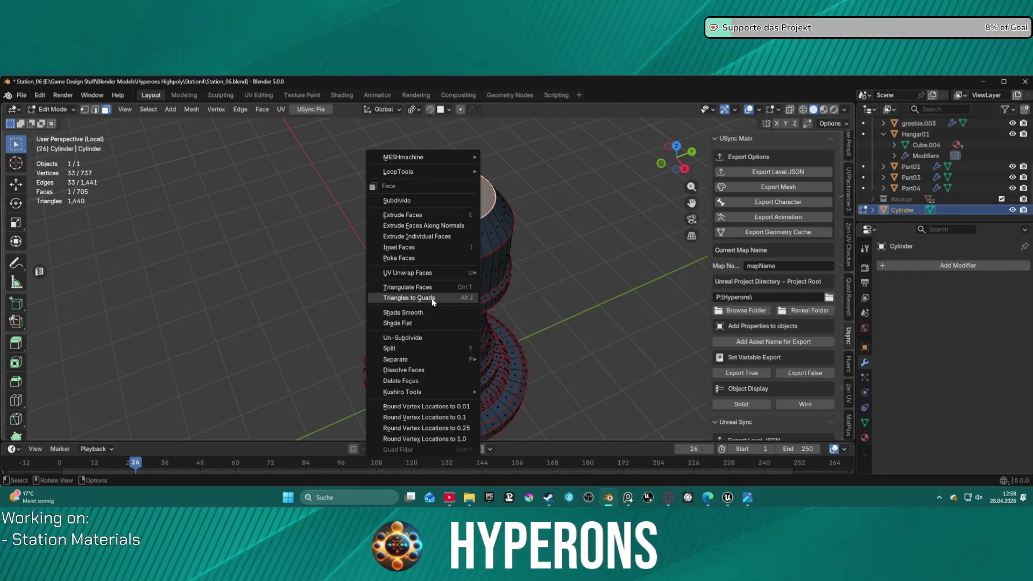
pyautogui.press('Escape')
pyautogui.press('e')
pyautogui.press('Escape')
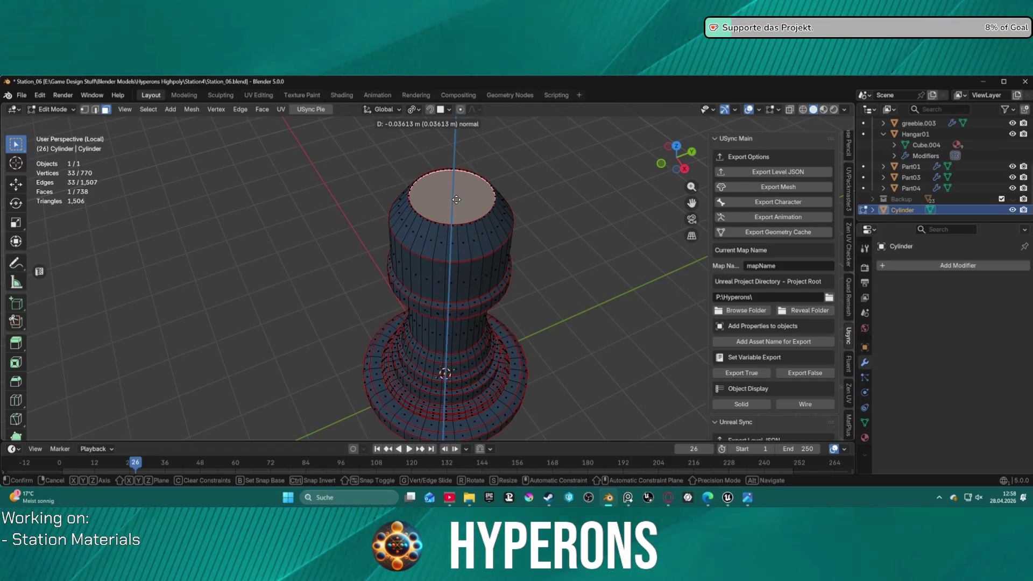
pyautogui.hotkey('ctrl', 'z')
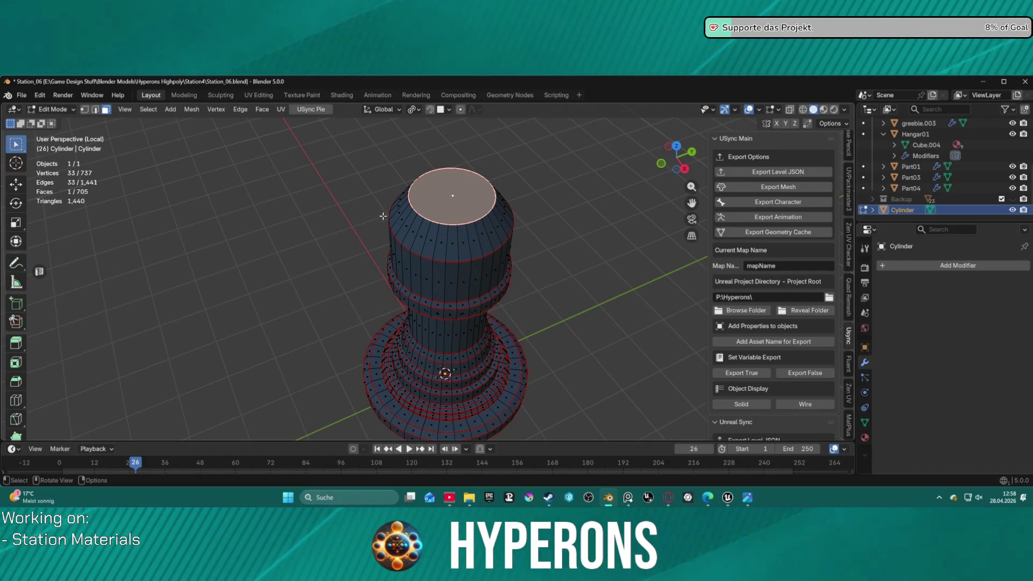
pyautogui.scroll(1, 385, 216)
pyautogui.scroll(2, 466, 223)
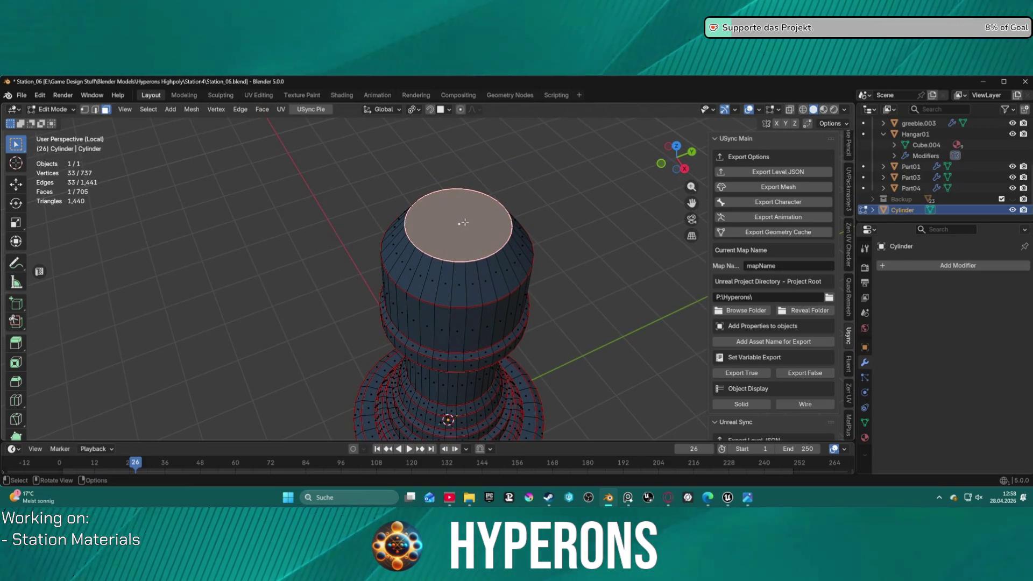
pyautogui.press('x')
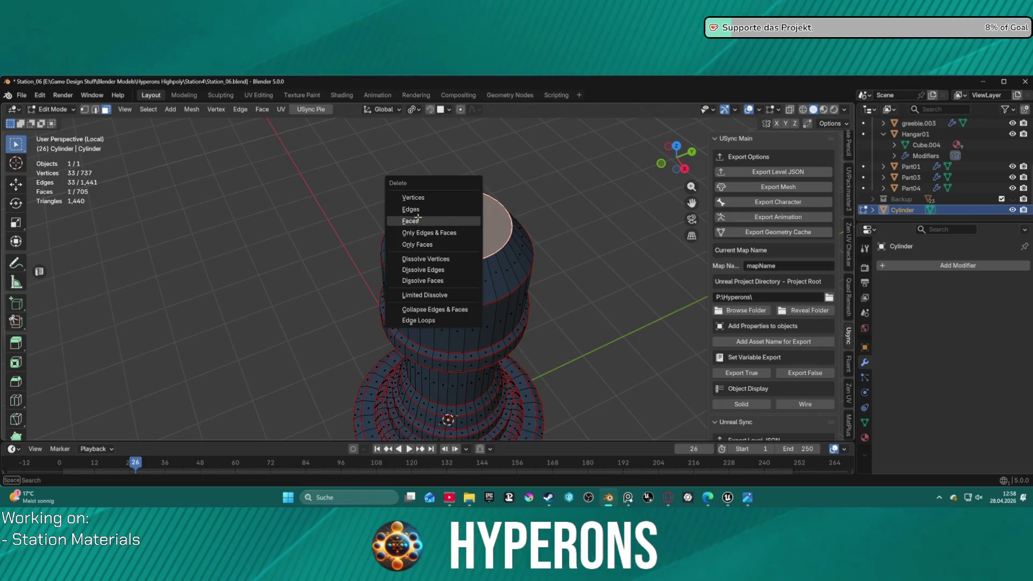
# Step: Delete the top cap face and clear a stray face-ring selection on the bulge
pyautogui.click(449, 221)
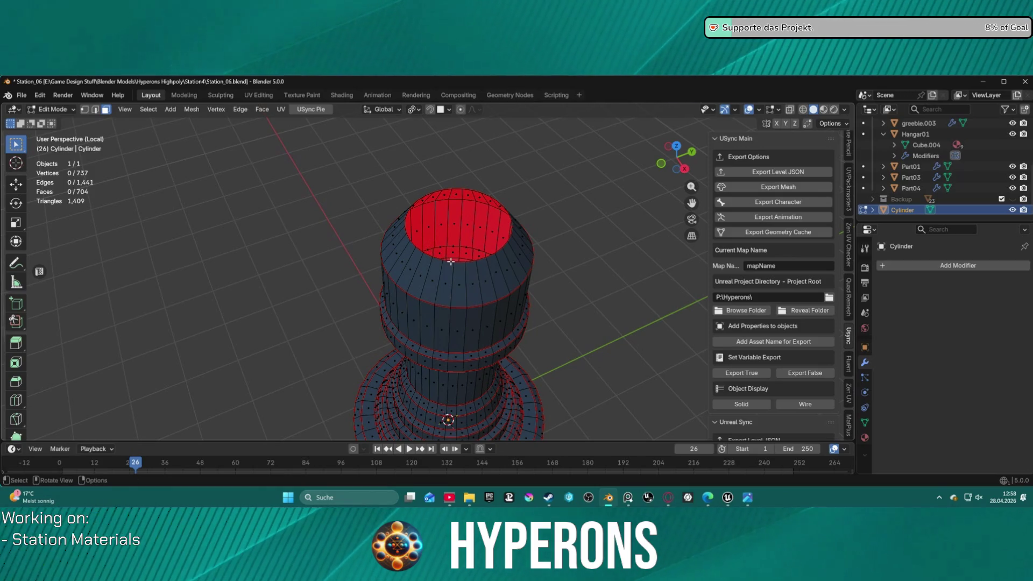
pyautogui.keyDown('alt'); pyautogui.click(500, 335); pyautogui.keyUp('alt')
pyautogui.hotkey('alt', 'a')
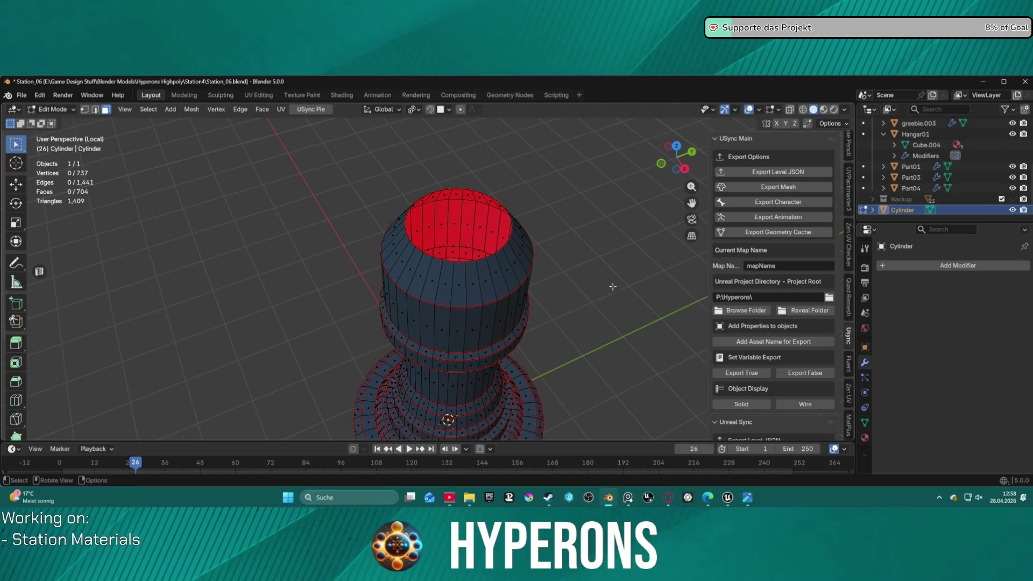
pyautogui.scroll(2, 520, 276)
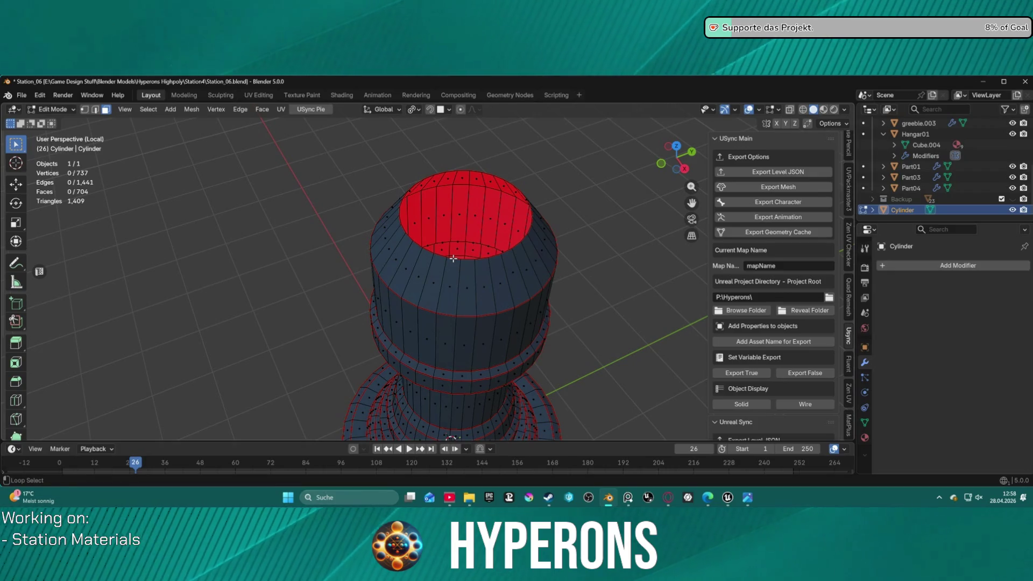
# Step: Loop-select the top rim, fill it with a face and inset it to form a rim ring
pyautogui.press('2')
pyautogui.click(468, 259)
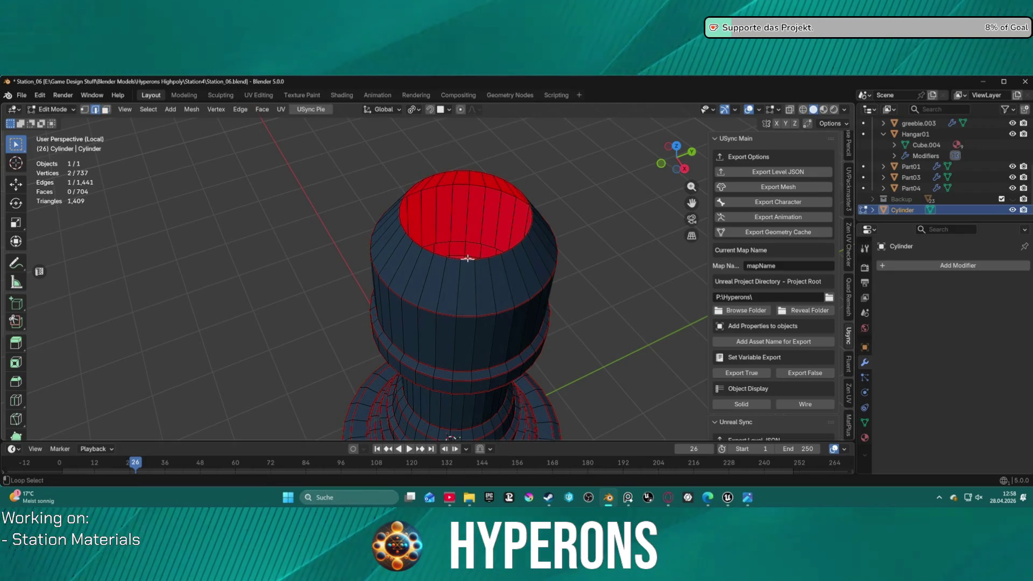
pyautogui.keyDown('alt'); pyautogui.click(474, 258); pyautogui.keyUp('alt')
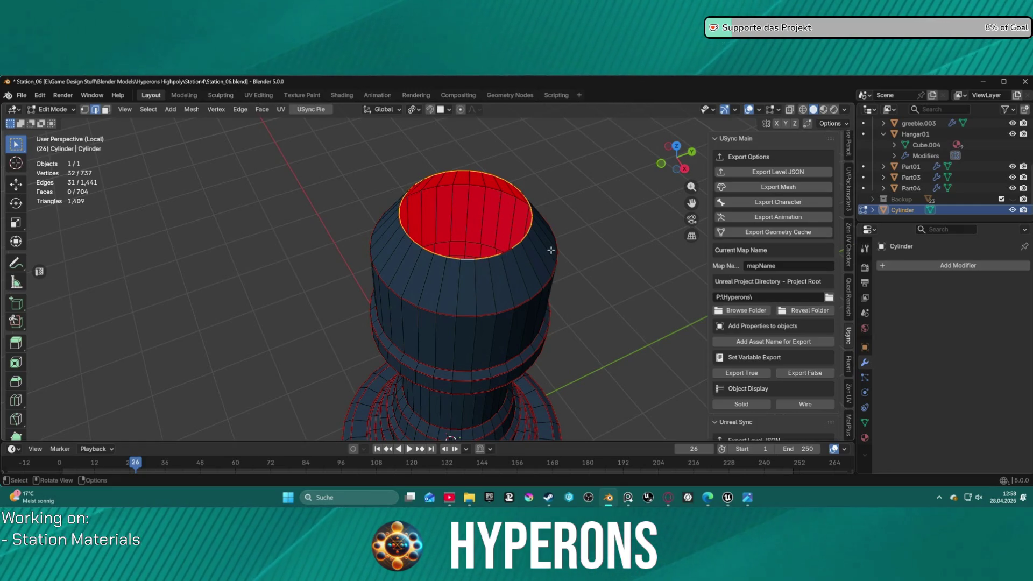
pyautogui.press('f')
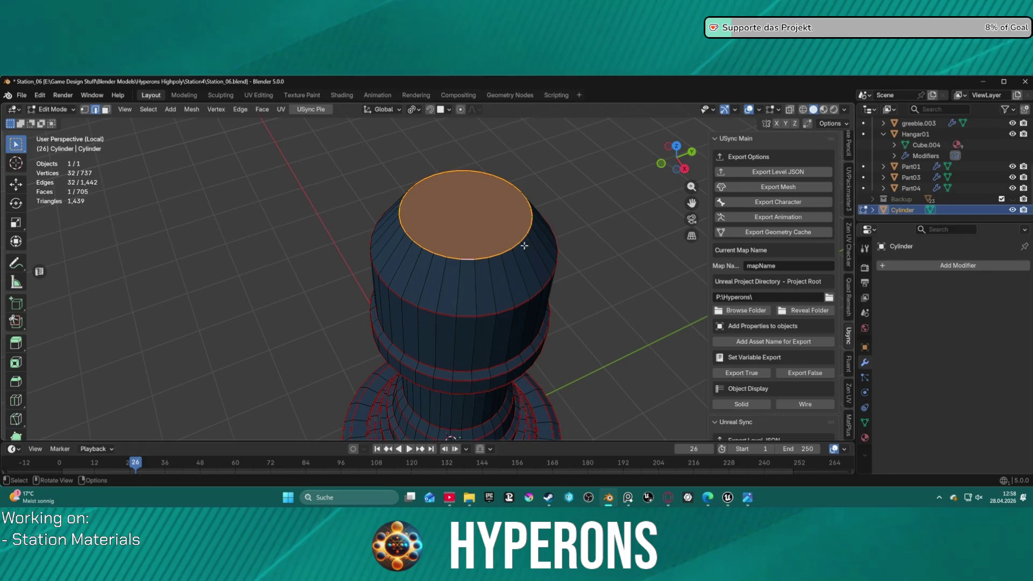
pyautogui.press('i')
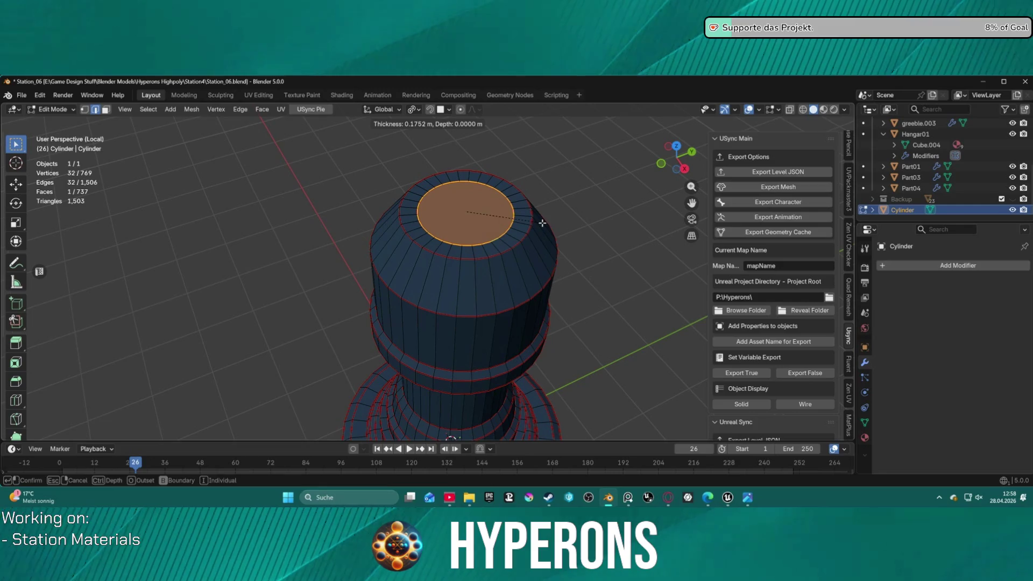
pyautogui.press('Escape')
# Step: Delete the inner centre face, leaving an inset rim around an open hole
pyautogui.click(476, 217)
pyautogui.press('3')
pyautogui.click(476, 216)
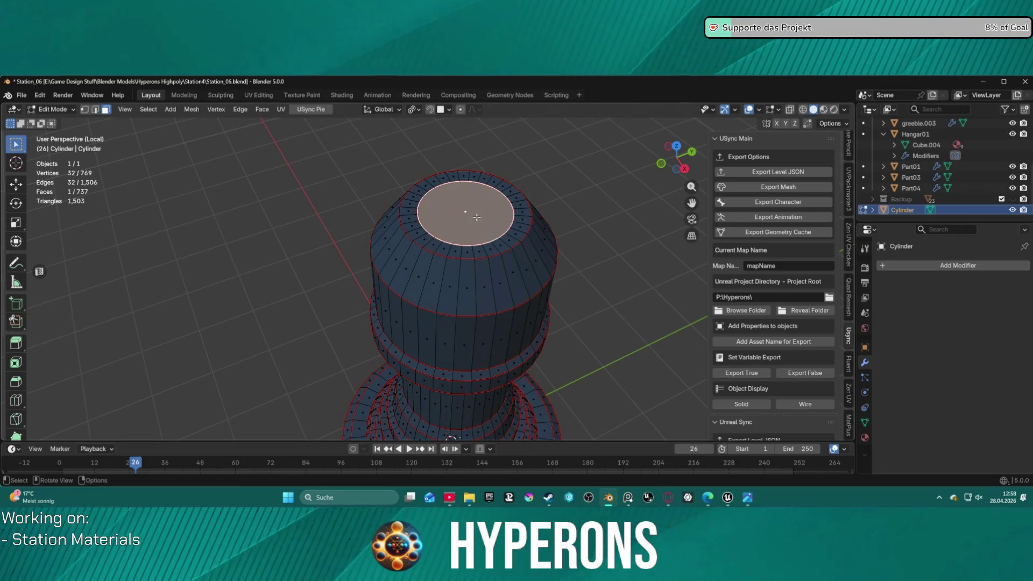
pyautogui.press('x')
pyautogui.click(477, 216)
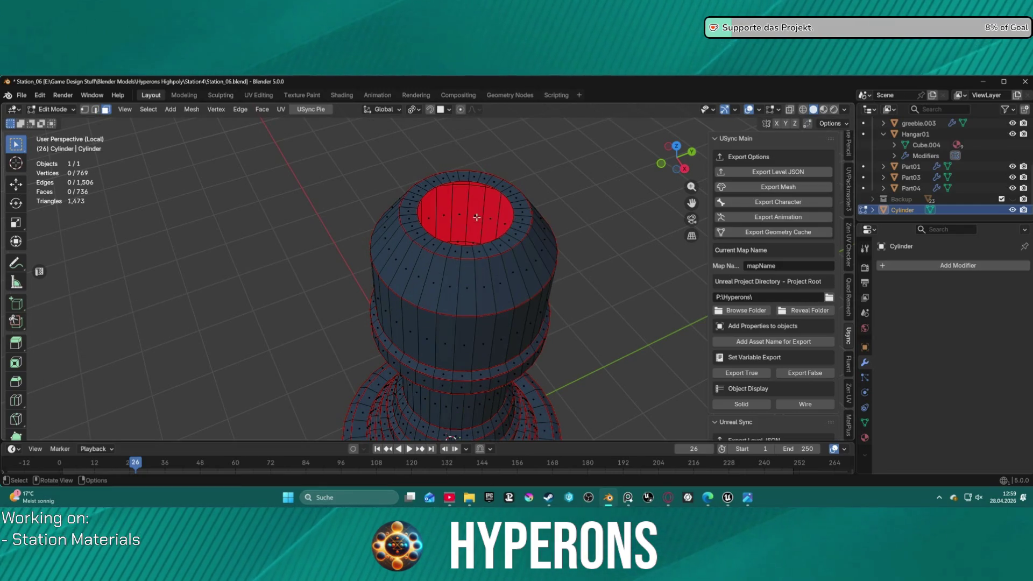
# Step: Try an Alt+F triangle fill of the hole, inspect it in wireframe and undo it
pyautogui.press('2')
pyautogui.keyDown('alt'); pyautogui.click(470, 245); pyautogui.keyUp('alt')
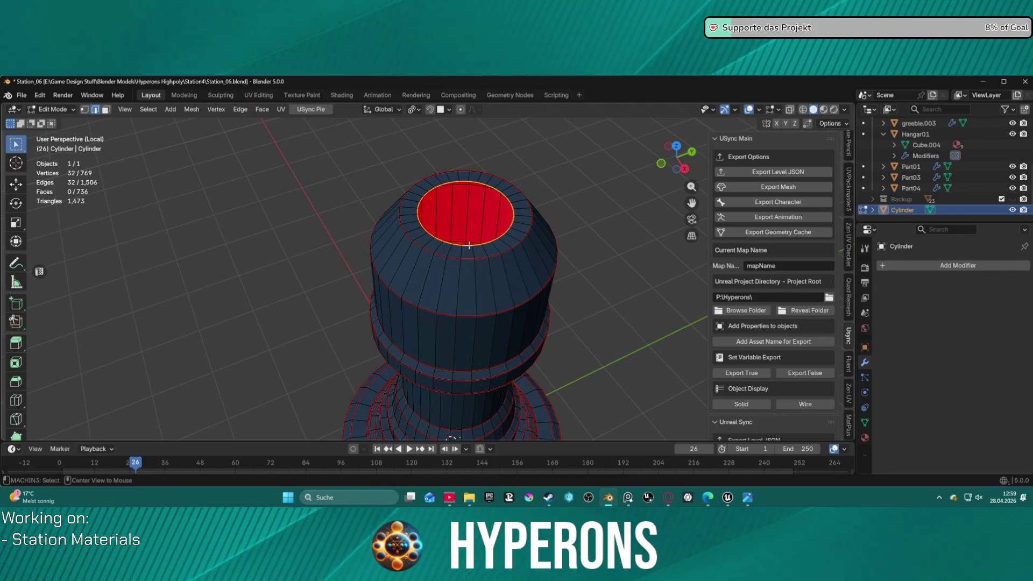
pyautogui.hotkey('alt', 'f')
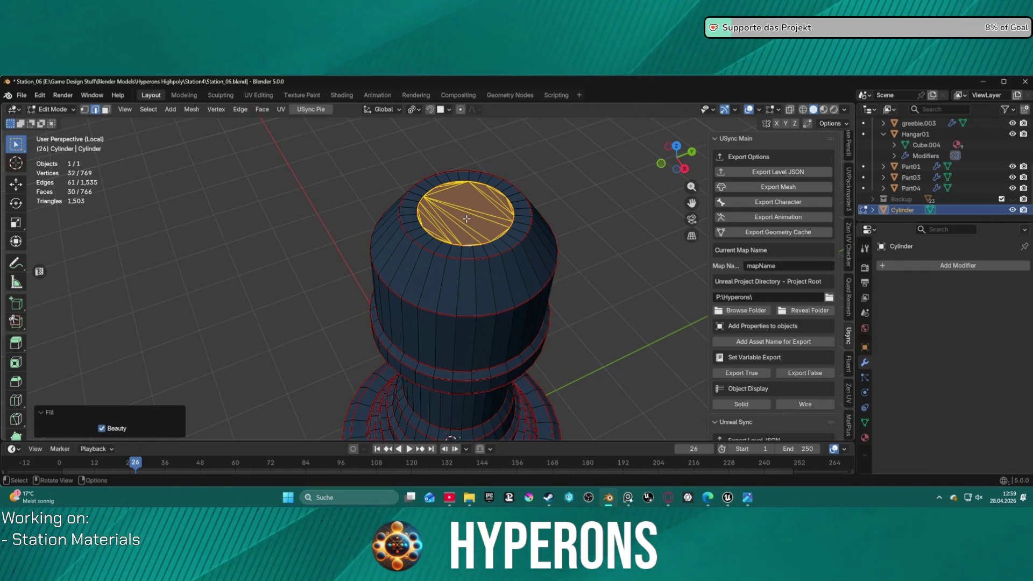
pyautogui.hotkey('shift', 'z')
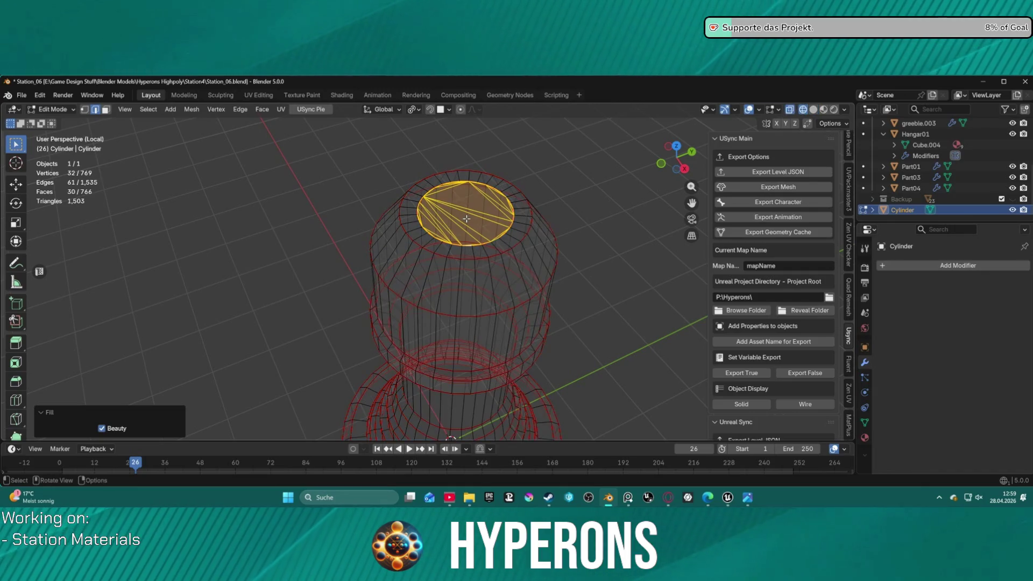
pyautogui.hotkey('ctrl', 'z')
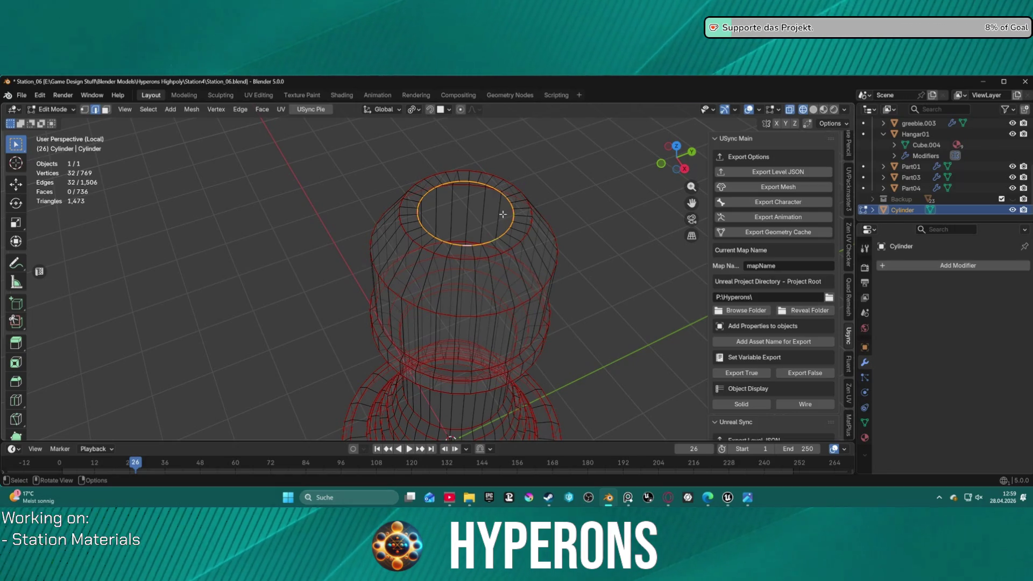
# Step: Fill the hole rim with one n-gon face and check it in solid shading from above
pyautogui.press('f')
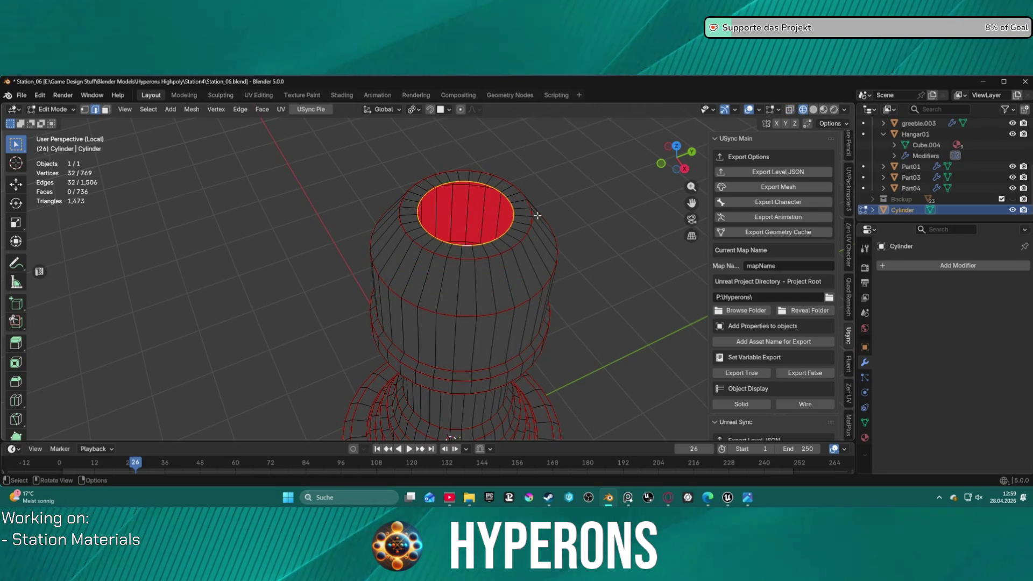
pyautogui.keyDown('ctrl'); pyautogui.click(588, 231); pyautogui.keyUp('ctrl')
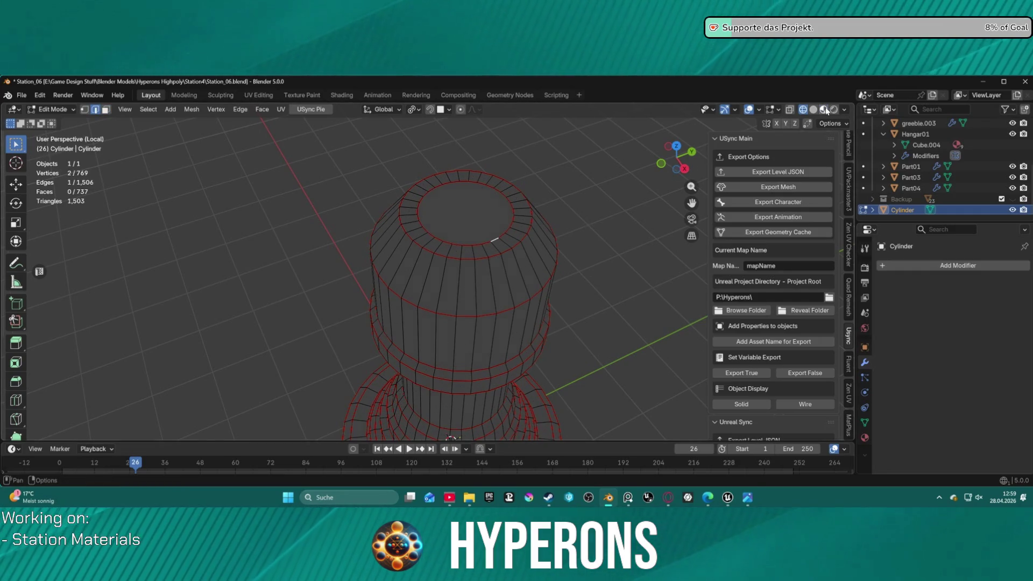
pyautogui.hotkey('shift', 'z')
pyautogui.scroll(2, 550, 251)
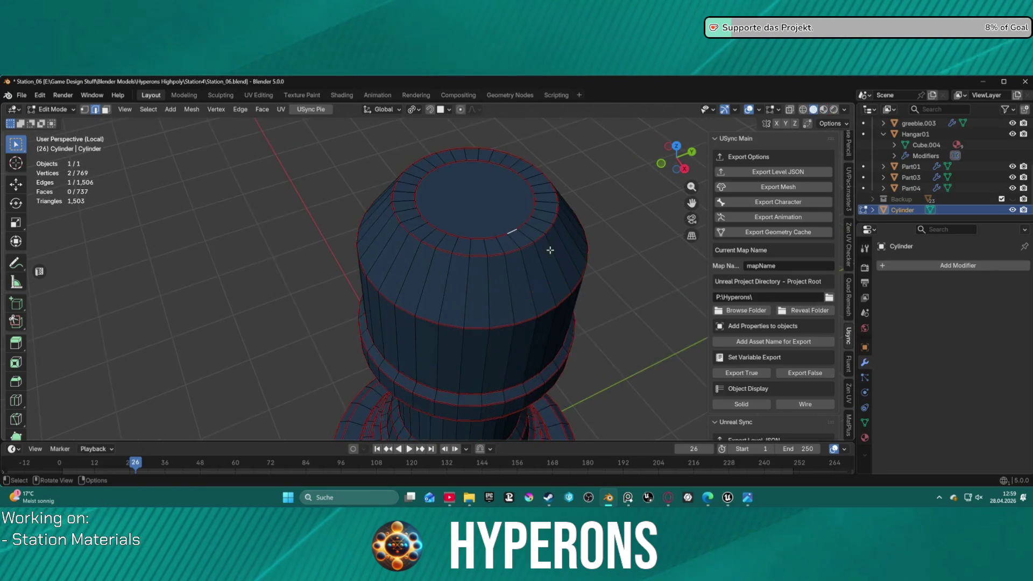
pyautogui.scroll(1, 549, 250)
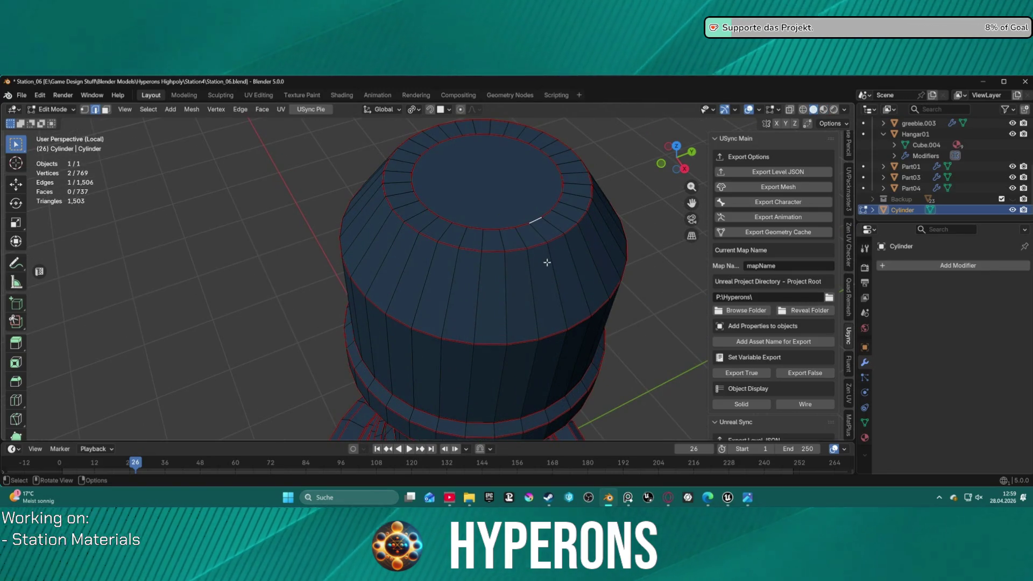
pyautogui.moveTo(538, 259)
pyautogui.mouseDown(button='middle')
pyautogui.moveTo(556, 267)
pyautogui.moveTo(559, 240)
pyautogui.mouseUp(button='middle')
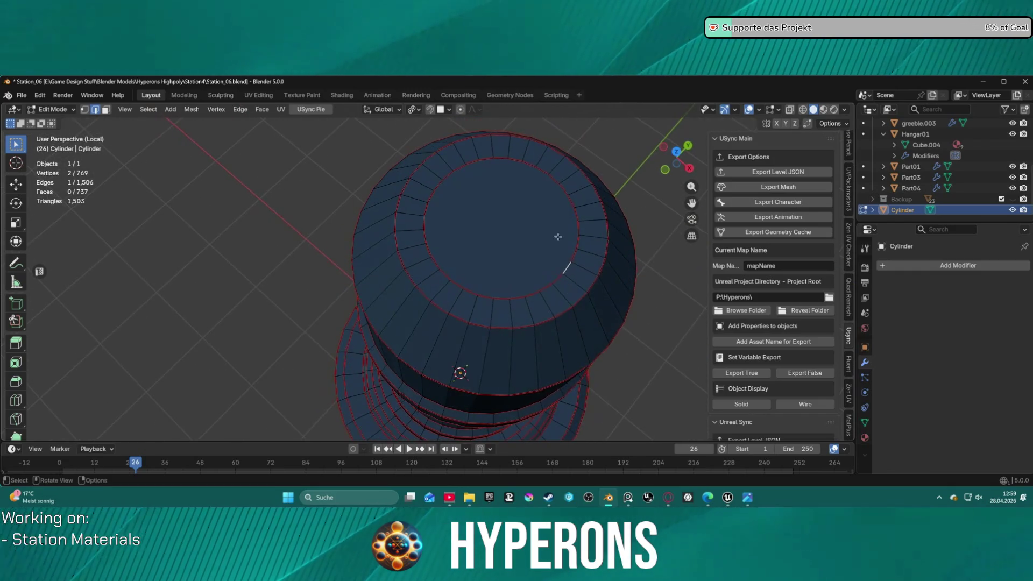
# Step: Delete the single top cap face again
pyautogui.press('3')
pyautogui.click(533, 214)
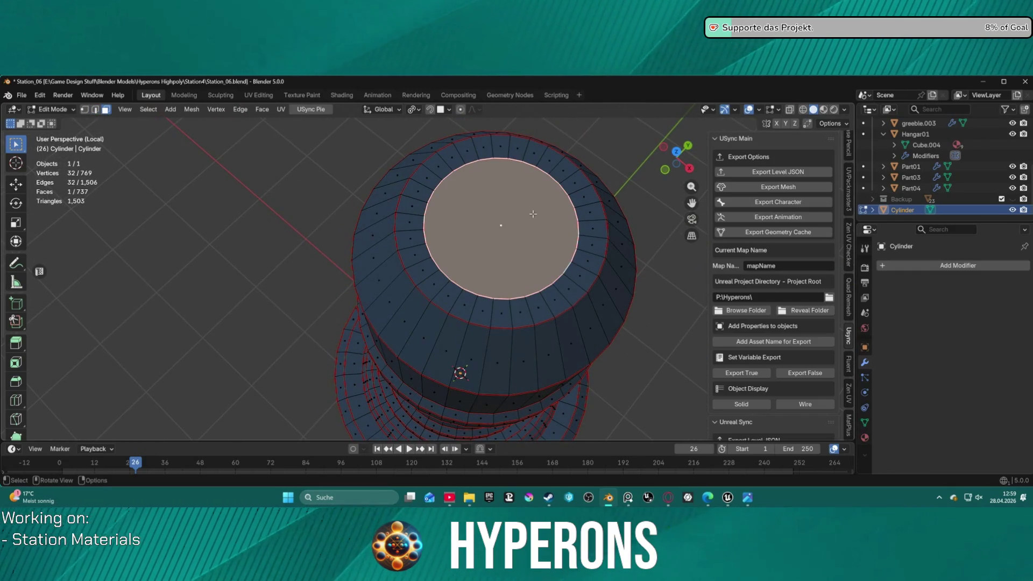
pyautogui.press('x')
pyautogui.click(533, 214)
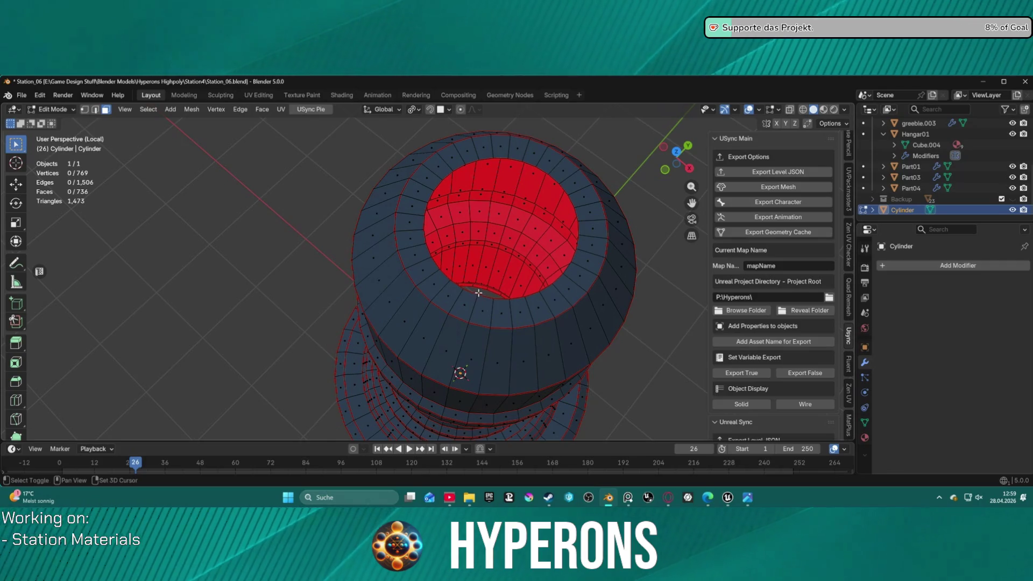
# Step: Loop-select the hole rim and Alt+F fill it with Beauty unchecked for parallel triangle strips
pyautogui.click(499, 301)
pyautogui.click(499, 298)
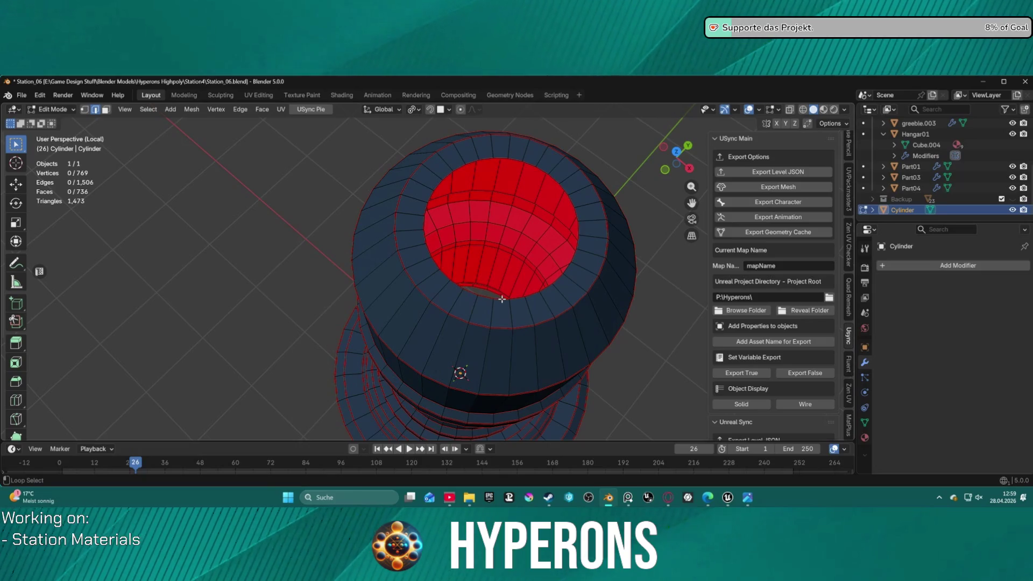
pyautogui.keyDown('alt'); pyautogui.click(501, 300); pyautogui.keyUp('alt')
pyautogui.press('f')
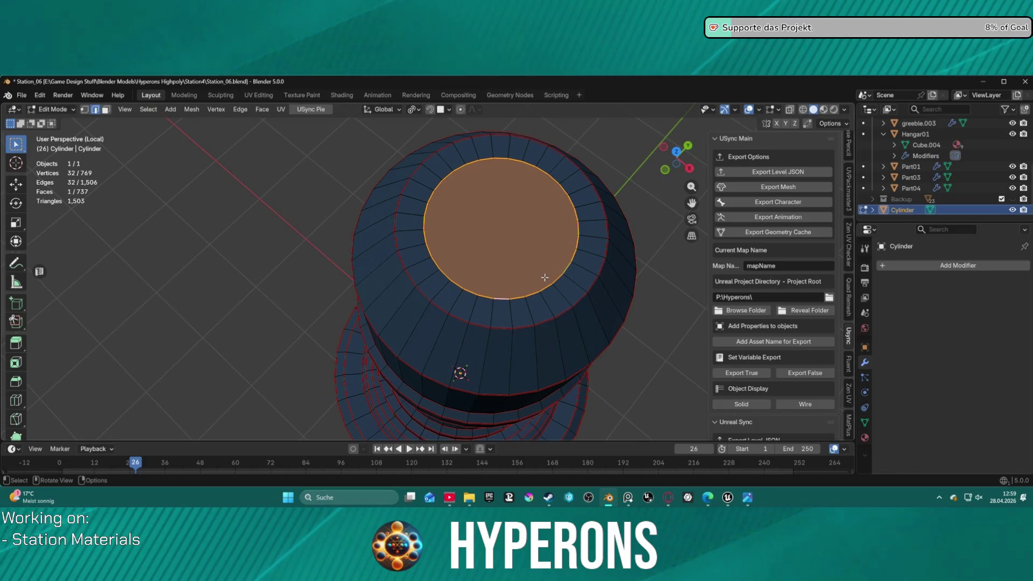
pyautogui.hotkey('ctrl', 'z')
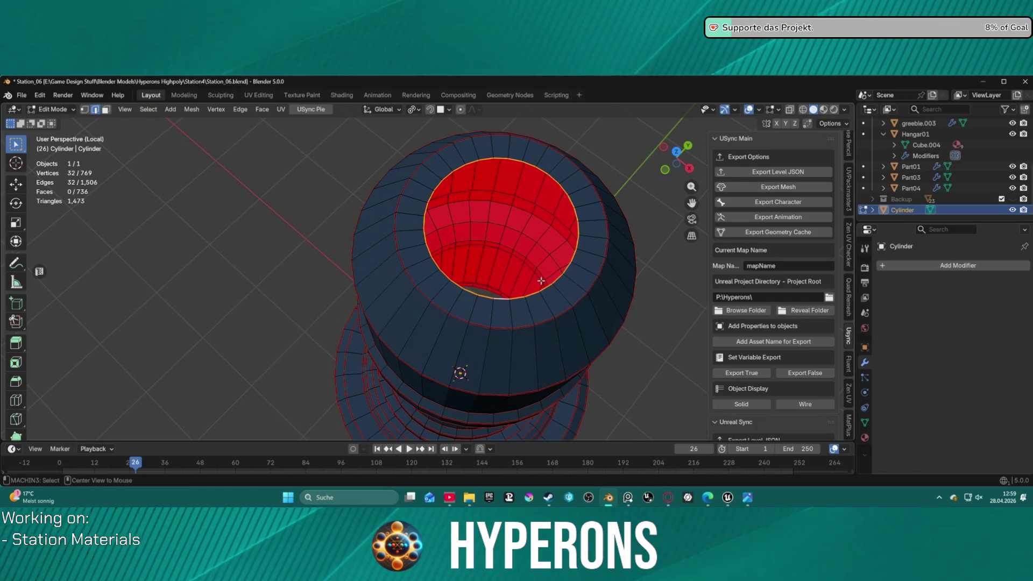
pyautogui.hotkey('alt', 'f')
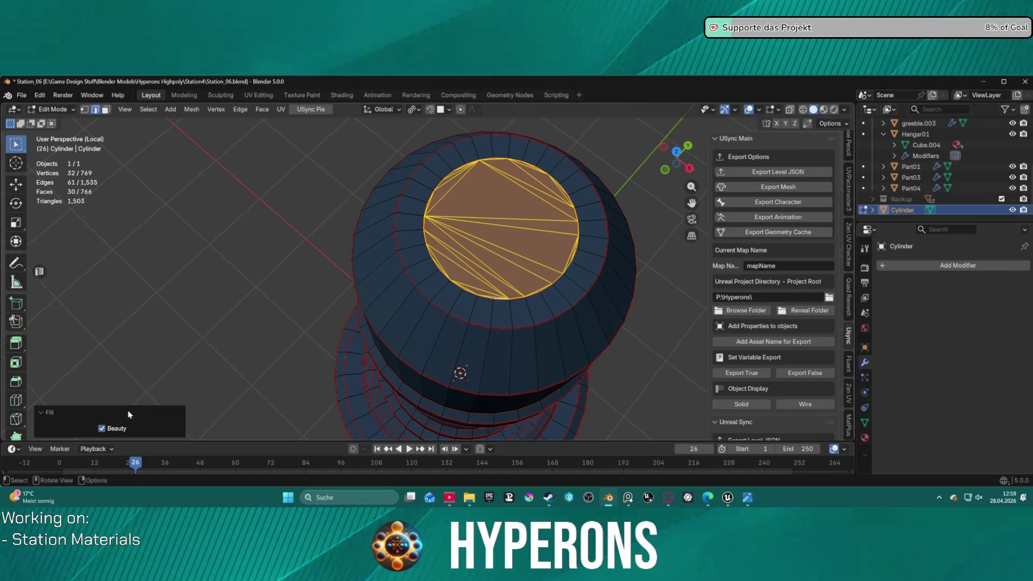
pyautogui.click(102, 428)
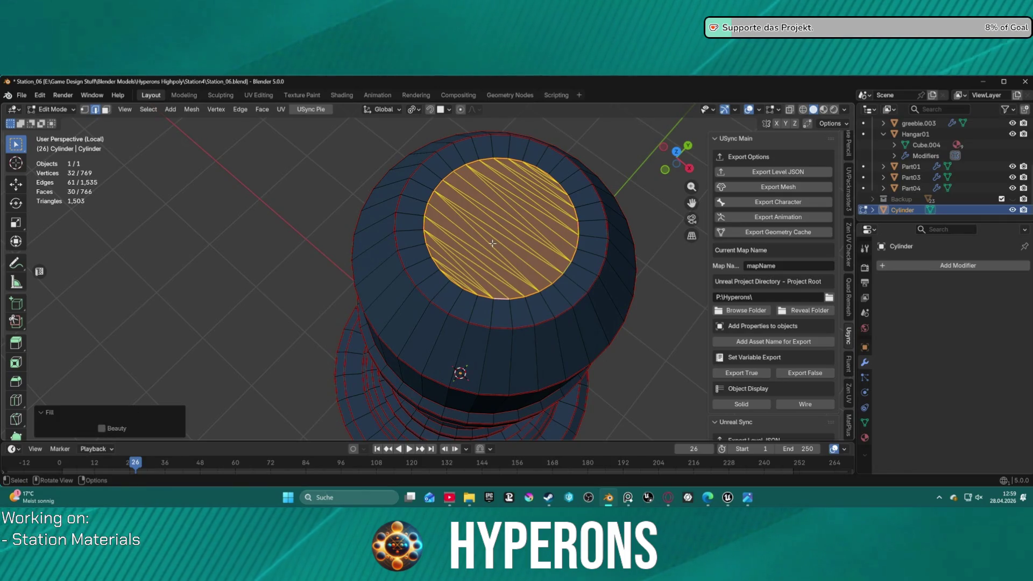
# Step: Merge the cap triangles with Tris to Quads from the Face menu
pyautogui.hotkey('ctrl', 'e')
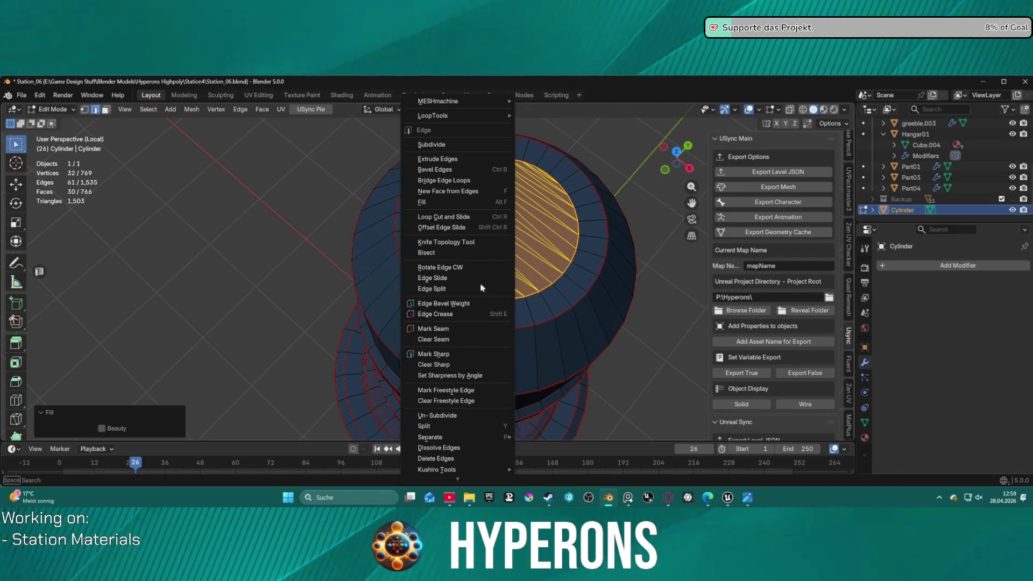
pyautogui.press('3')
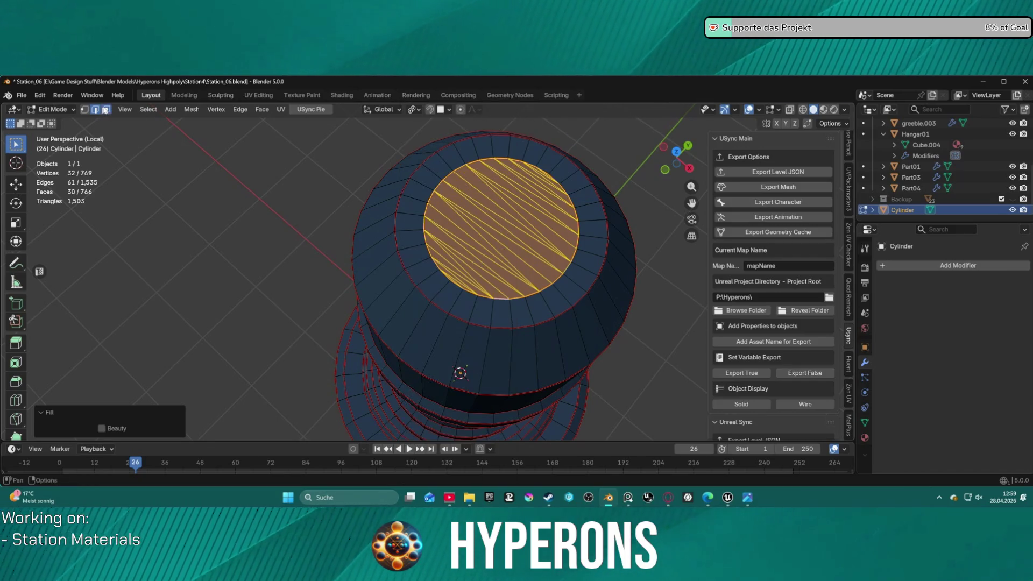
pyautogui.hotkey('ctrl', 'f')
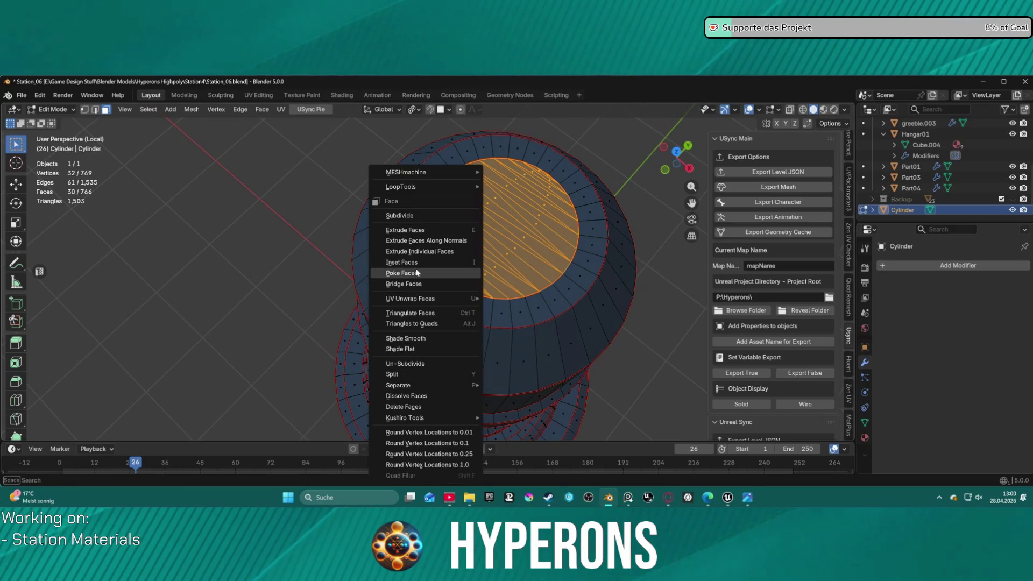
pyautogui.click(435, 327)
# Step: Select the linked inner cap faces and triangulate them again with Ctrl+T
pyautogui.click(544, 261)
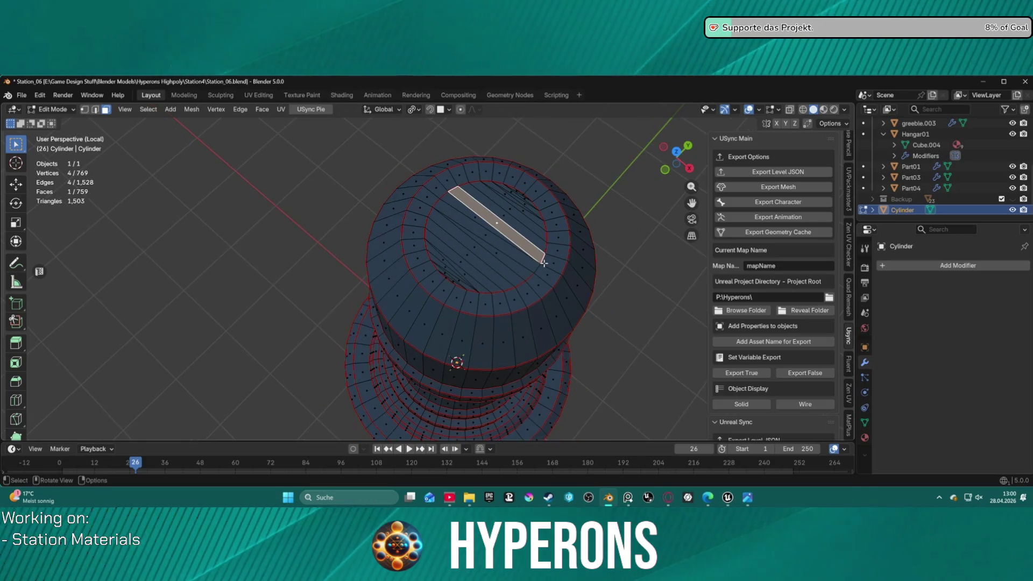
pyautogui.scroll(2, 543, 260)
pyautogui.scroll(2, 543, 260)
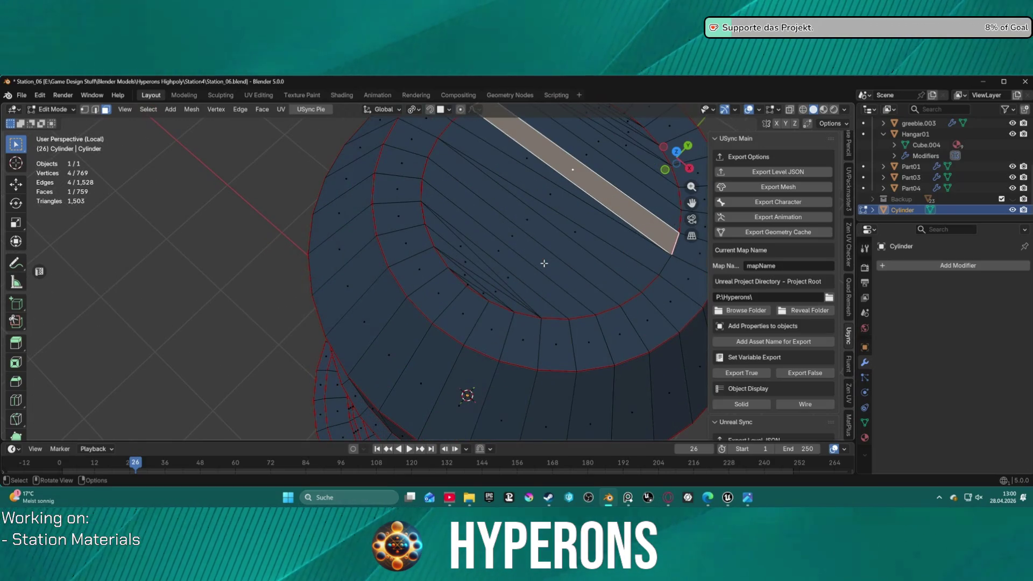
pyautogui.moveTo(545, 261); pyautogui.dragTo(470, 258, button='middle')
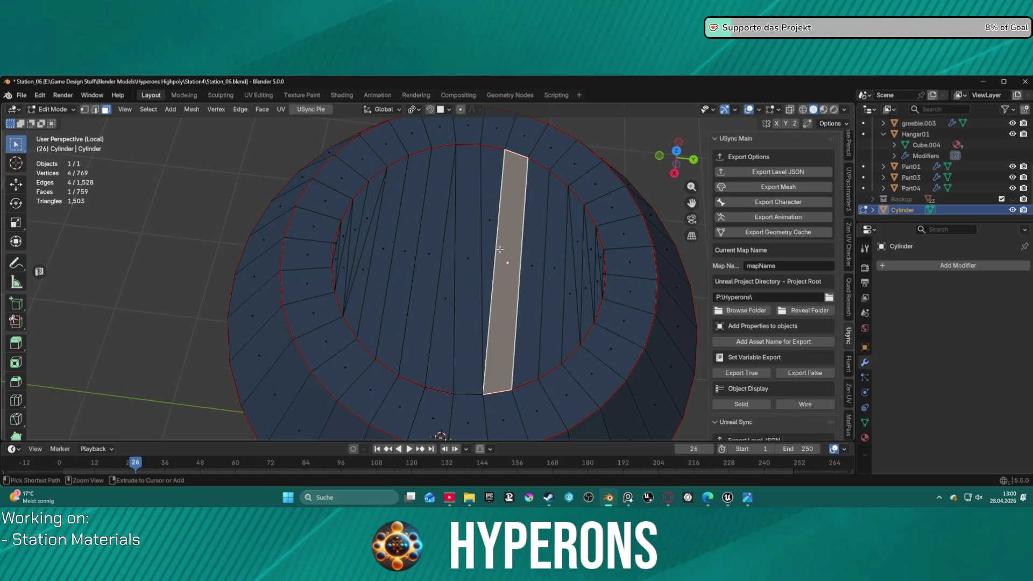
pyautogui.hotkey('ctrl', 'l')
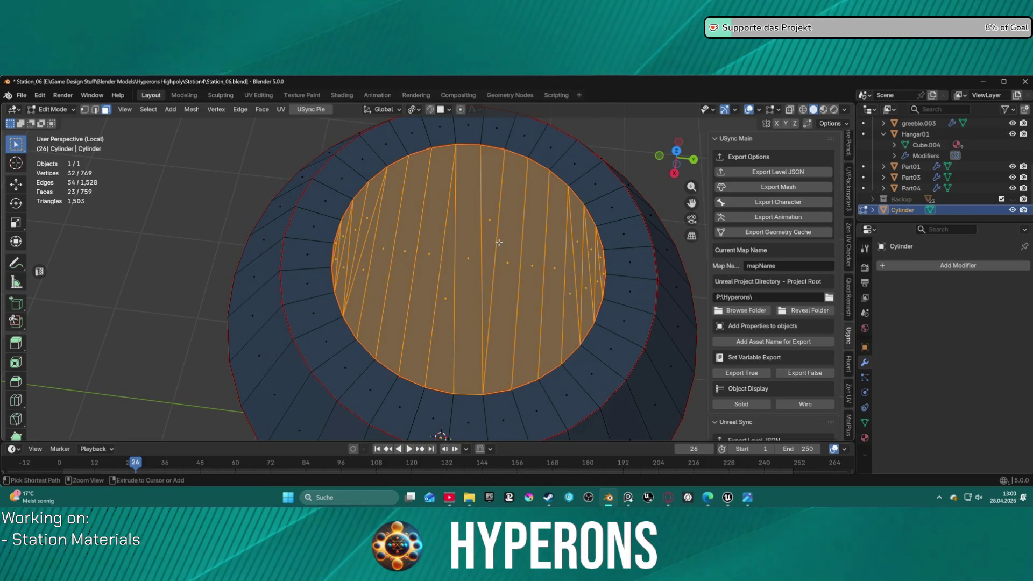
pyautogui.hotkey('ctrl', 't')
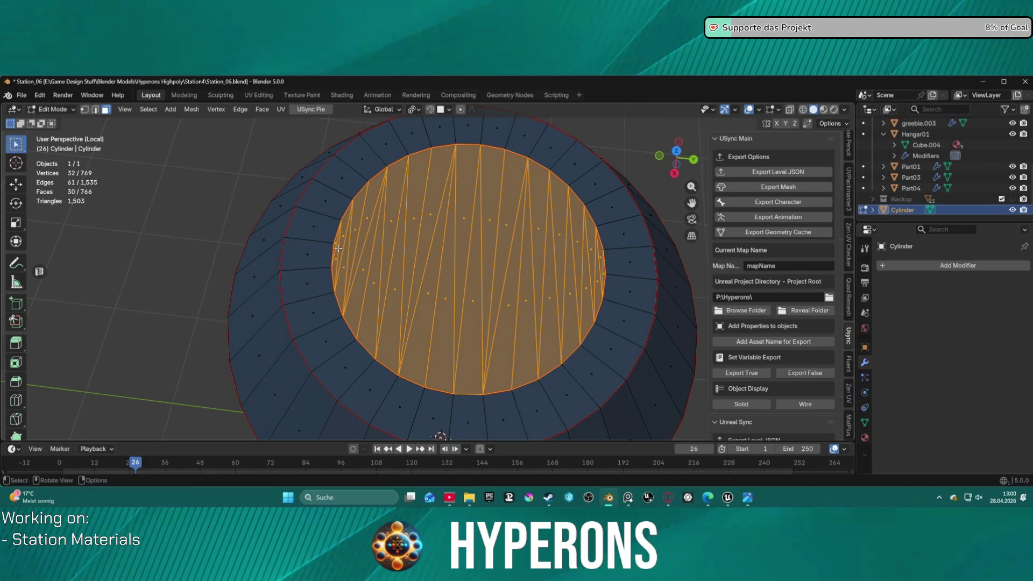
pyautogui.click(338, 248)
pyautogui.scroll(3, 344, 249)
pyautogui.scroll(2, 358, 233)
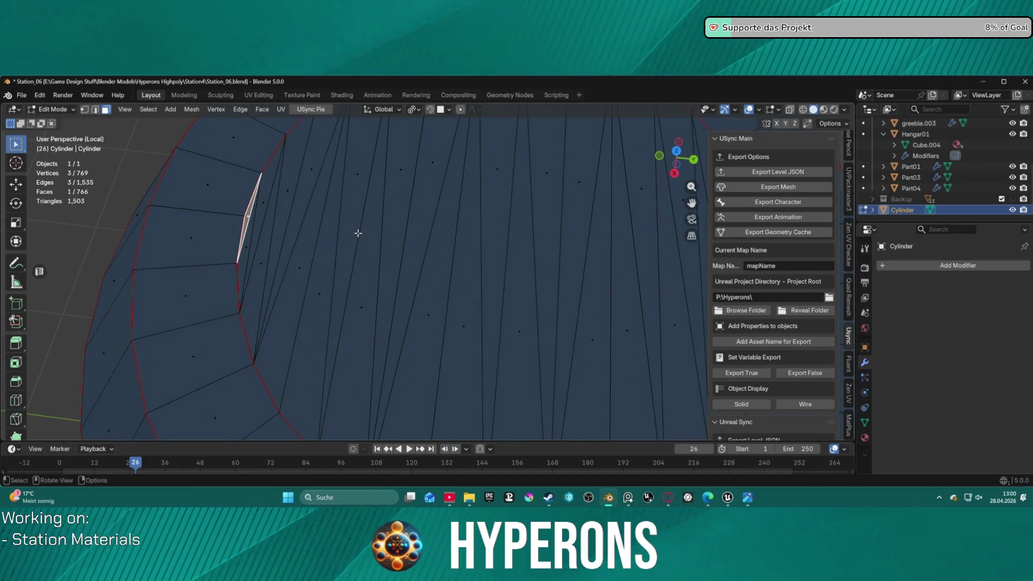
# Step: Ctrl+click the first zigzag triangulation edges across the inner cap into the selection
pyautogui.keyDown('shift'); pyautogui.moveTo(358, 233); pyautogui.dragTo(472, 249, button='middle'); pyautogui.keyUp('shift')
pyautogui.scroll(2, 472, 249)
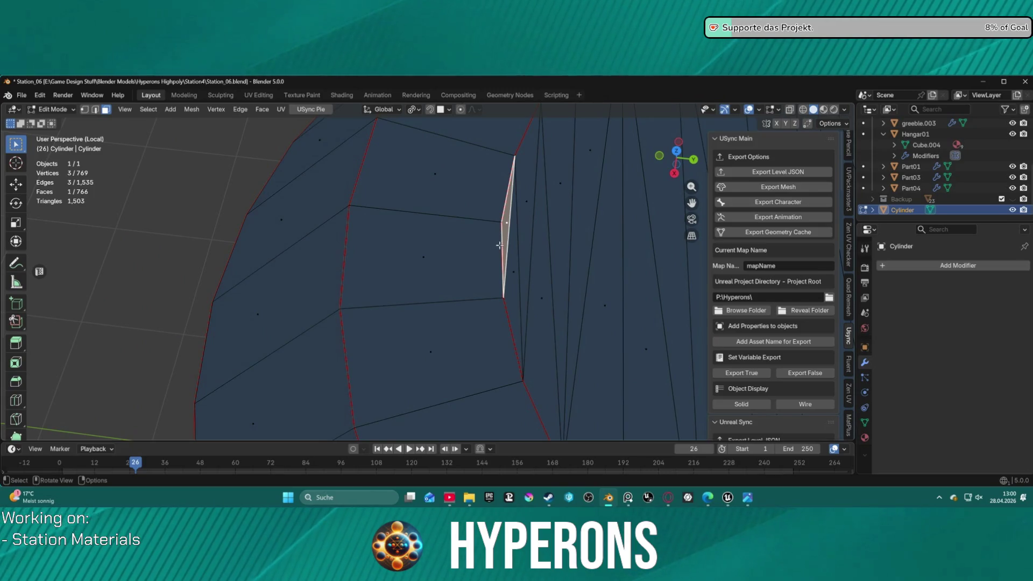
pyautogui.scroll(-2, 518, 253)
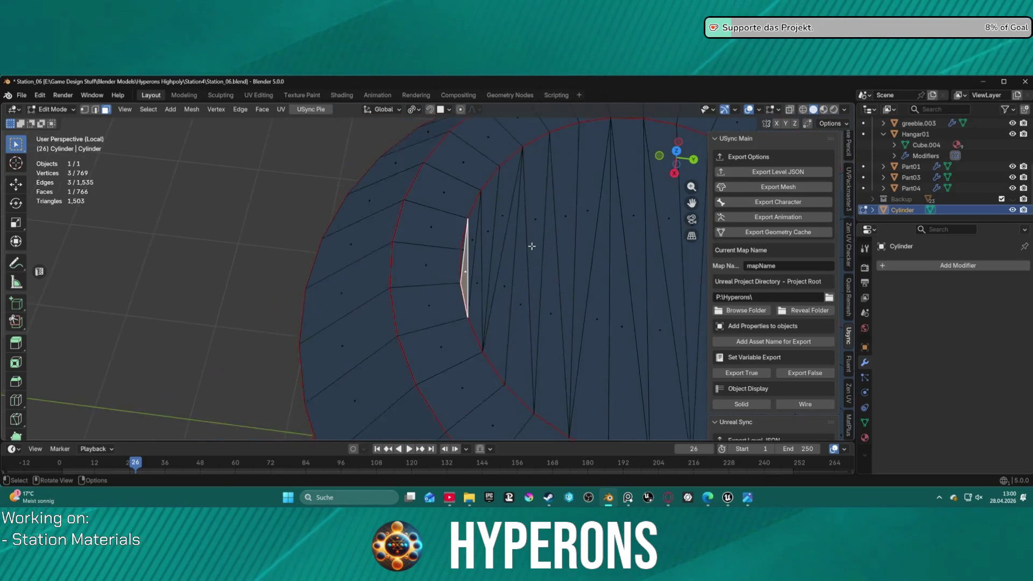
pyautogui.scroll(-2, 493, 254)
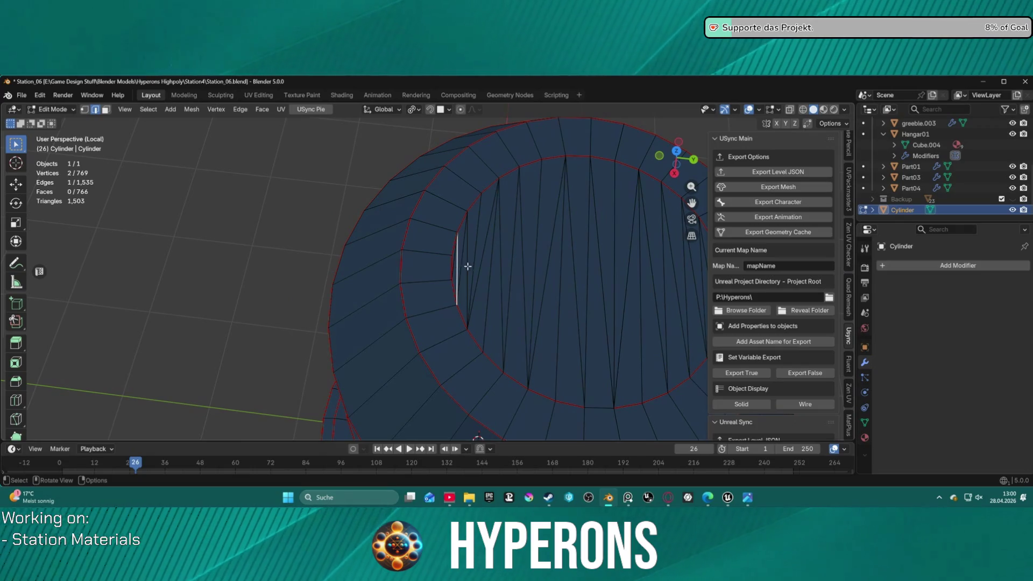
pyautogui.keyDown('shift'); pyautogui.click(468, 265); pyautogui.keyUp('shift')
pyautogui.keyDown('shift'); pyautogui.click(482, 251); pyautogui.keyUp('shift')
pyautogui.keyDown('shift'); pyautogui.click(500, 253); pyautogui.keyUp('shift')
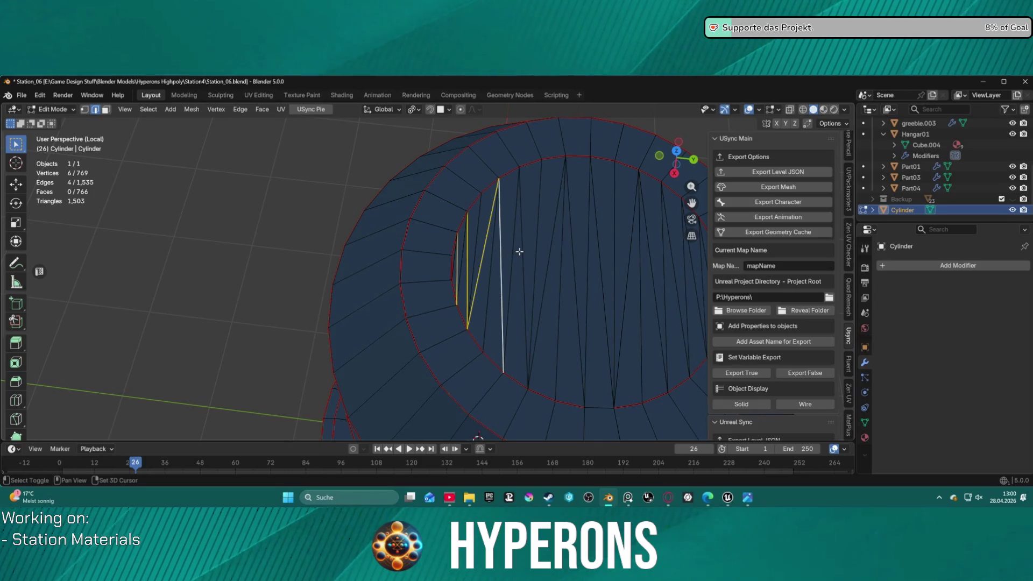
pyautogui.keyDown('shift'); pyautogui.click(521, 253); pyautogui.keyUp('shift')
# Step: Correct a mispick, add the remaining zigzag edges along the ring and dissolve them
pyautogui.hotkey('ctrl', 'z')
pyautogui.keyDown('shift'); pyautogui.click(546, 252); pyautogui.keyUp('shift')
pyautogui.keyDown('shift'); pyautogui.click(573, 253); pyautogui.keyUp('shift')
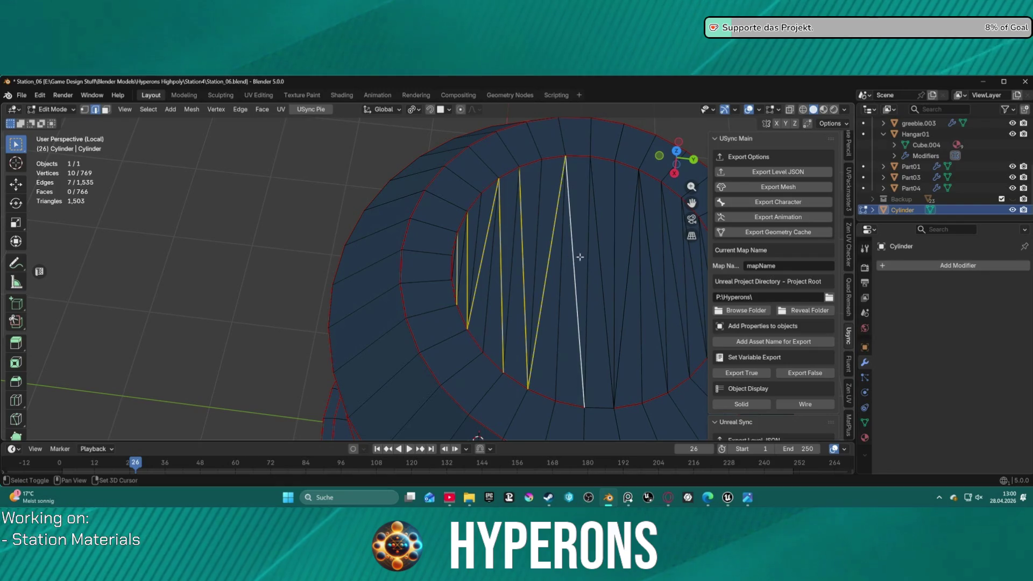
pyautogui.keyDown('shift'); pyautogui.click(600, 258); pyautogui.keyUp('shift')
pyautogui.keyDown('shift'); pyautogui.click(629, 256); pyautogui.keyUp('shift')
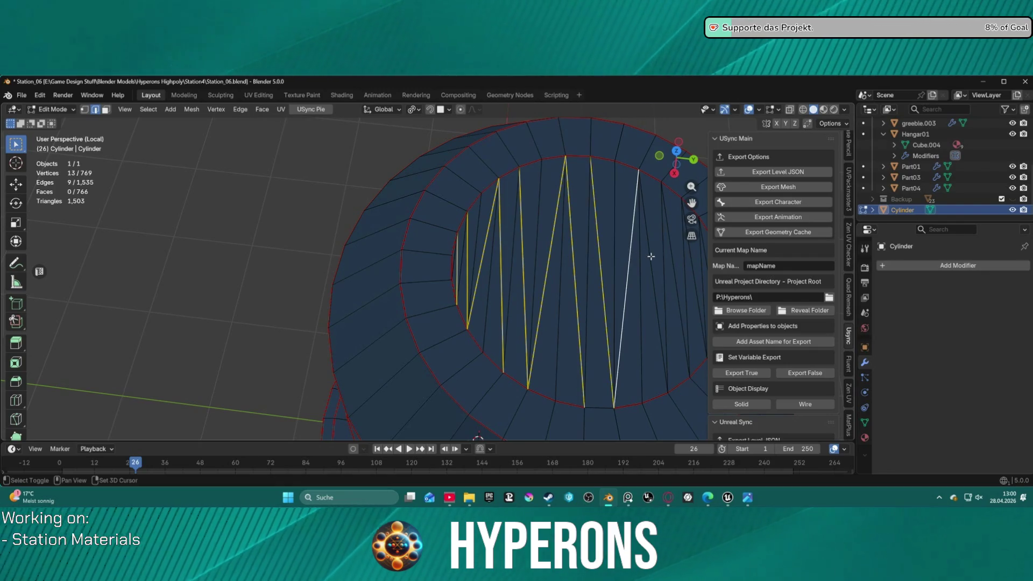
pyautogui.keyDown('shift'); pyautogui.click(674, 267); pyautogui.keyUp('shift')
pyautogui.keyDown('shift'); pyautogui.moveTo(696, 278); pyautogui.dragTo(554, 278, button='middle'); pyautogui.keyUp('shift')
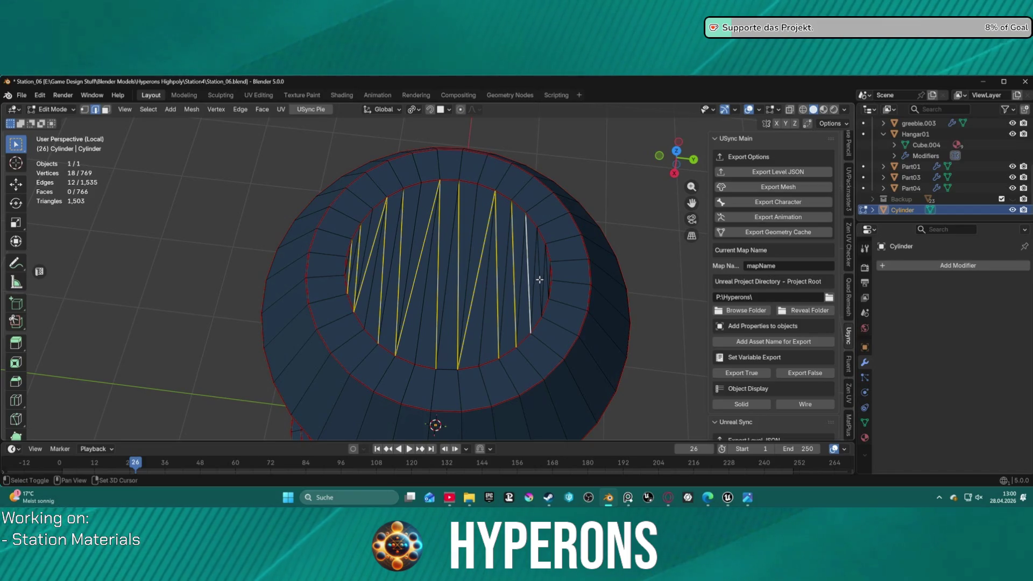
pyautogui.hotkey('ctrl', 'x')
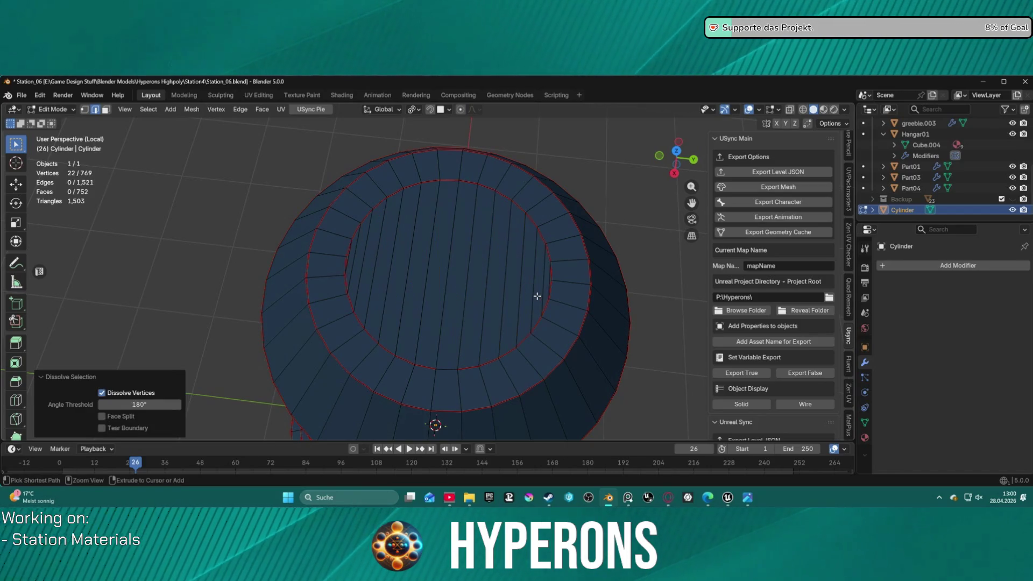
# Step: Glance at the Edge menu and orbit to inspect the clean parallel quad strips on the cap
pyautogui.click(438, 370)
pyautogui.hotkey('ctrl', 'e')
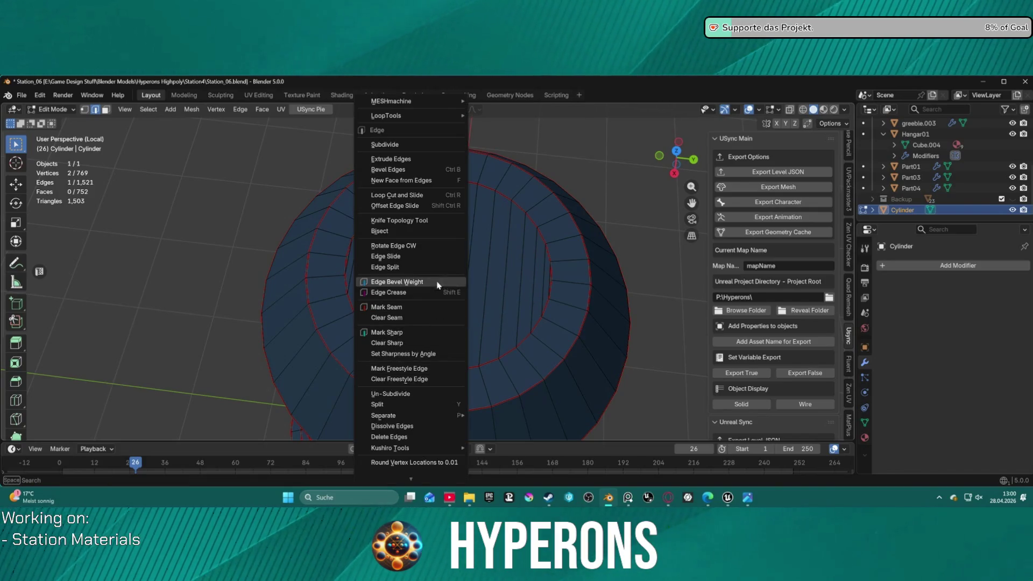
pyautogui.scroll(-3, 498, 303)
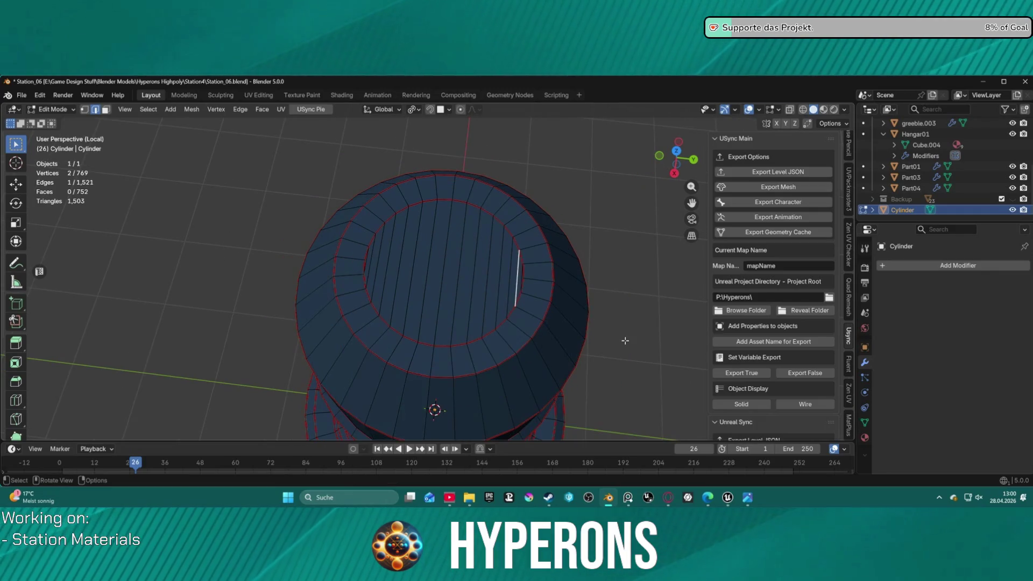
pyautogui.moveTo(623, 342); pyautogui.dragTo(637, 327, button='middle')
pyautogui.scroll(3, 636, 328)
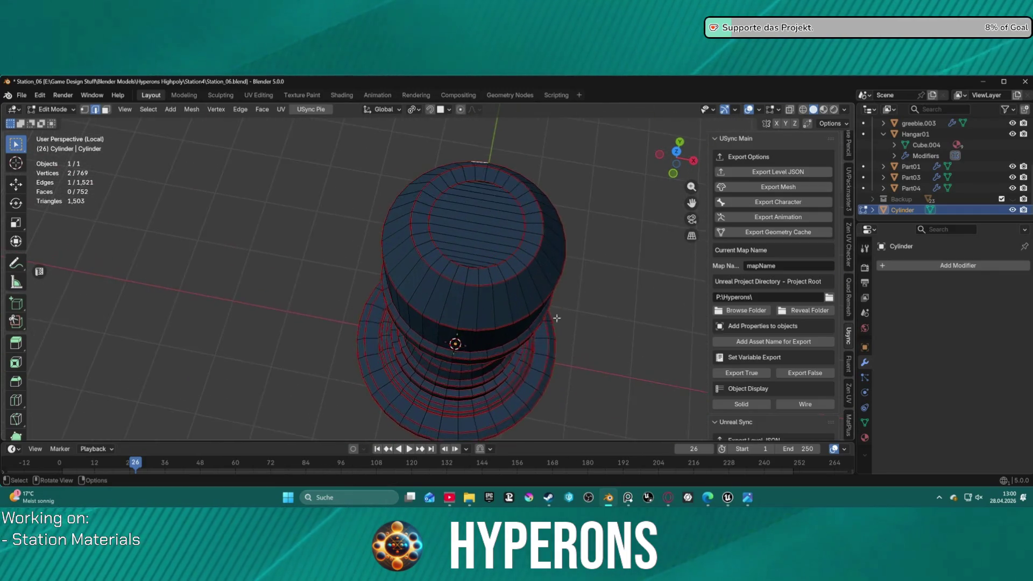
pyautogui.scroll(3, 565, 306)
pyautogui.moveTo(535, 294)
pyautogui.mouseDown(button='middle')
pyautogui.moveTo(544, 306)
pyautogui.moveTo(546, 290)
pyautogui.mouseUp(button='middle')
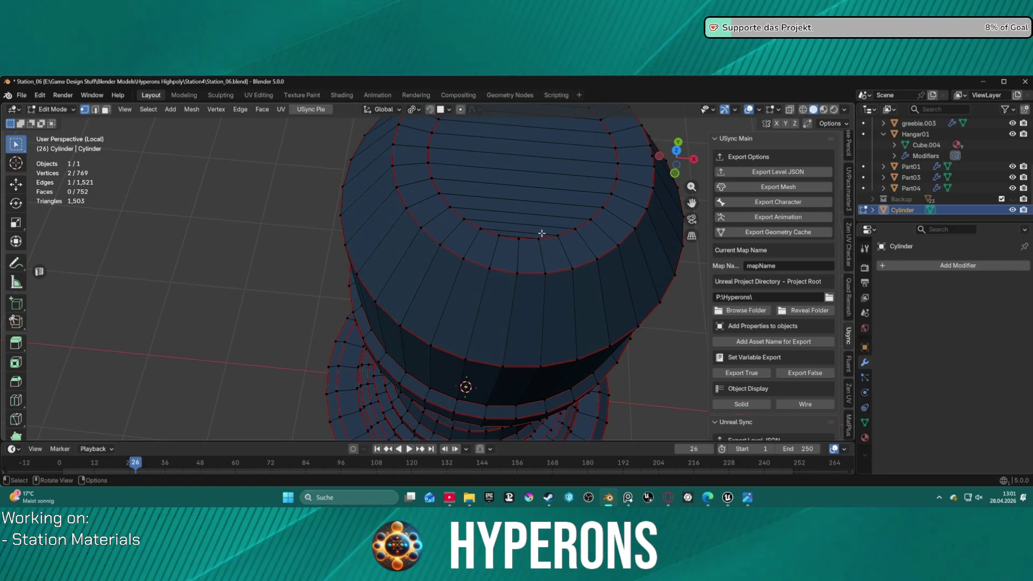
pyautogui.moveTo(542, 234)
pyautogui.mouseDown(button='middle')
pyautogui.moveTo(506, 231)
pyautogui.moveTo(479, 248)
pyautogui.moveTo(479, 275)
pyautogui.mouseUp(button='middle')
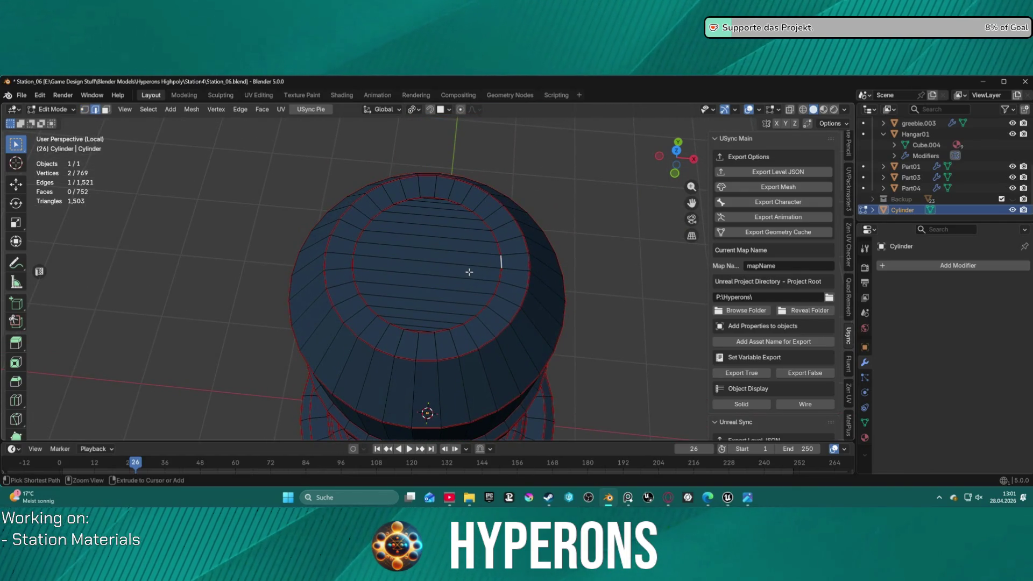
# Step: Undo the dissolve, select the zigzag cap faces and delete them to reopen the hole
pyautogui.press('j')
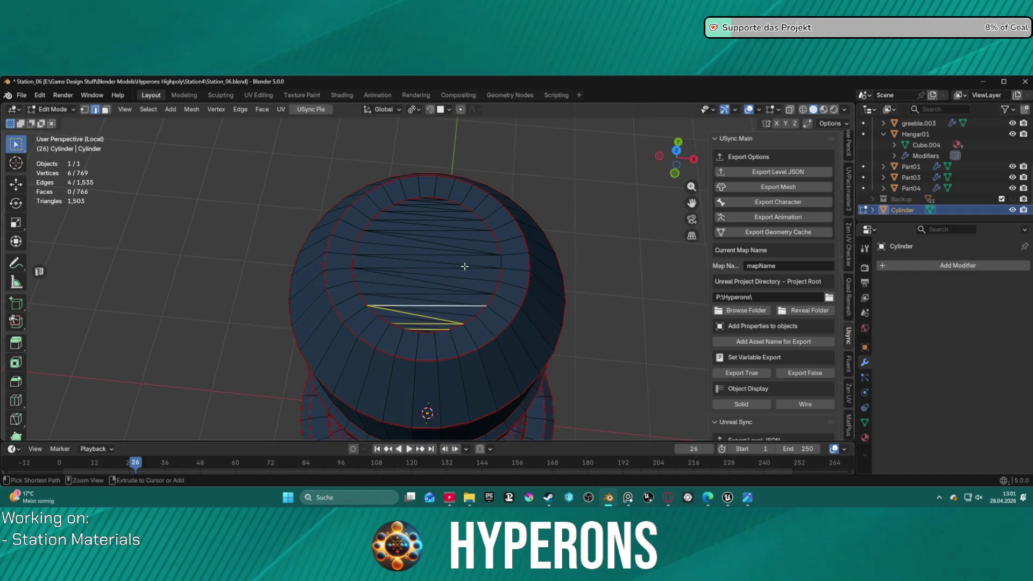
pyautogui.keyDown('ctrl'); pyautogui.click(464, 265); pyautogui.keyUp('ctrl')
pyautogui.press('x')
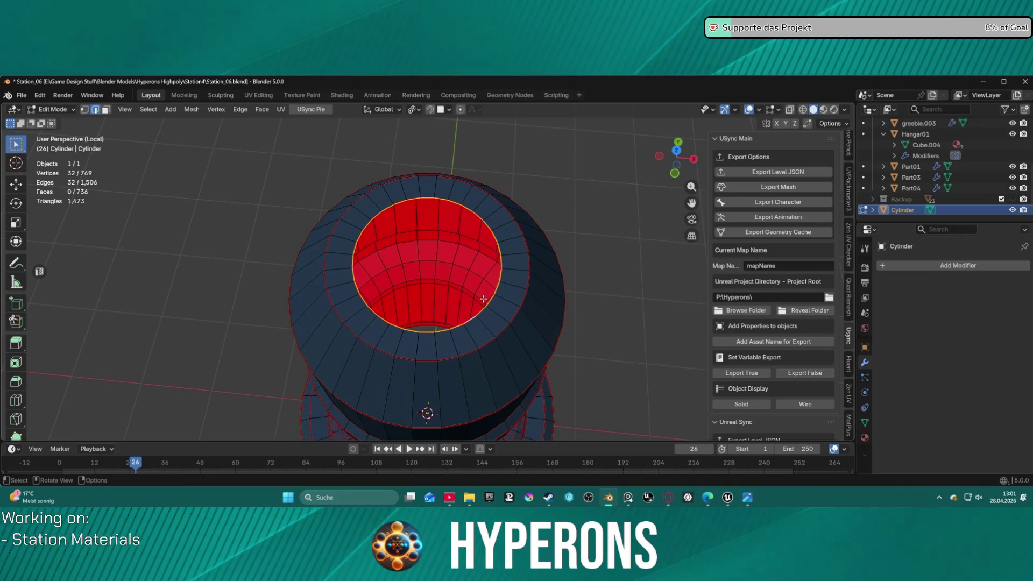
# Step: Browse the Edge menu for a fill option and dismiss it
pyautogui.hotkey('ctrl', 'e')
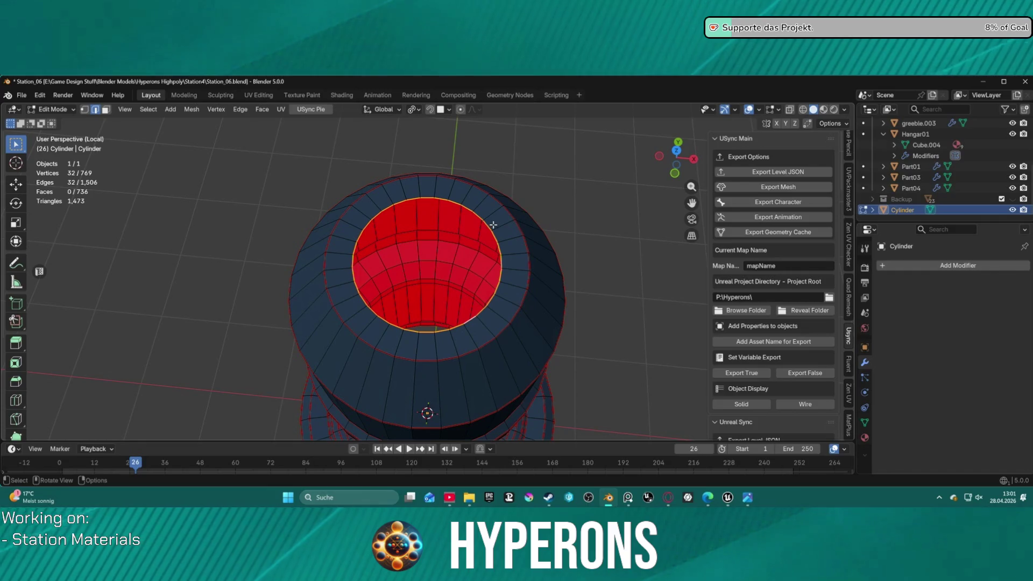
pyautogui.hotkey('ctrl', 'e')
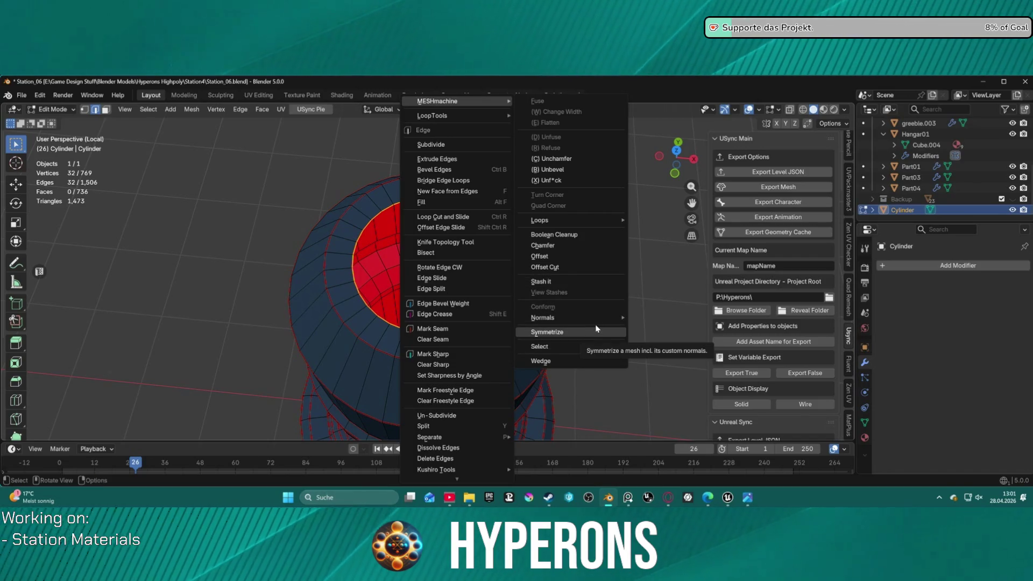
pyautogui.moveTo(437, 100)
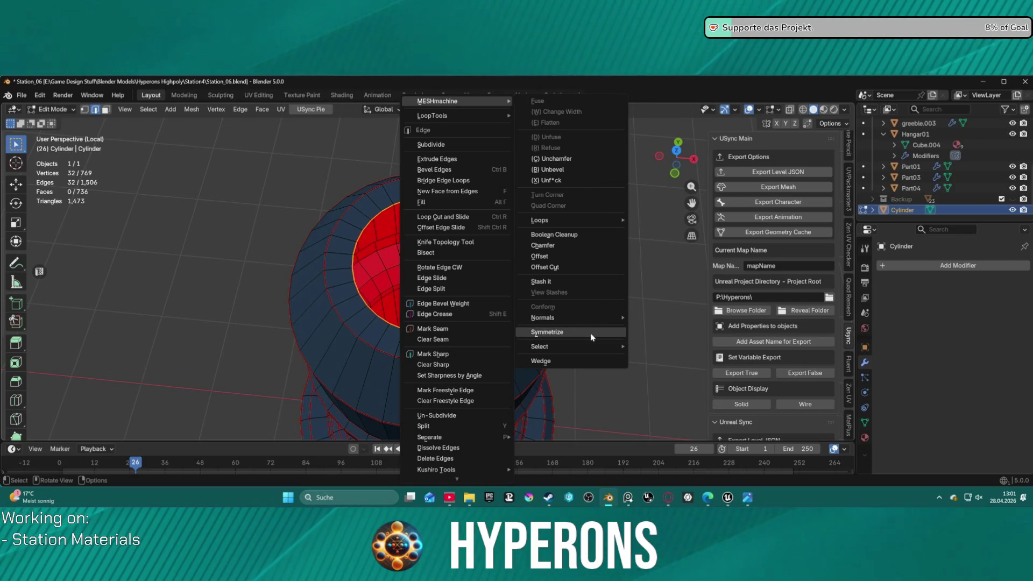
pyautogui.click(593, 333)
# Step: Grid Fill the open hole from the Face menu with a quad grid
pyautogui.rightClick(497, 326)
pyautogui.press('Escape')
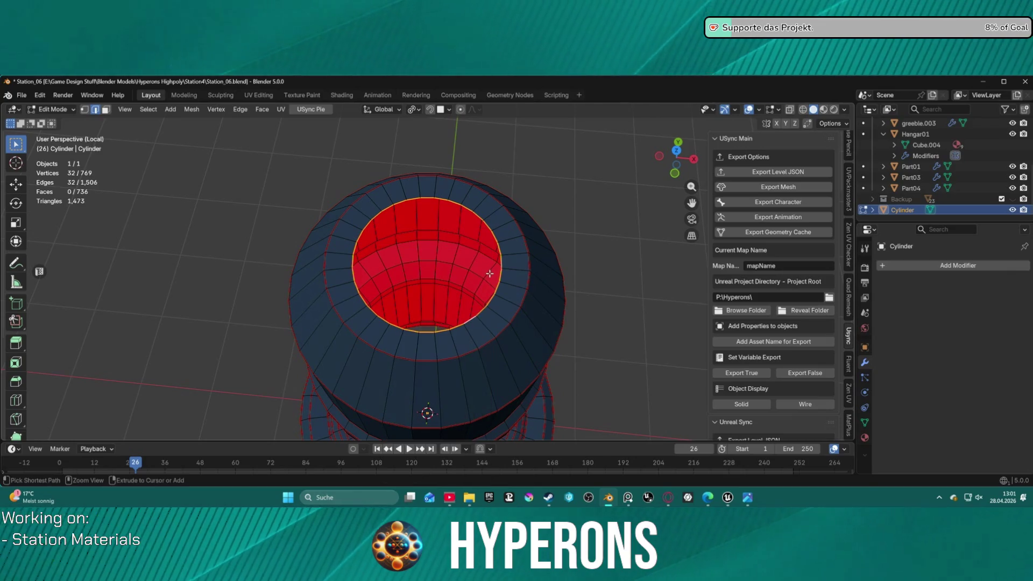
pyautogui.hotkey('ctrl', 'f')
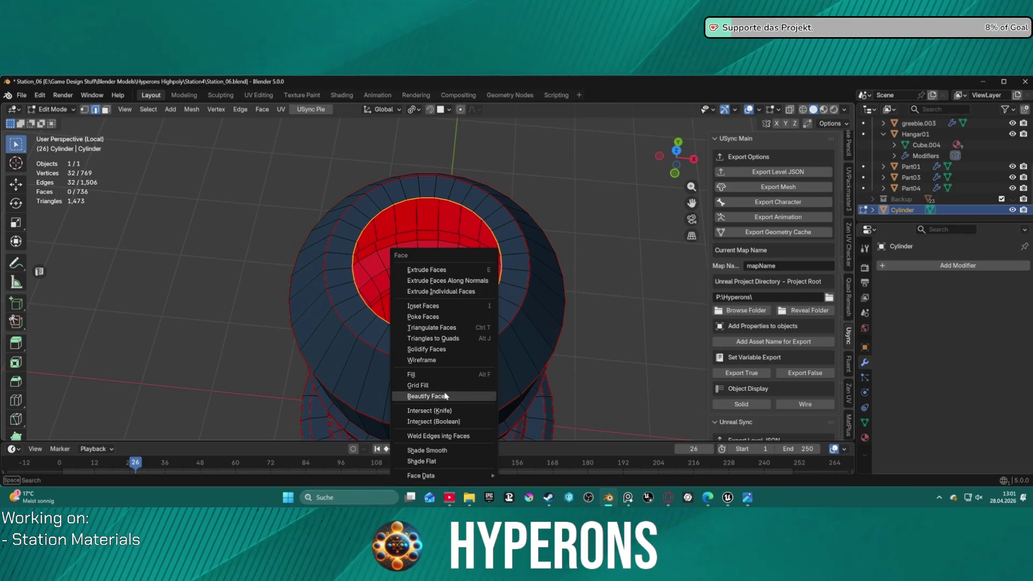
pyautogui.click(420, 385)
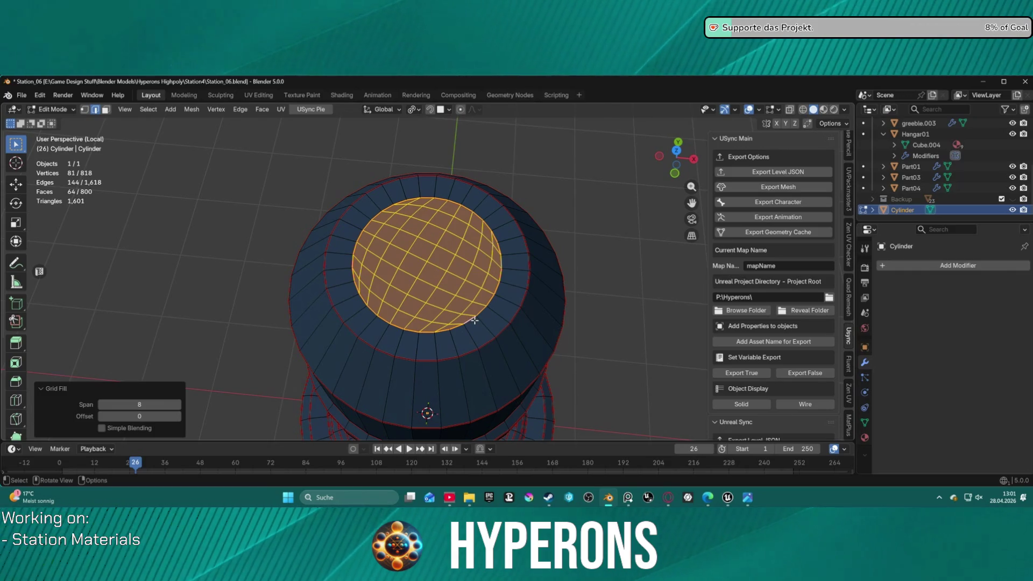
# Step: Deselect the new faces and orbit around the cylinder to check the result
pyautogui.press('ctrl')
pyautogui.scroll(-2, 565, 310)
pyautogui.scroll(-2, 617, 335)
pyautogui.click(594, 358)
pyautogui.scroll(-1, 574, 363)
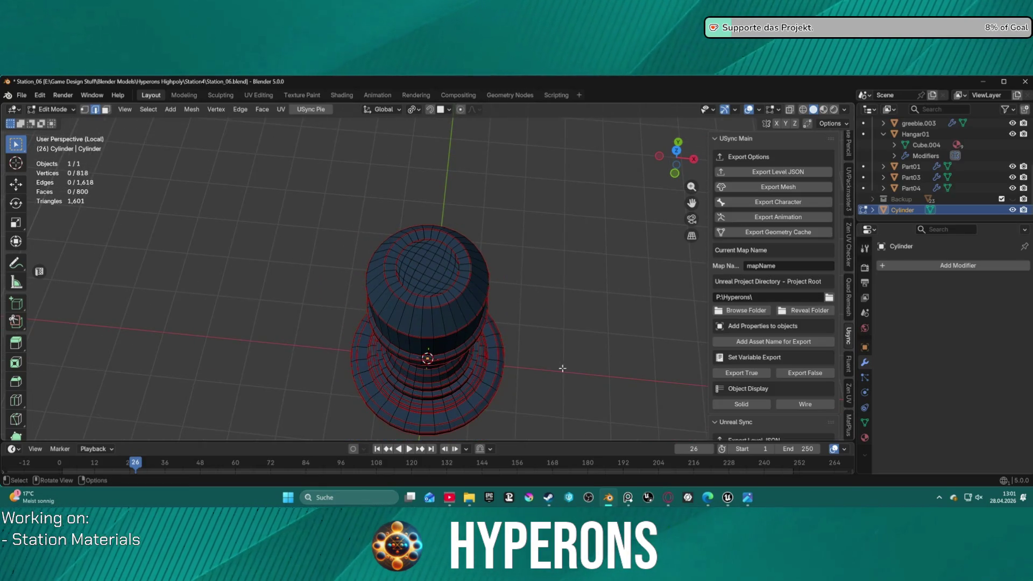
pyautogui.moveTo(563, 368); pyautogui.dragTo(512, 365, button='middle')
pyautogui.scroll(3, 461, 277)
pyautogui.scroll(3, 505, 276)
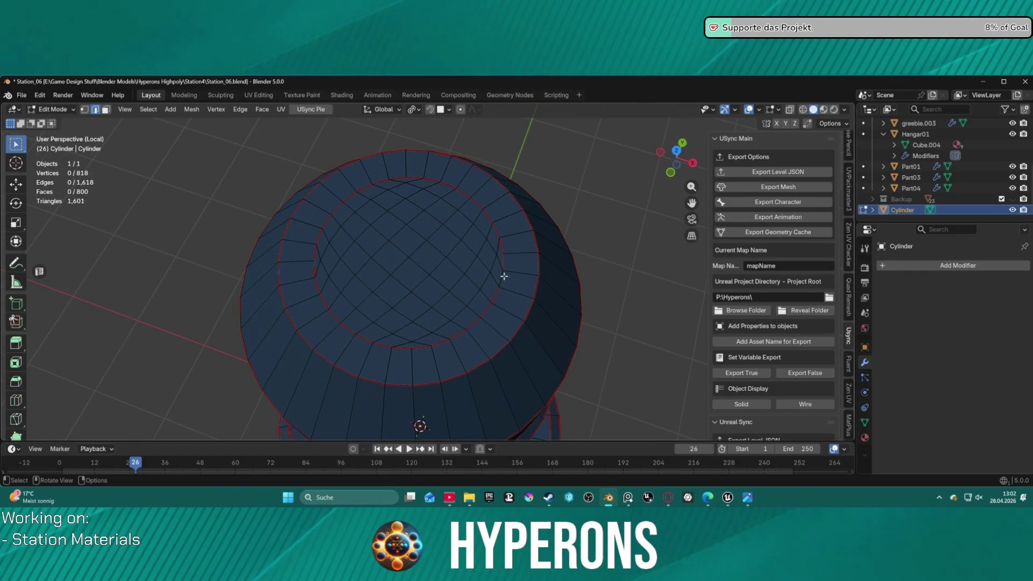
pyautogui.rightClick(501, 277)
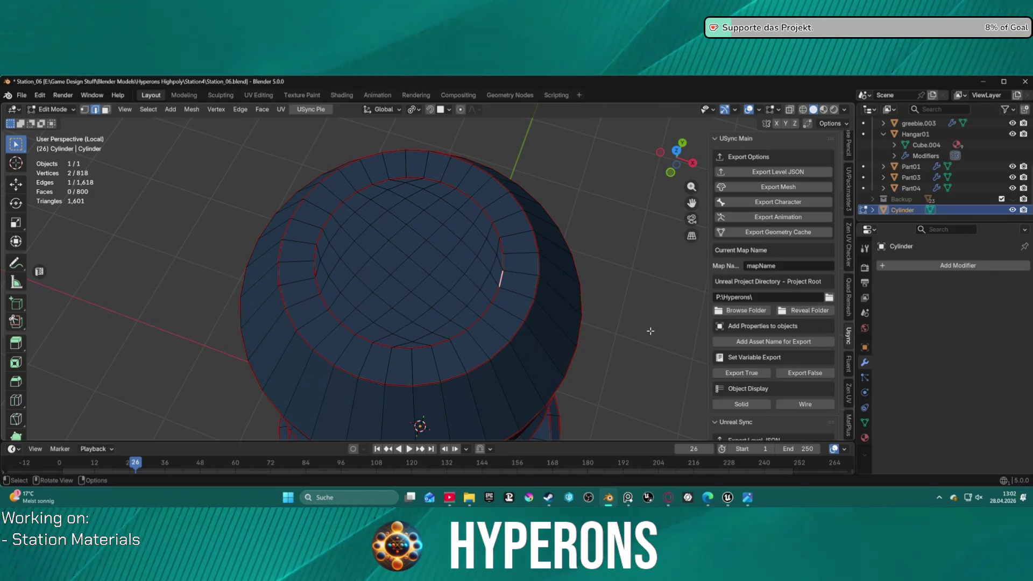
pyautogui.scroll(-3, 653, 341)
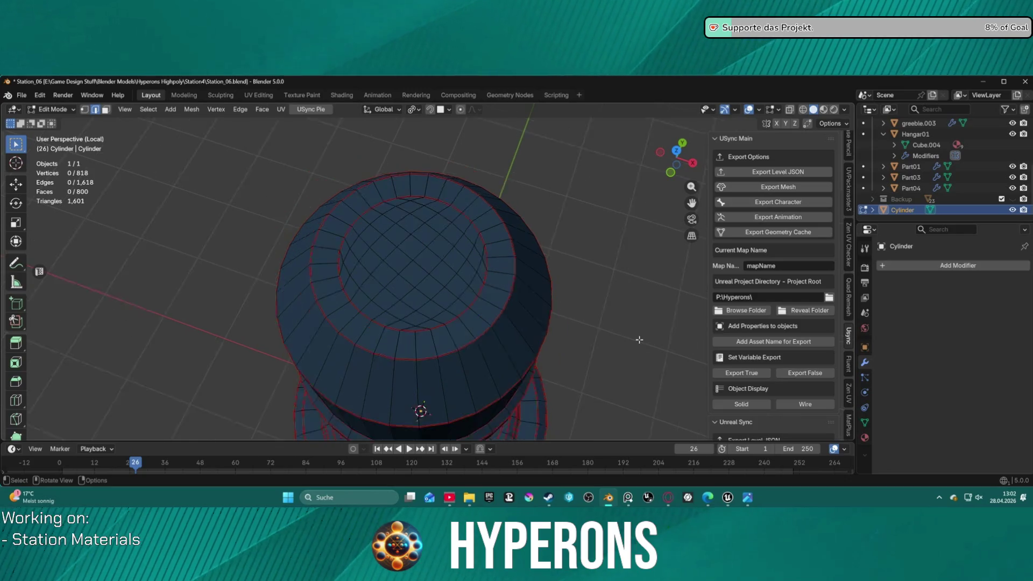
pyautogui.scroll(-2, 637, 343)
pyautogui.click(605, 341)
pyautogui.moveTo(605, 341)
pyautogui.mouseDown(button='middle')
pyautogui.moveTo(597, 279)
pyautogui.moveTo(612, 164)
pyautogui.moveTo(503, 225)
pyautogui.moveTo(522, 233)
pyautogui.mouseUp(button='middle')
pyautogui.click(472, 271)
pyautogui.keyDown('alt'); pyautogui.click(468, 270); pyautogui.keyUp('alt')
pyautogui.press('f')
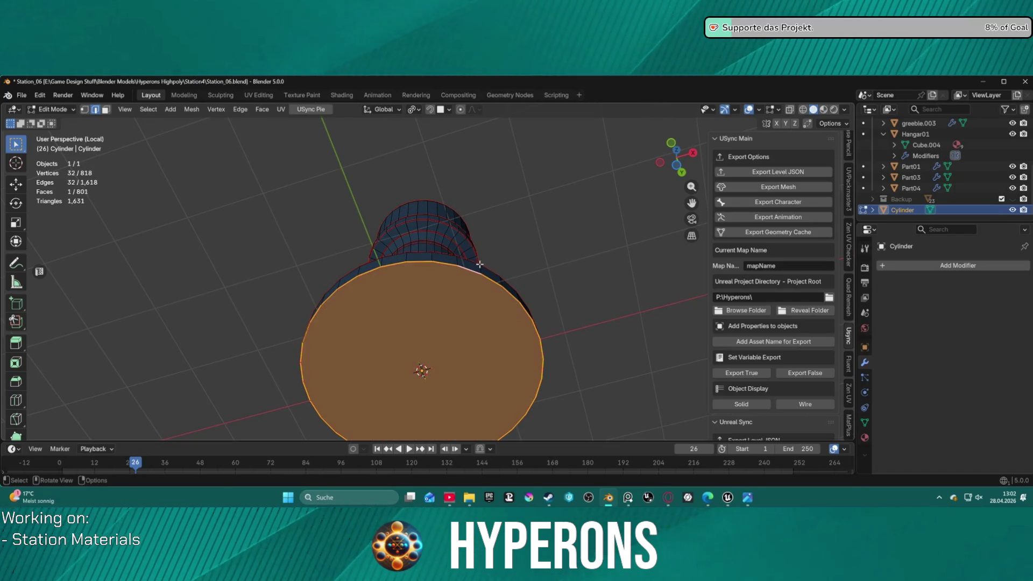
pyautogui.hotkey('ctrl', 'z')
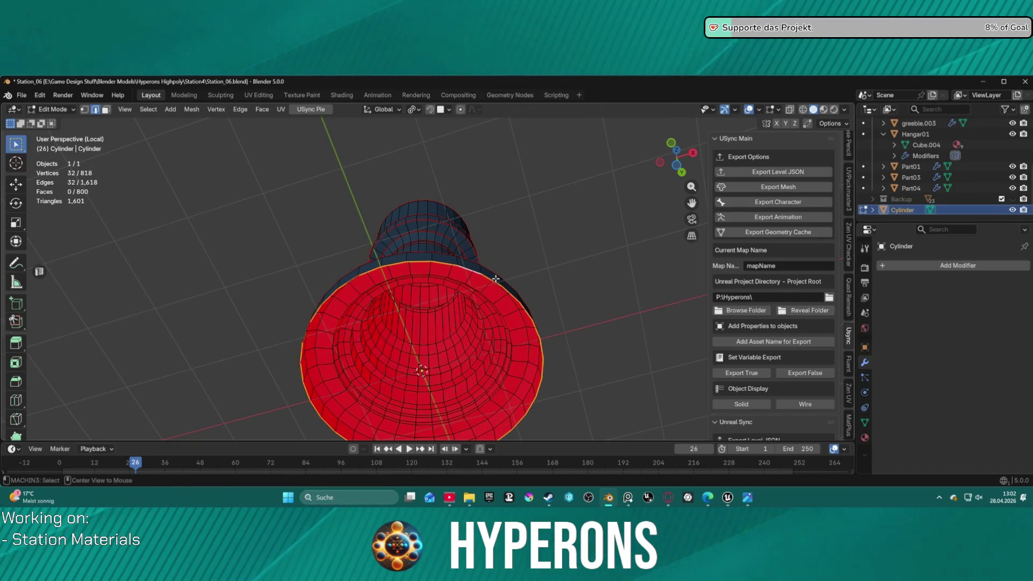
pyautogui.hotkey('alt', 'f')
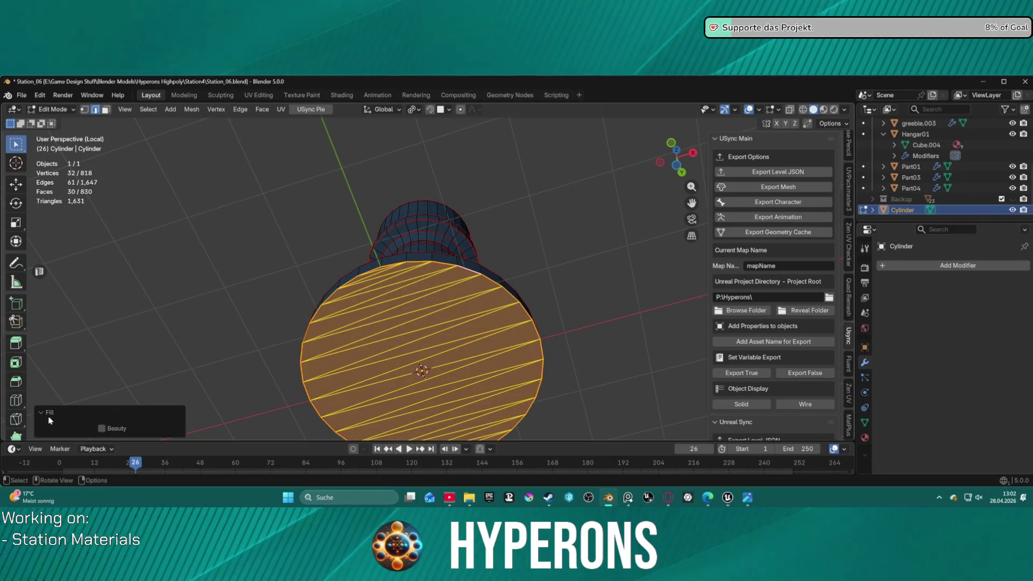
pyautogui.click(102, 428)
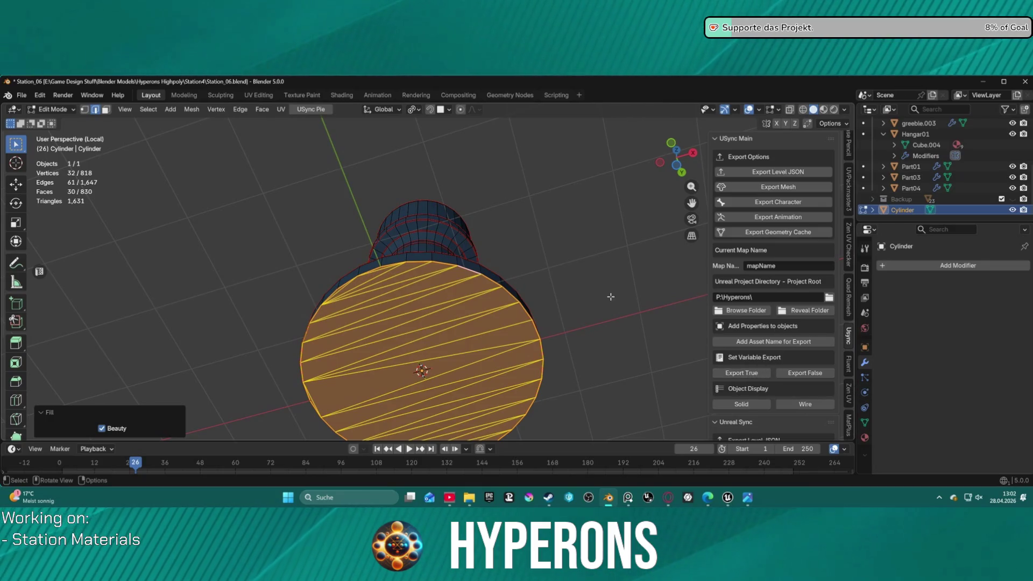
pyautogui.moveTo(613, 297); pyautogui.dragTo(610, 322, button='middle')
pyautogui.hotkey('ctrl', 'z')
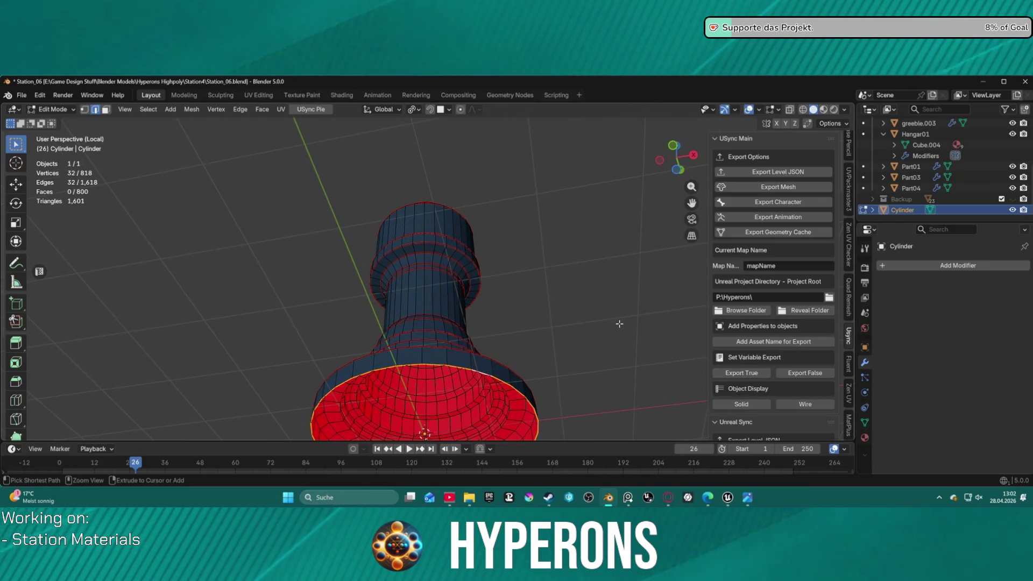
pyautogui.moveTo(588, 317)
pyautogui.mouseDown(button='middle')
pyautogui.moveTo(593, 435)
pyautogui.moveTo(553, 208)
pyautogui.moveTo(542, 296)
pyautogui.mouseUp(button='middle')
pyautogui.moveTo(506, 216); pyautogui.dragTo(530, 249, button='middle')
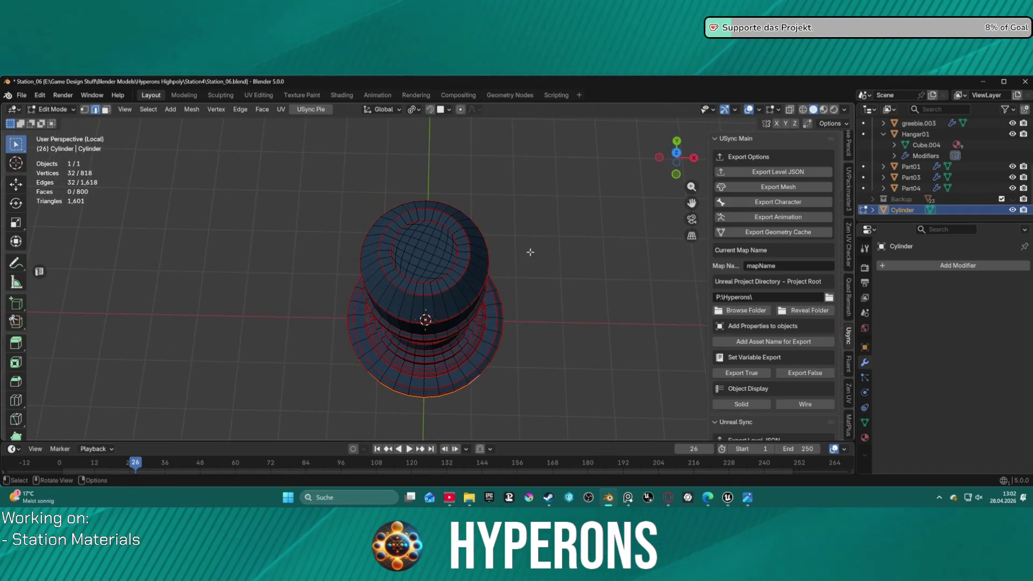
pyautogui.scroll(3, 519, 318)
pyautogui.moveTo(520, 320)
pyautogui.mouseDown(button='middle')
pyautogui.moveTo(528, 302)
pyautogui.moveTo(533, 330)
pyautogui.moveTo(538, 318)
pyautogui.moveTo(647, 300)
pyautogui.moveTo(626, 254)
pyautogui.mouseUp(button='middle')
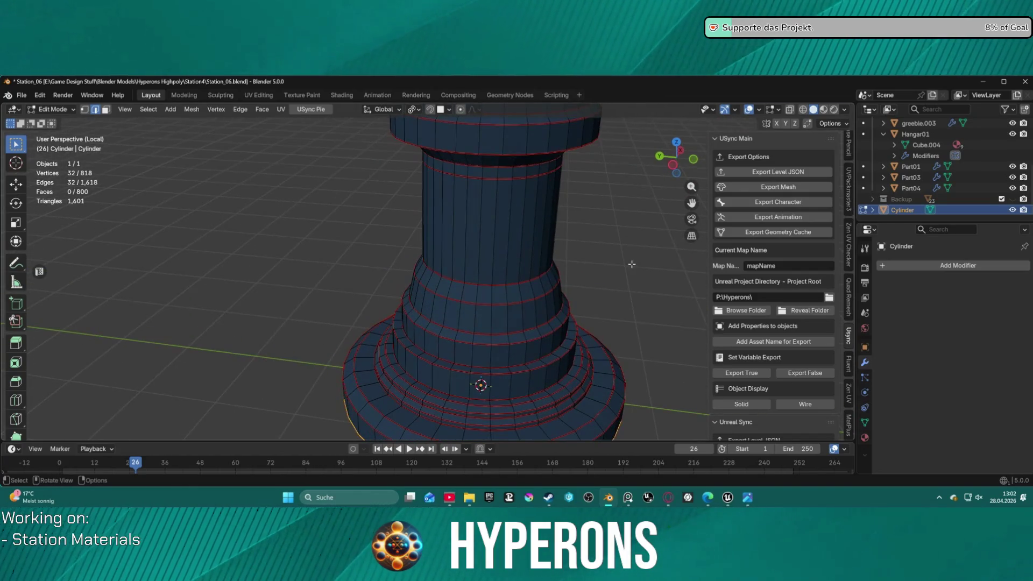
pyautogui.press('KP_3')
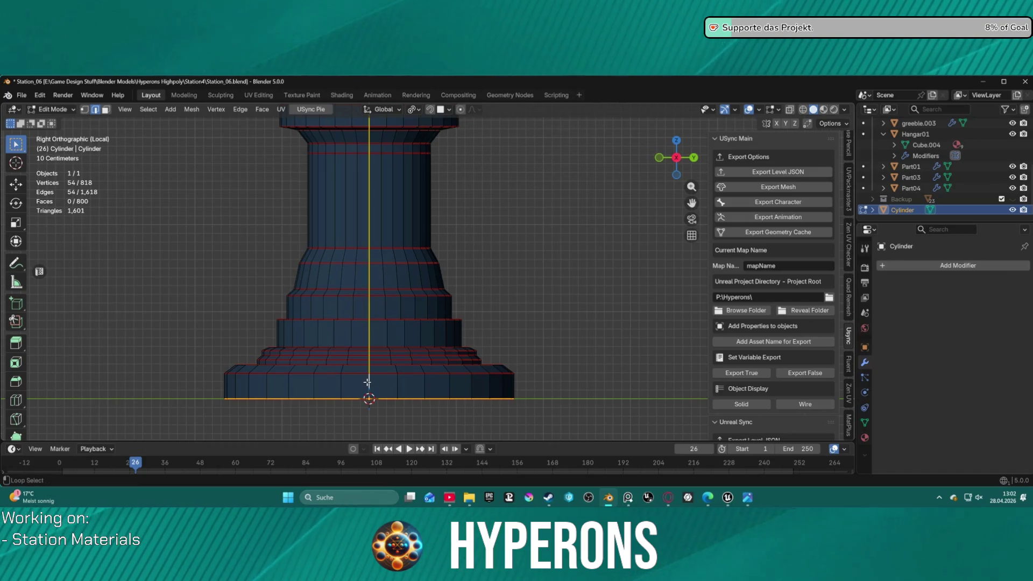
pyautogui.moveTo(387, 361)
pyautogui.mouseDown(button='middle')
pyautogui.moveTo(430, 245)
pyautogui.moveTo(495, 289)
pyautogui.moveTo(456, 274)
pyautogui.moveTo(422, 289)
pyautogui.mouseUp(button='middle')
pyautogui.keyDown('alt'); pyautogui.keyDown('shift'); pyautogui.click(488, 300); pyautogui.keyUp('shift'); pyautogui.keyUp('alt')
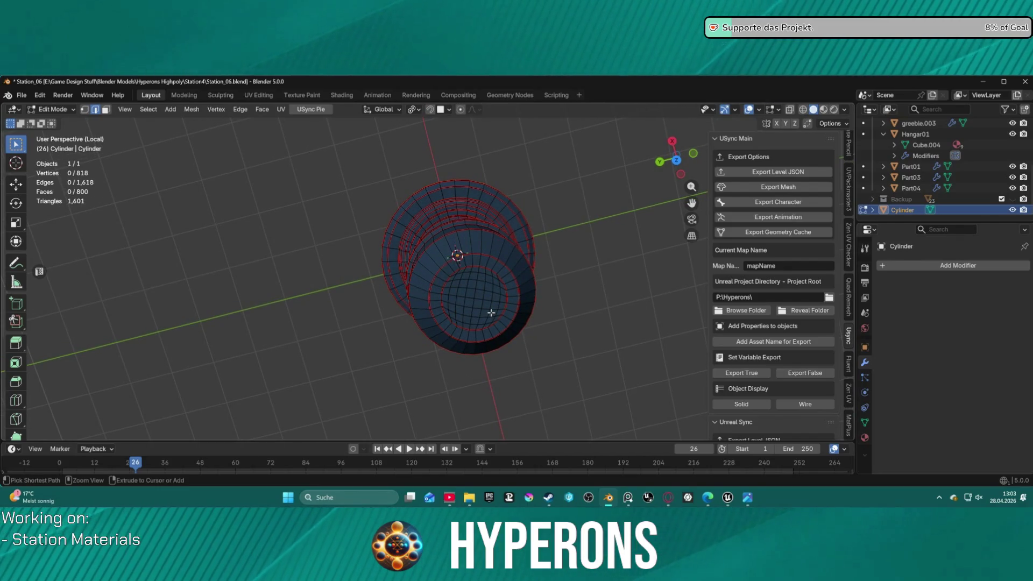
# Step: Delete the inner end disc of the cylinder, leaving an open hole
pyautogui.press('l')
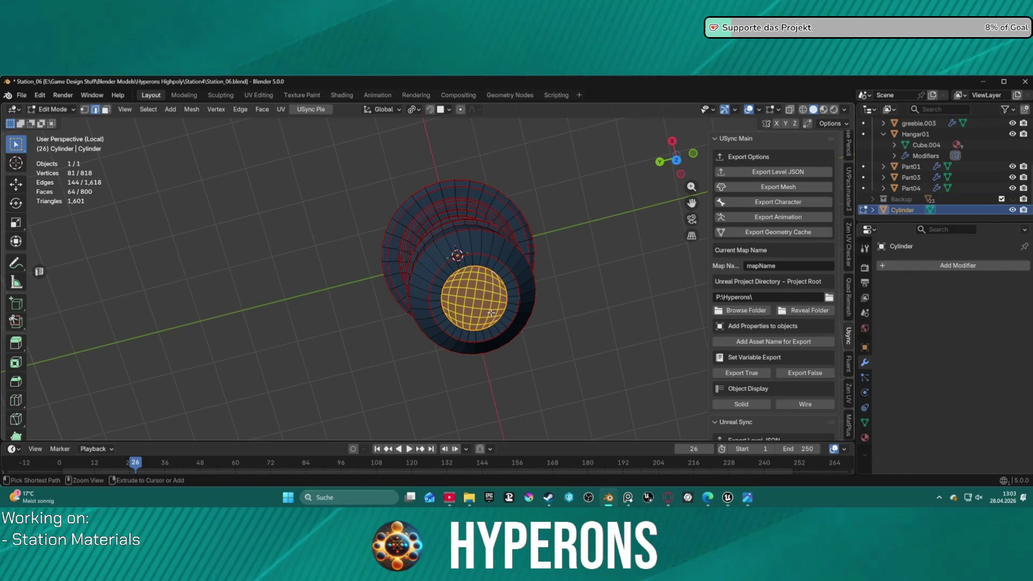
pyautogui.press('x')
pyautogui.click(500, 311)
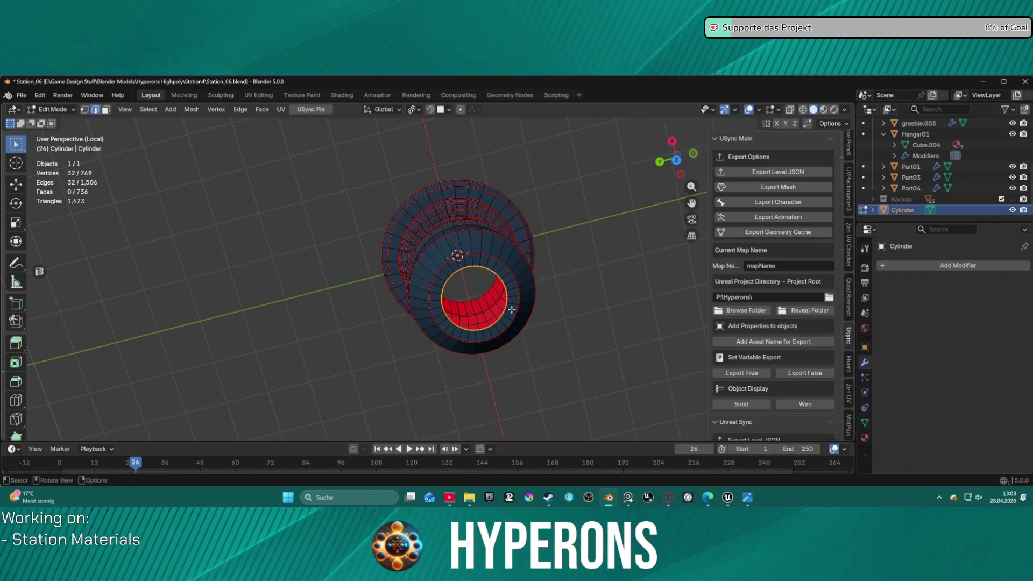
pyautogui.moveTo(511, 309); pyautogui.dragTo(536, 282, button='middle')
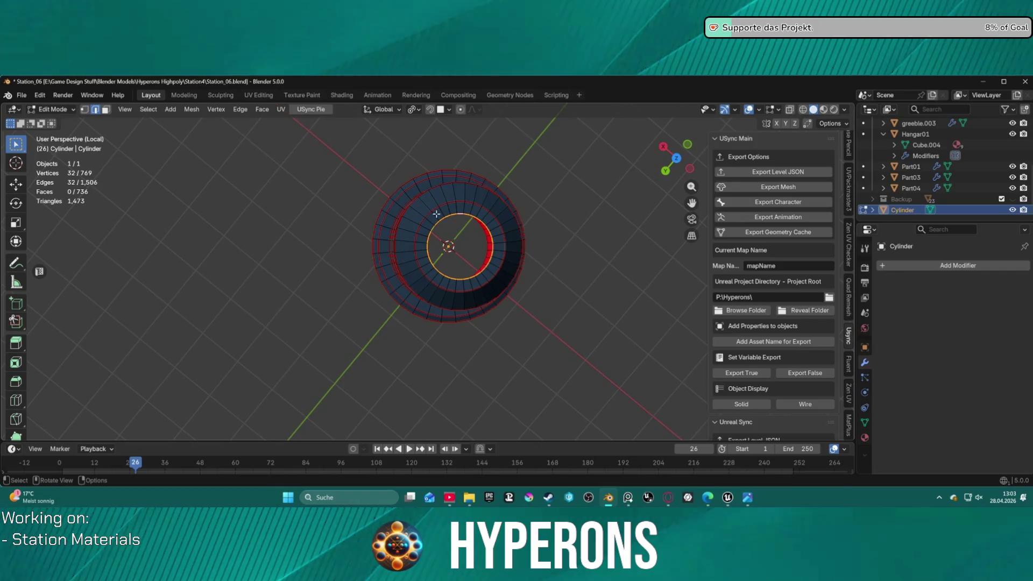
pyautogui.moveTo(437, 213); pyautogui.dragTo(502, 234, button='middle')
# Step: Try grid-filling the inner edge loop twice, undoing each attempt
pyautogui.click(480, 254)
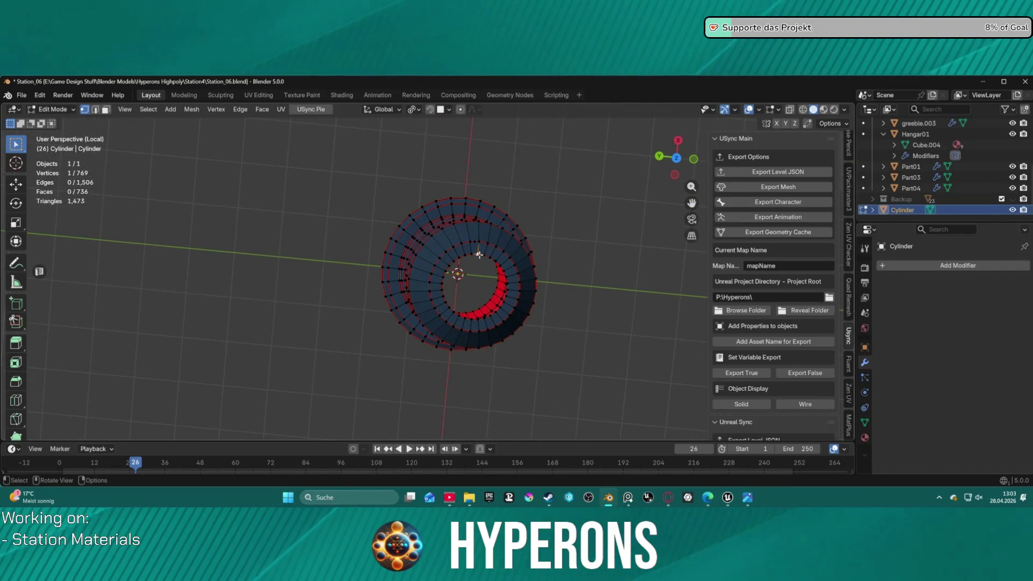
pyautogui.keyDown('alt'); pyautogui.click(478, 255); pyautogui.keyUp('alt')
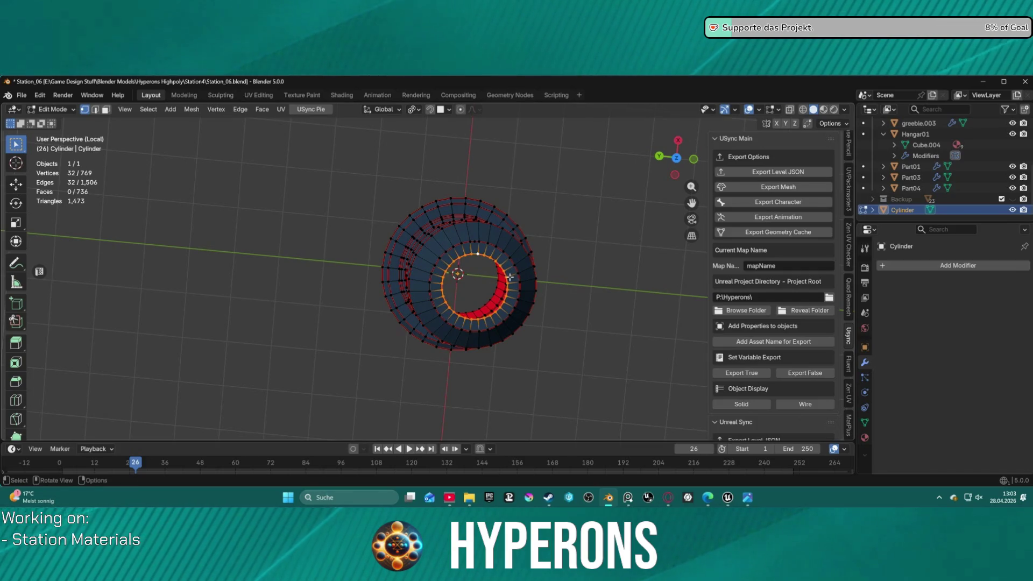
pyautogui.hotkey('ctrl', 'f')
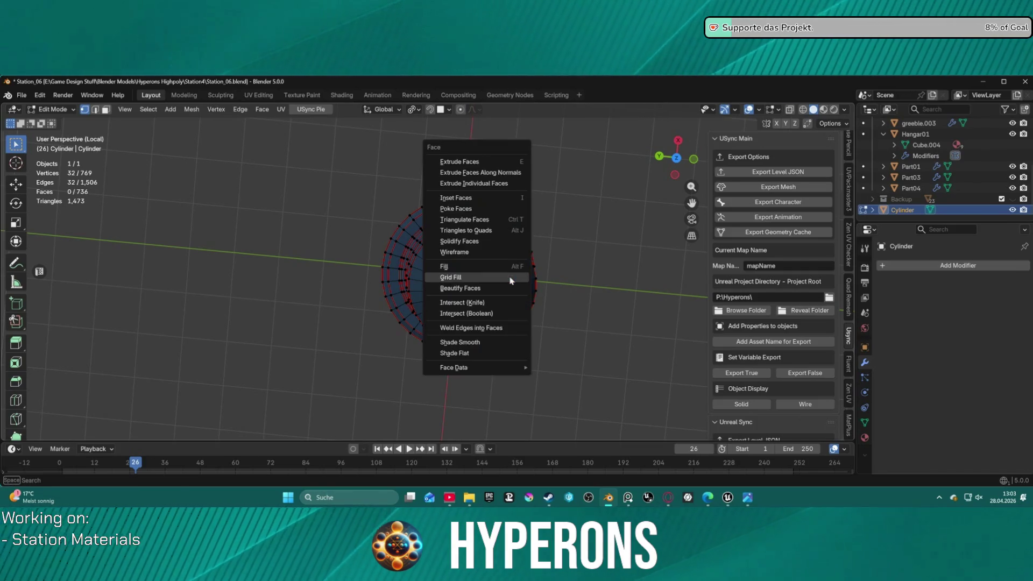
pyautogui.click(504, 278)
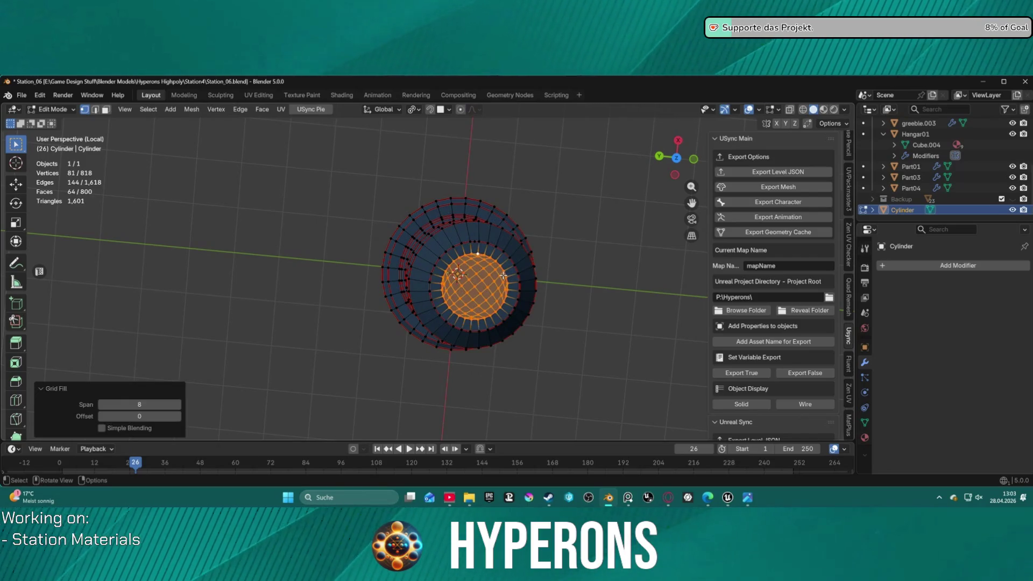
pyautogui.hotkey('ctrl', 'z')
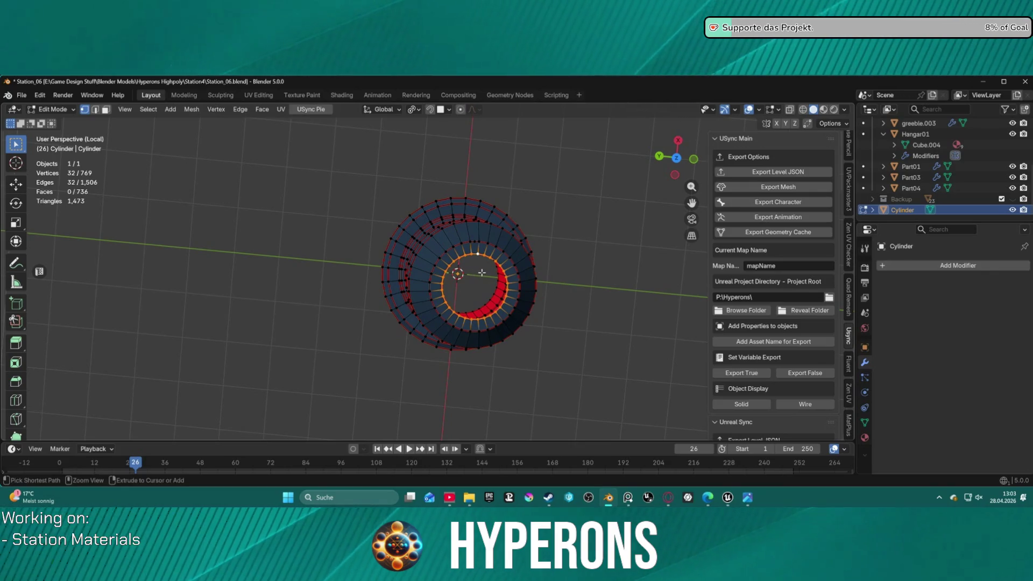
pyautogui.click(482, 273)
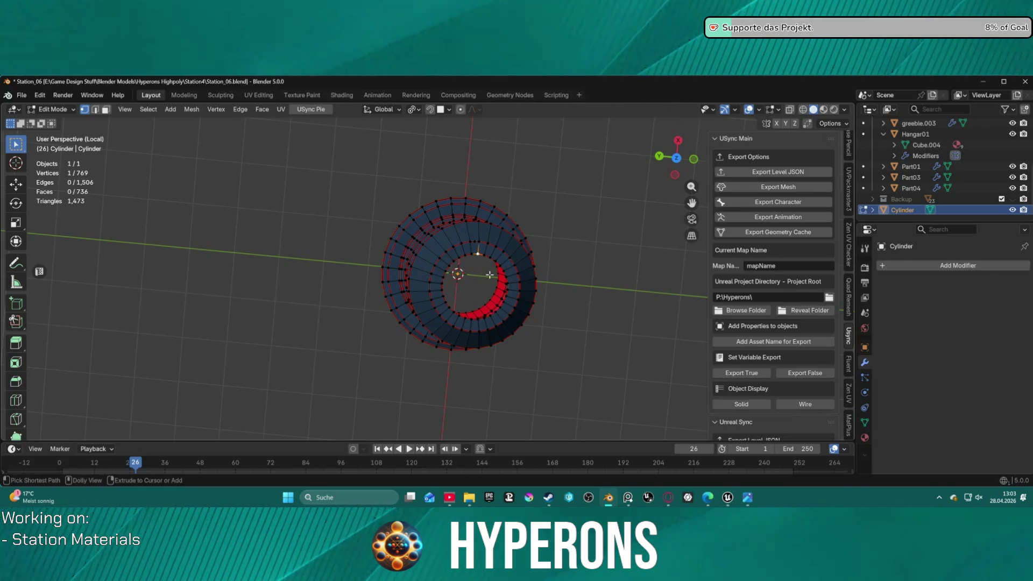
pyautogui.keyDown('alt'); pyautogui.click(481, 271); pyautogui.keyUp('alt')
pyautogui.hotkey('shift', 'r')
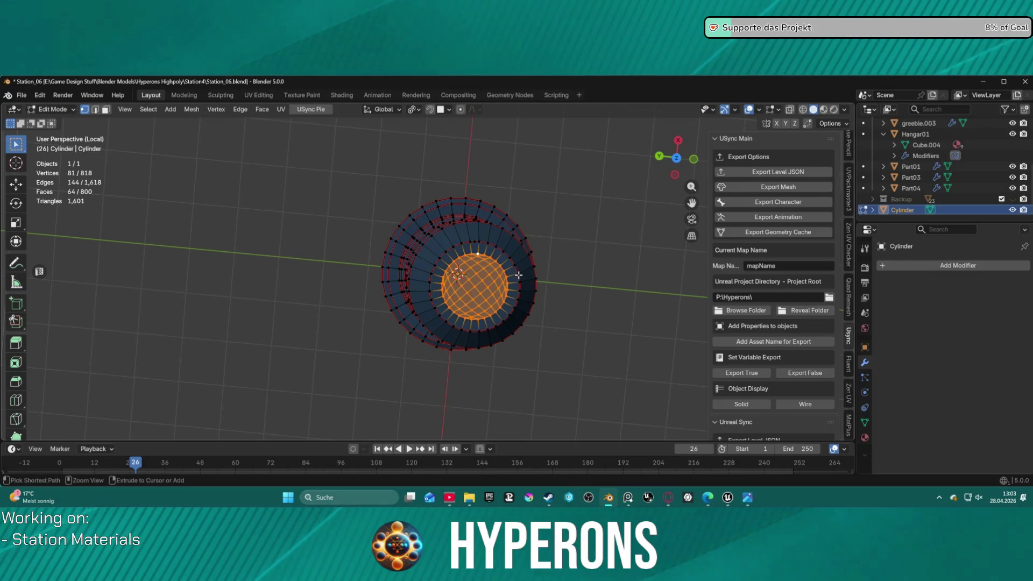
pyautogui.hotkey('ctrl', 'z')
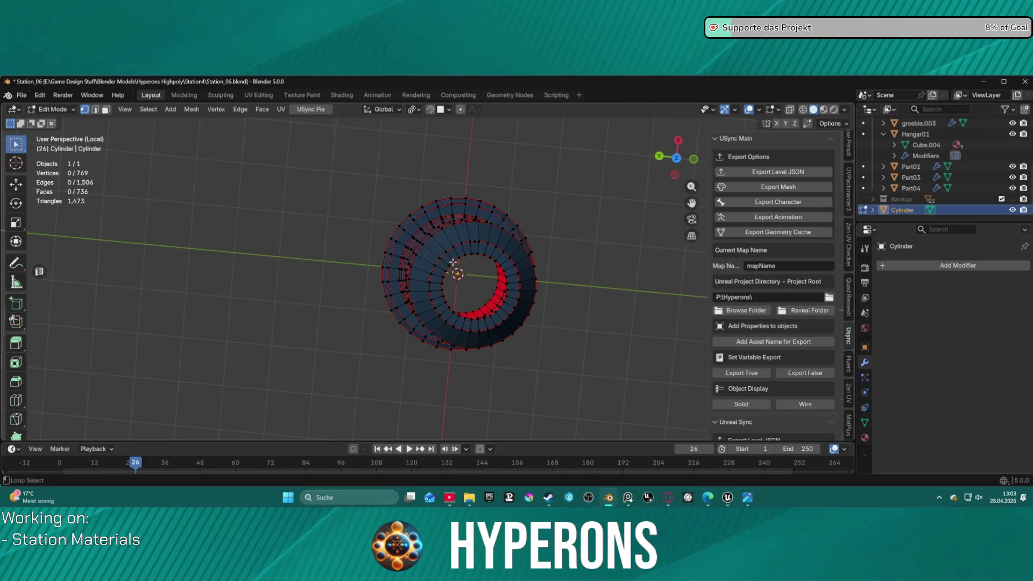
# Step: Grid fill the inner edge loop with Offset 16 and clear the selection
pyautogui.keyDown('alt'); pyautogui.click(453, 263); pyautogui.keyUp('alt')
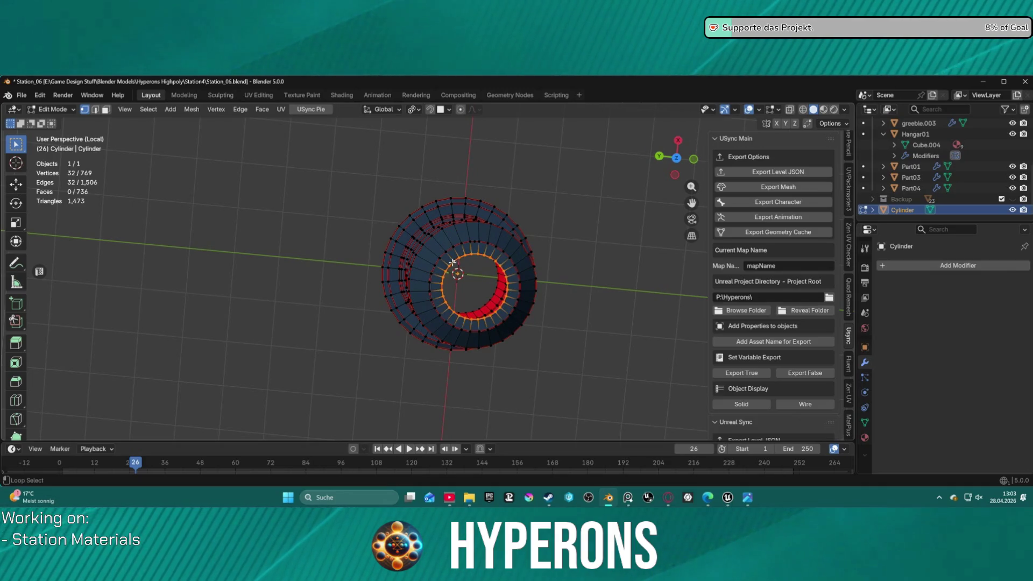
pyautogui.hotkey('ctrl', 'f')
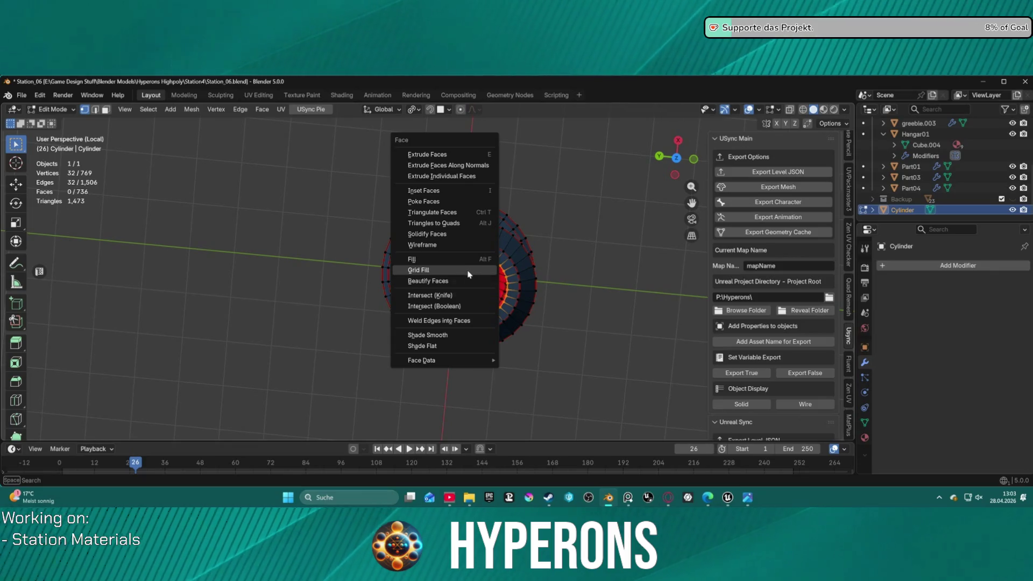
pyautogui.click(468, 275)
pyautogui.moveTo(139, 415); pyautogui.dragTo(161, 416)
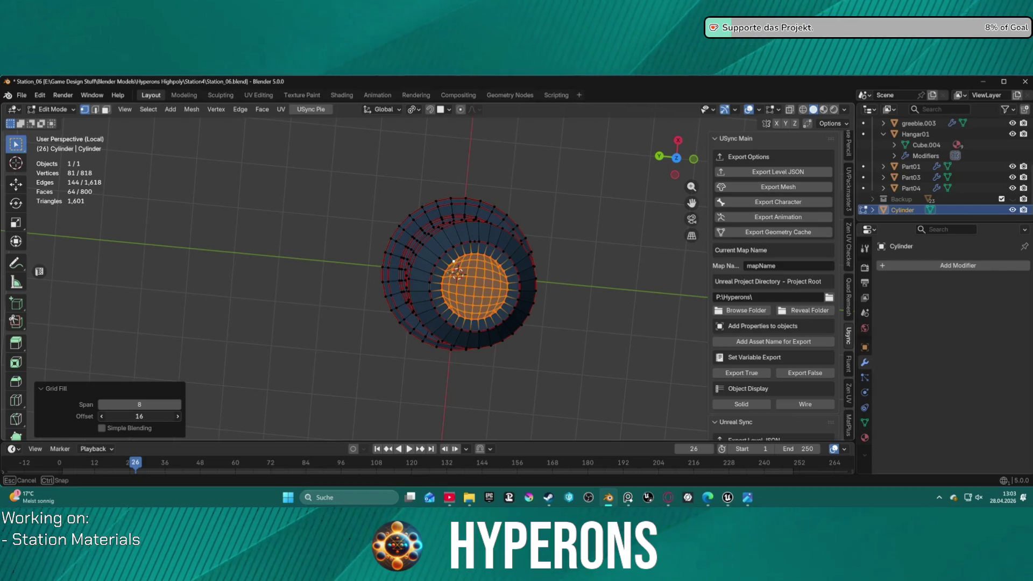
pyautogui.scroll(-2, 583, 311)
pyautogui.moveTo(584, 312)
pyautogui.mouseDown(button='middle')
pyautogui.moveTo(510, 278)
pyautogui.moveTo(512, 239)
pyautogui.moveTo(487, 273)
pyautogui.mouseUp(button='middle')
pyautogui.scroll(2, 511, 278)
pyautogui.scroll(2, 510, 278)
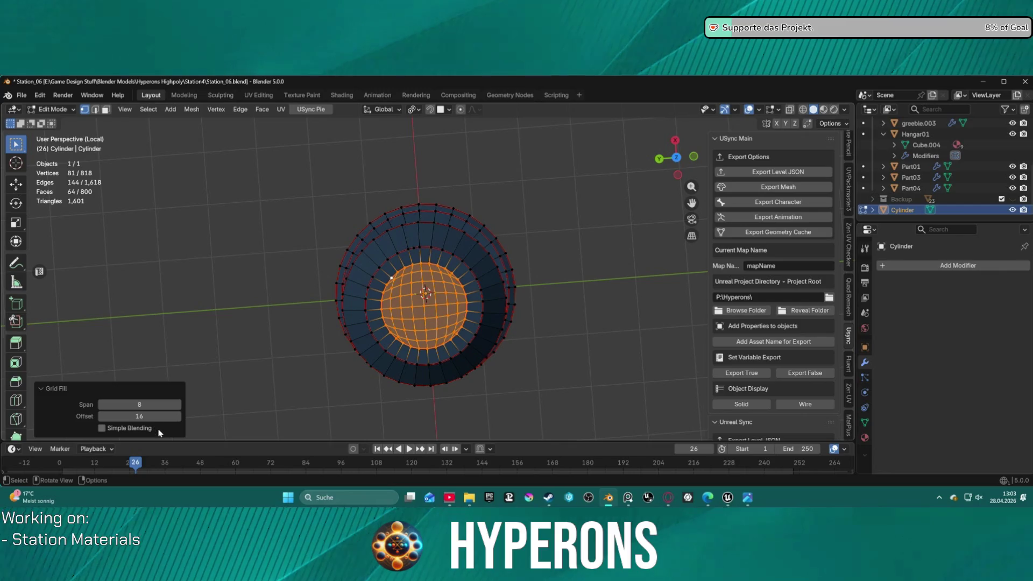
pyautogui.click(295, 362)
pyautogui.moveTo(550, 334)
pyautogui.mouseDown(button='middle')
pyautogui.moveTo(530, 248)
pyautogui.moveTo(503, 190)
pyautogui.mouseUp(button='middle')
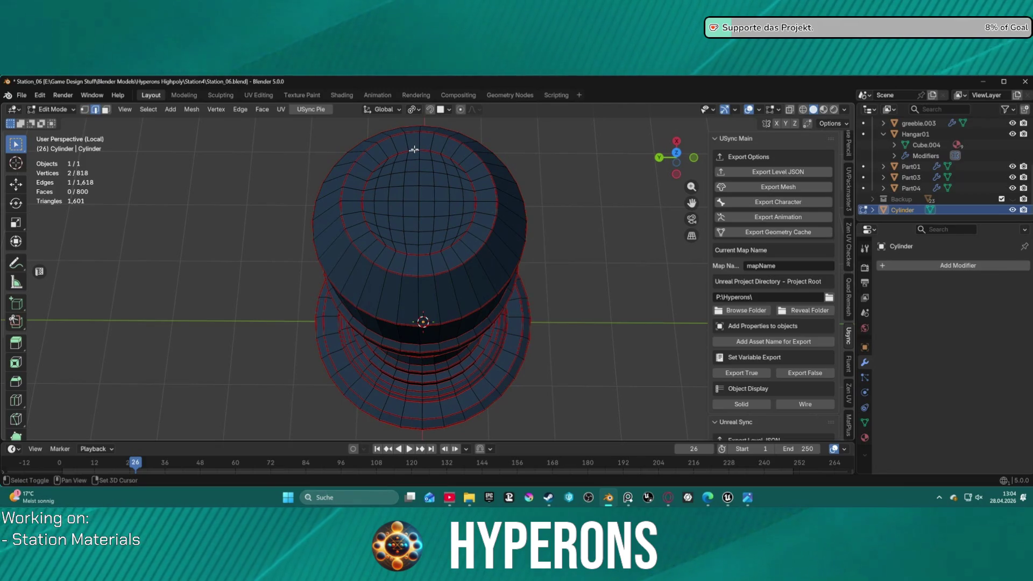
# Step: Select a vertical edge loop up the cylinder side, minus the stray short edge
pyautogui.hotkey('ctrl', 'e')
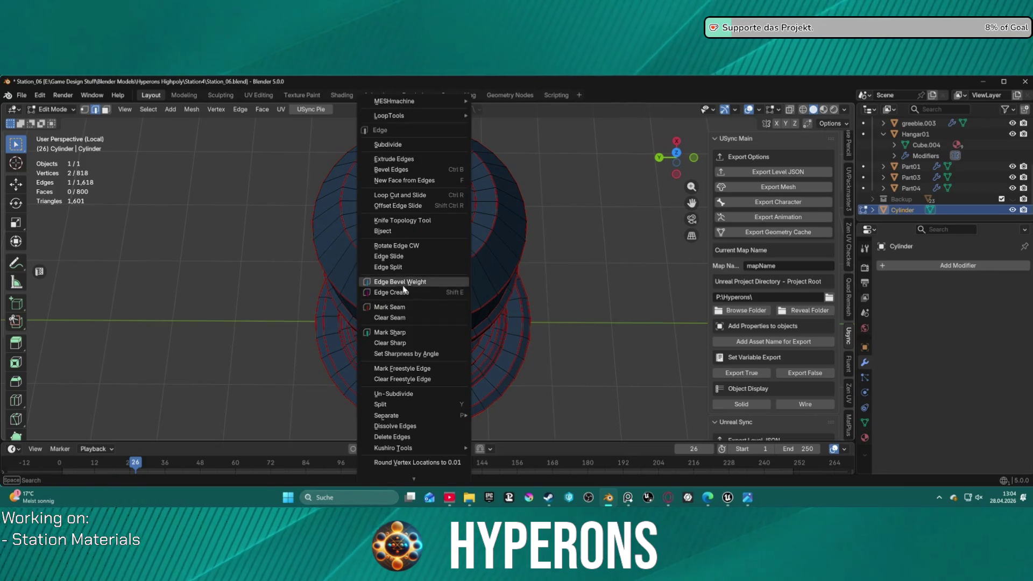
pyautogui.click(406, 307)
pyautogui.moveTo(423, 294)
pyautogui.mouseDown(button='middle')
pyautogui.moveTo(525, 200)
pyautogui.moveTo(518, 276)
pyautogui.moveTo(456, 335)
pyautogui.moveTo(463, 214)
pyautogui.mouseUp(button='middle')
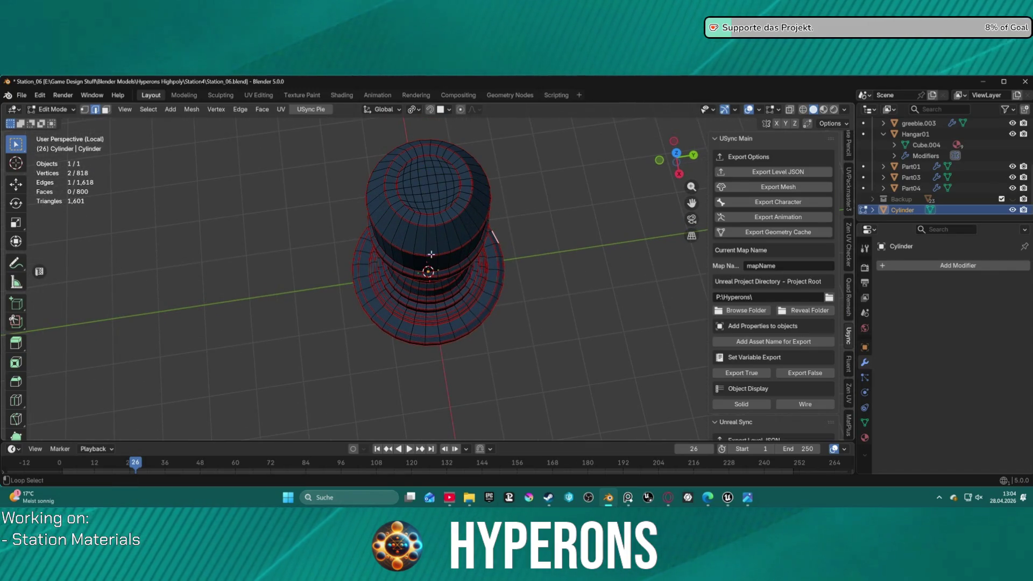
pyautogui.keyDown('alt'); pyautogui.click(431, 255); pyautogui.keyUp('alt')
pyautogui.moveTo(431, 256)
pyautogui.mouseDown(button='middle')
pyautogui.moveTo(461, 222)
pyautogui.moveTo(623, 214)
pyautogui.mouseUp(button='middle')
pyautogui.keyDown('shift'); pyautogui.click(365, 350); pyautogui.keyUp('shift')
pyautogui.moveTo(474, 332)
pyautogui.mouseDown(button='middle')
pyautogui.moveTo(238, 345)
pyautogui.moveTo(266, 339)
pyautogui.mouseUp(button='middle')
# Step: Mark the selected vertical loop as a seam
pyautogui.hotkey('ctrl', 'e')
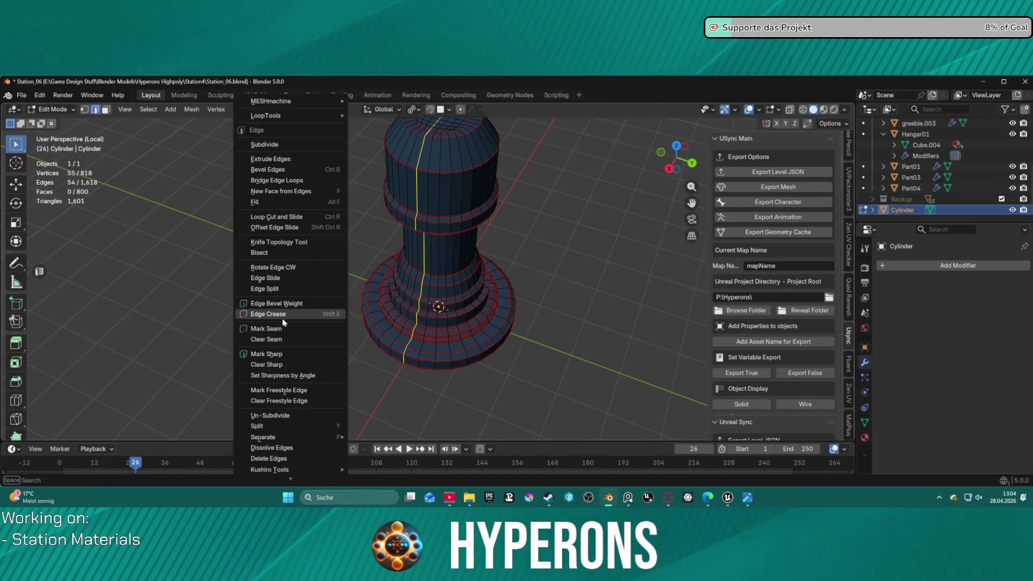
pyautogui.click(289, 327)
pyautogui.moveTo(566, 303)
pyautogui.mouseDown(button='middle')
pyautogui.moveTo(488, 223)
pyautogui.moveTo(409, 345)
pyautogui.moveTo(439, 296)
pyautogui.mouseUp(button='middle')
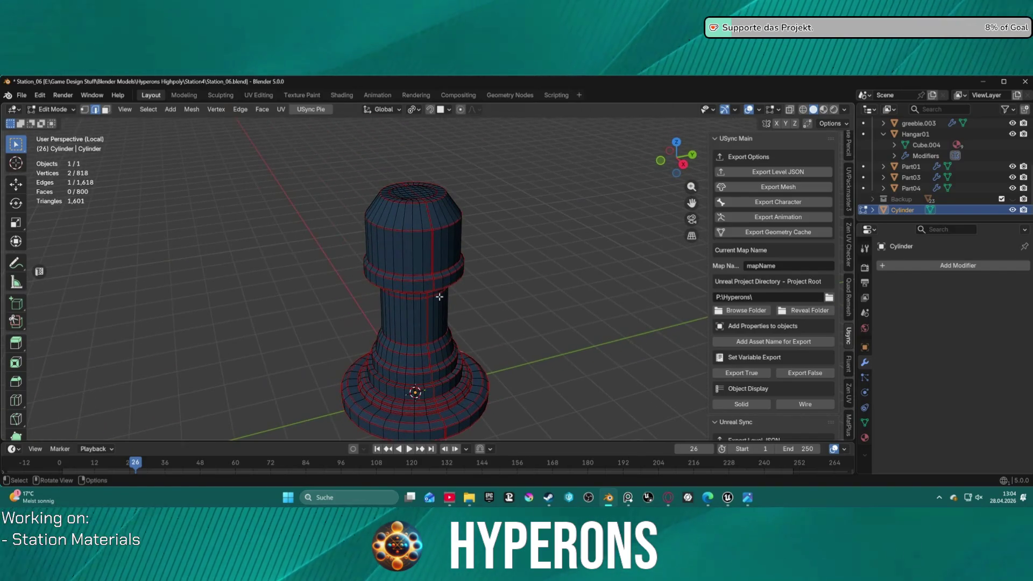
pyautogui.scroll(-2, 442, 296)
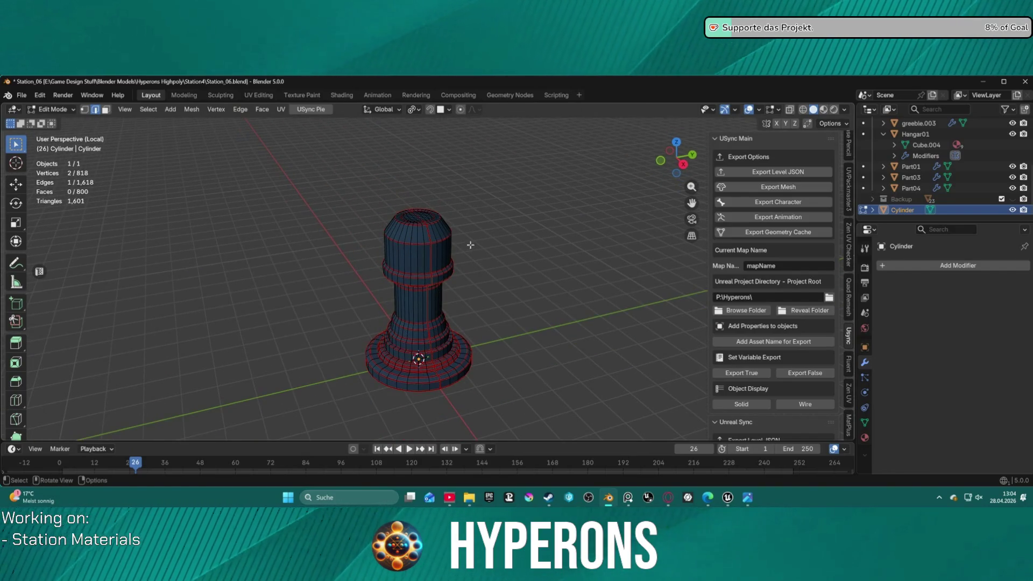
pyautogui.doubleClick(905, 211)
pyautogui.write('Ba')
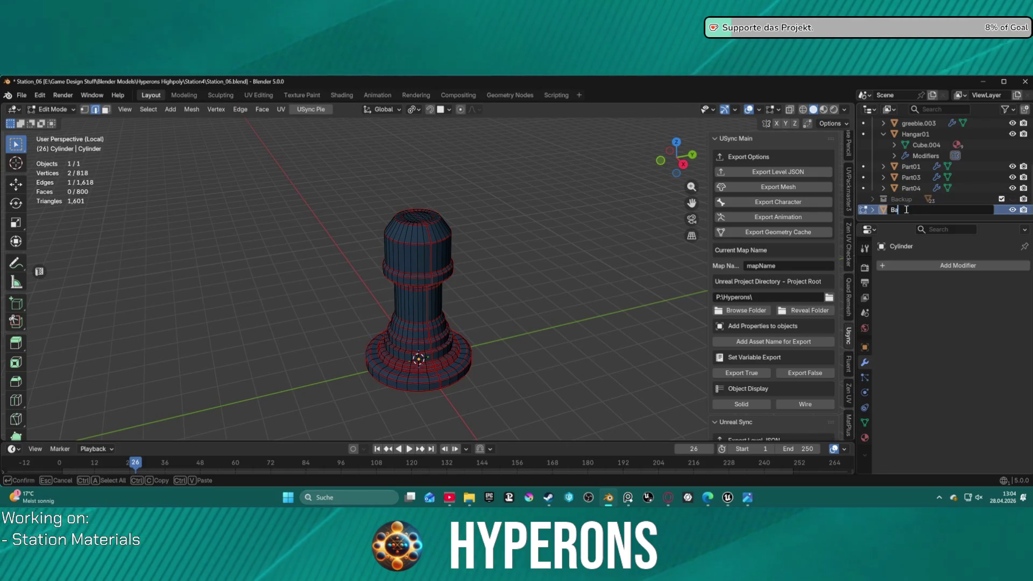
pyautogui.write('se01')
# Step: Rename the Cylinder object to Base01, then to Base001 (becoming Base001.002)
pyautogui.press('Return')
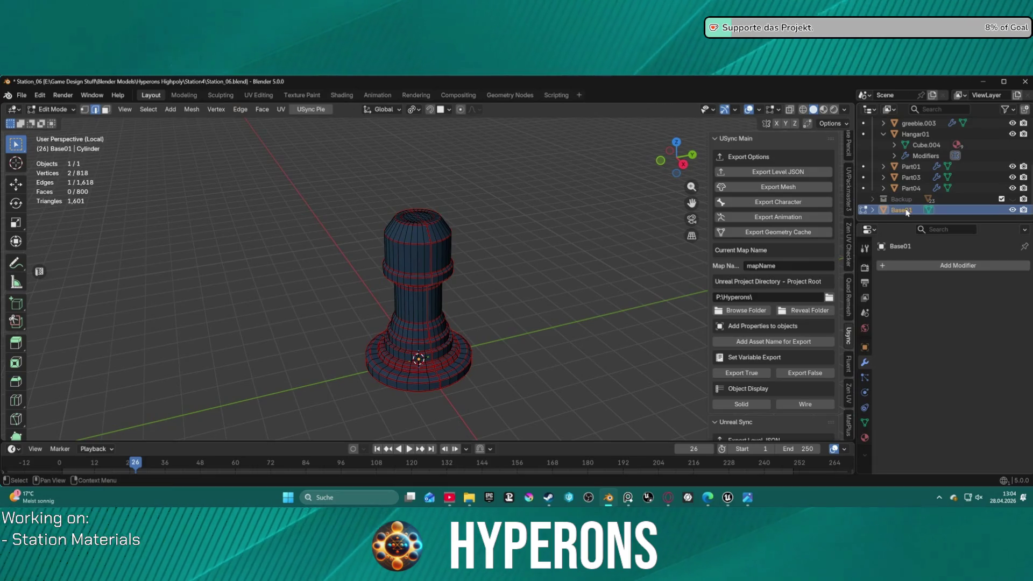
pyautogui.scroll(-5, 800, 277)
pyautogui.scroll(-5, 800, 276)
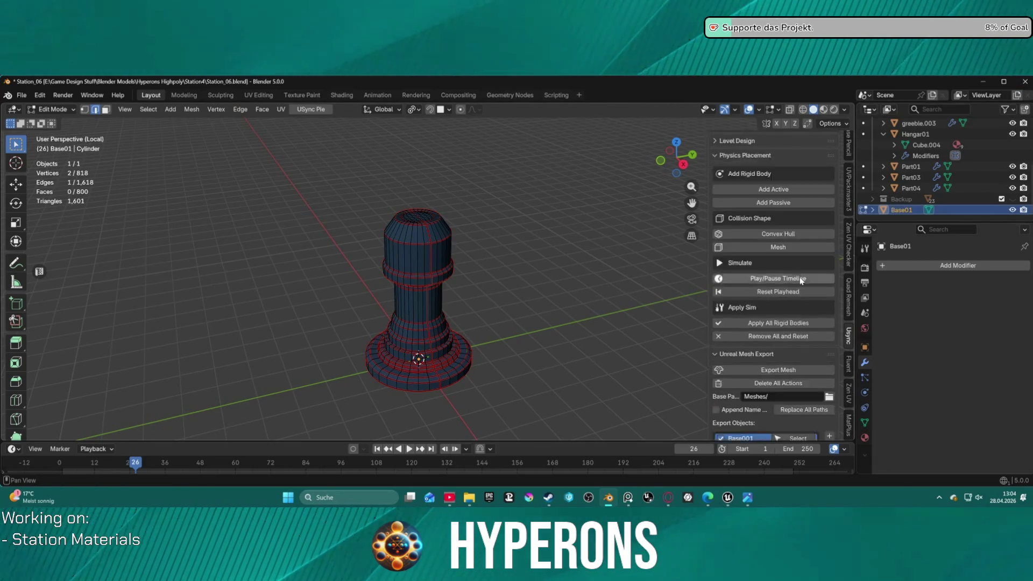
pyautogui.scroll(-5, 799, 280)
pyautogui.scroll(-1, 798, 281)
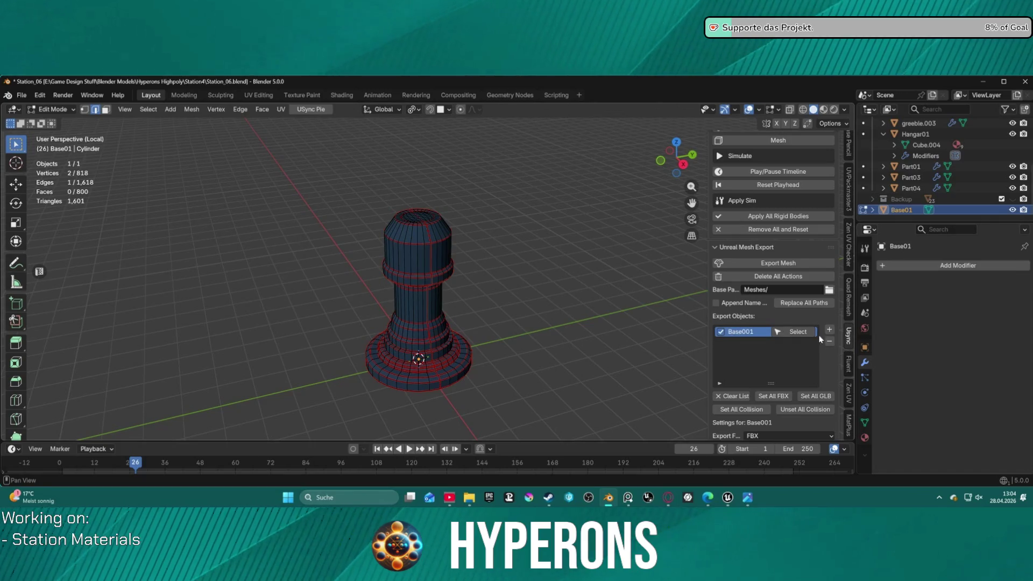
pyautogui.doubleClick(901, 210)
pyautogui.write('Base001')
pyautogui.press('Return')
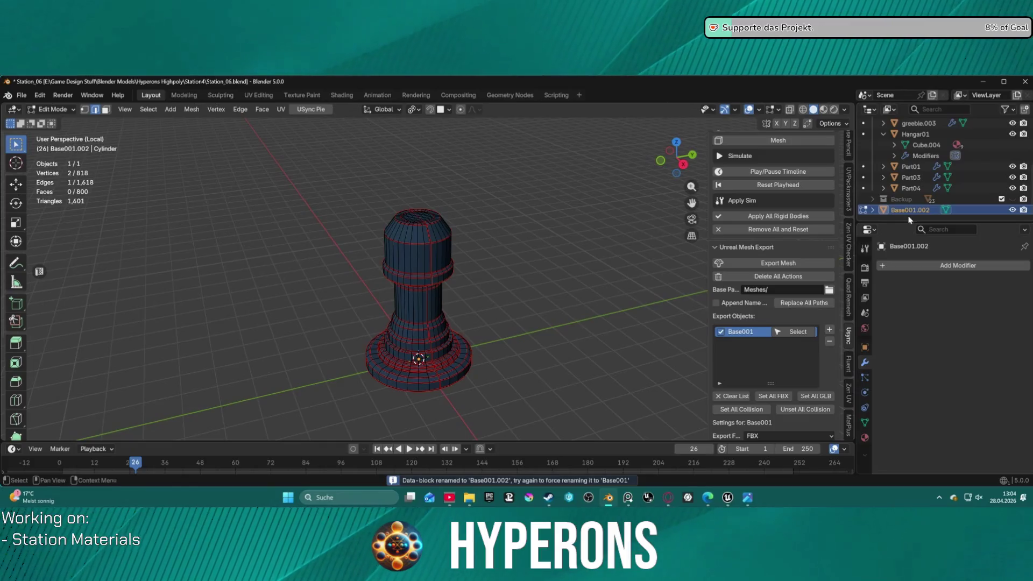
pyautogui.scroll(2, 918, 206)
pyautogui.scroll(2, 912, 190)
pyautogui.scroll(2, 906, 170)
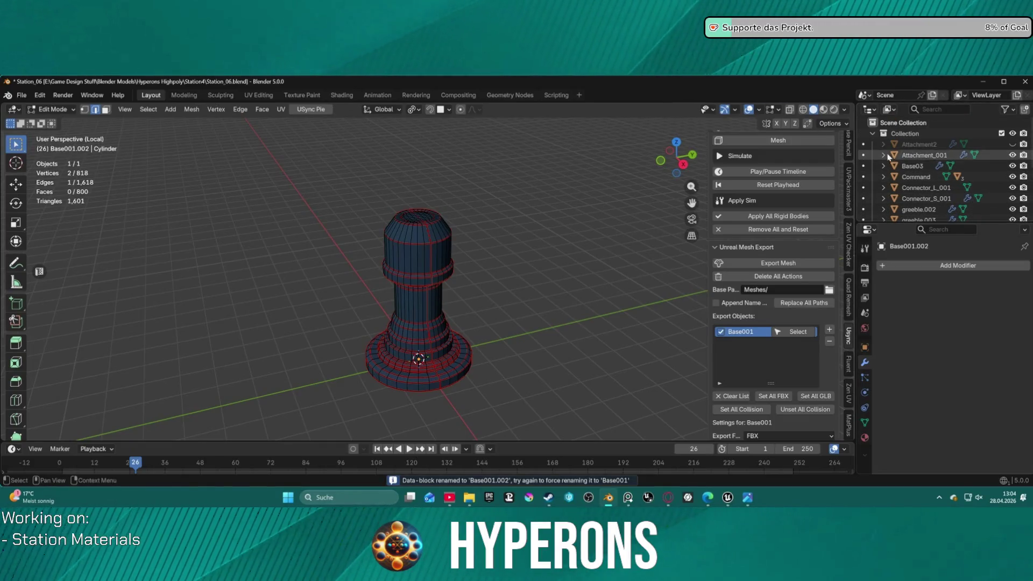
pyautogui.scroll(2, 899, 150)
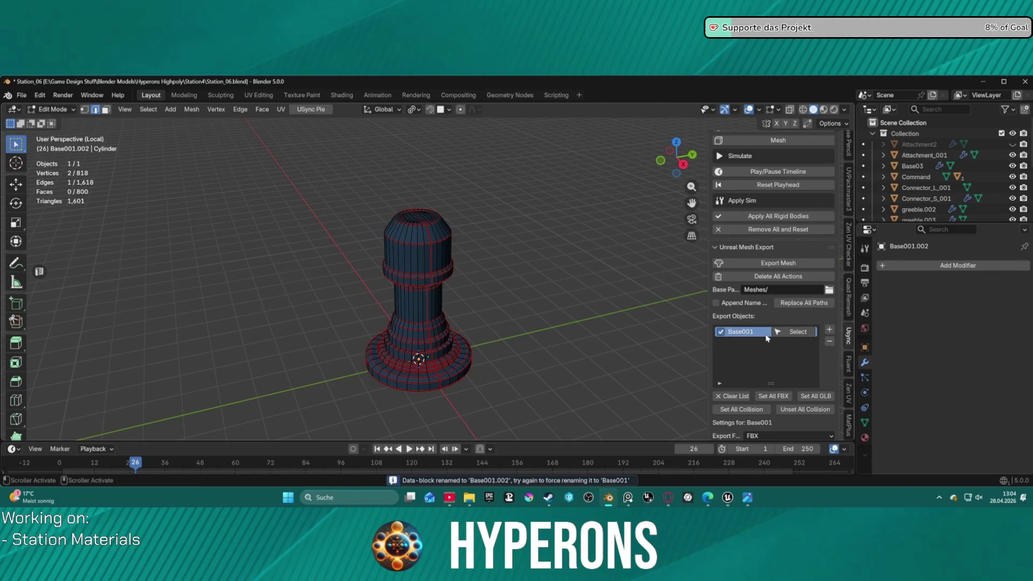
# Step: Swap the Unreal export object to Base001.002 and set its export file name to Base001
pyautogui.click(831, 343)
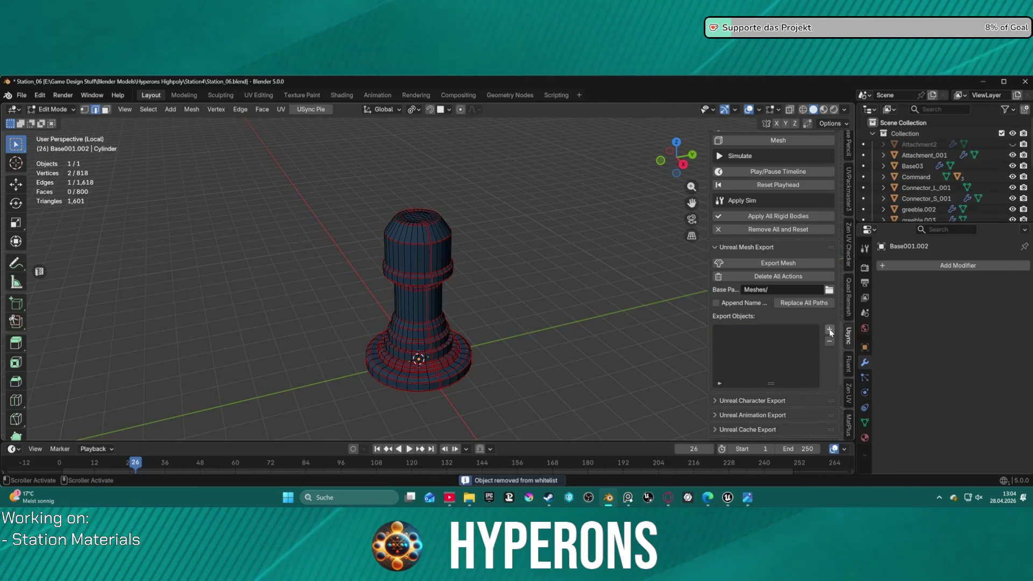
pyautogui.click(829, 330)
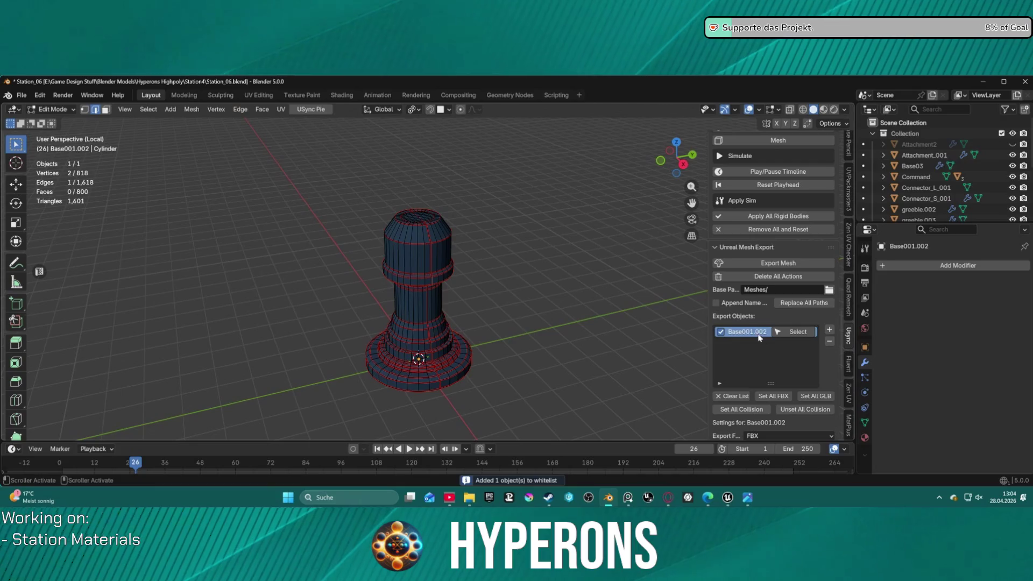
pyautogui.scroll(-2, 782, 402)
pyautogui.click(775, 387)
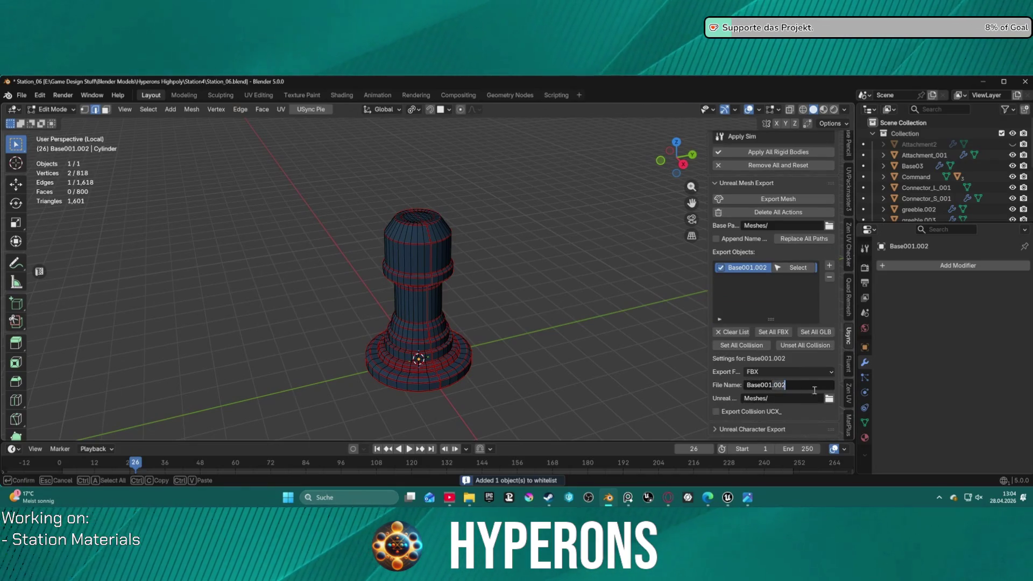
pyautogui.press('Return')
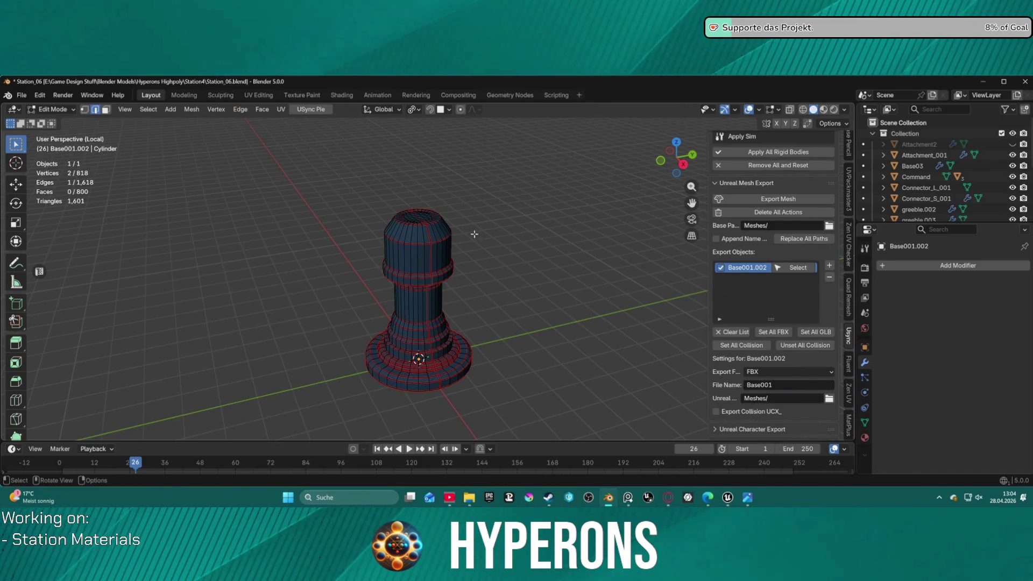
pyautogui.moveTo(533, 291); pyautogui.dragTo(531, 316, button='middle')
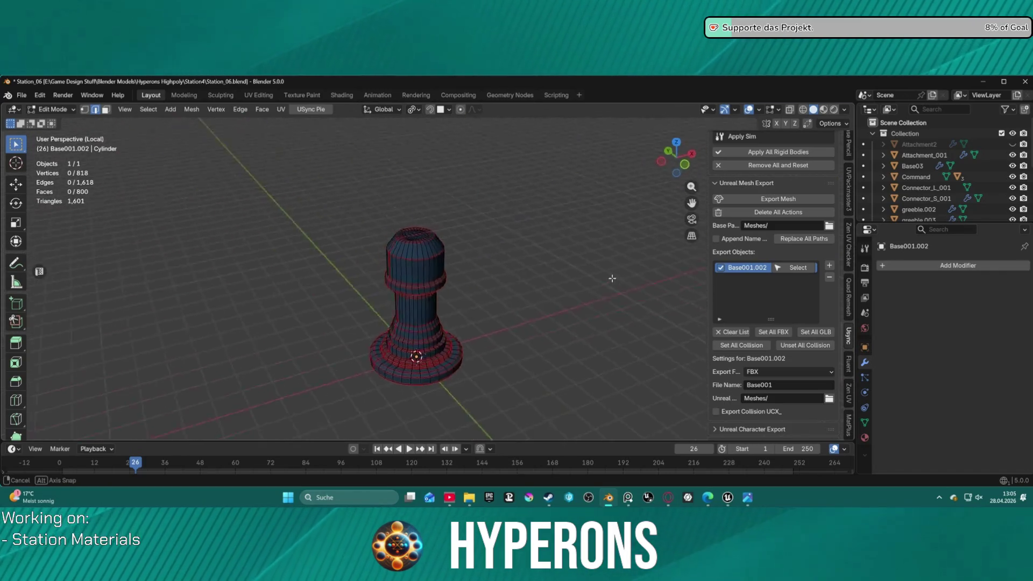
pyautogui.scroll(2, 518, 321)
# Step: Select the whole mesh and unwrap it with the Conformal method
pyautogui.press('a')
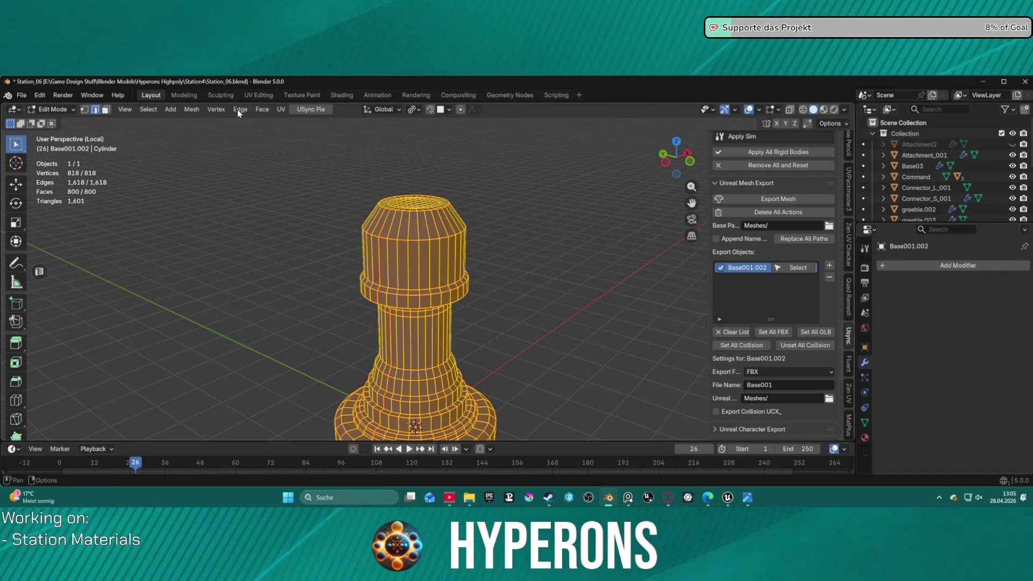
pyautogui.click(282, 110)
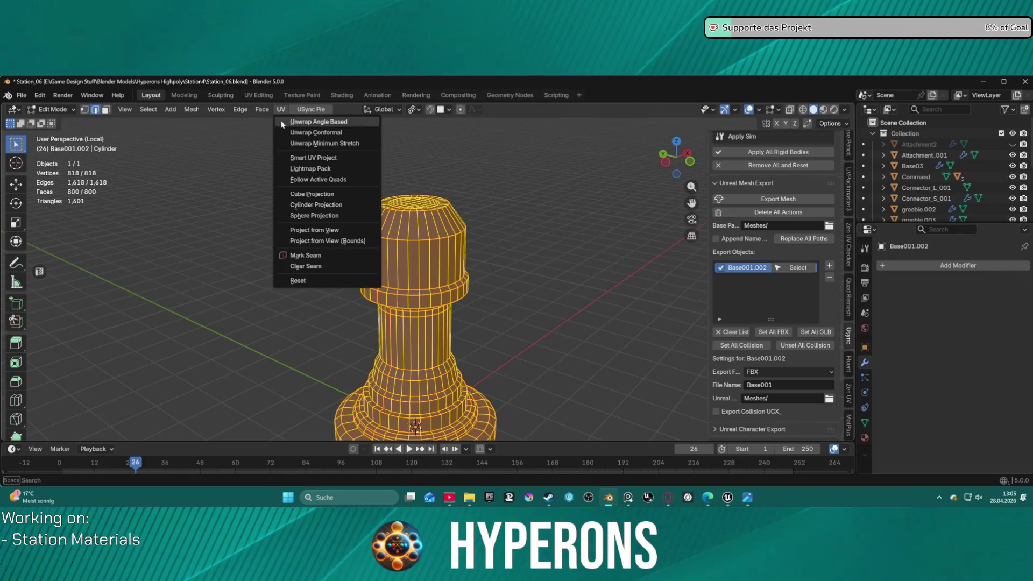
pyautogui.click(311, 133)
pyautogui.click(258, 94)
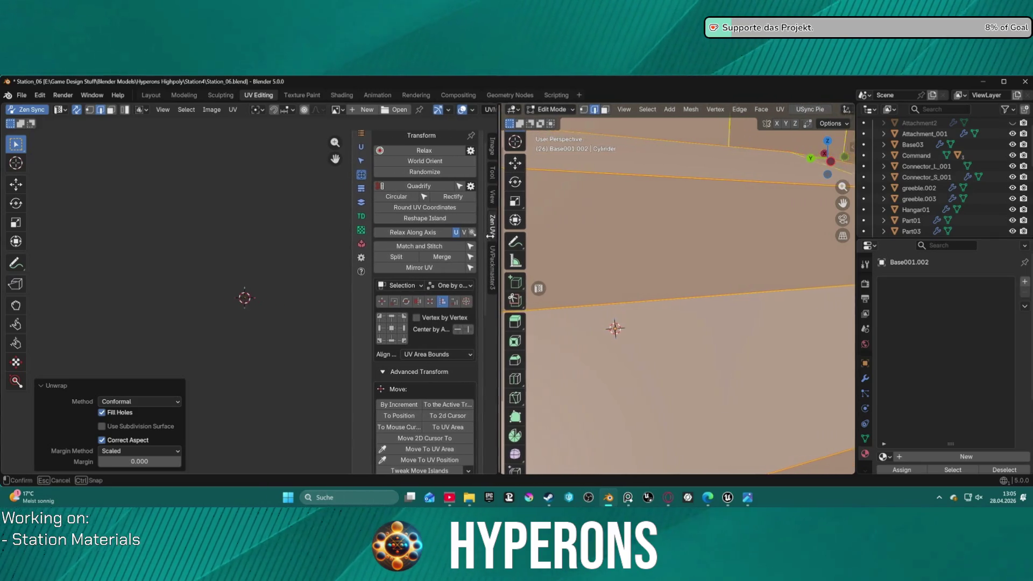
# Step: In the UV Editing workspace, frame the UV islands and widen the 3D viewport
pyautogui.moveTo(624, 226); pyautogui.dragTo(428, 227)
pyautogui.scroll(-3, 593, 221)
pyautogui.scroll(-2, 593, 220)
pyautogui.scroll(-1, 353, 234)
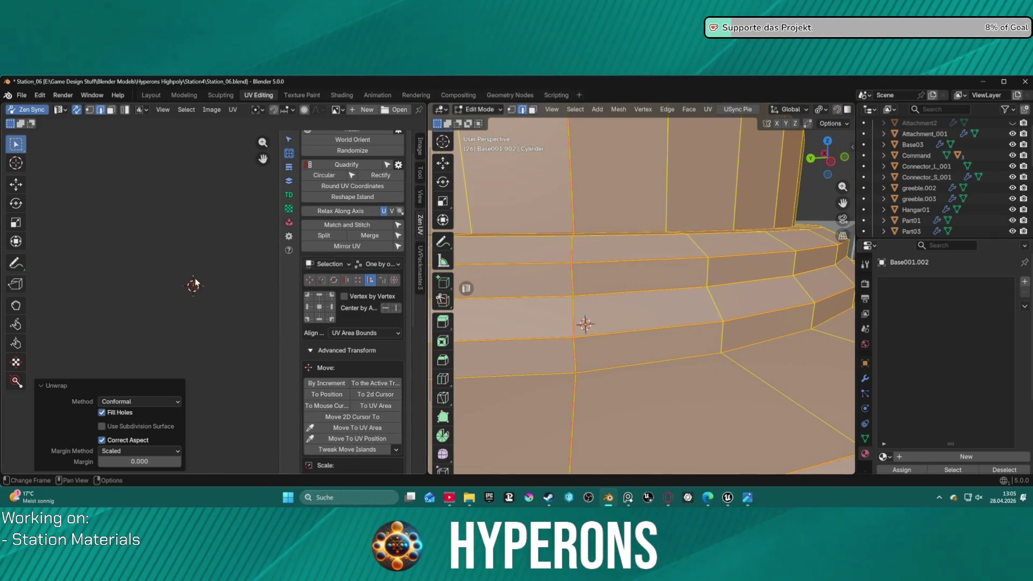
pyautogui.moveTo(153, 213)
pyautogui.mouseDown(button='middle')
pyautogui.moveTo(218, 257)
pyautogui.moveTo(77, 309)
pyautogui.mouseUp(button='middle')
pyautogui.scroll(3, 219, 258)
pyautogui.moveTo(637, 242); pyautogui.dragTo(675, 275, button='middle')
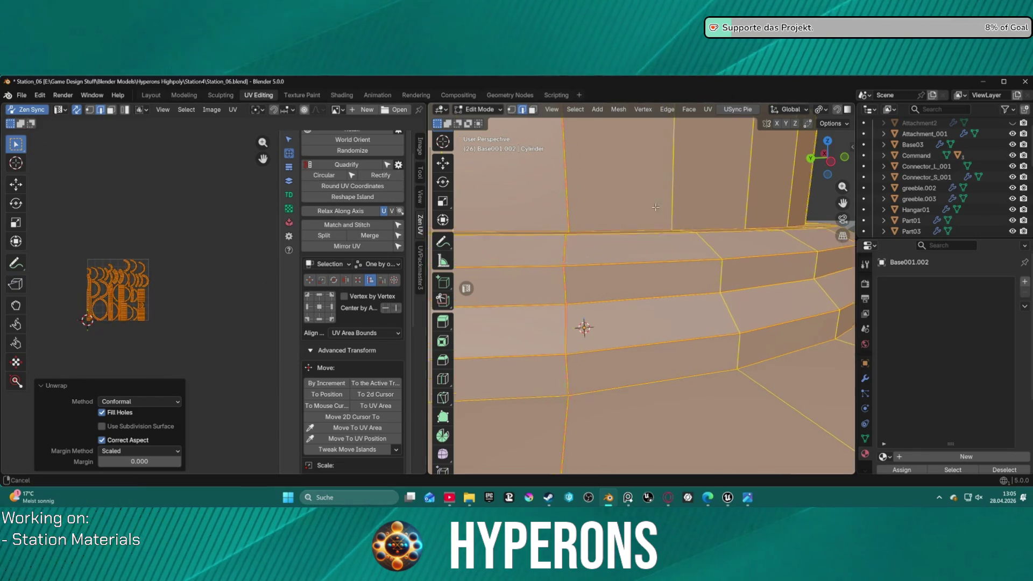
pyautogui.scroll(-6, 675, 275)
pyautogui.scroll(-3, 674, 275)
pyautogui.scroll(4, 628, 314)
pyautogui.scroll(2, 628, 315)
pyautogui.moveTo(629, 314); pyautogui.dragTo(675, 237, button='middle')
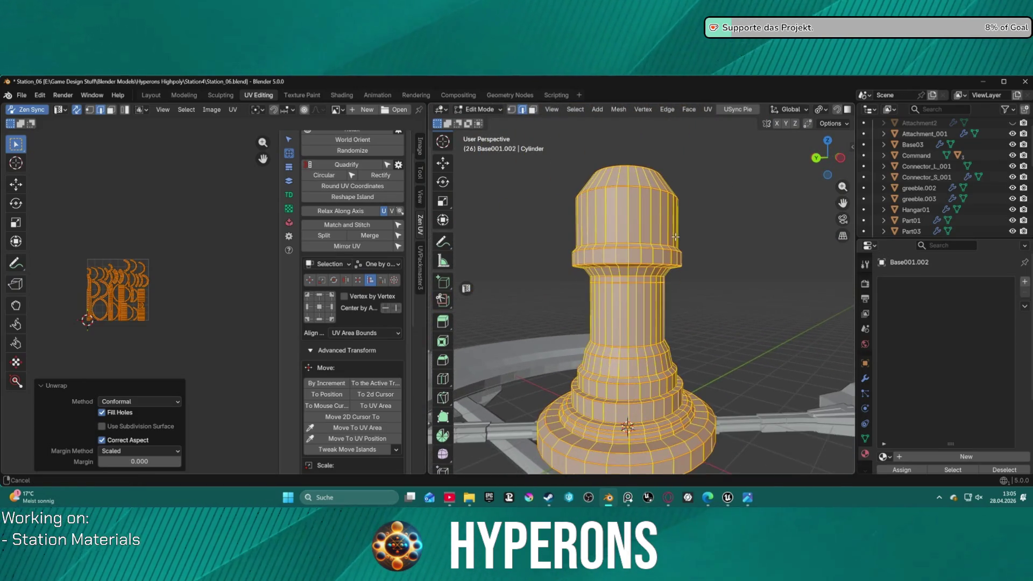
pyautogui.moveTo(659, 278); pyautogui.dragTo(662, 231, button='middle')
pyautogui.scroll(3, 360, 218)
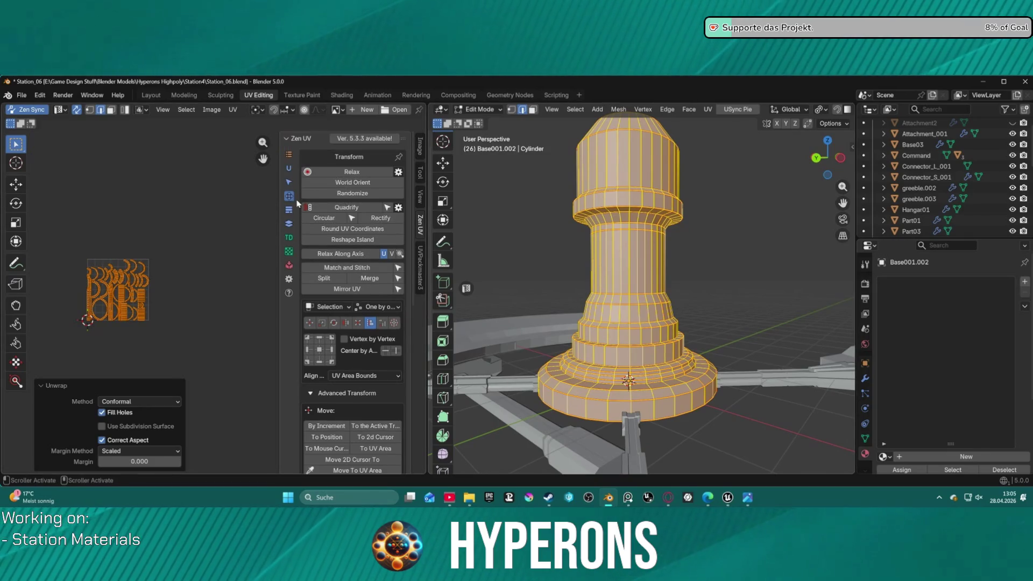
# Step: Re-unwrap the mesh with the Minimum Stretch method
pyautogui.click(288, 170)
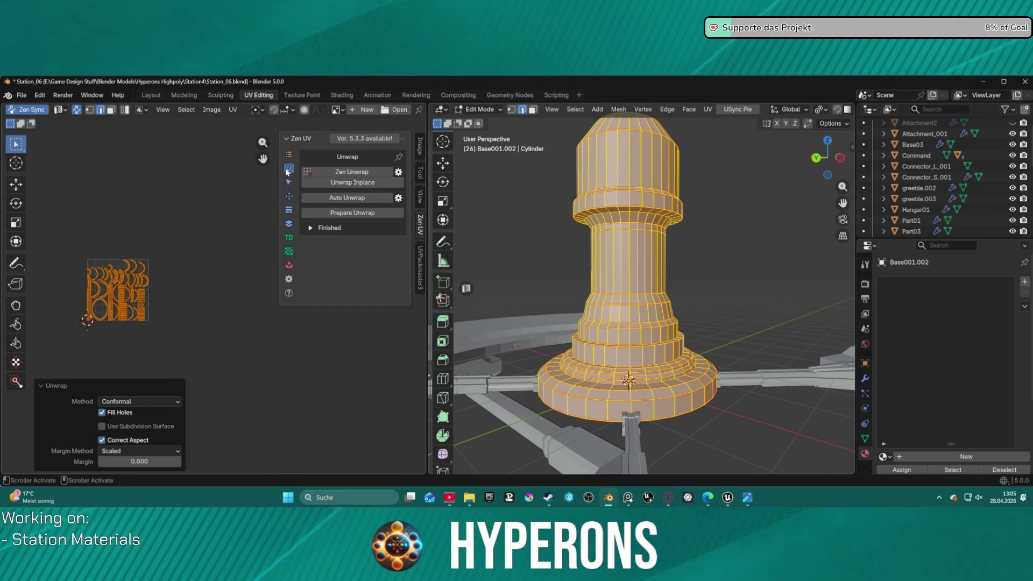
pyautogui.click(212, 109)
pyautogui.moveTo(233, 109)
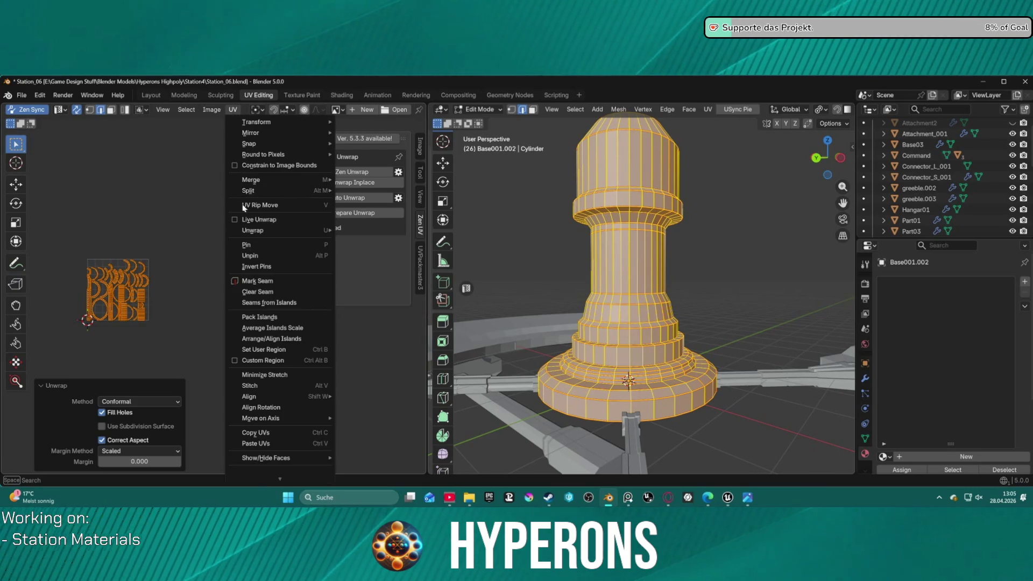
pyautogui.moveTo(252, 231)
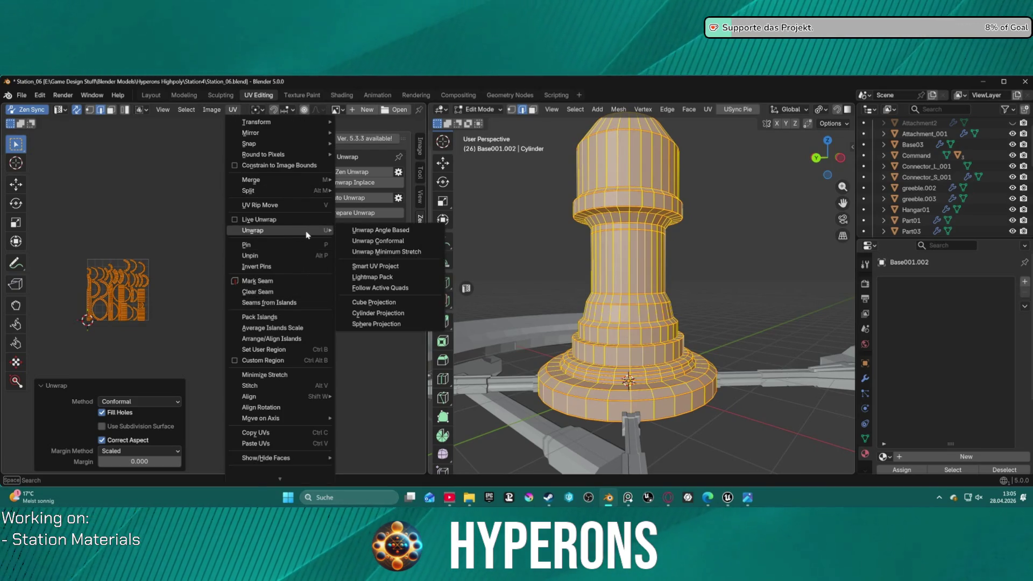
pyautogui.click(399, 251)
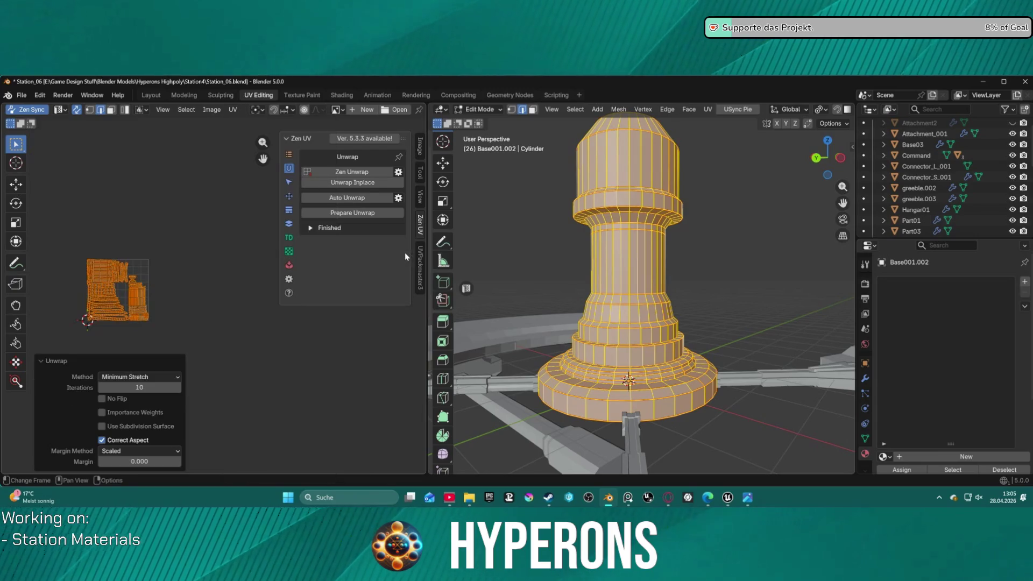
# Step: Run Zen UV World Orient and Quadrify on the UV islands
pyautogui.click(288, 196)
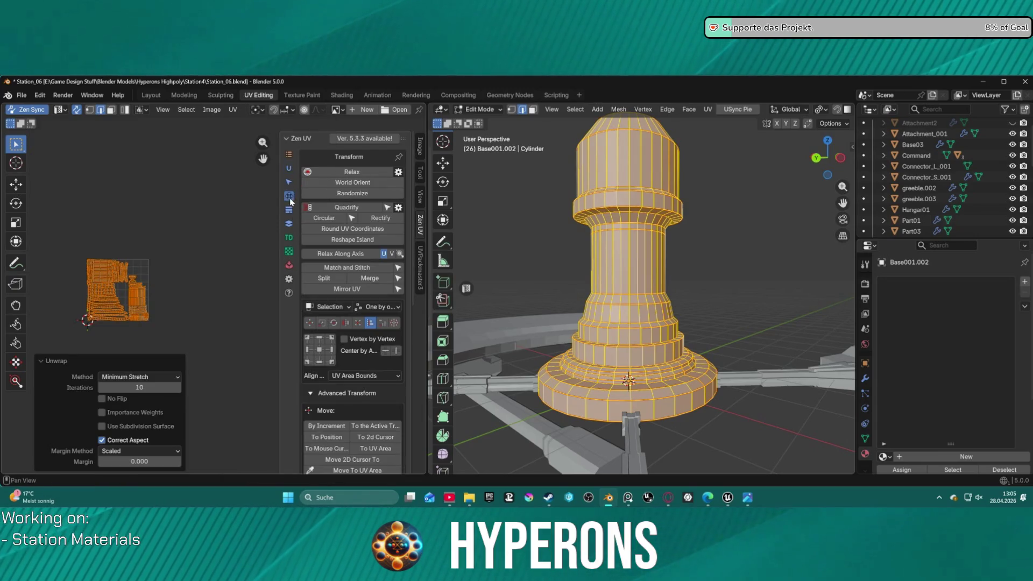
pyautogui.click(359, 184)
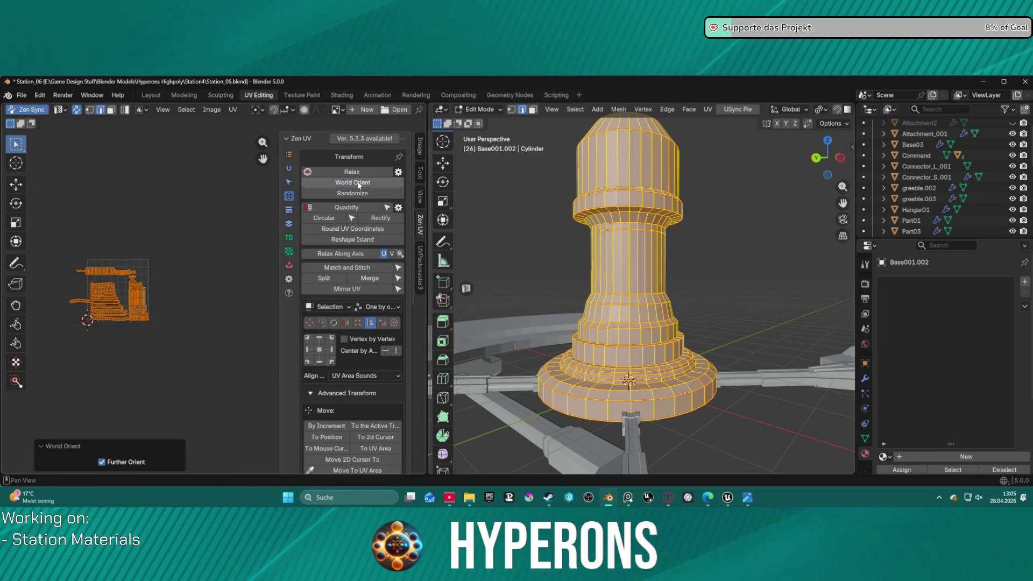
pyautogui.click(349, 208)
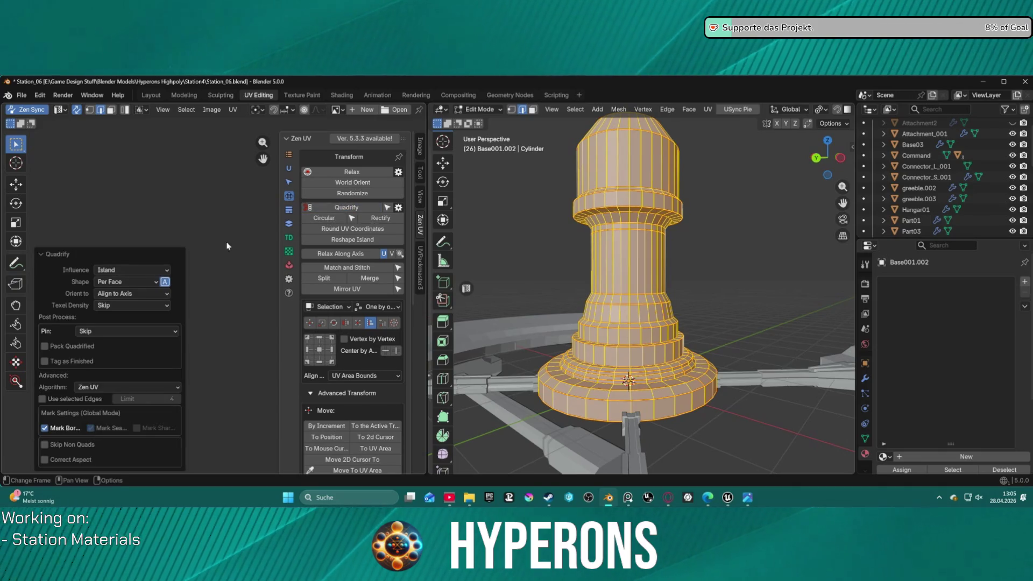
pyautogui.click(103, 255)
pyautogui.scroll(3, 106, 274)
pyautogui.scroll(-3, 125, 298)
# Step: Move the UV islands right, off the grid, and deselect everything
pyautogui.moveTo(127, 292); pyautogui.dragTo(220, 293)
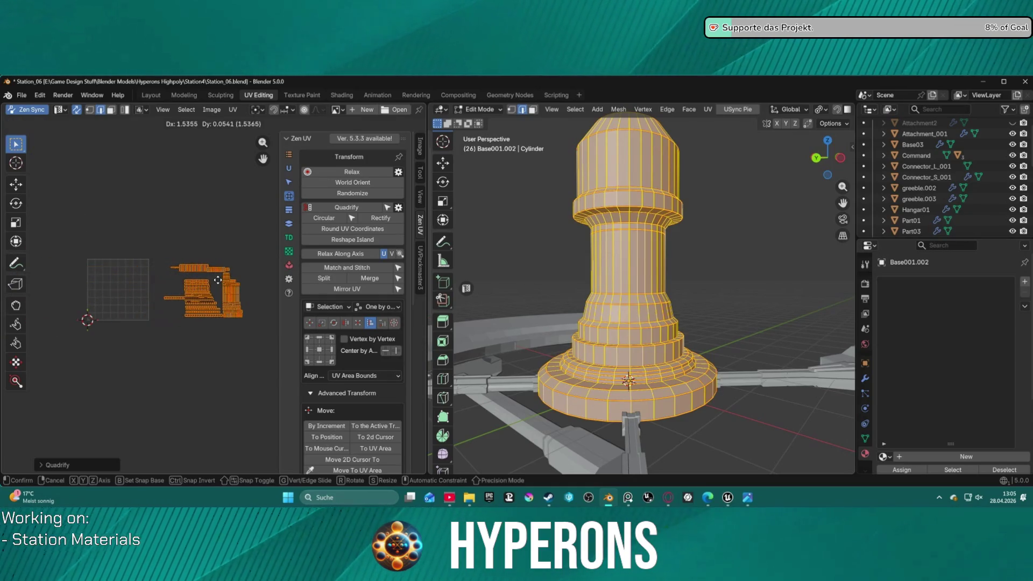
pyautogui.hotkey('alt', 'a')
pyautogui.moveTo(566, 366); pyautogui.dragTo(683, 367, button='middle')
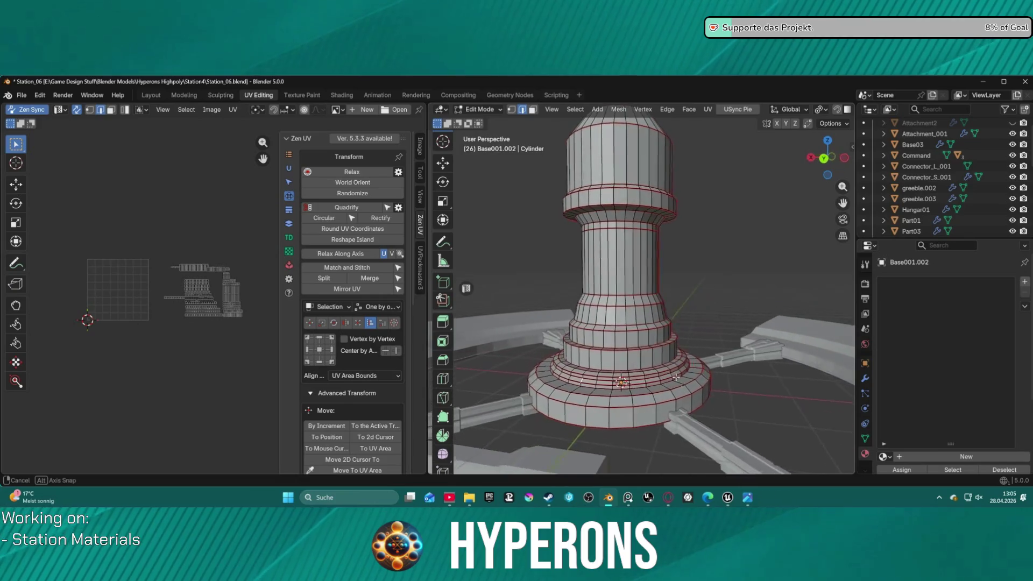
pyautogui.scroll(2, 683, 366)
pyautogui.scroll(1, 646, 355)
pyautogui.scroll(1, 622, 347)
pyautogui.scroll(1, 602, 341)
# Step: Orbit around the tower checking its seams, briefly selecting a top face
pyautogui.moveTo(603, 341)
pyautogui.mouseDown(button='middle')
pyautogui.moveTo(647, 327)
pyautogui.moveTo(578, 313)
pyautogui.mouseUp(button='middle')
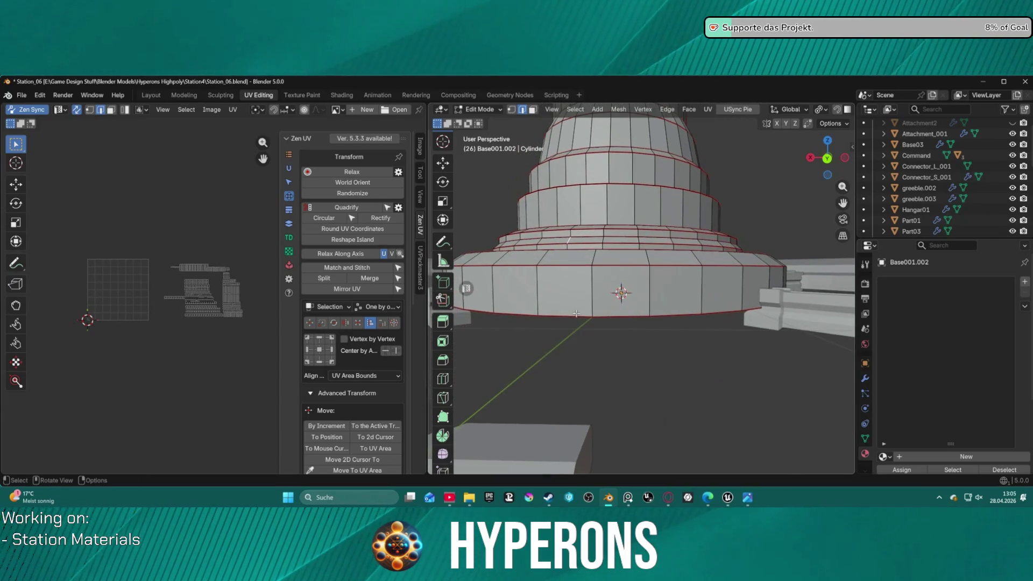
pyautogui.scroll(-3, 618, 193)
pyautogui.moveTo(618, 192); pyautogui.dragTo(629, 329, button='middle')
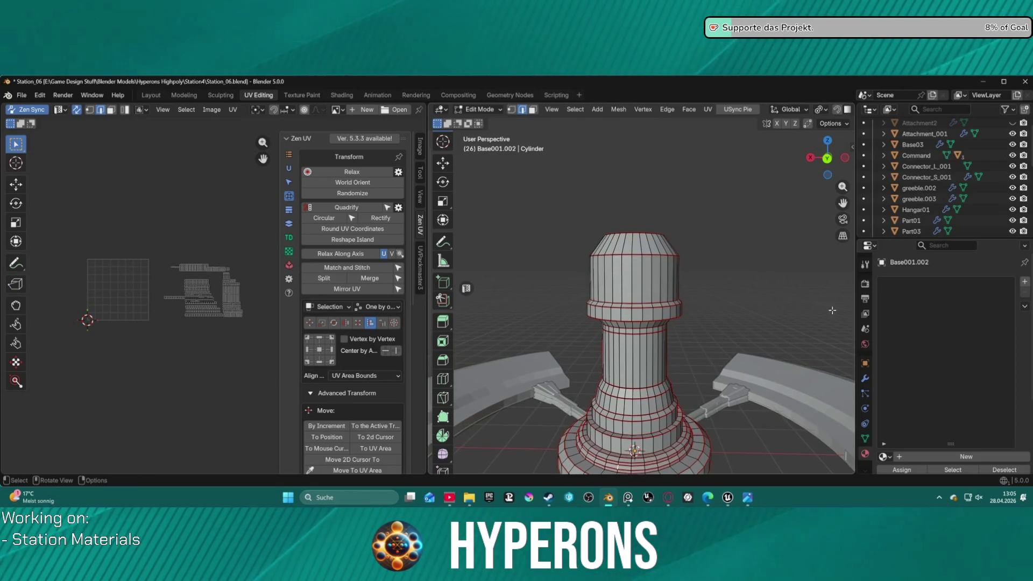
pyautogui.click(658, 244)
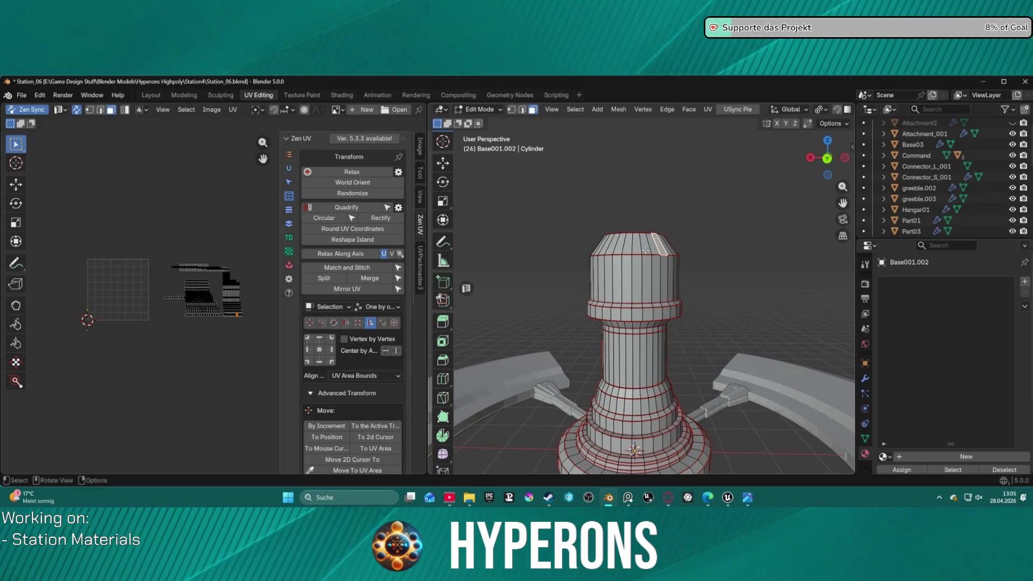
pyautogui.moveTo(673, 246); pyautogui.dragTo(624, 267, button='middle')
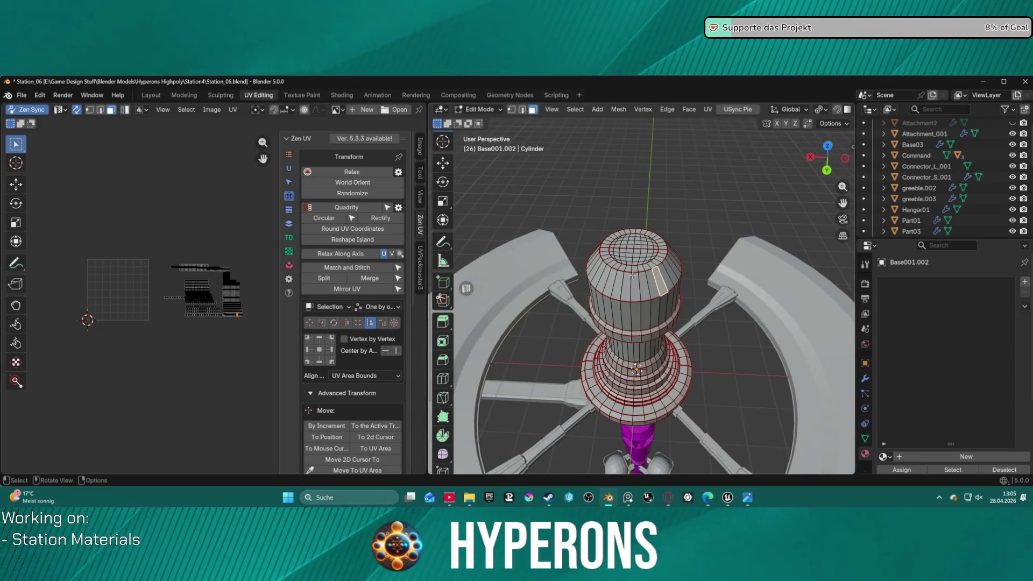
pyautogui.hotkey('alt', 'a')
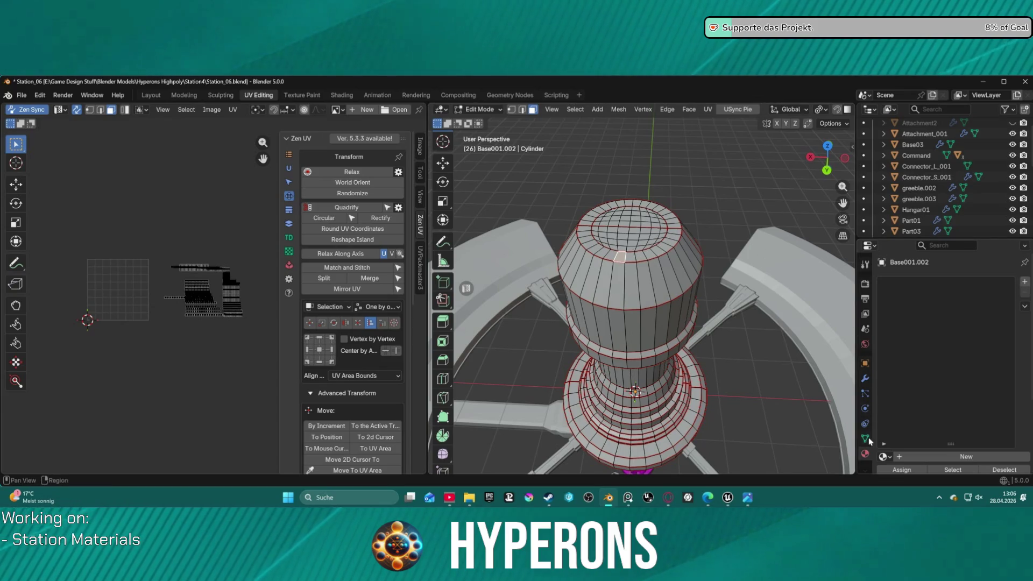
pyautogui.scroll(2, 605, 270)
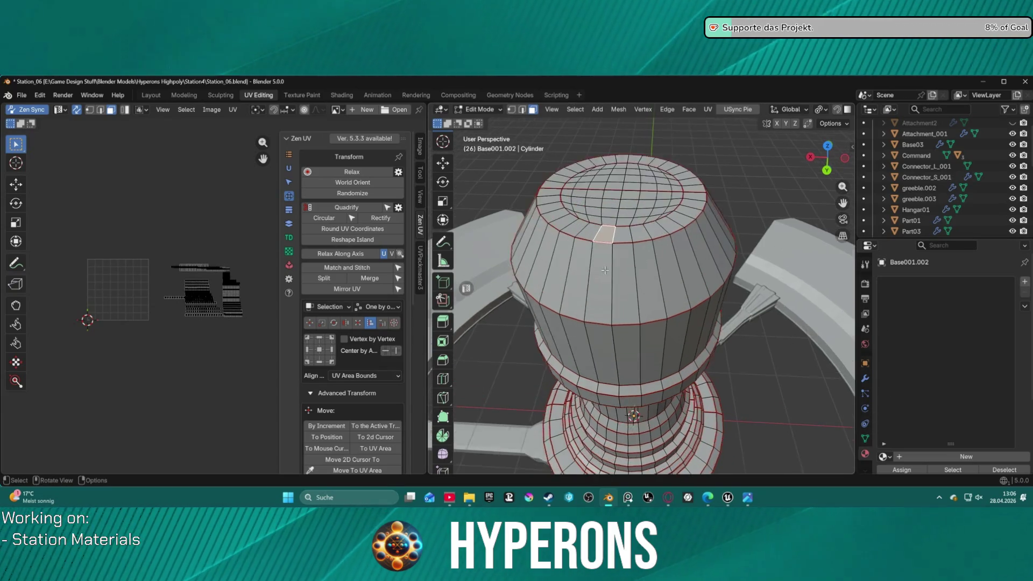
pyautogui.moveTo(604, 269); pyautogui.dragTo(602, 243, button='middle')
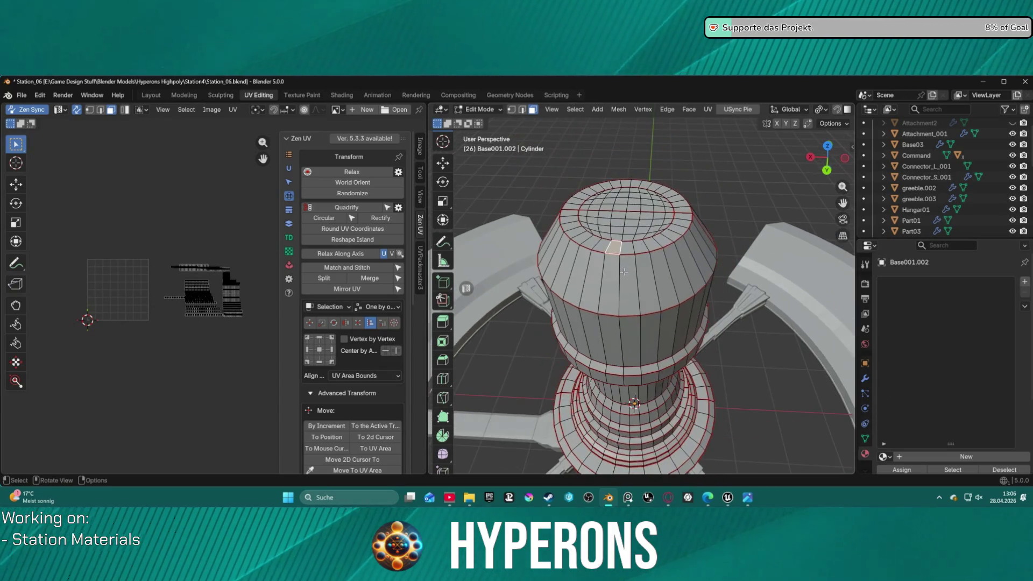
# Step: Add a new empty material slot to Base001.002
pyautogui.click(1024, 282)
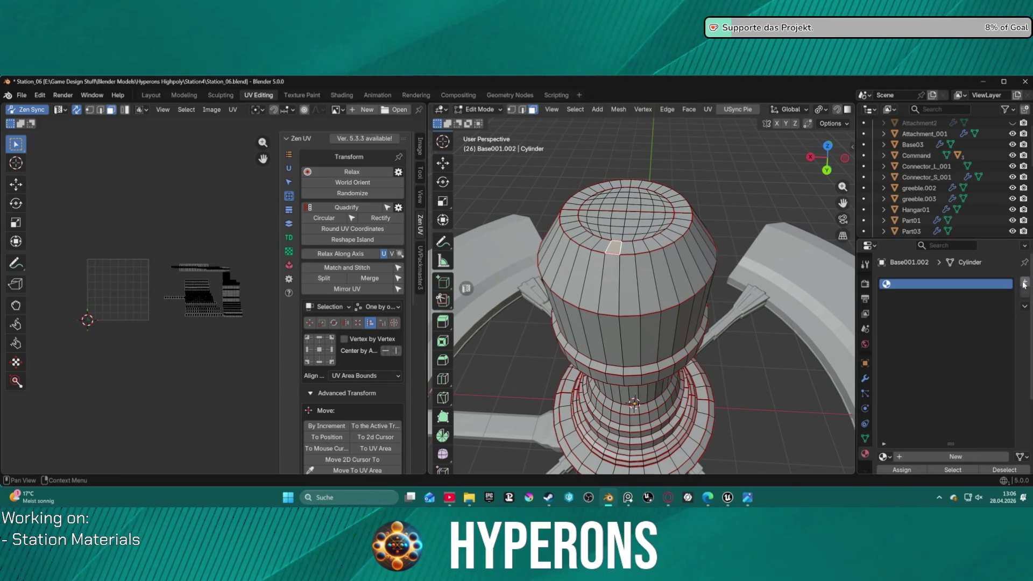
# Step: Turn the outliner area into a file browser and widen it
pyautogui.click(891, 459)
pyautogui.scroll(4, 841, 395)
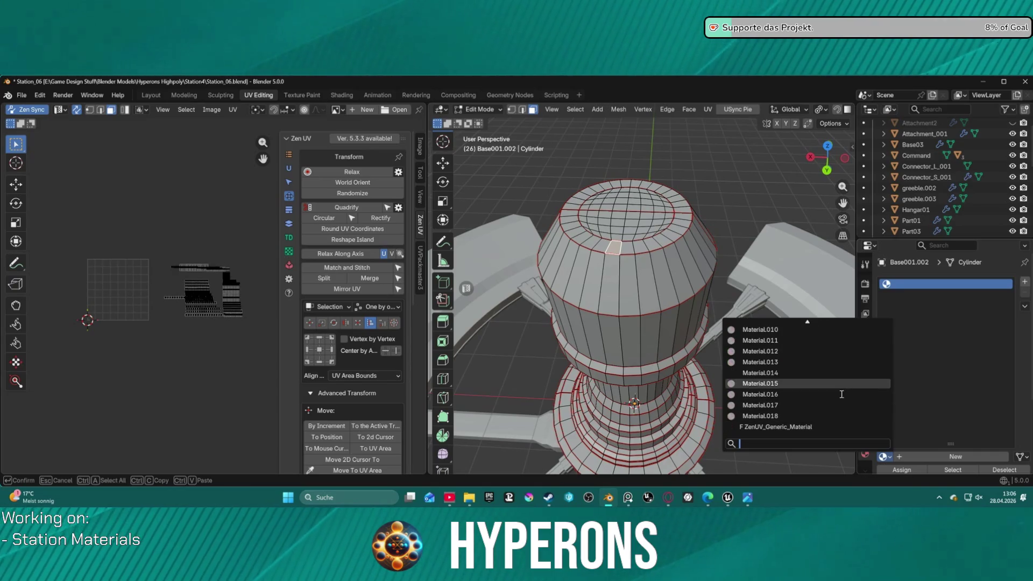
pyautogui.scroll(2, 823, 371)
pyautogui.scroll(2, 800, 349)
pyautogui.scroll(1, 786, 342)
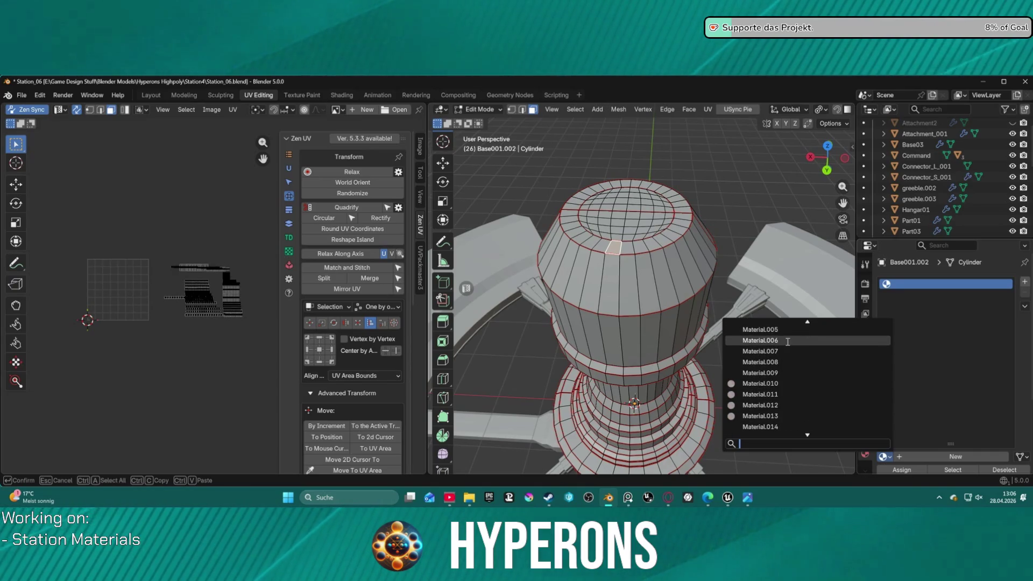
pyautogui.scroll(2, 787, 341)
pyautogui.scroll(3, 790, 342)
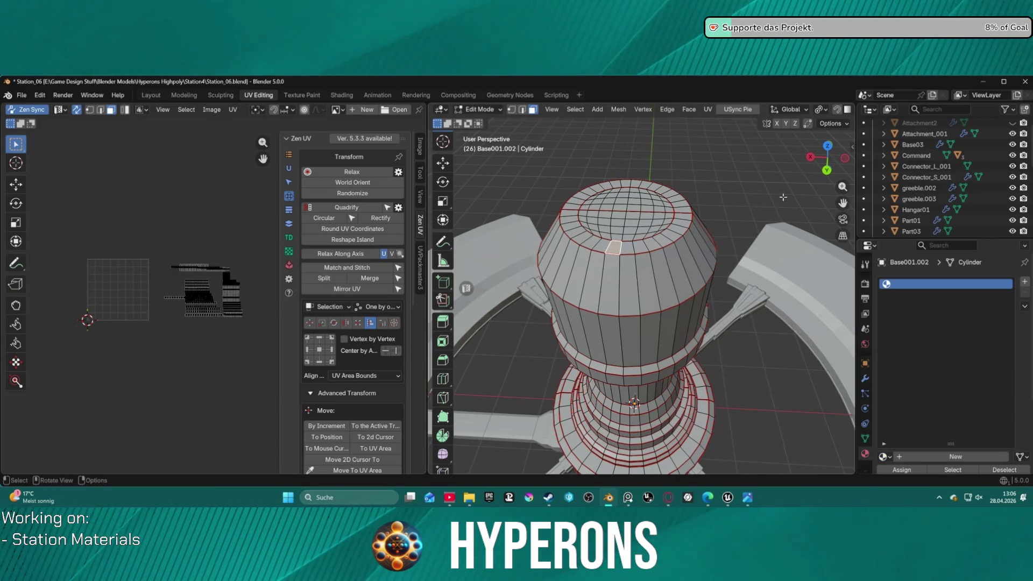
pyautogui.click(867, 110)
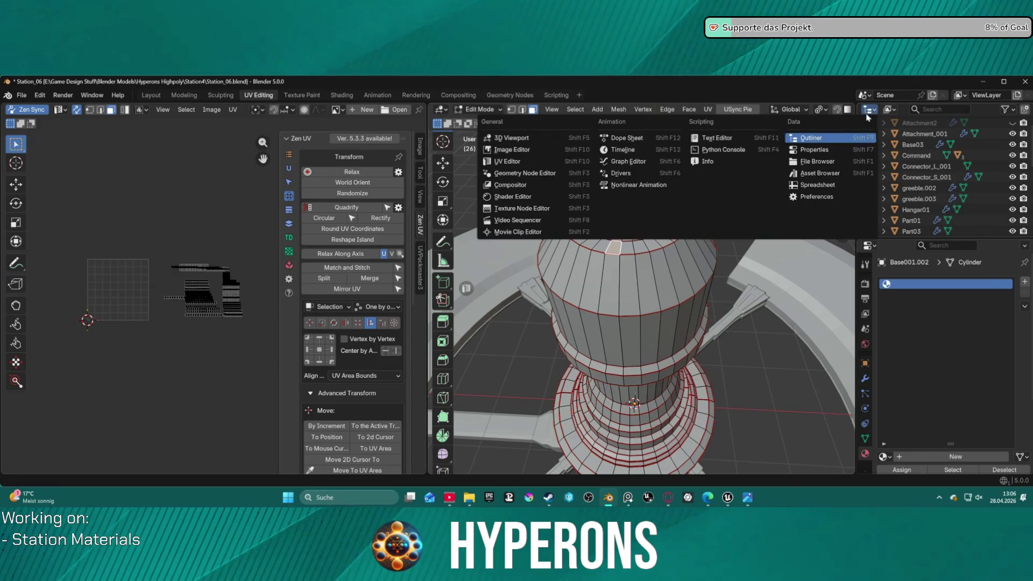
pyautogui.click(827, 167)
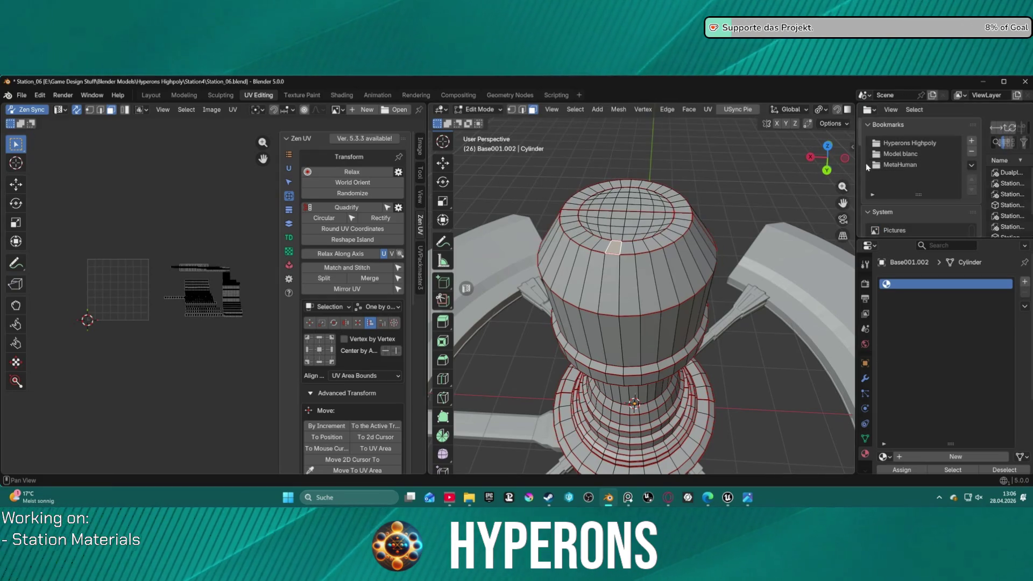
pyautogui.moveTo(866, 163); pyautogui.dragTo(720, 158)
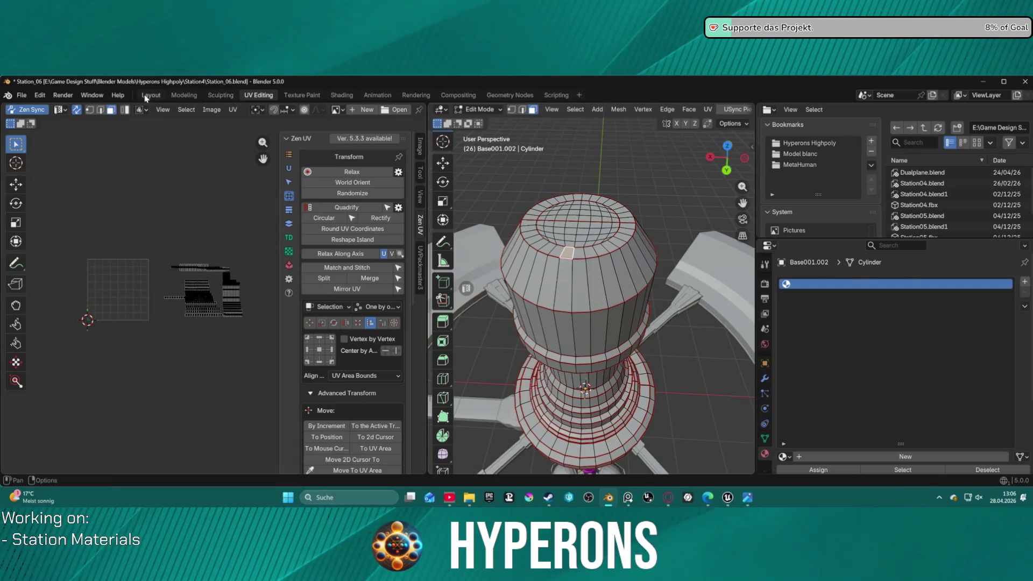
# Step: Return to the Layout workspace and switch its widened outliner area to a file browser
pyautogui.hotkey('ctrl', 'pageup')
pyautogui.hotkey('ctrl', 'pageup')
pyautogui.hotkey('ctrl', 'pageup')
pyautogui.moveTo(853, 181); pyautogui.dragTo(702, 180)
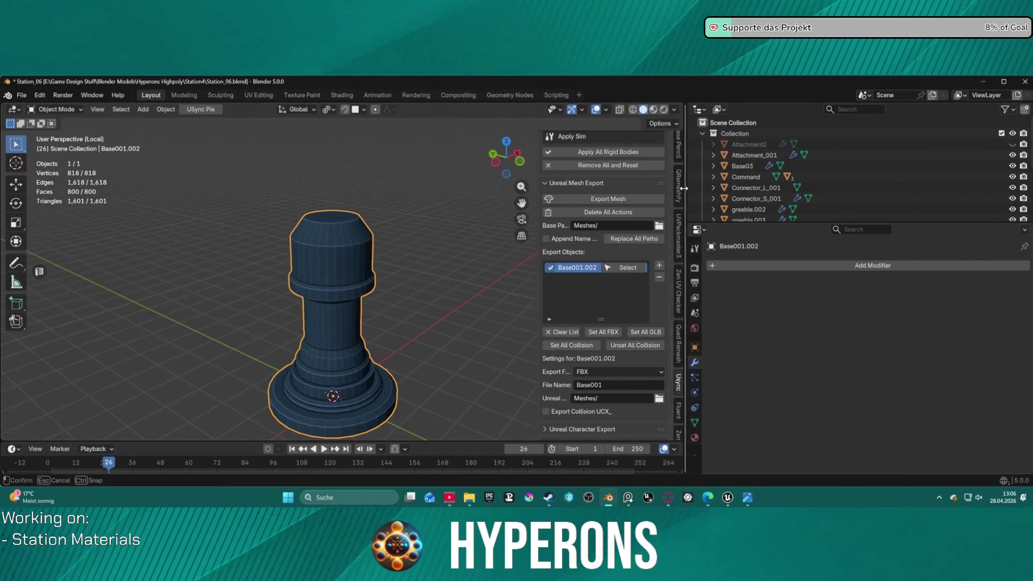
pyautogui.click(699, 110)
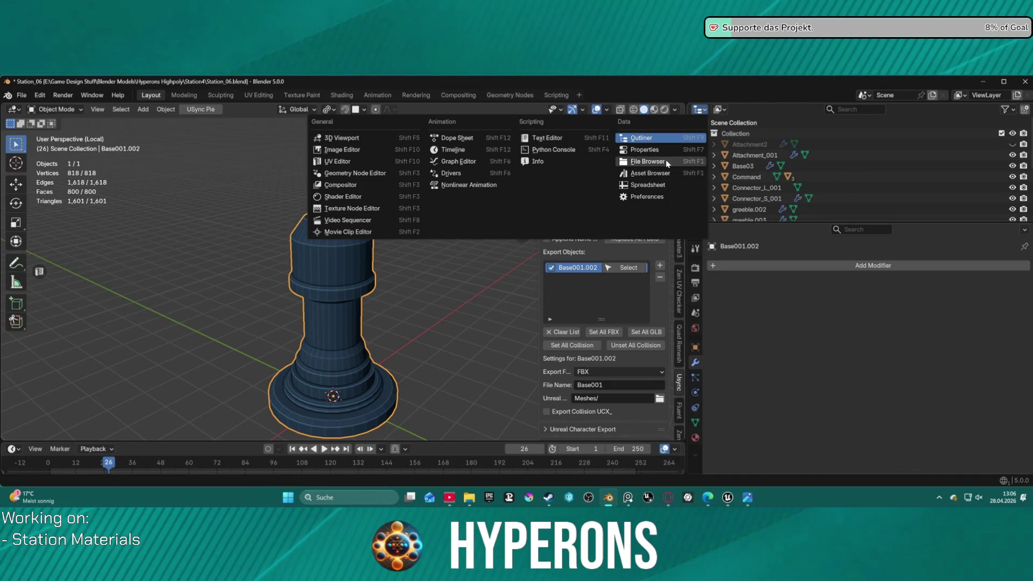
pyautogui.click(650, 162)
pyautogui.scroll(3, 860, 188)
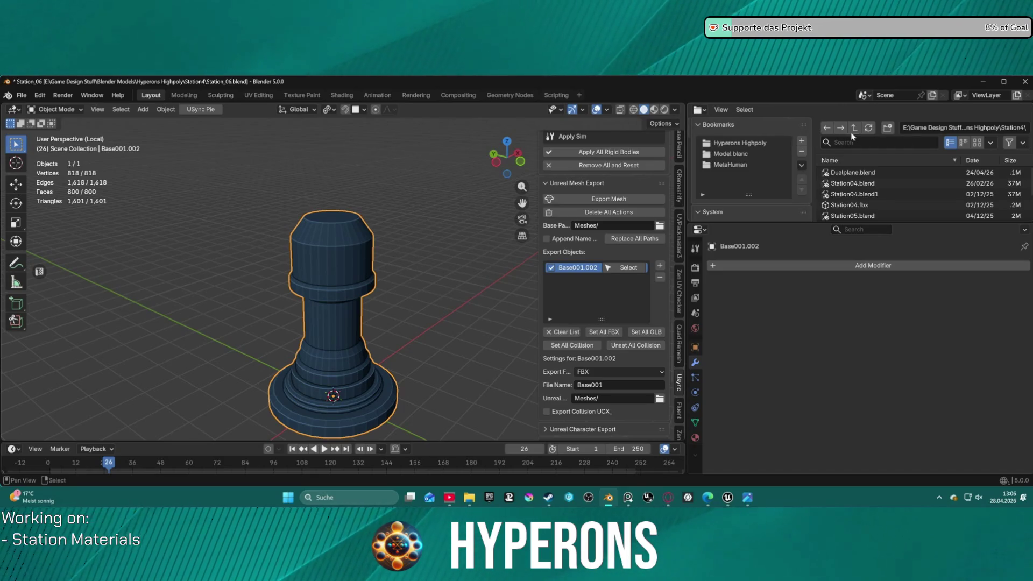
# Step: Switch the area back to the scene outliner
pyautogui.click(699, 109)
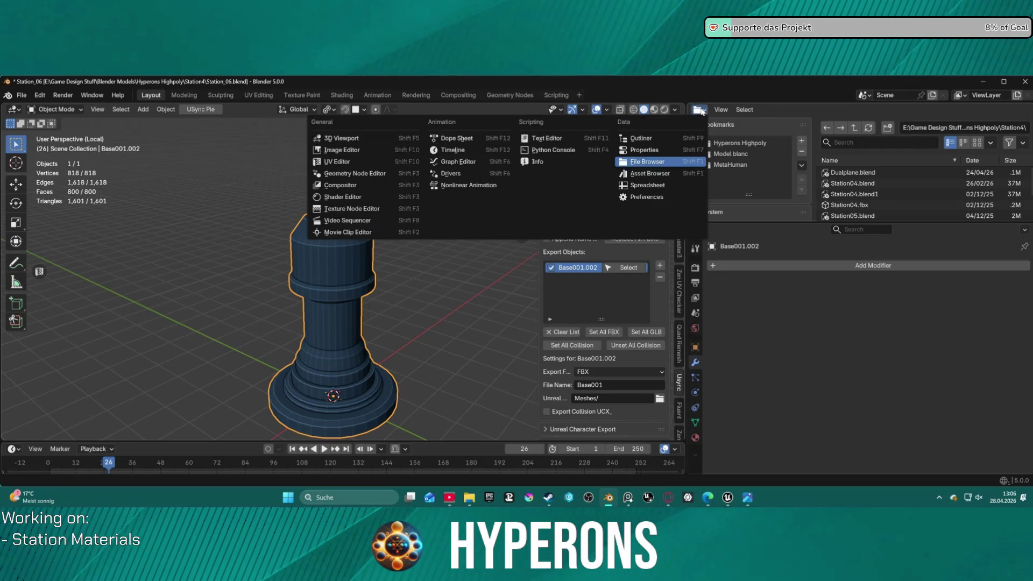
pyautogui.click(647, 138)
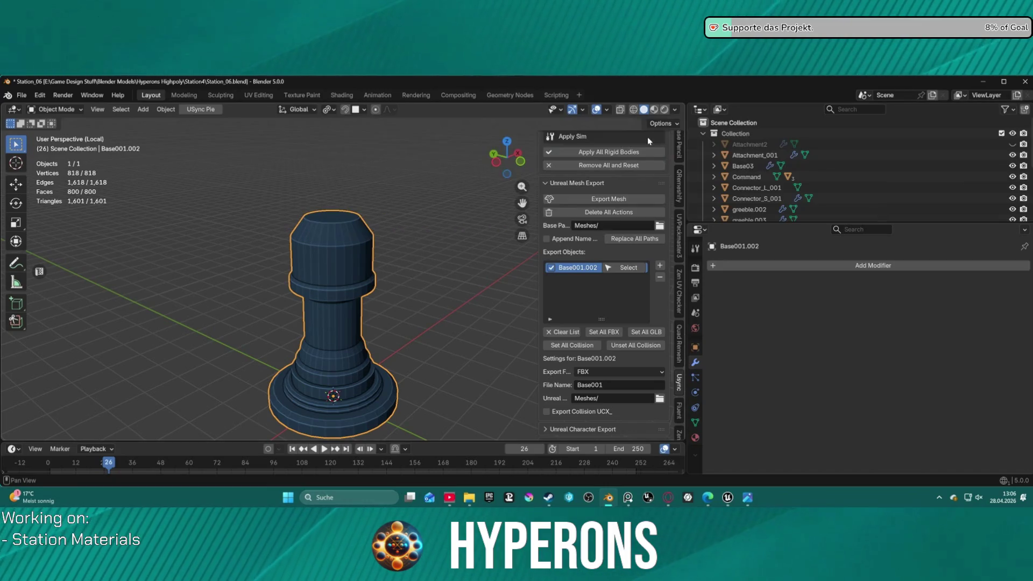
pyautogui.click(22, 95)
pyautogui.moveTo(42, 296)
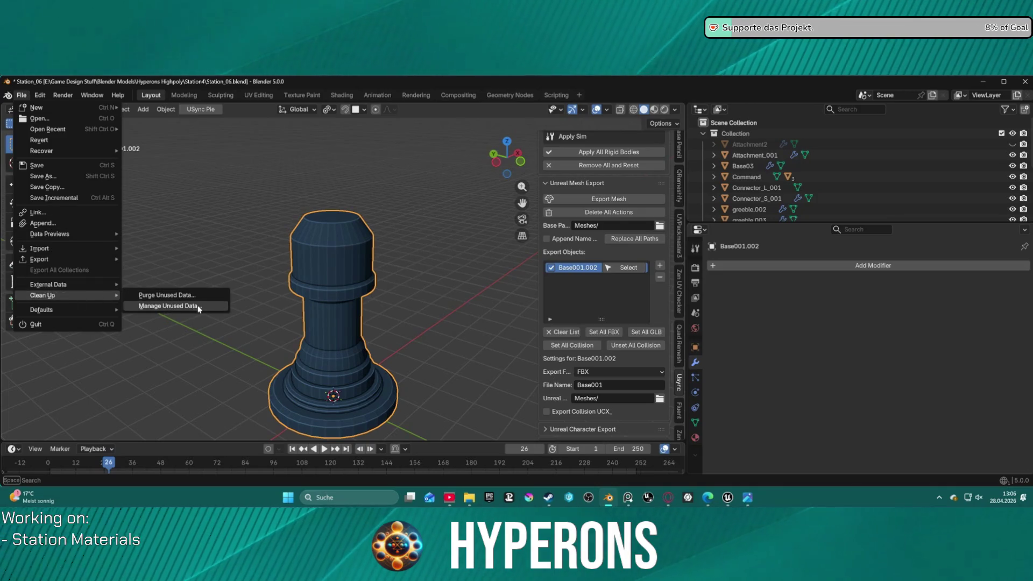
# Step: Purge unused data-blocks via File > Clean Up > Manage Unused Data
pyautogui.click(167, 307)
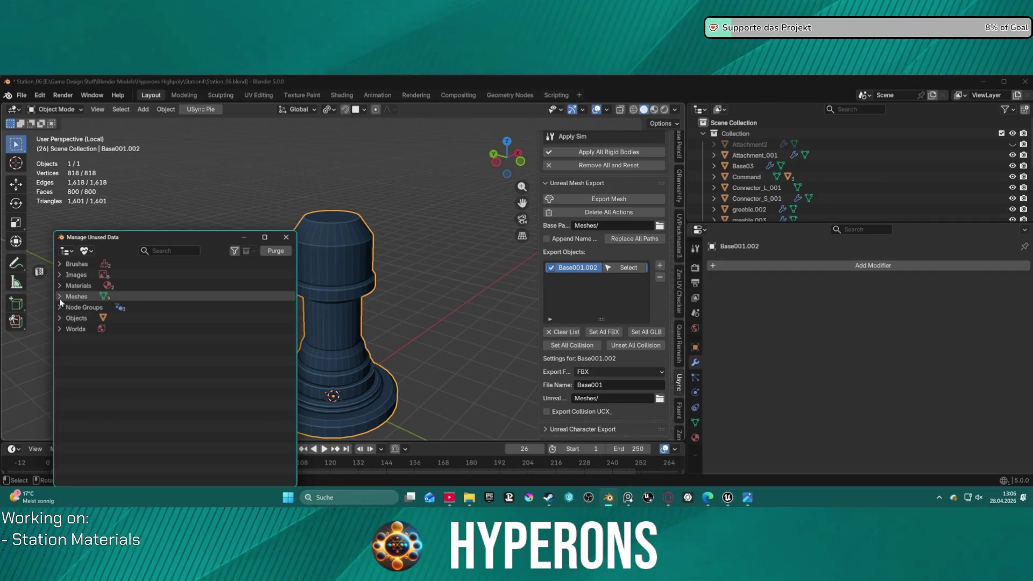
pyautogui.click(276, 252)
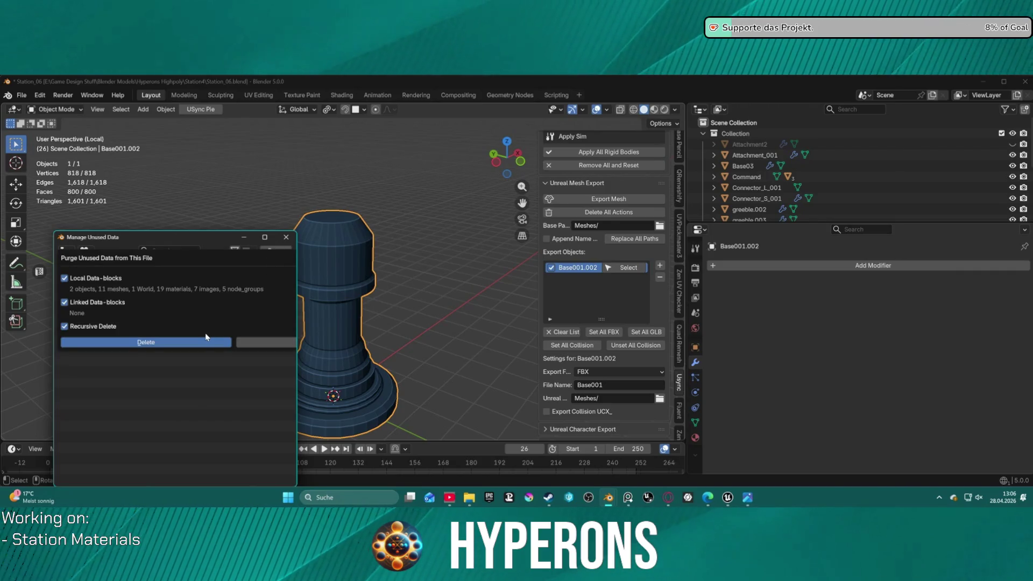
pyautogui.click(264, 344)
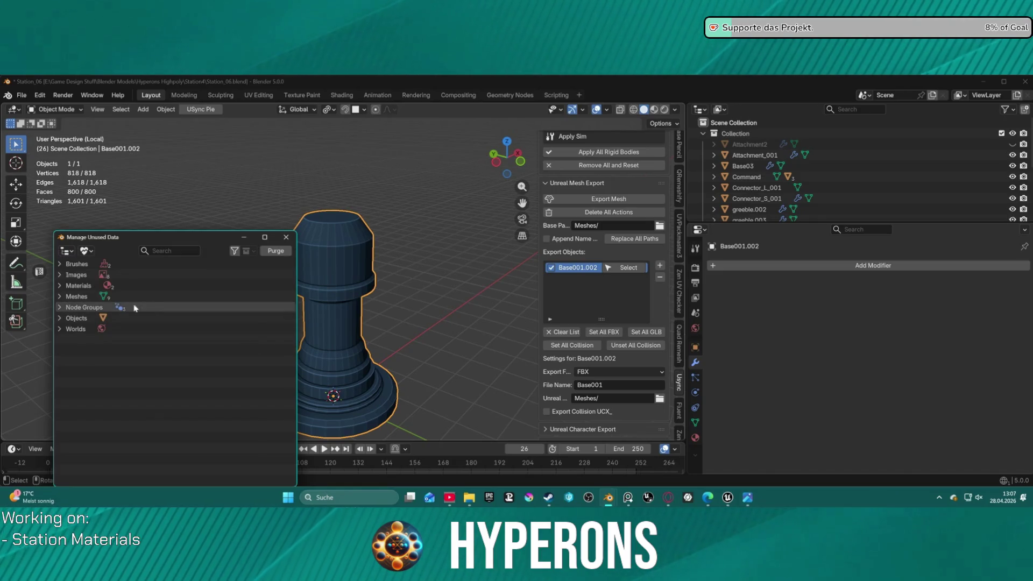
# Step: Review the remaining unused materials, close the manager and exit local view
pyautogui.click(60, 286)
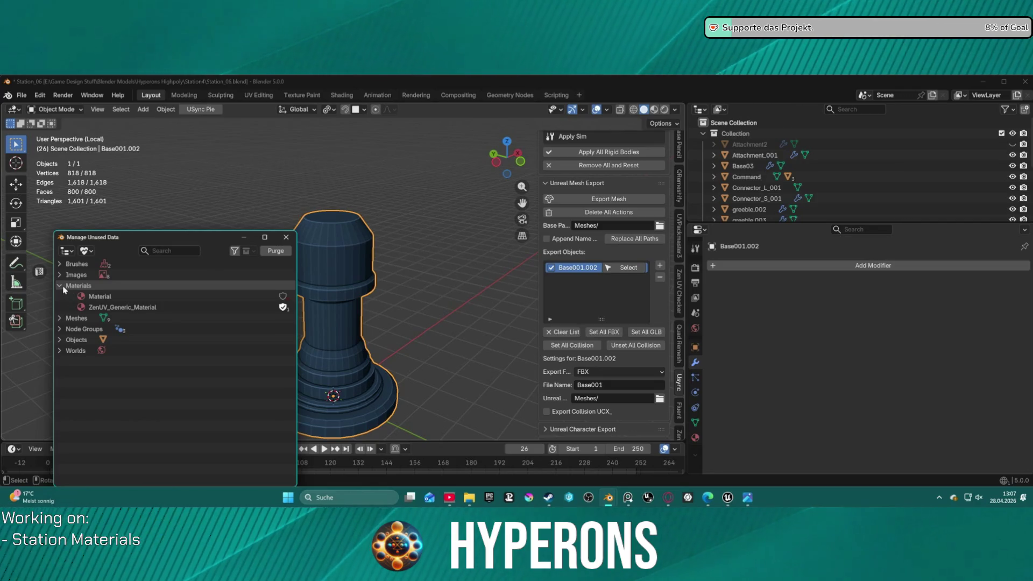
pyautogui.click(60, 286)
pyautogui.click(66, 251)
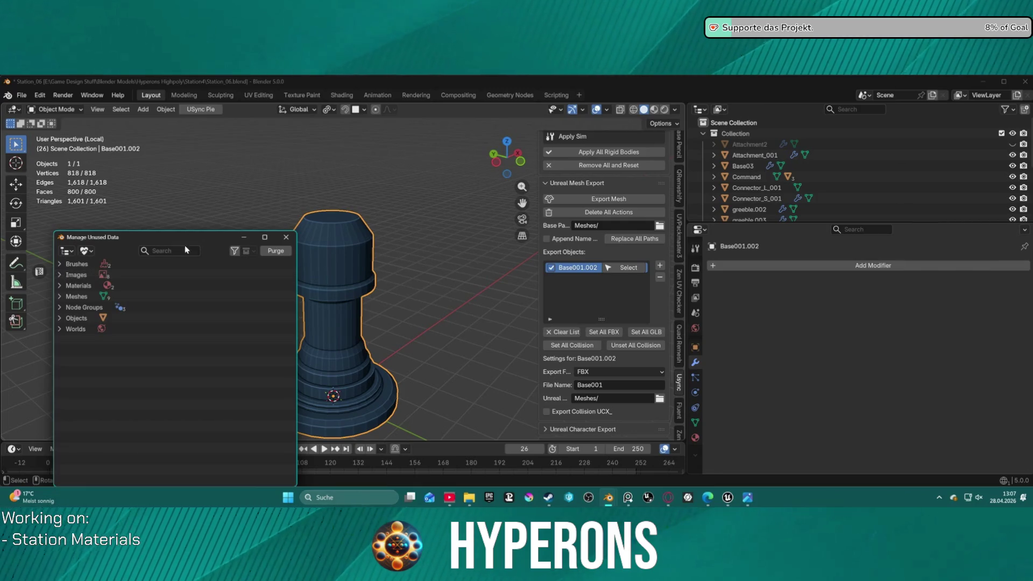
pyautogui.click(291, 239)
pyautogui.scroll(-3, 369, 243)
pyautogui.scroll(-3, 370, 243)
pyautogui.scroll(4, 389, 242)
pyautogui.press('KP_Divide')
pyautogui.scroll(-3, 389, 242)
pyautogui.scroll(-3, 389, 241)
pyautogui.scroll(3, 402, 252)
# Step: Make backup object Base001.001 active and view its empty material slots
pyautogui.moveTo(402, 250)
pyautogui.mouseDown(button='middle')
pyautogui.moveTo(206, 232)
pyautogui.moveTo(393, 242)
pyautogui.mouseUp(button='middle')
pyautogui.scroll(-2, 783, 195)
pyautogui.scroll(-3, 812, 193)
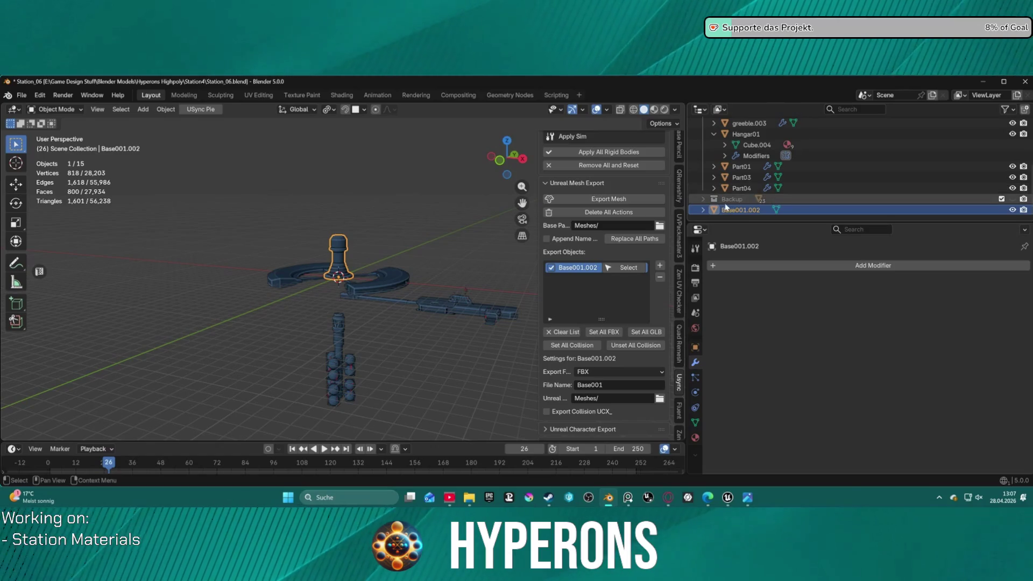
pyautogui.click(704, 200)
pyautogui.scroll(-2, 758, 182)
pyautogui.click(764, 178)
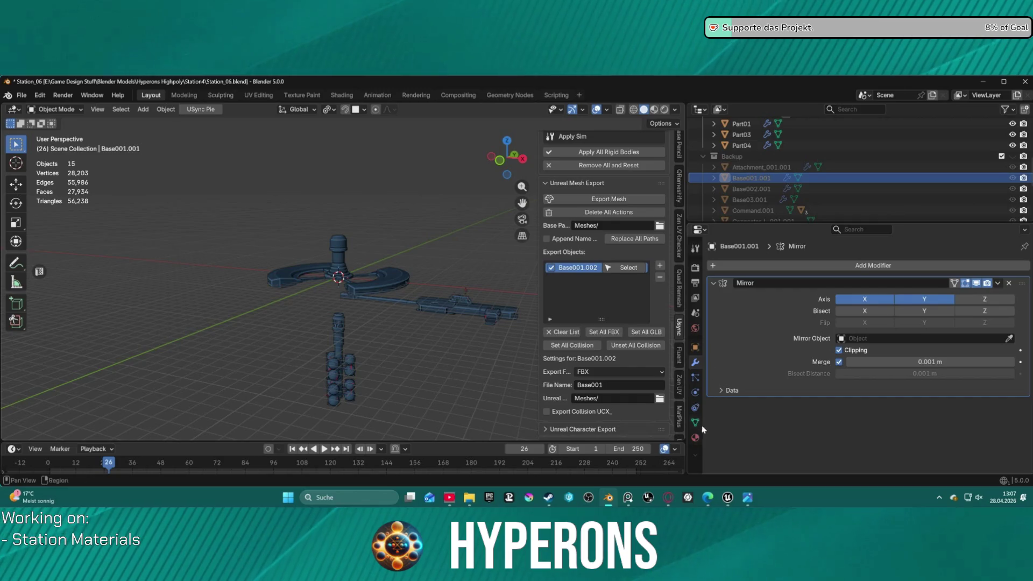
pyautogui.click(696, 438)
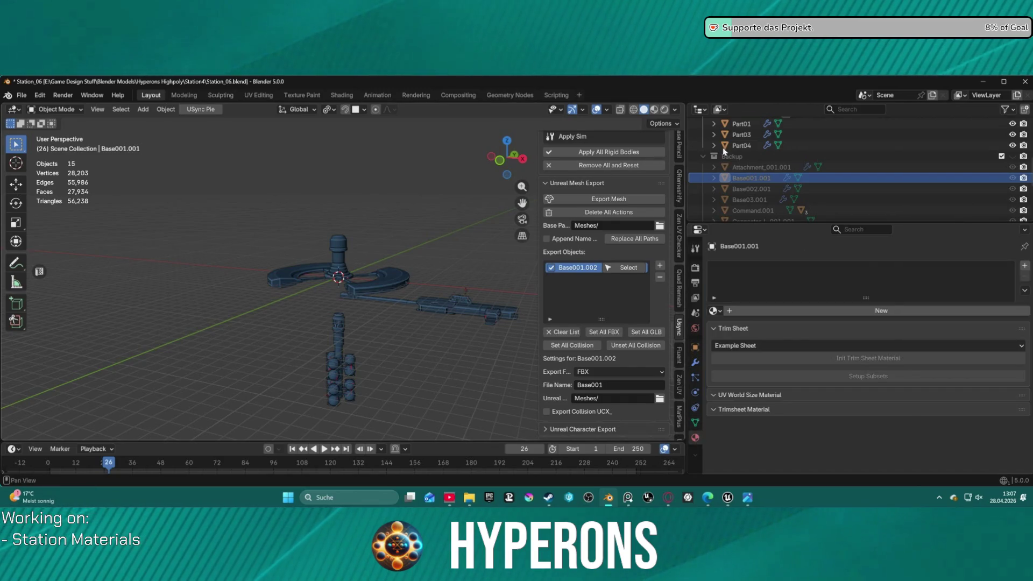
# Step: Collapse the Backup collection and make Collection the active collection
pyautogui.click(701, 156)
pyautogui.scroll(4, 389, 181)
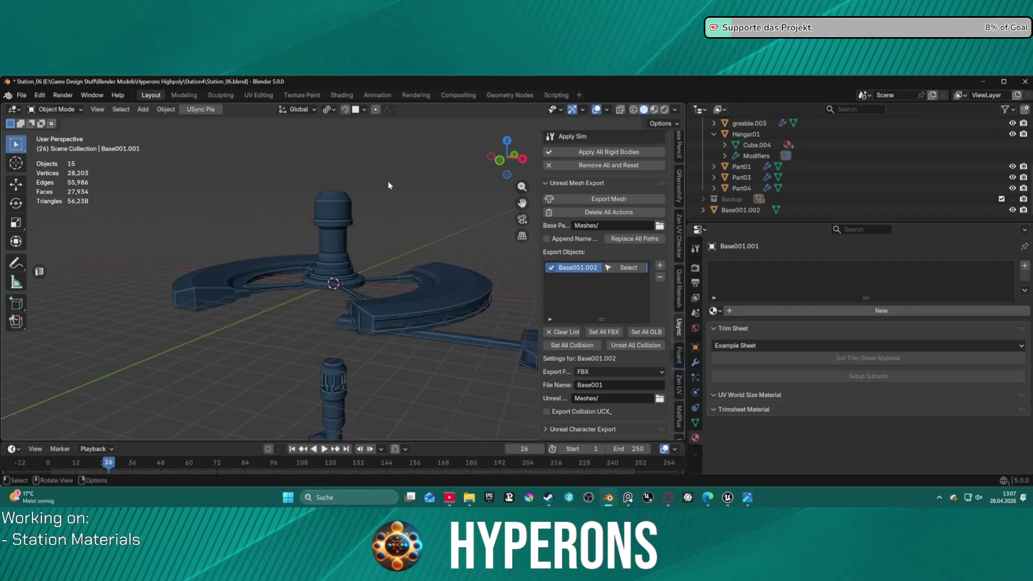
pyautogui.keyDown('shift'); pyautogui.moveTo(369, 181); pyautogui.dragTo(372, 233, button='middle'); pyautogui.keyUp('shift')
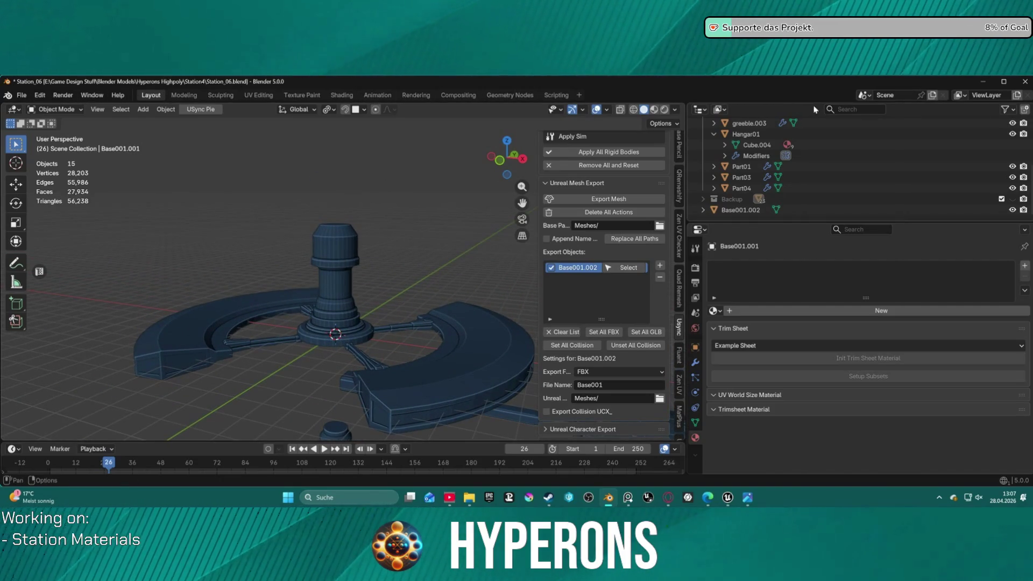
pyautogui.scroll(3, 937, 188)
pyautogui.scroll(2, 919, 157)
pyautogui.click(911, 132)
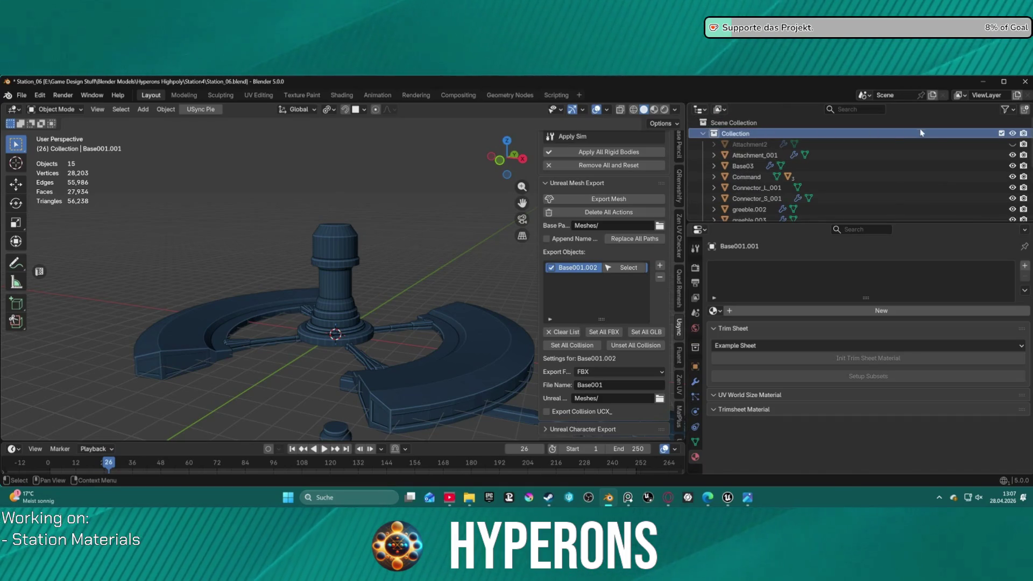
pyautogui.click(698, 109)
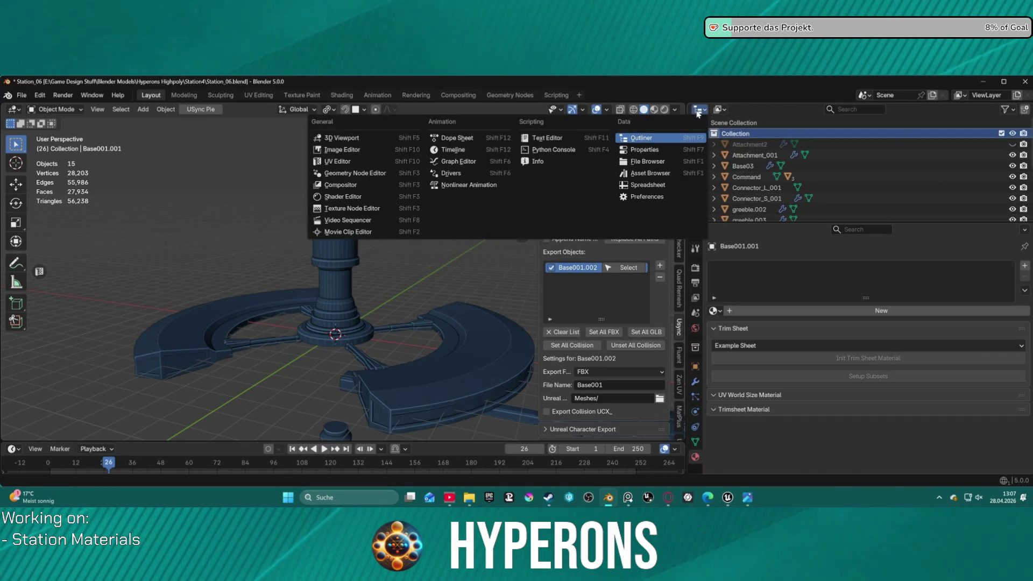
# Step: Cycle the top-right area through File Browser, Properties and Asset Browser editor types, landing on File Browser
pyautogui.click(667, 164)
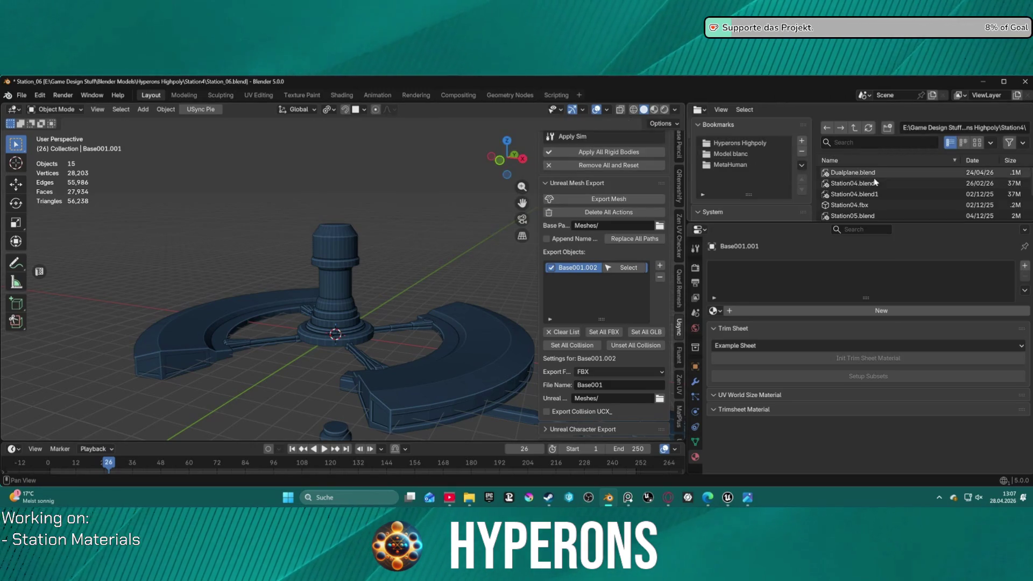
pyautogui.click(699, 109)
pyautogui.click(662, 151)
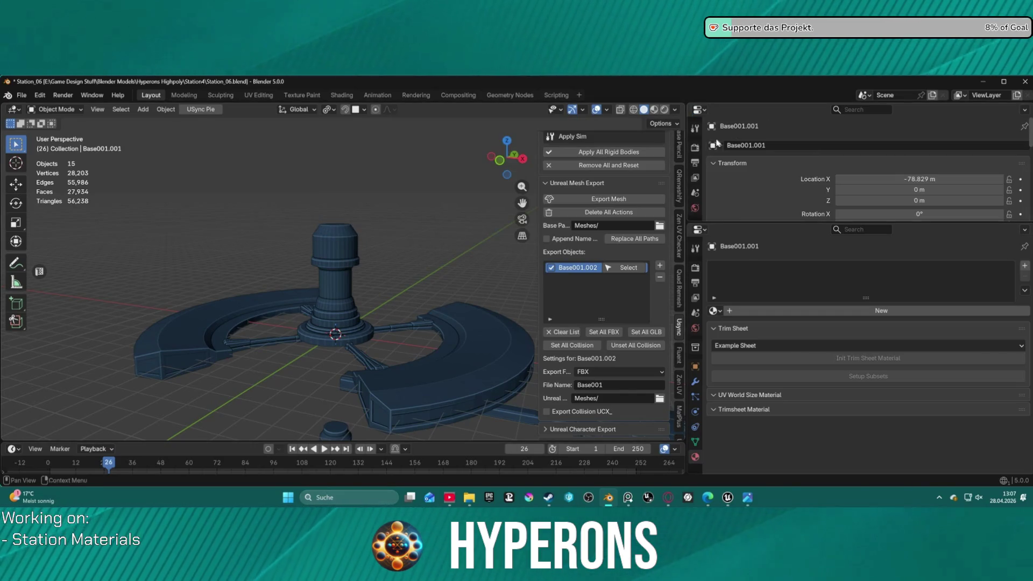
pyautogui.click(699, 109)
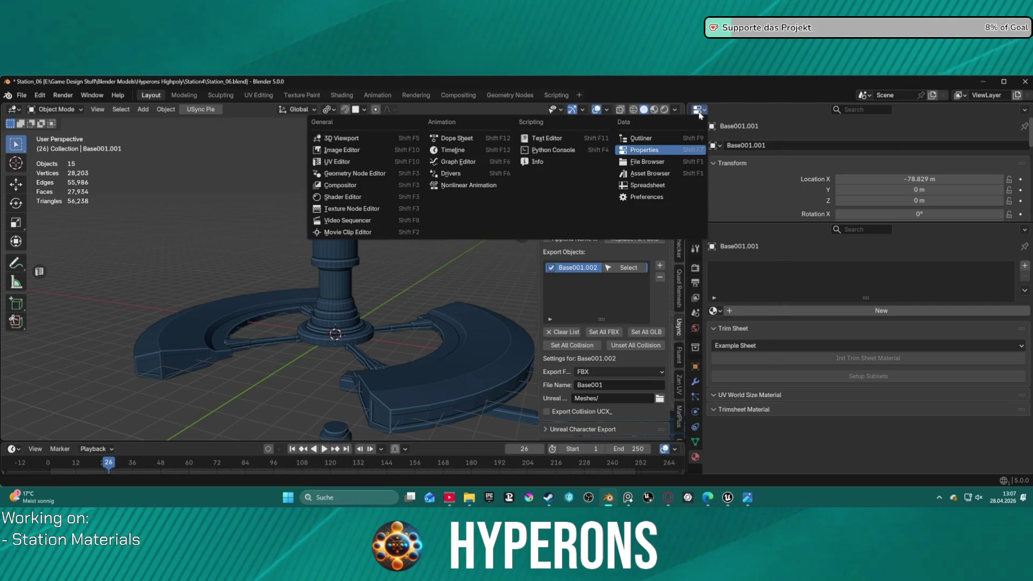
pyautogui.click(661, 175)
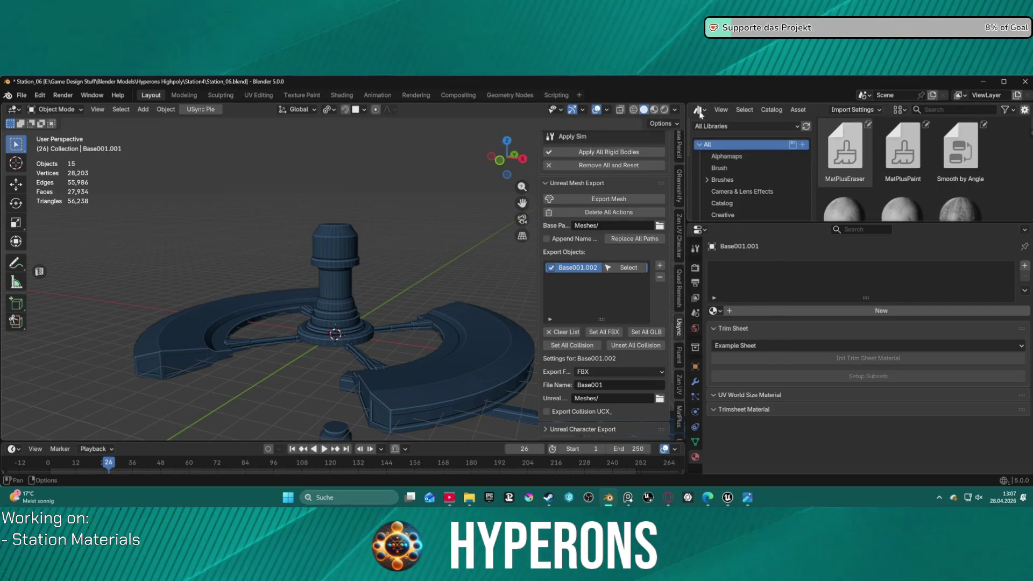
pyautogui.click(699, 110)
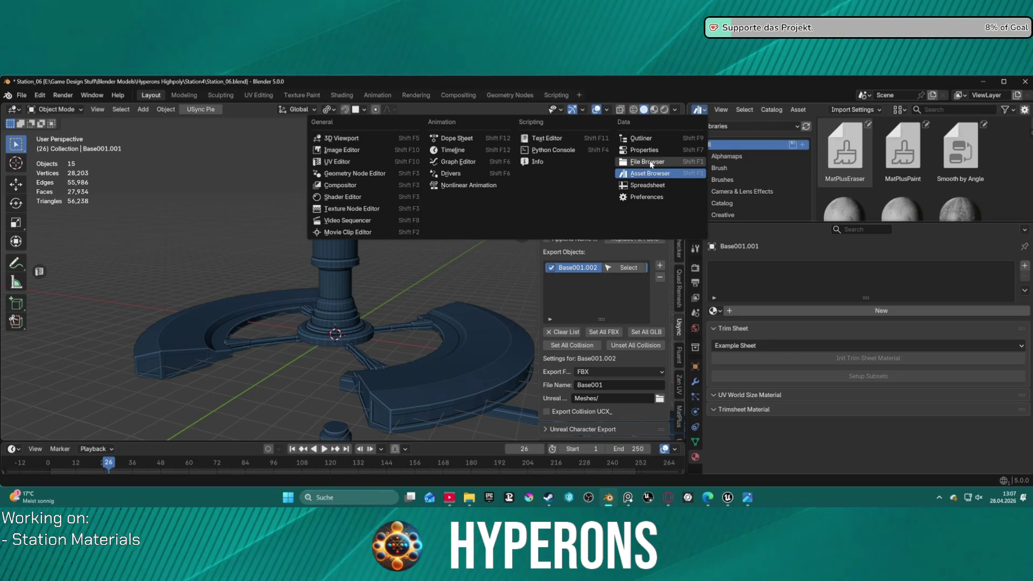
pyautogui.click(649, 160)
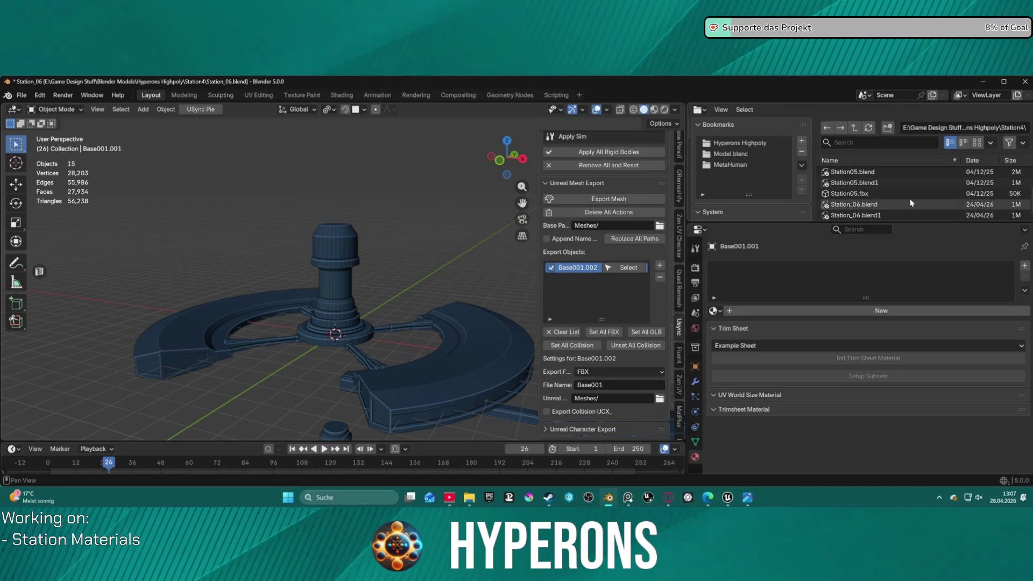
pyautogui.scroll(4, 911, 203)
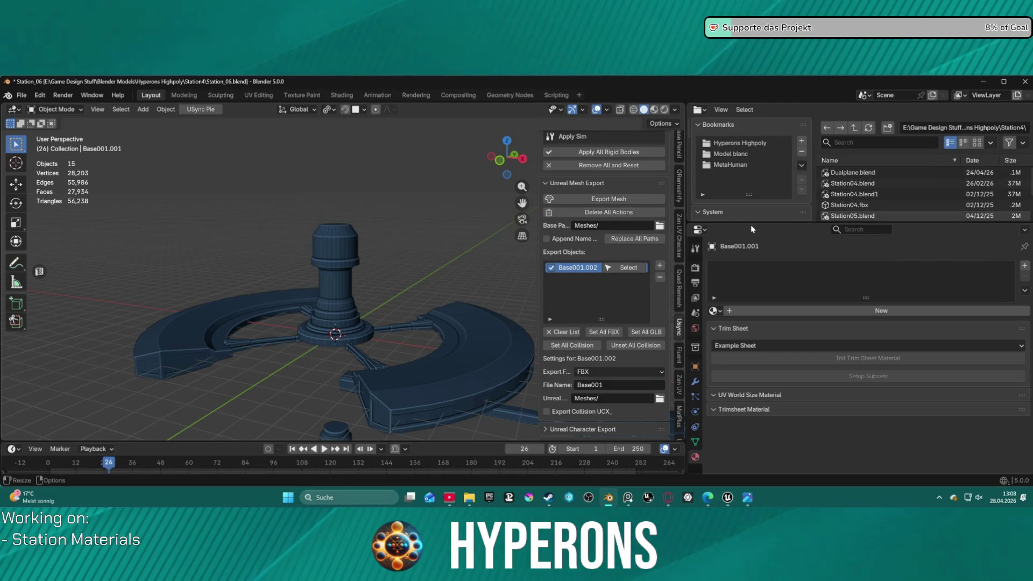
# Step: Restore the area's height, switch it back to the Outliner and collapse the main Collection
pyautogui.moveTo(750, 223)
pyautogui.mouseDown()
pyautogui.moveTo(766, 411)
pyautogui.moveTo(766, 228)
pyautogui.mouseUp()
pyautogui.click(695, 465)
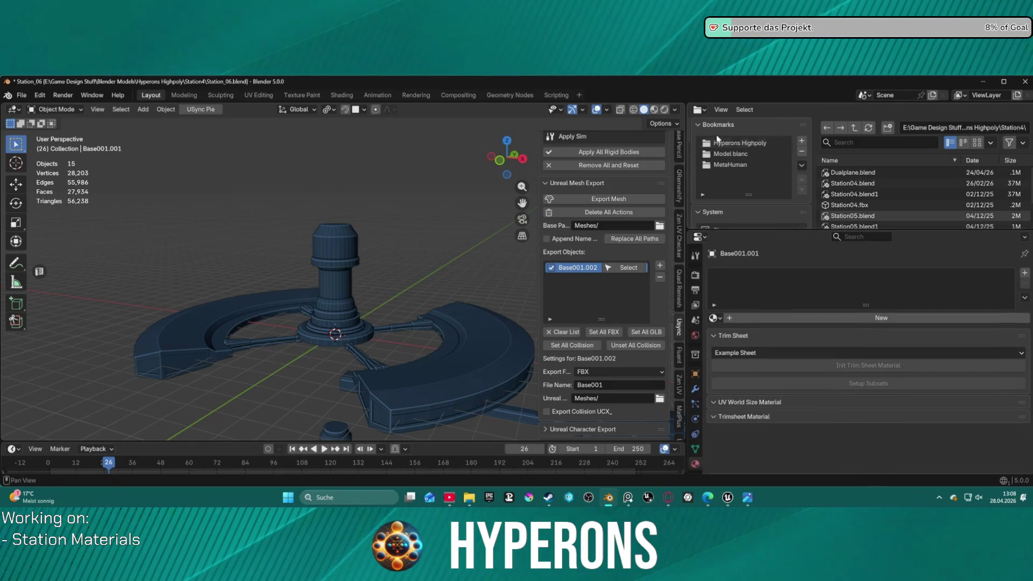
pyautogui.click(699, 110)
pyautogui.click(641, 138)
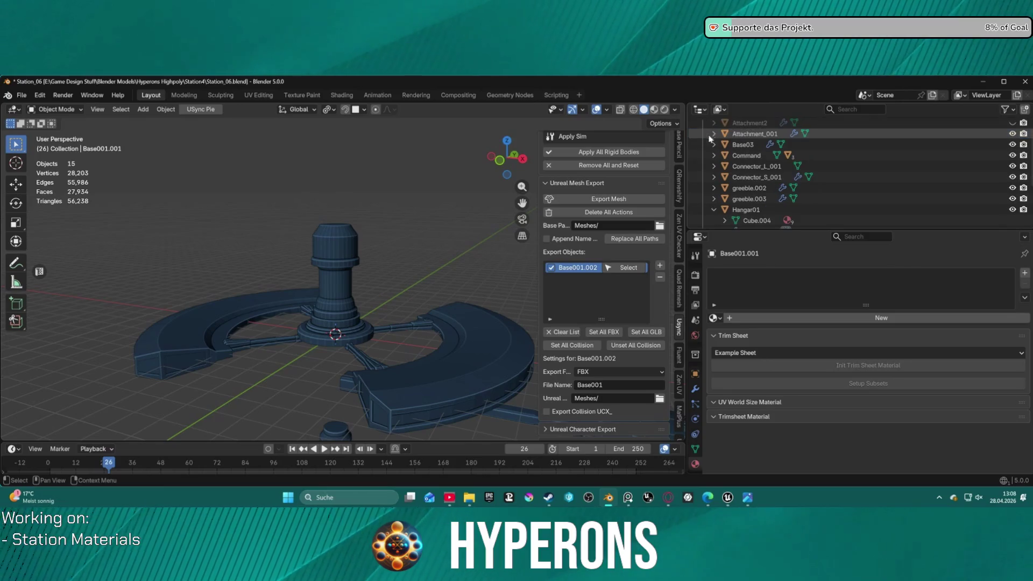
pyautogui.click(703, 133)
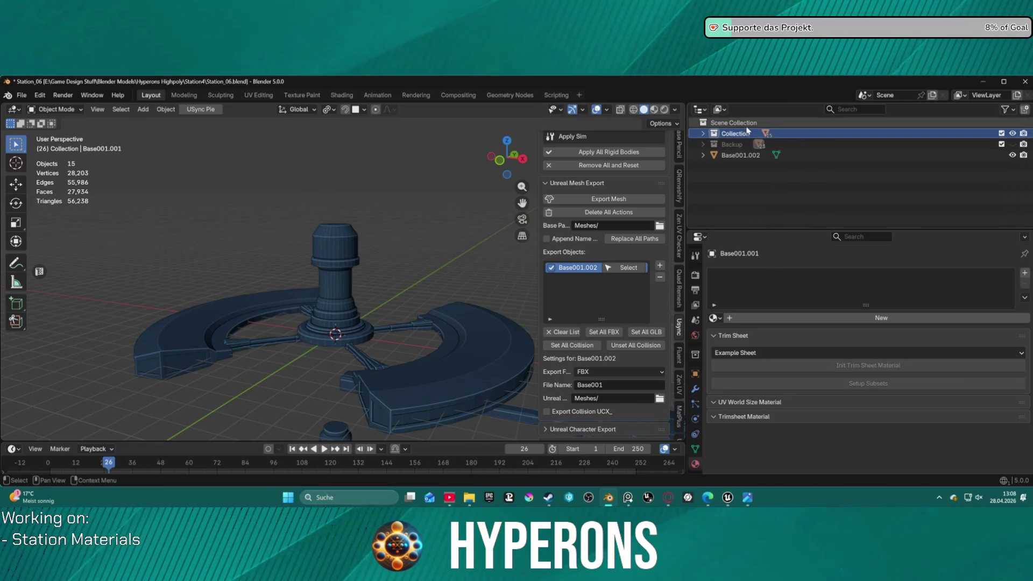
pyautogui.rightClick(751, 202)
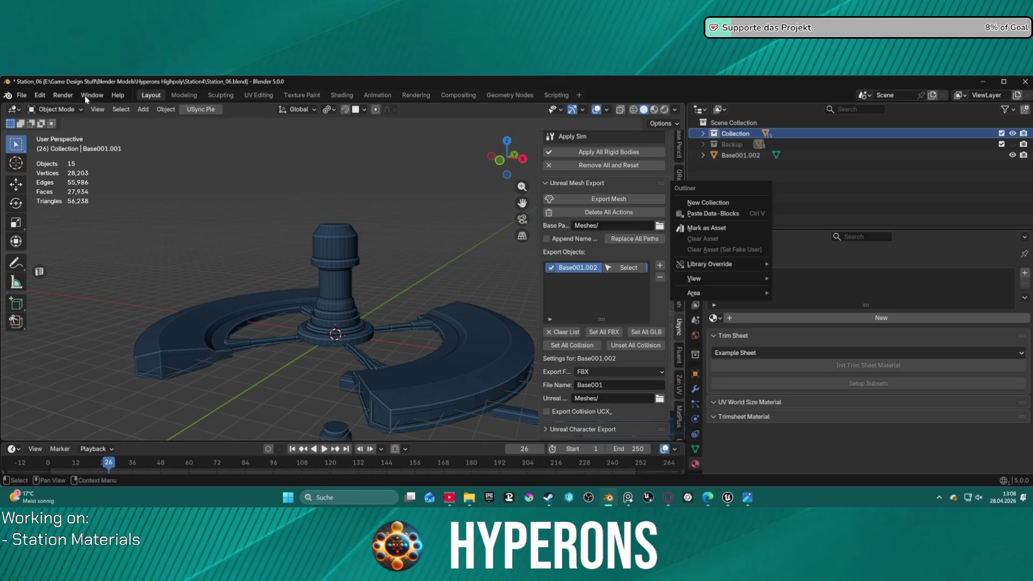
pyautogui.click(22, 94)
pyautogui.moveTo(43, 296)
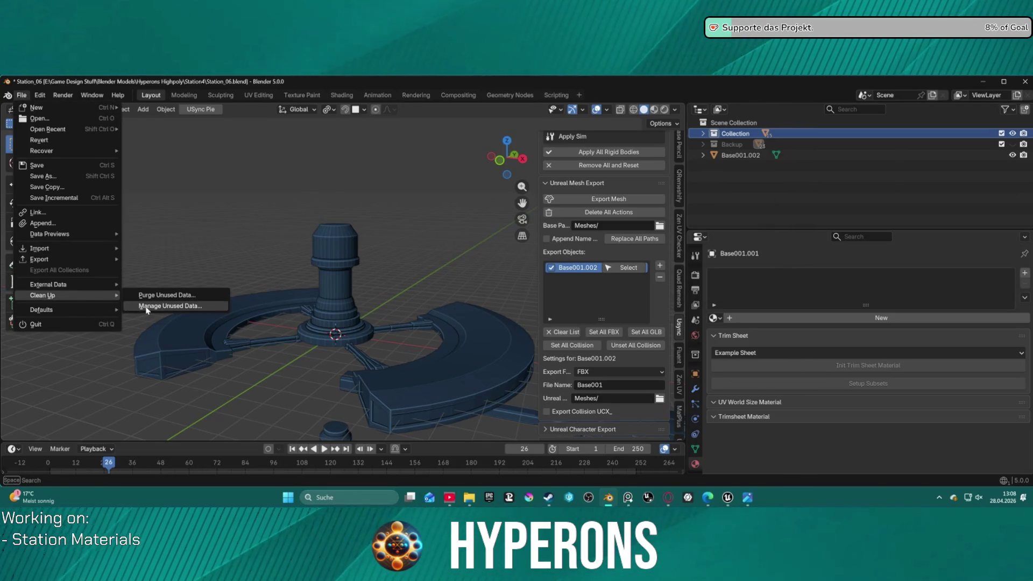
pyautogui.press('Escape')
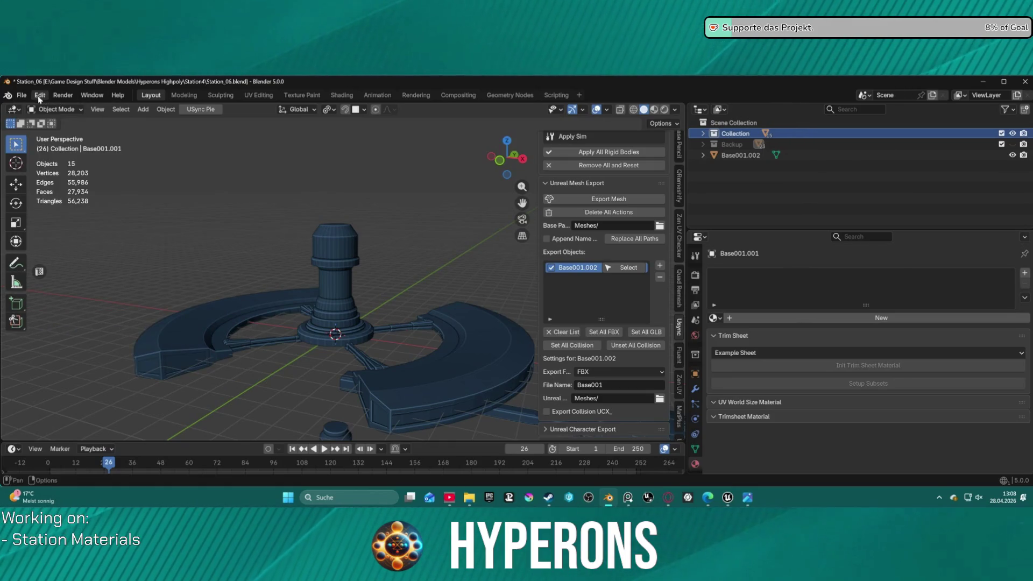
pyautogui.click(759, 170)
pyautogui.click(702, 108)
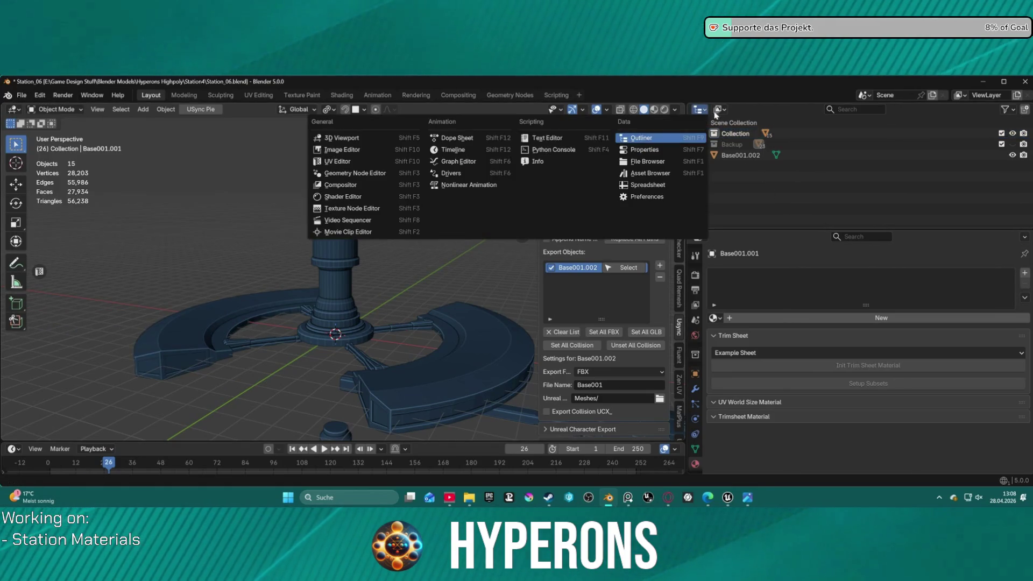
pyautogui.click(646, 150)
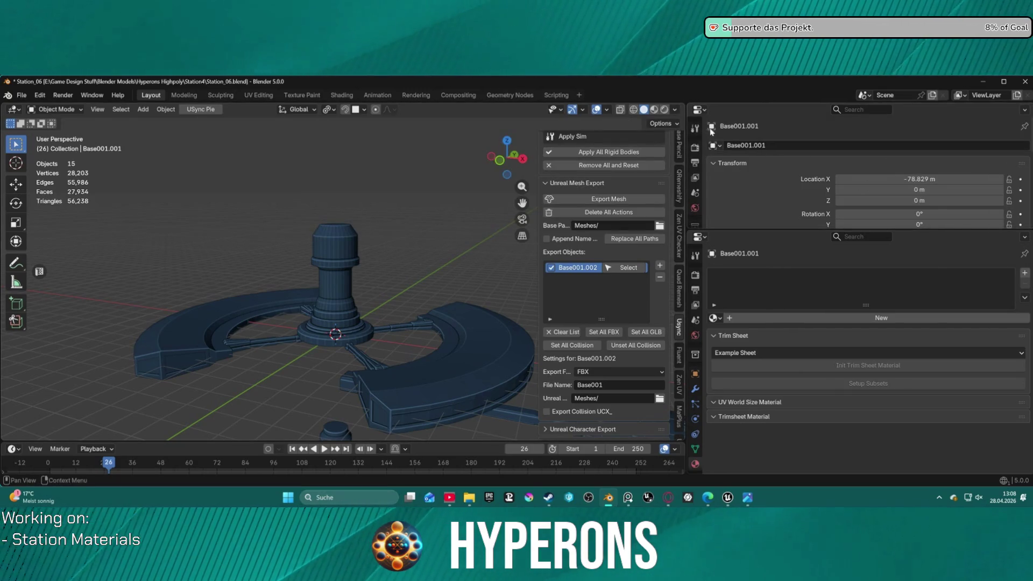
pyautogui.click(699, 108)
pyautogui.click(649, 138)
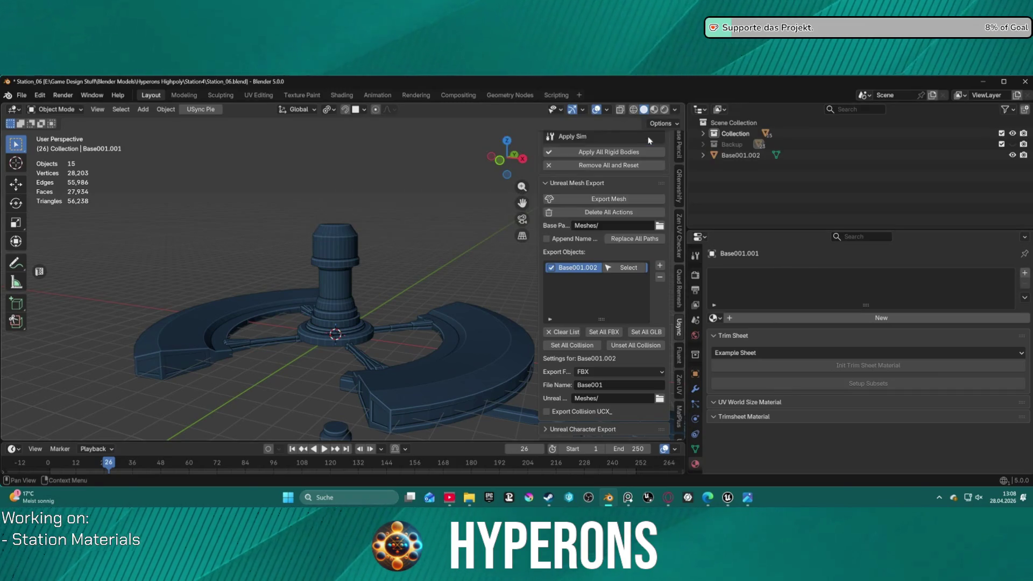
pyautogui.click(720, 122)
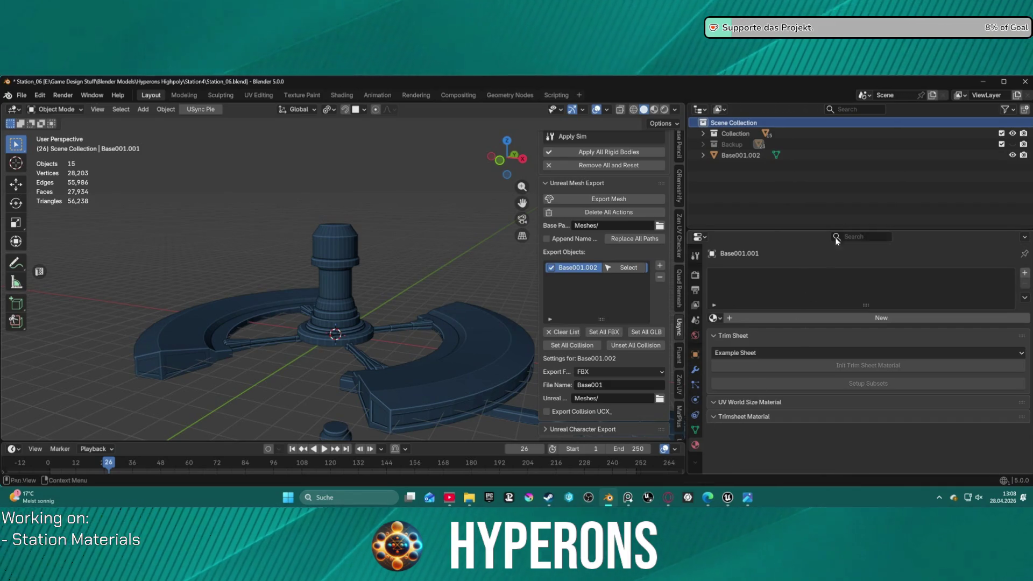
# Step: Set the outliner display mode to Blender File and expand the Materials category
pyautogui.click(700, 110)
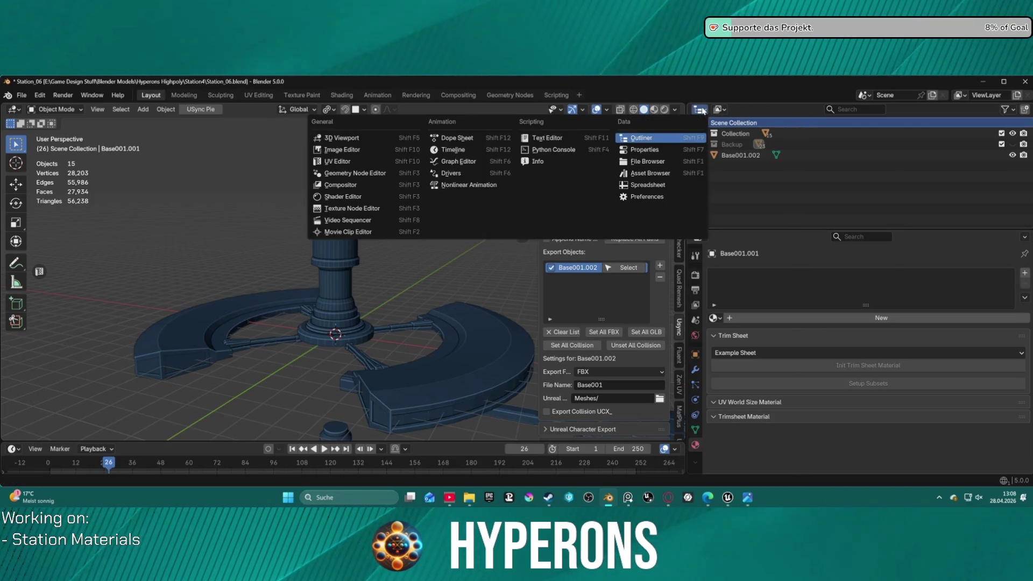
pyautogui.click(701, 109)
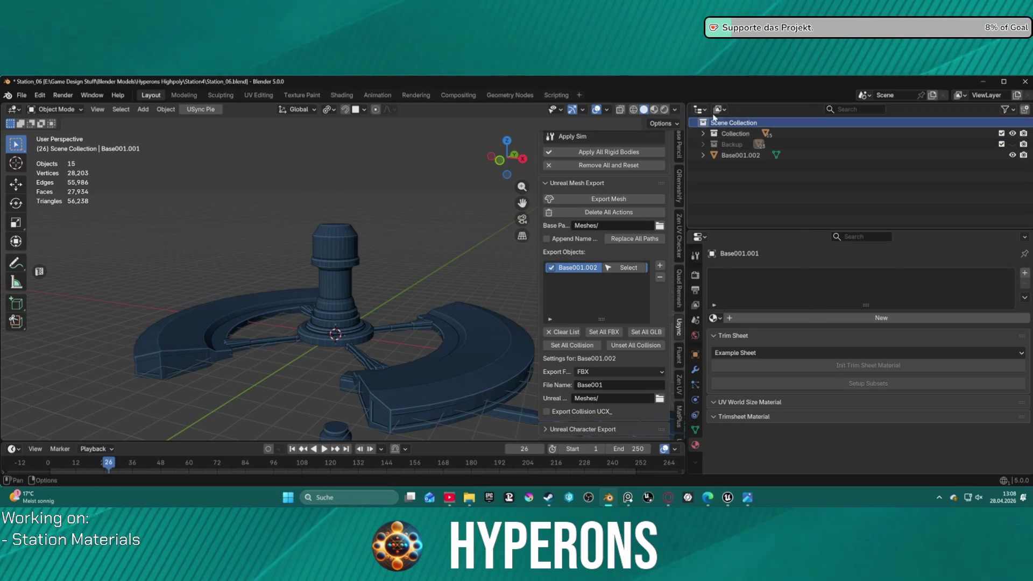
pyautogui.click(700, 110)
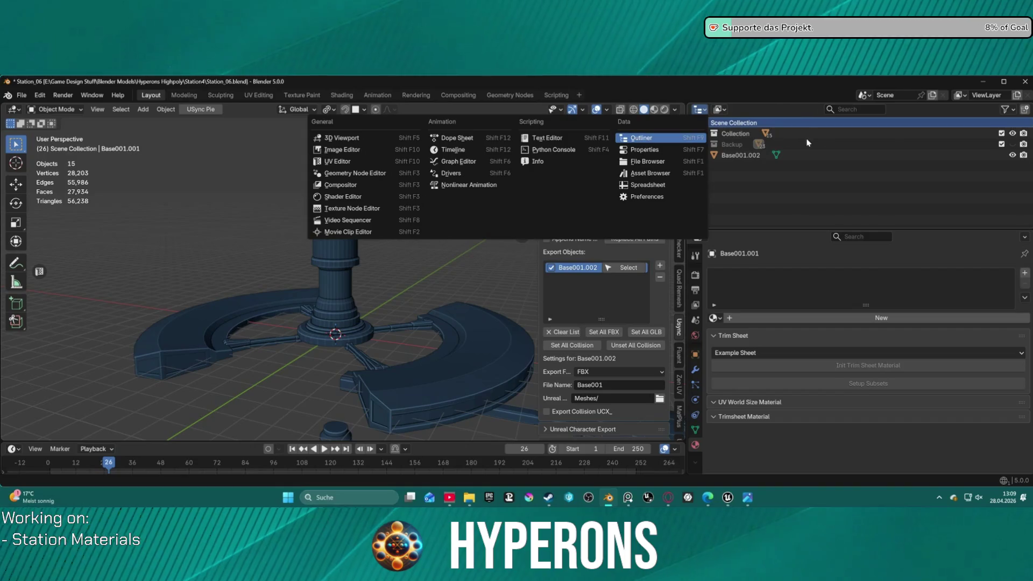
pyautogui.click(879, 172)
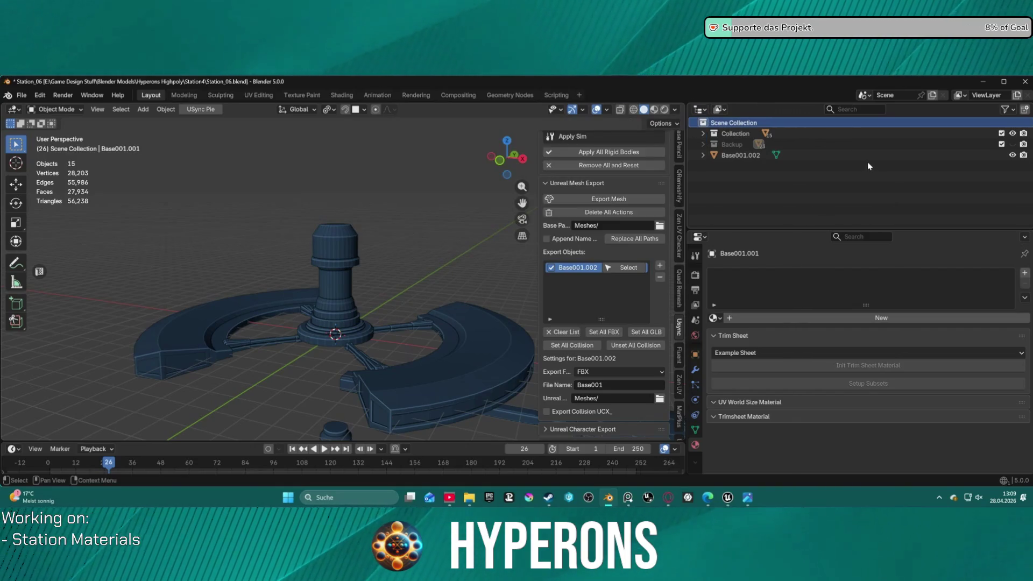
pyautogui.click(700, 108)
pyautogui.click(720, 109)
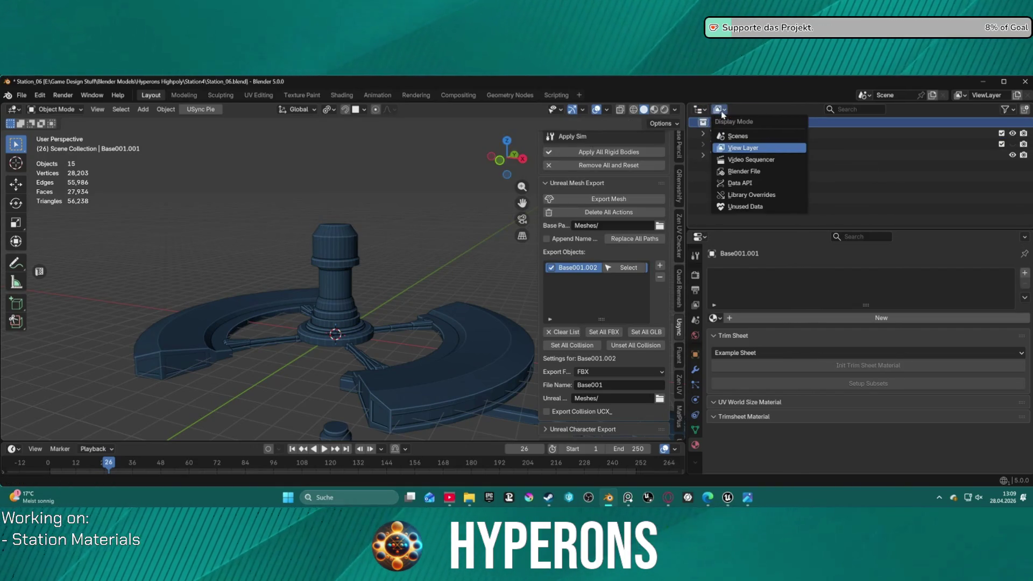
pyautogui.click(754, 171)
pyautogui.scroll(-2, 796, 177)
pyautogui.click(703, 166)
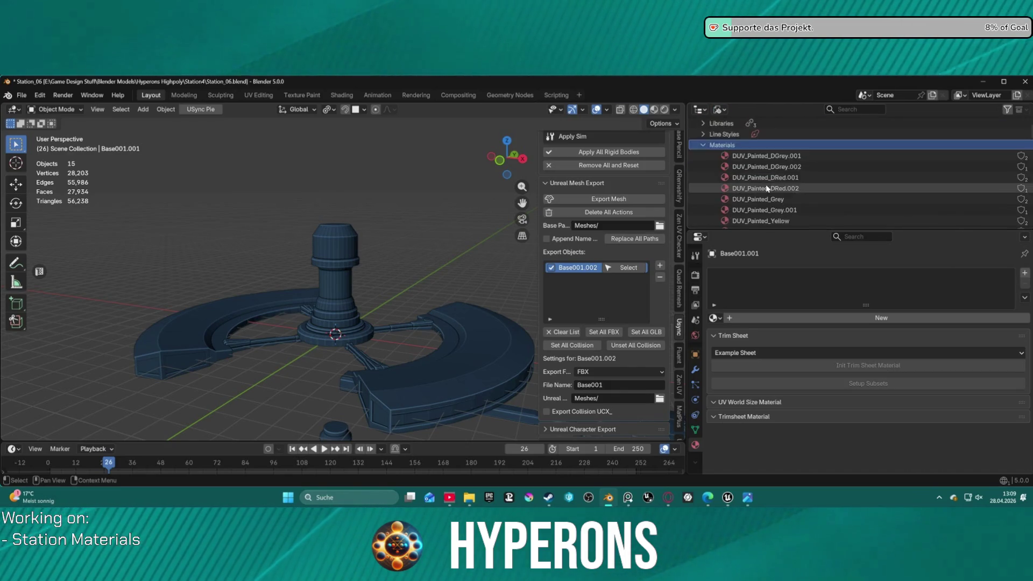
pyautogui.scroll(-3, 773, 191)
pyautogui.scroll(-2, 773, 191)
pyautogui.scroll(-2, 774, 187)
pyautogui.scroll(-2, 773, 188)
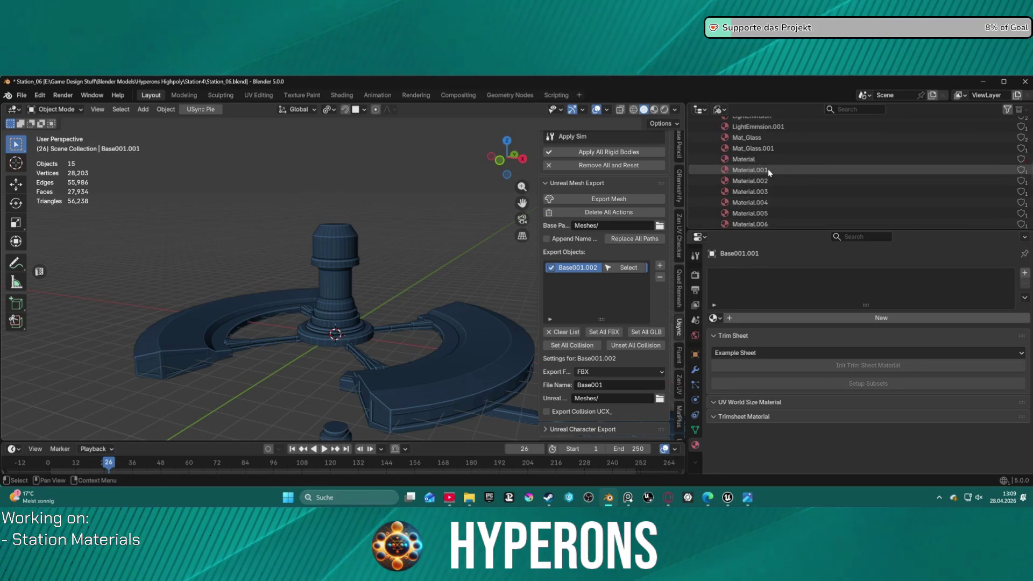
pyautogui.scroll(-2, 769, 184)
pyautogui.scroll(1, 769, 185)
# Step: Select all listed materials (Material.008–.018) and delete them
pyautogui.press('a')
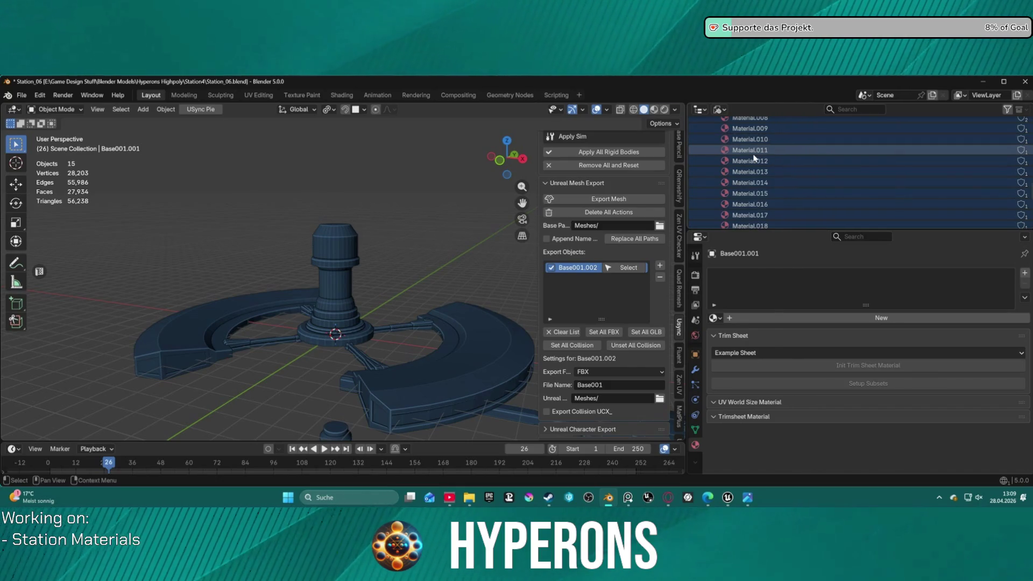
pyautogui.rightClick(754, 154)
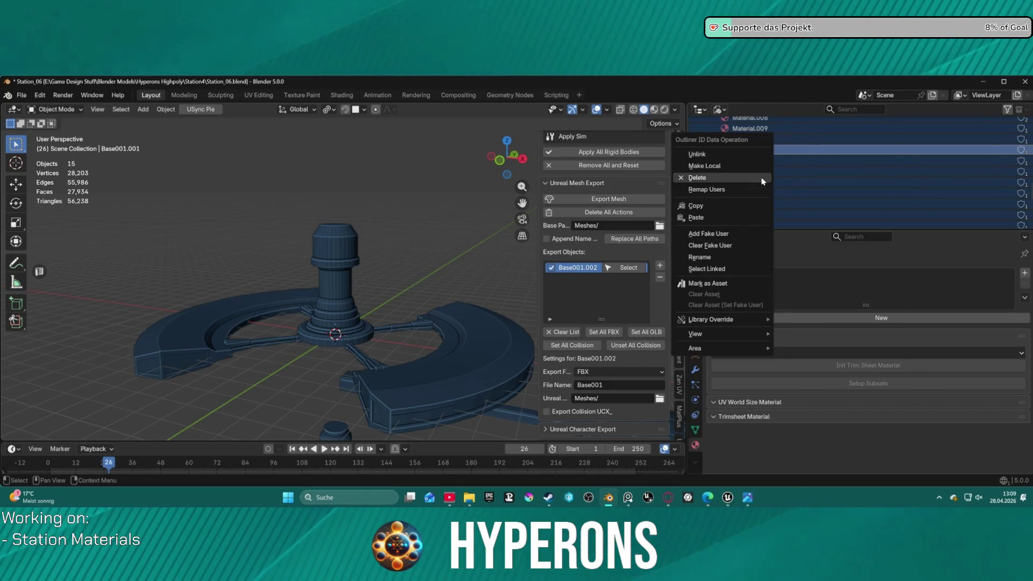
pyautogui.click(761, 179)
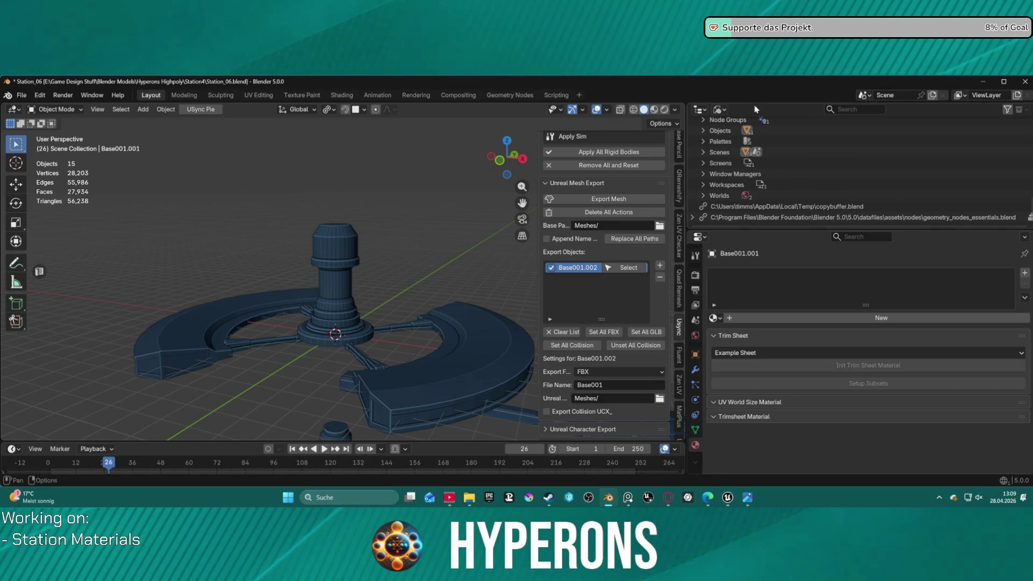
# Step: Switch the outliner briefly to Scenes, then return it to the View Layer listing
pyautogui.click(719, 110)
pyautogui.click(736, 135)
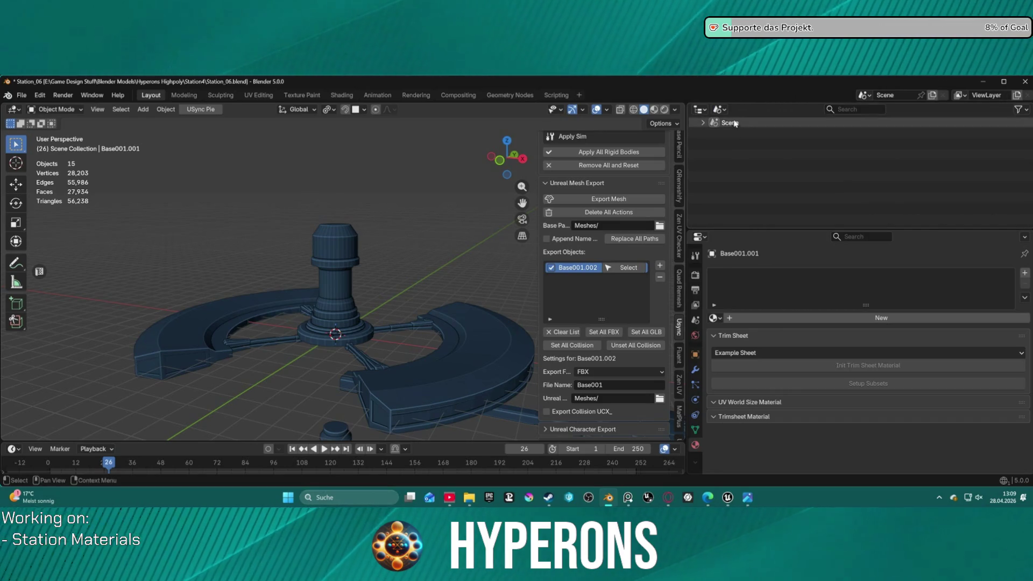
pyautogui.click(703, 123)
pyautogui.click(719, 110)
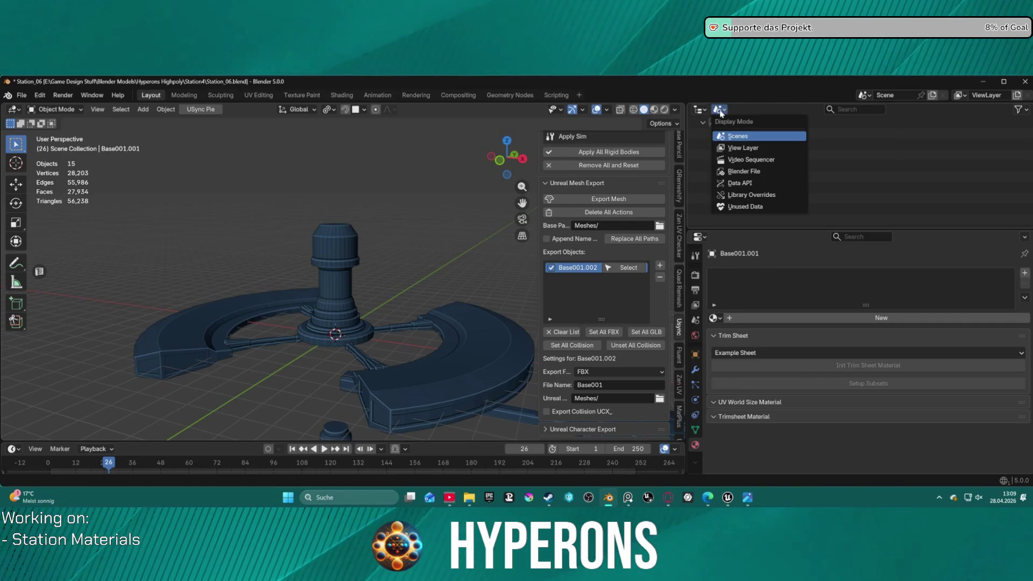
pyautogui.click(743, 148)
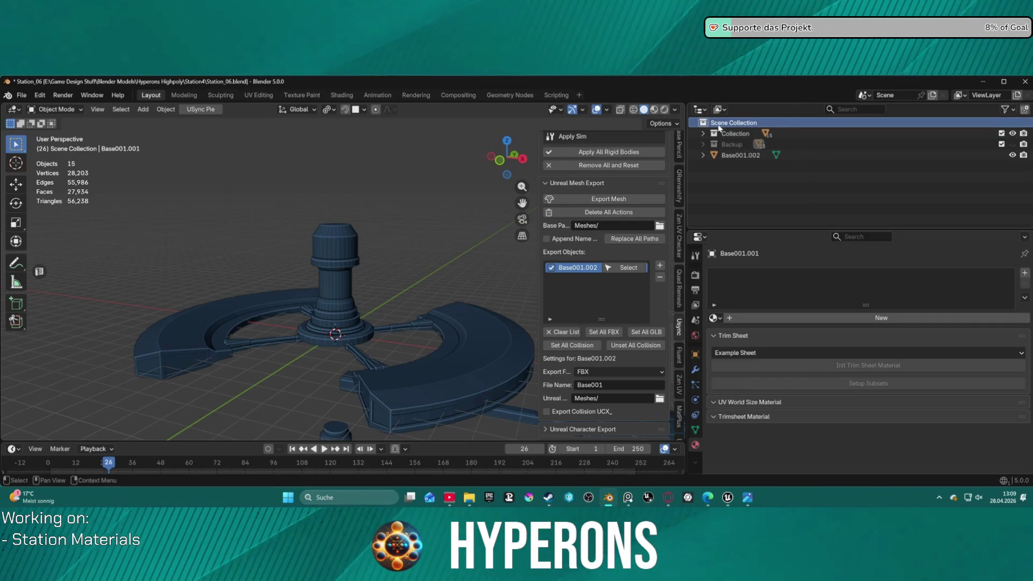
pyautogui.scroll(-2, 463, 198)
pyautogui.scroll(-1, 669, 158)
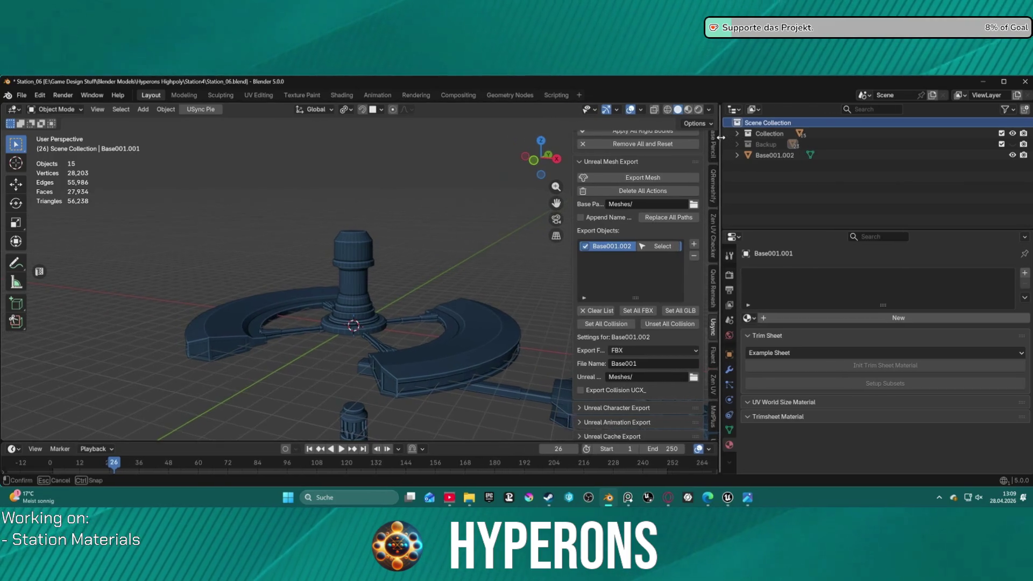
# Step: Select the central cylinder Base001.002 and enter Edit Mode via the mode pie
pyautogui.moveTo(686, 136); pyautogui.dragTo(755, 136)
pyautogui.moveTo(484, 266)
pyautogui.mouseDown(button='middle')
pyautogui.moveTo(445, 268)
pyautogui.moveTo(439, 305)
pyautogui.mouseUp(button='middle')
pyautogui.scroll(3, 445, 268)
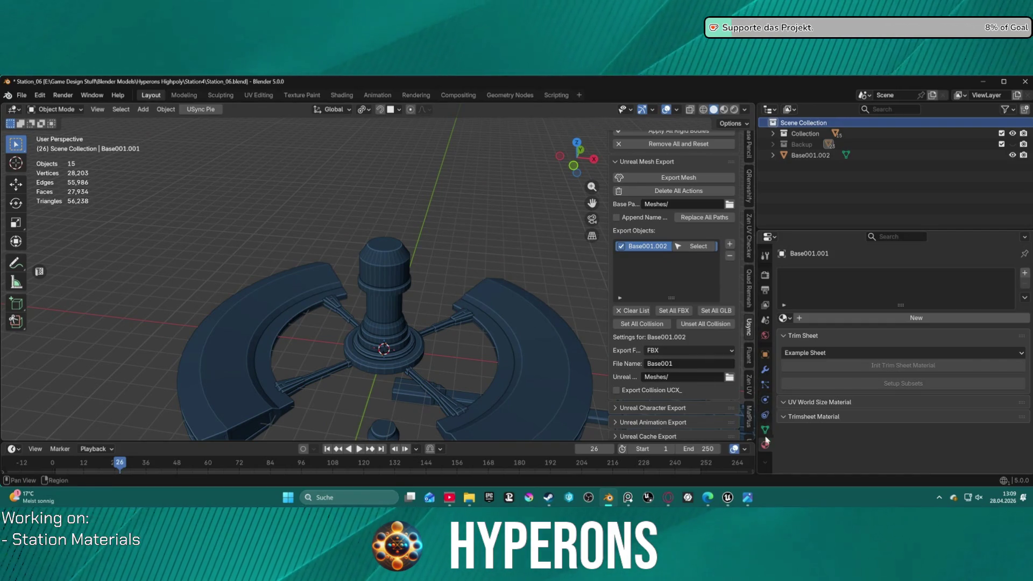
pyautogui.scroll(3, 409, 292)
pyautogui.click(408, 292)
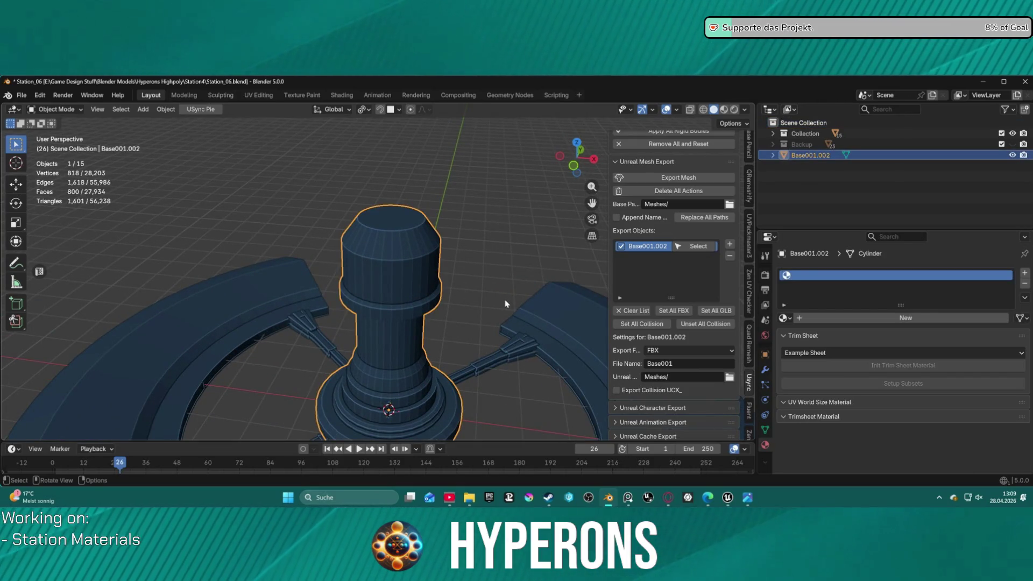
pyautogui.hotkey('ctrl', 'Tab')
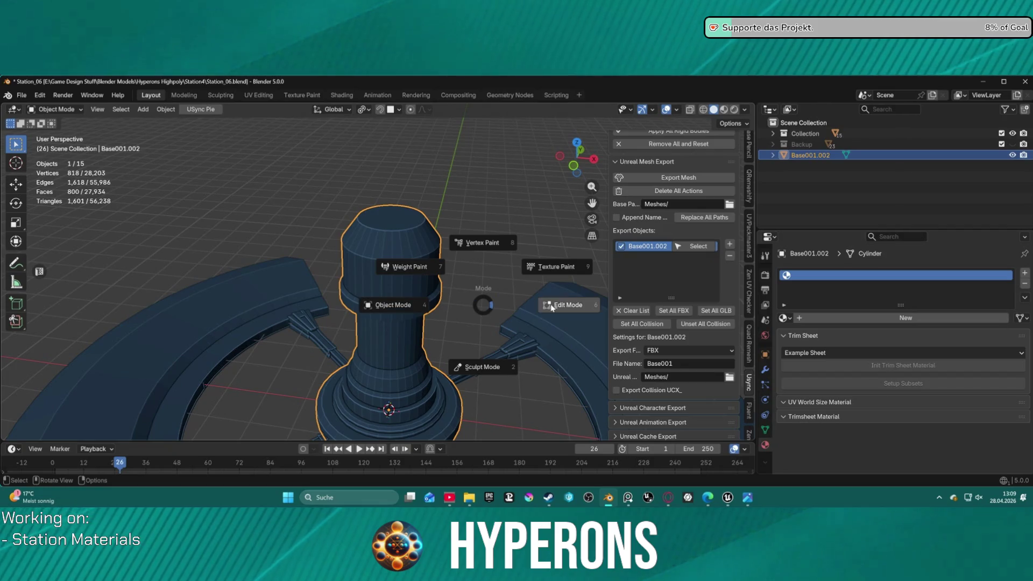
pyautogui.click(533, 307)
# Step: Orbit to a lower angle and select the connected faces of the cylinder's top cap with L
pyautogui.moveTo(445, 311); pyautogui.dragTo(473, 294, button='middle')
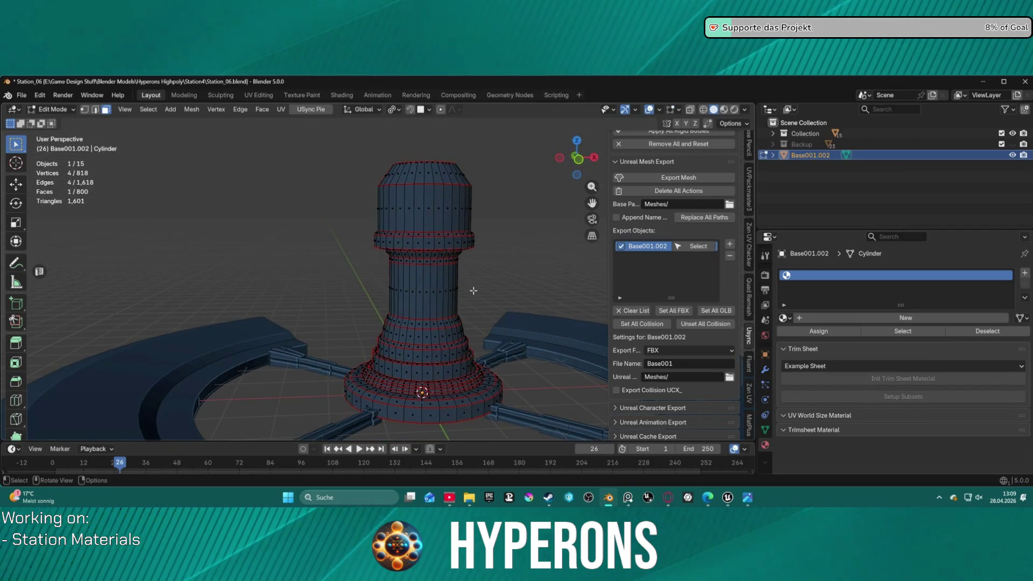
pyautogui.scroll(2, 489, 308)
pyautogui.scroll(2, 461, 295)
pyautogui.scroll(-2, 444, 292)
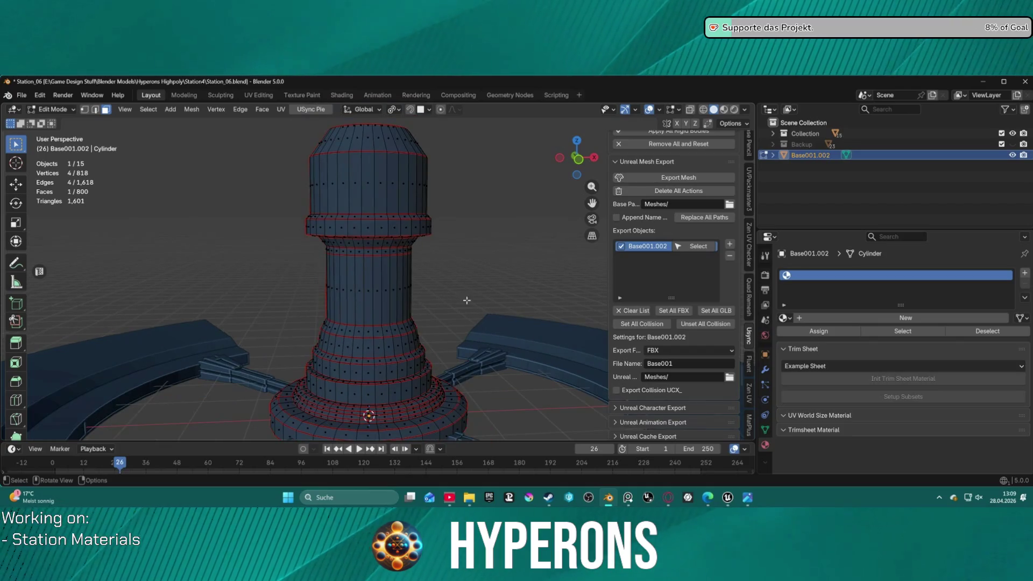
pyautogui.moveTo(436, 307)
pyautogui.keyDown('shift'); pyautogui.mouseDown(button='middle')
pyautogui.moveTo(421, 262)
pyautogui.moveTo(426, 278)
pyautogui.moveTo(444, 267)
pyautogui.mouseUp(button='middle'); pyautogui.keyUp('shift')
pyautogui.scroll(2, 434, 304)
pyautogui.moveTo(435, 304)
pyautogui.mouseDown(button='middle')
pyautogui.moveTo(406, 357)
pyautogui.moveTo(397, 268)
pyautogui.moveTo(359, 320)
pyautogui.mouseUp(button='middle')
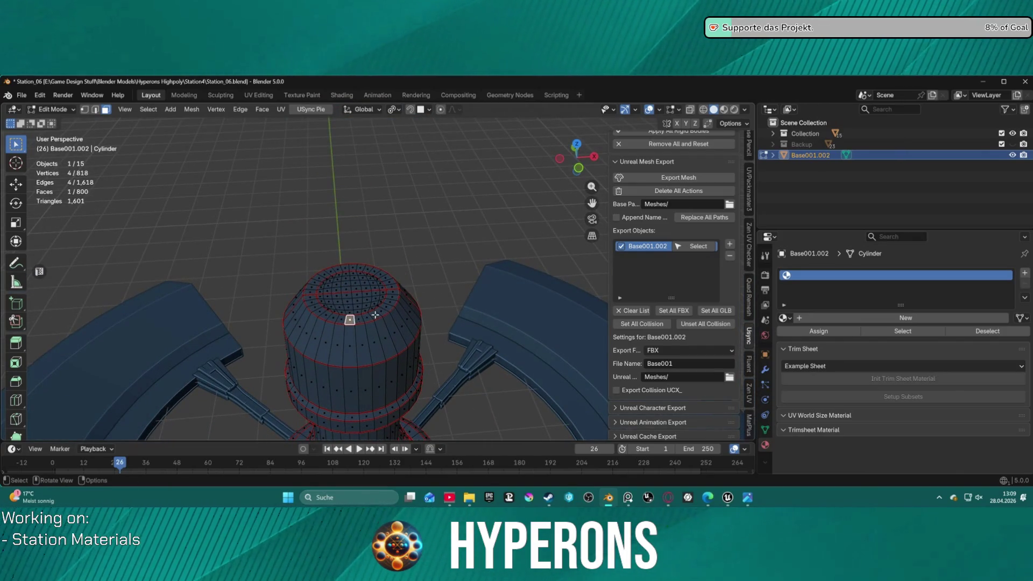
pyautogui.press('l')
# Step: In edge select mode, pick the cylinder's top rim edge loop and mark it as a seam
pyautogui.click(331, 318)
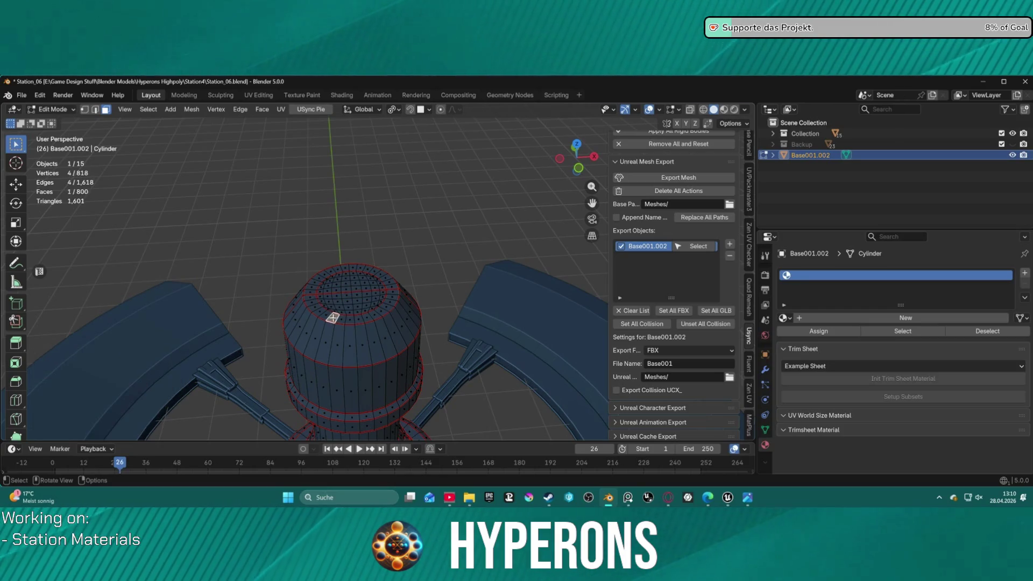
pyautogui.moveTo(361, 321); pyautogui.dragTo(344, 326, button='middle')
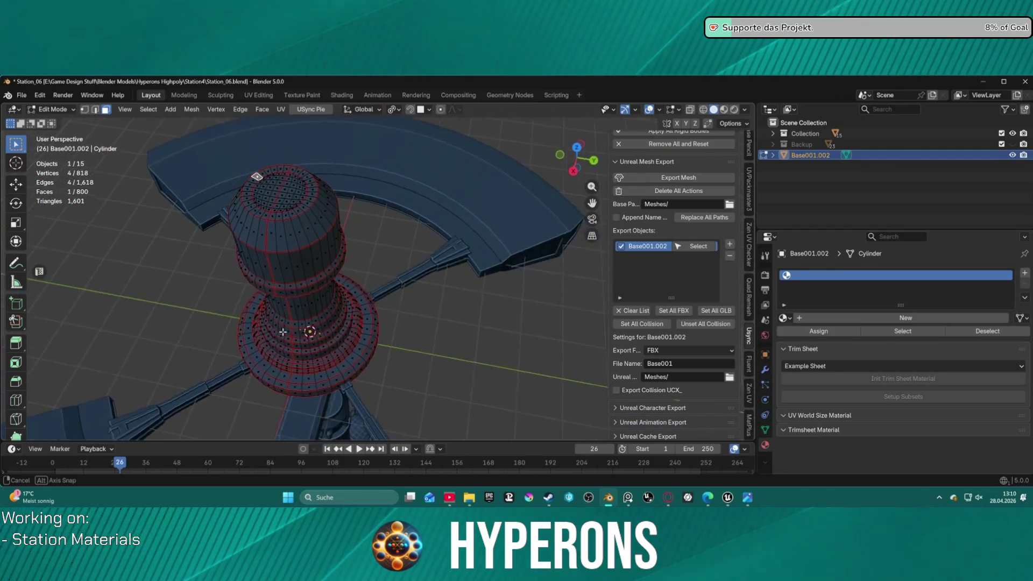
pyautogui.moveTo(344, 326); pyautogui.dragTo(395, 326, button='middle')
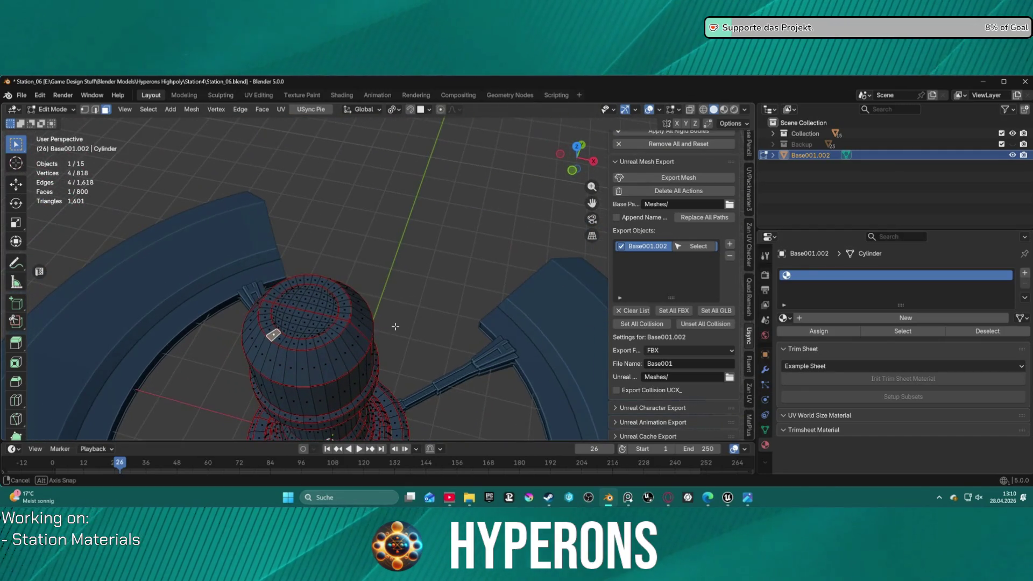
pyautogui.keyDown('alt'); pyautogui.click(277, 303); pyautogui.keyUp('alt')
pyautogui.hotkey('ctrl', 'z')
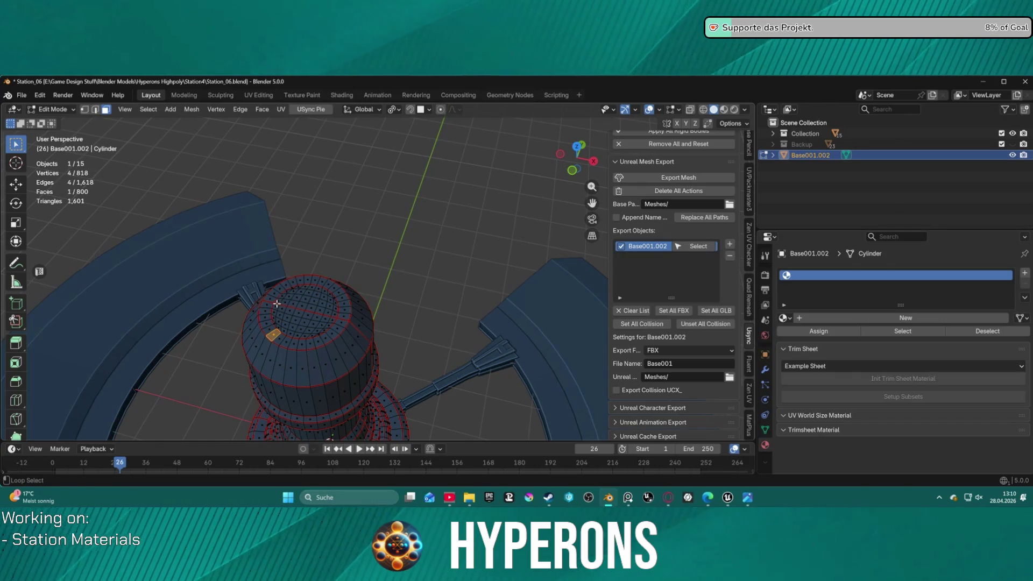
pyautogui.press('2')
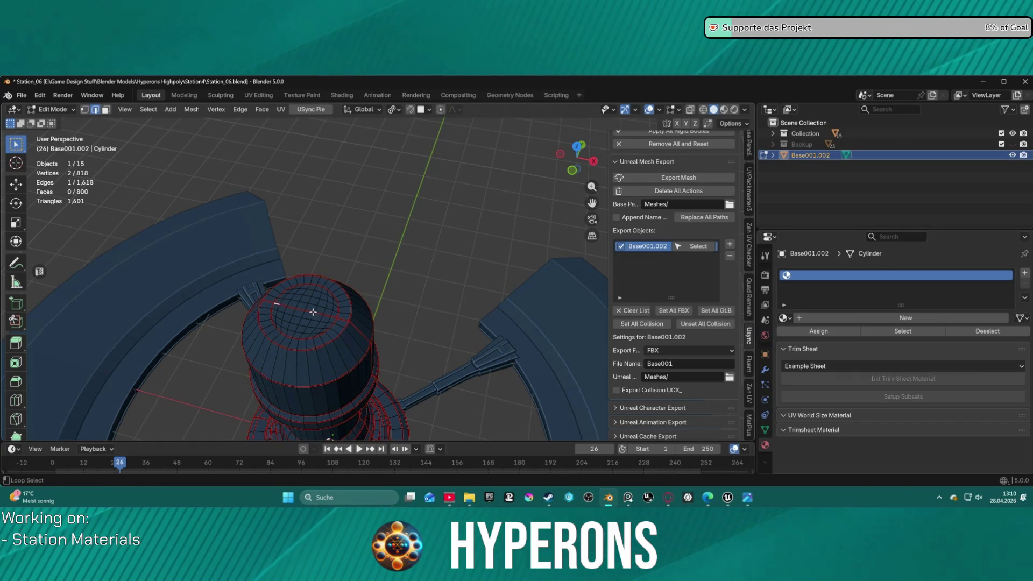
pyautogui.keyDown('alt'); pyautogui.keyDown('shift'); pyautogui.click(340, 320); pyautogui.keyUp('shift'); pyautogui.keyUp('alt')
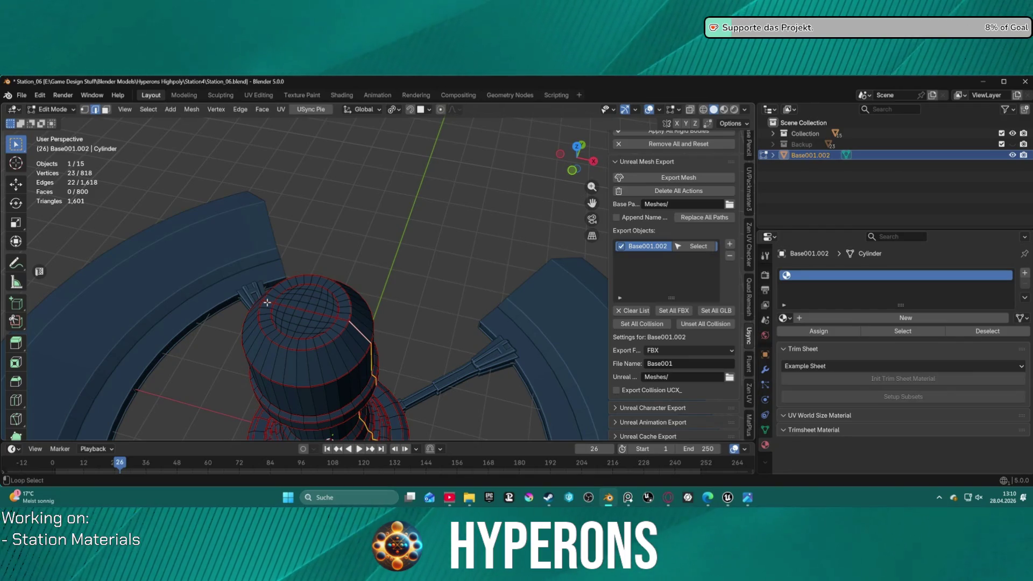
pyautogui.hotkey('ctrl', 'e')
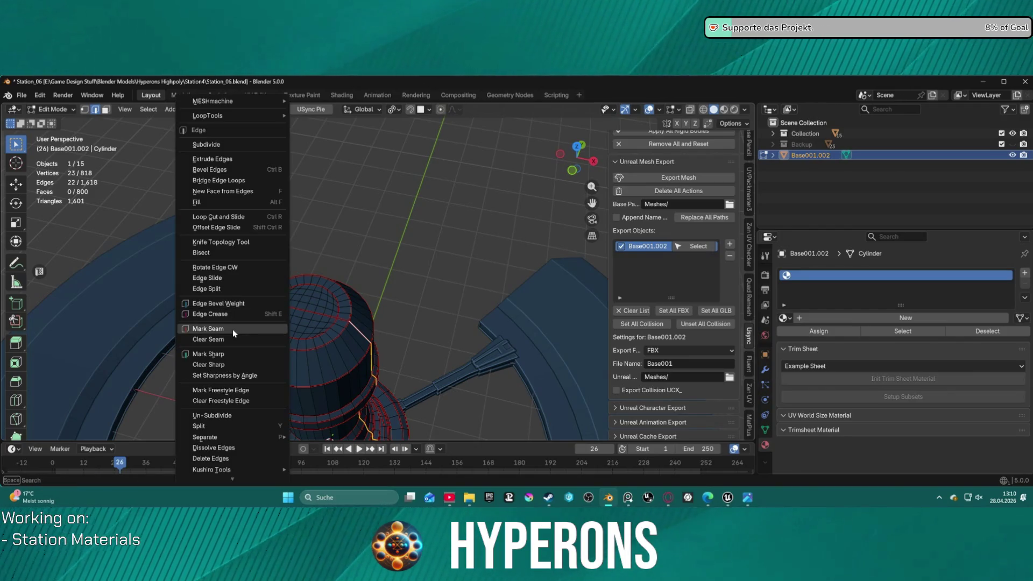
pyautogui.click(232, 329)
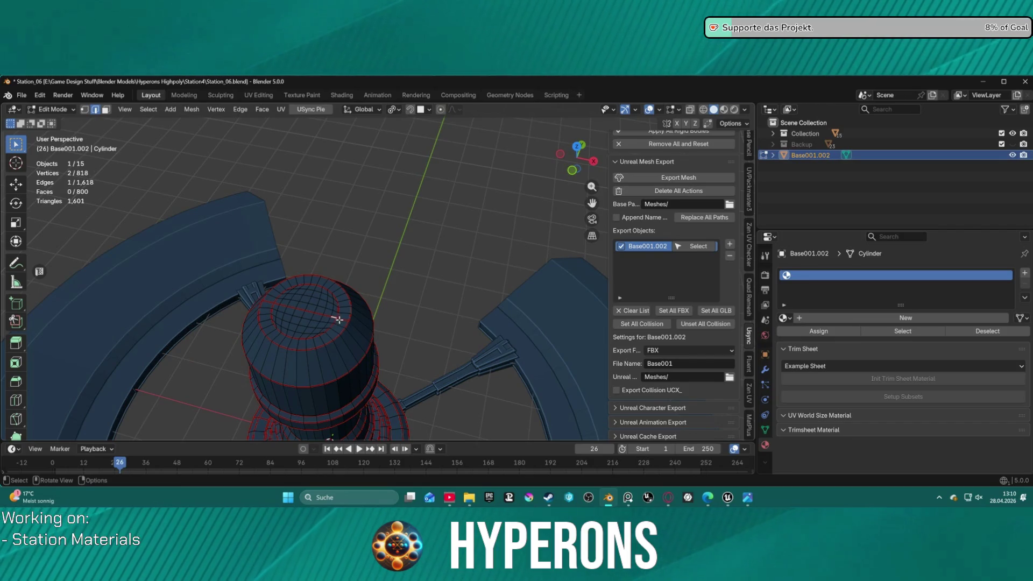
pyautogui.scroll(-2, 341, 321)
pyautogui.scroll(1, 338, 318)
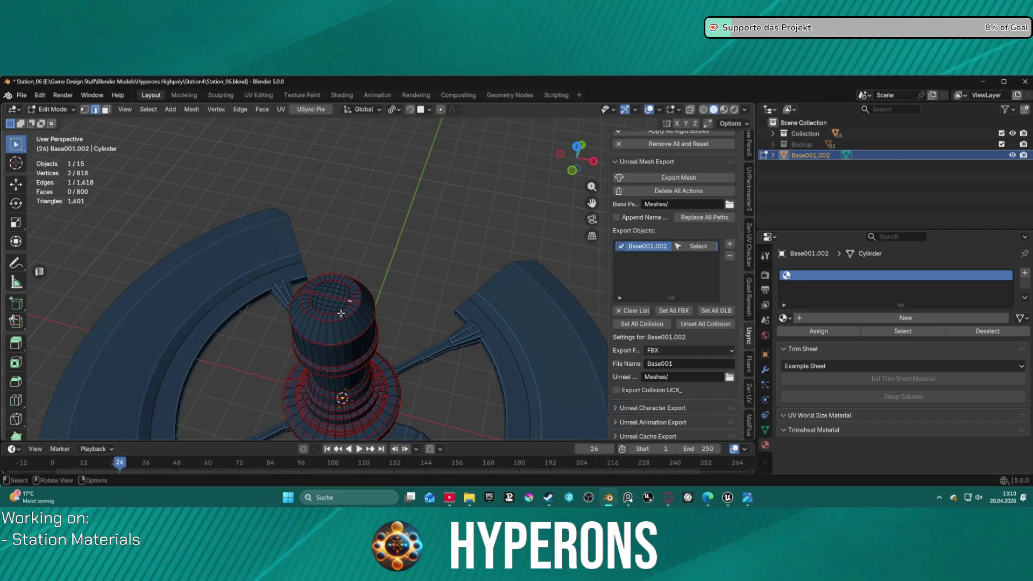
pyautogui.scroll(1, 342, 314)
pyautogui.scroll(1, 315, 321)
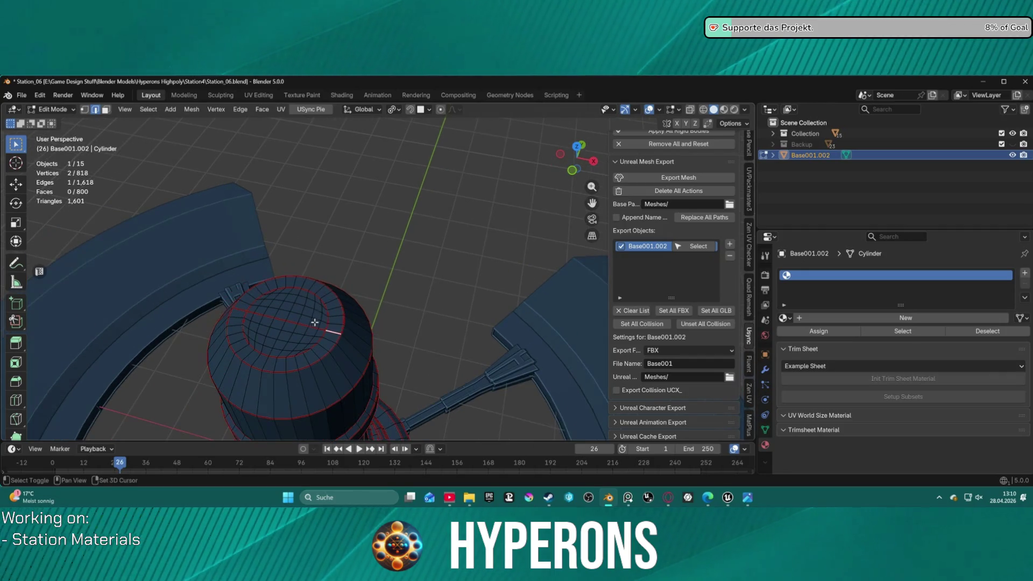
# Step: Clear the seam from a stray edge on the cylinder top
pyautogui.keyDown('shift'); pyautogui.click(321, 328); pyautogui.keyUp('shift')
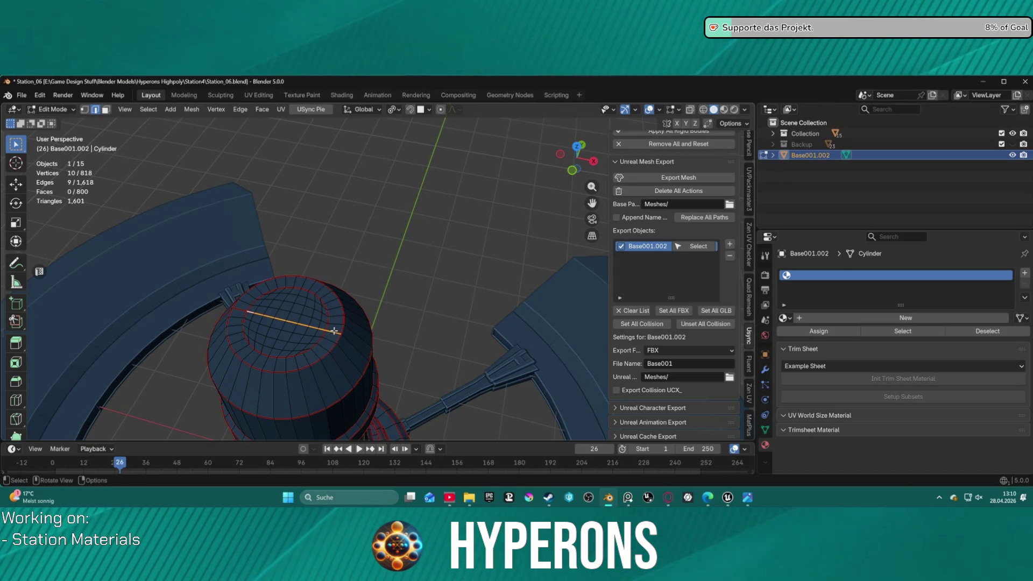
pyautogui.rightClick(311, 325)
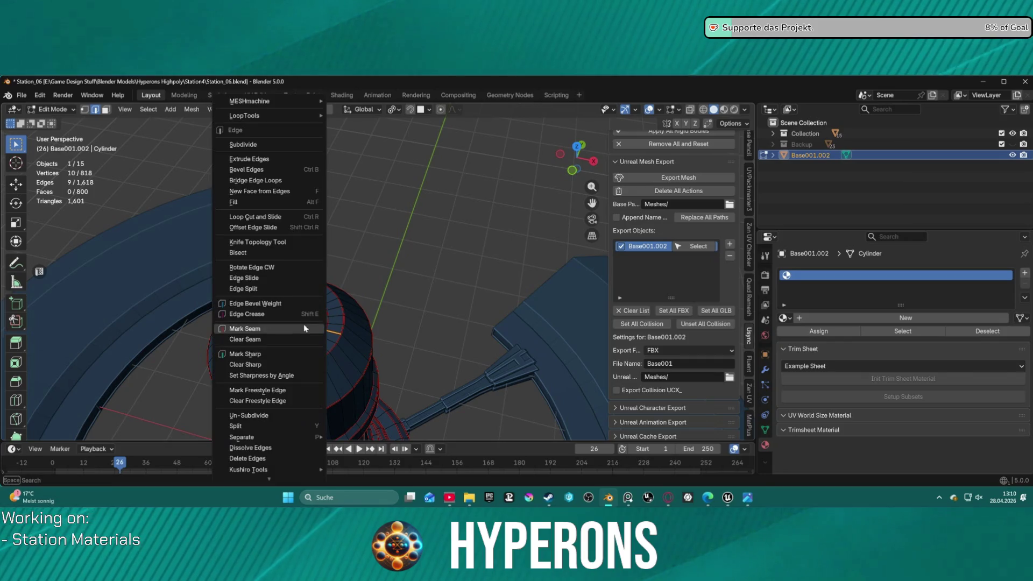
pyautogui.click(272, 338)
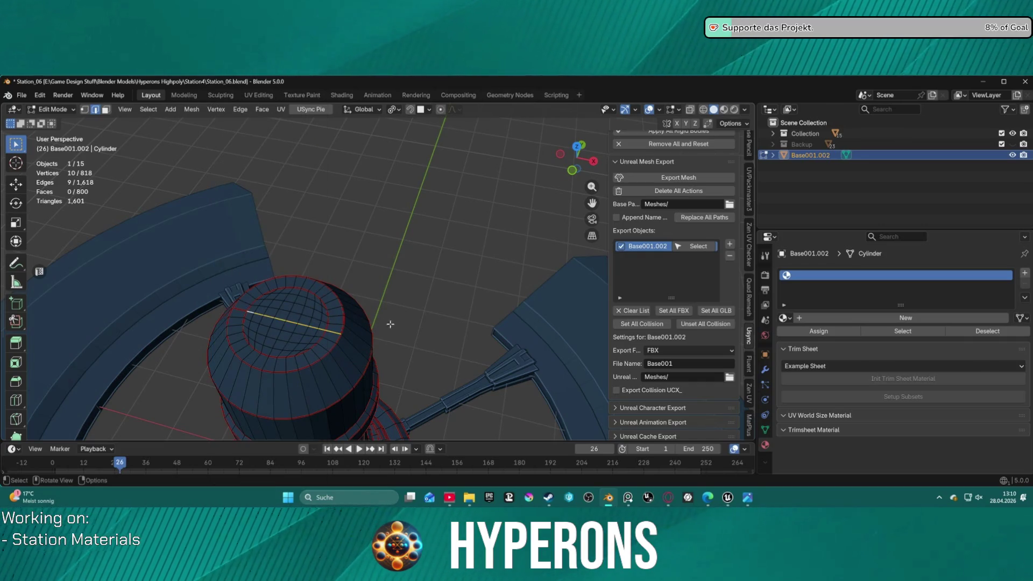
pyautogui.moveTo(411, 336)
pyautogui.mouseDown(button='middle')
pyautogui.moveTo(497, 278)
pyautogui.moveTo(468, 296)
pyautogui.mouseUp(button='middle')
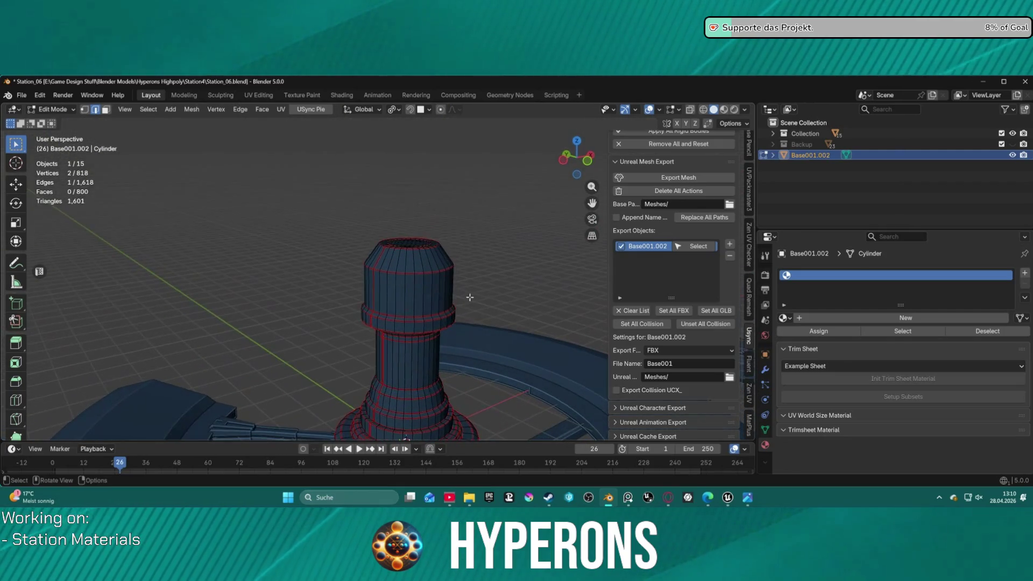
# Step: Select the whole cylinder mesh and switch to the UV Editing workspace
pyautogui.press('a')
pyautogui.hotkey('ctrl', 'Tab')
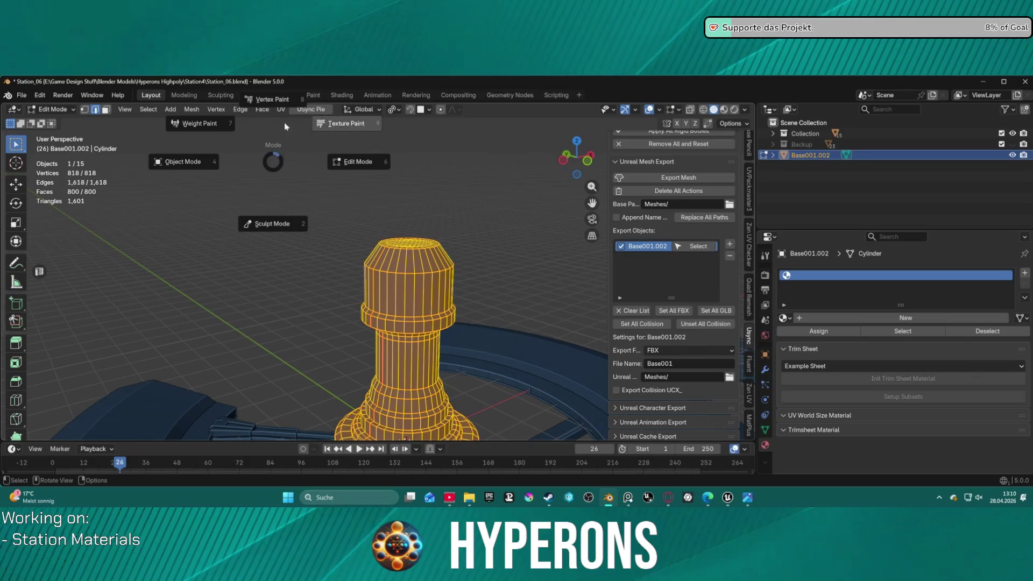
pyautogui.click(173, 97)
pyautogui.click(258, 95)
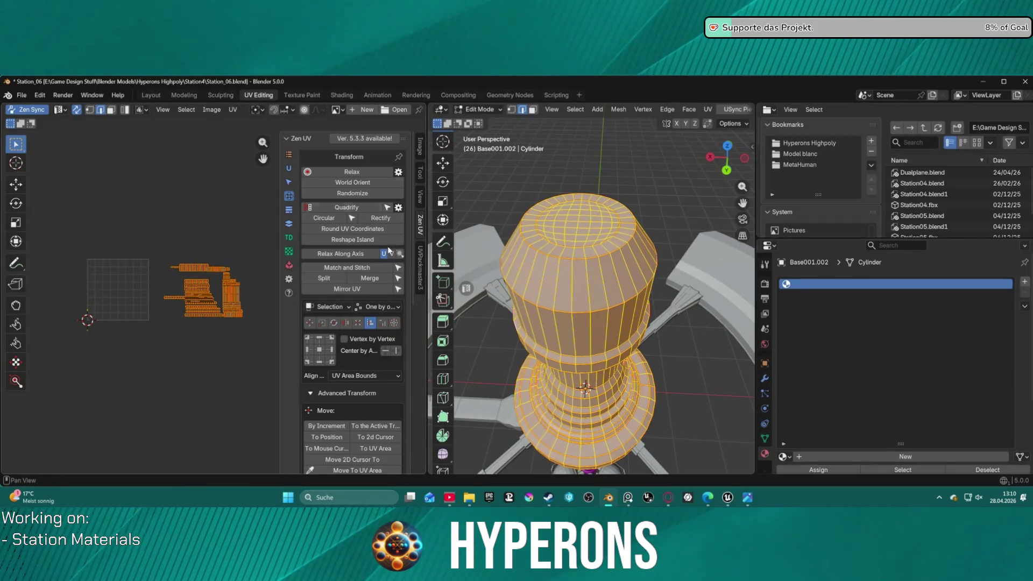
# Step: Unwrap the cylinder's UVs using the Minimum Stretch method
pyautogui.click(289, 170)
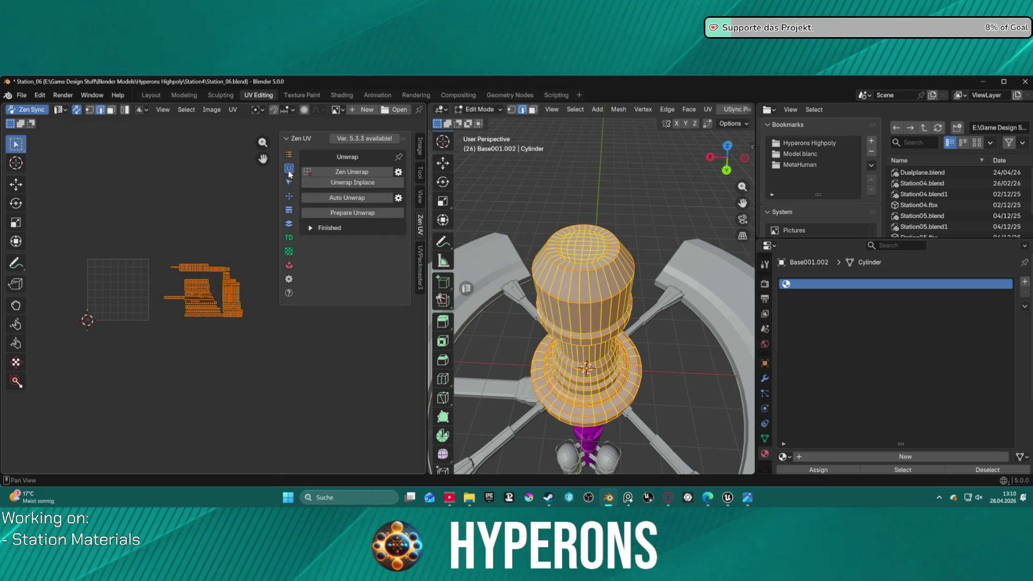
pyautogui.rightClick(543, 195)
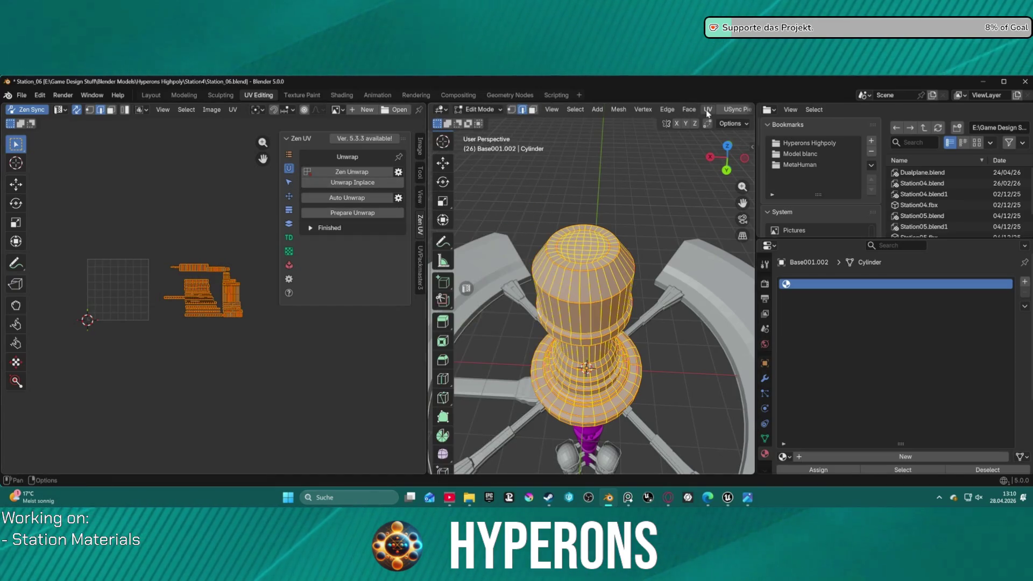
pyautogui.click(707, 110)
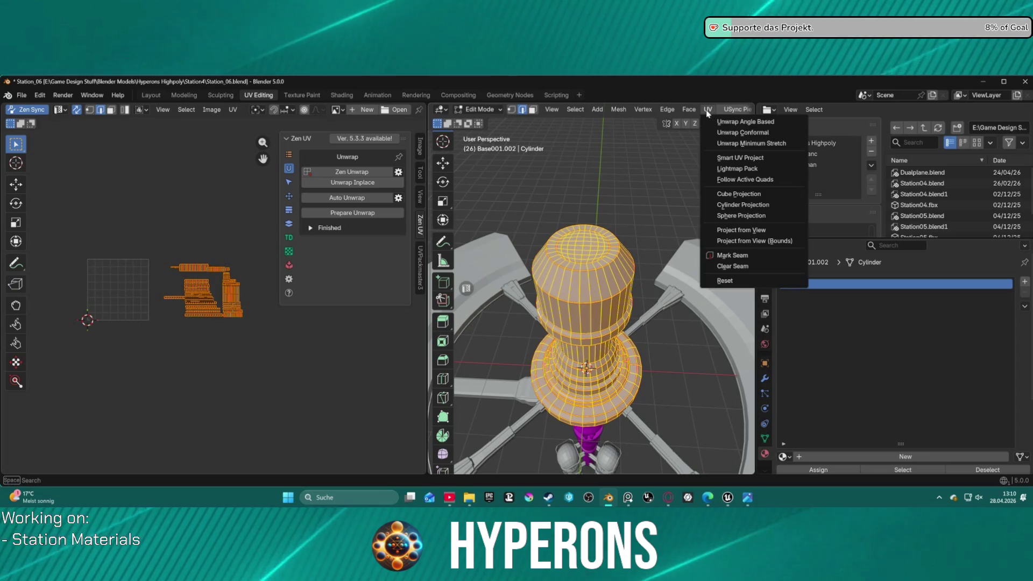
pyautogui.click(752, 144)
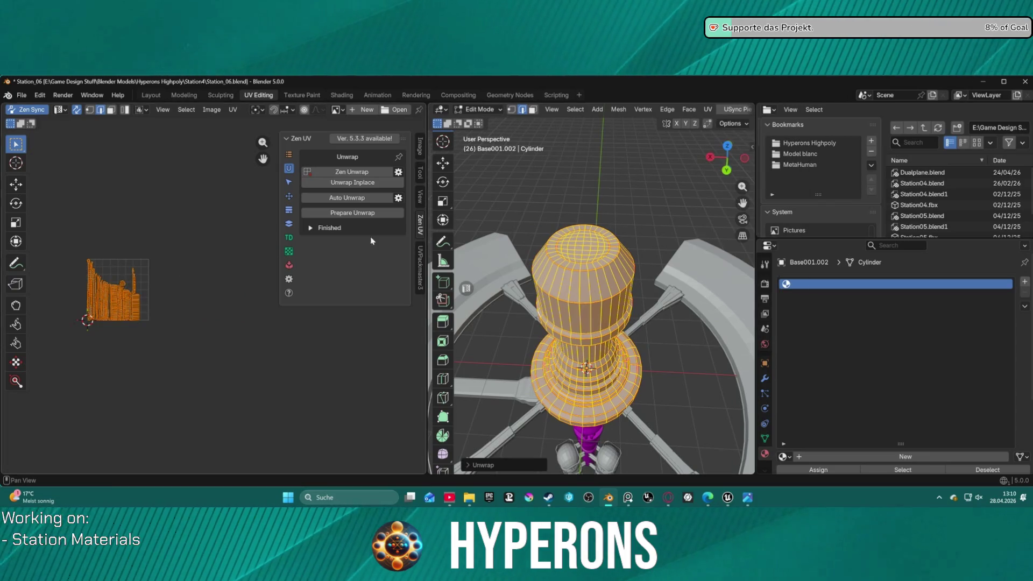
# Step: Quadrify the UV islands, orient them horizontally with World Orient and move them right
pyautogui.click(290, 197)
pyautogui.click(348, 207)
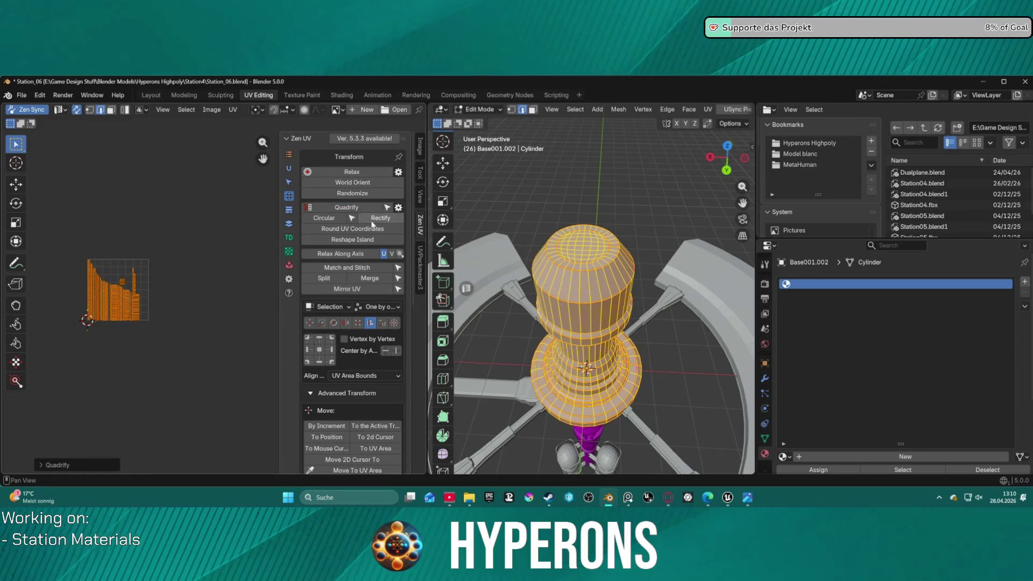
pyautogui.click(359, 185)
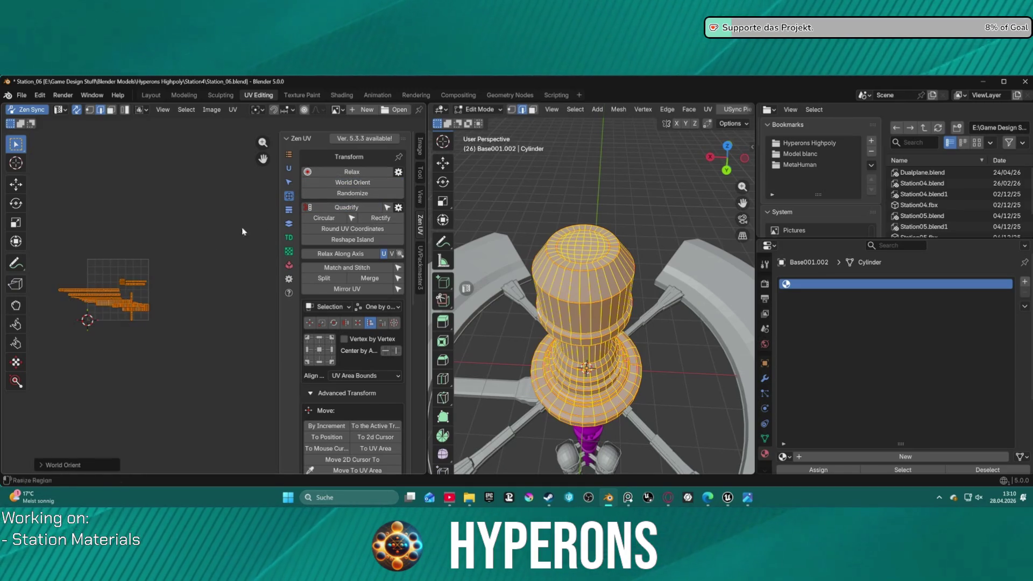
pyautogui.moveTo(146, 309); pyautogui.dragTo(234, 319)
pyautogui.scroll(1, 227, 324)
pyautogui.scroll(1, 228, 323)
pyautogui.scroll(1, 194, 310)
pyautogui.scroll(1, 161, 298)
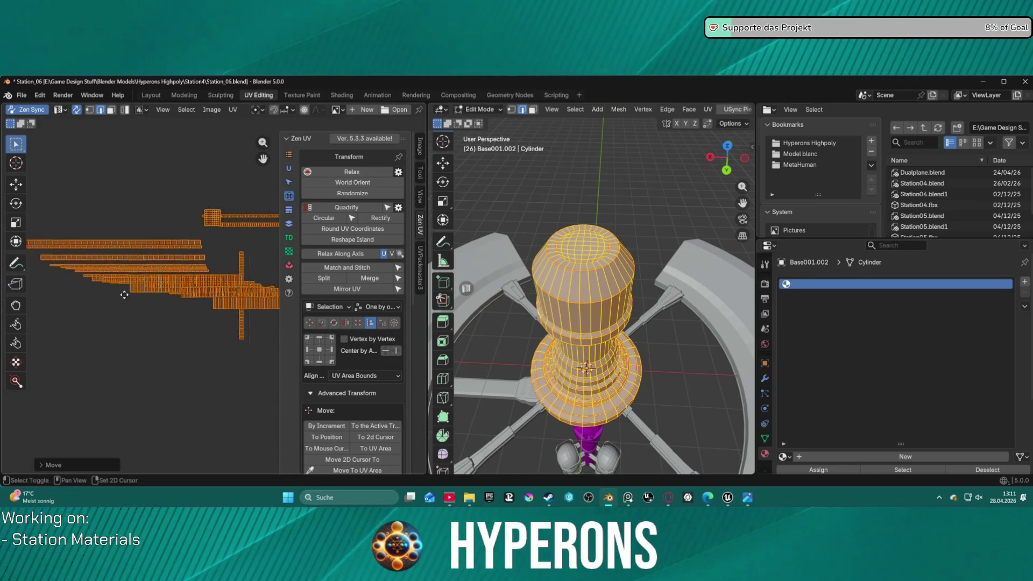
pyautogui.scroll(2, 211, 261)
# Step: Reorient the remaining vertical island, then apply World Orient to all islands
pyautogui.click(219, 231)
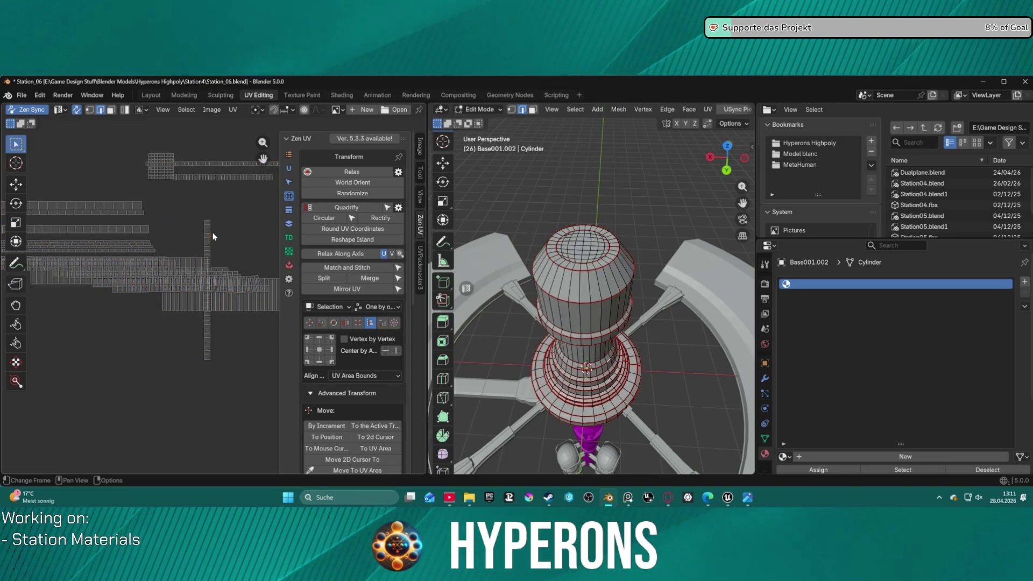
pyautogui.press('l')
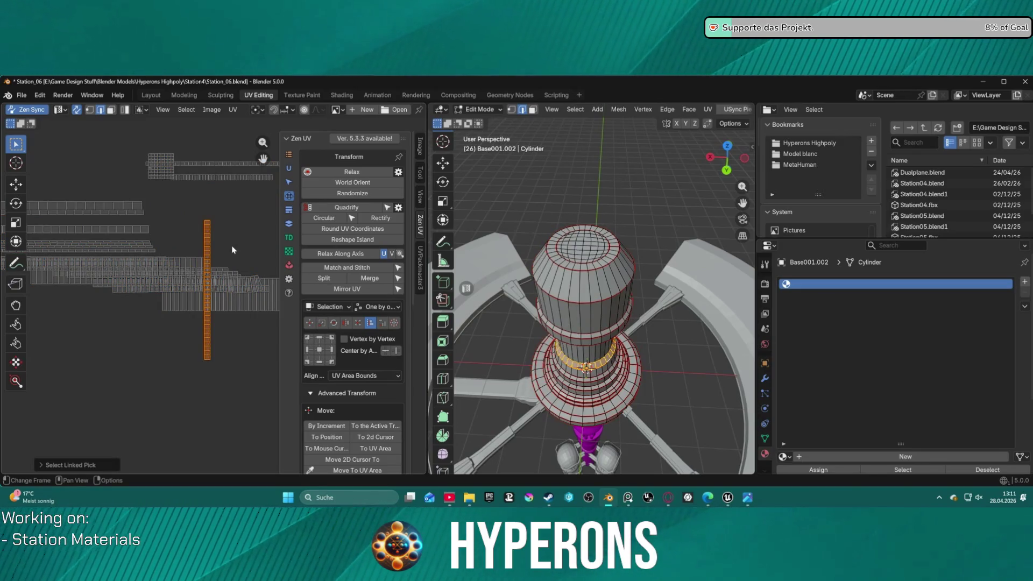
pyautogui.scroll(-1, 206, 301)
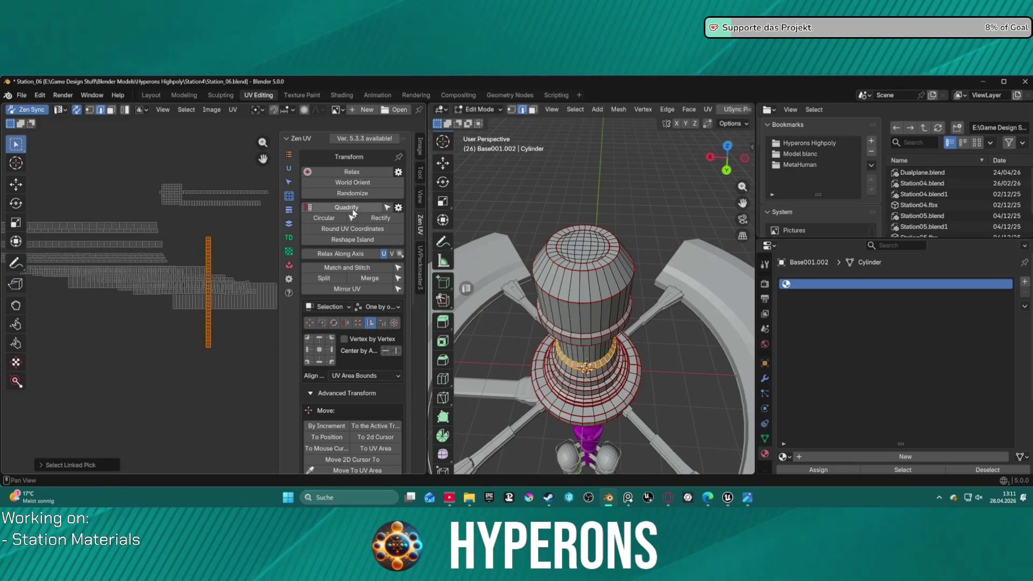
pyautogui.click(353, 183)
pyautogui.scroll(-2, 249, 272)
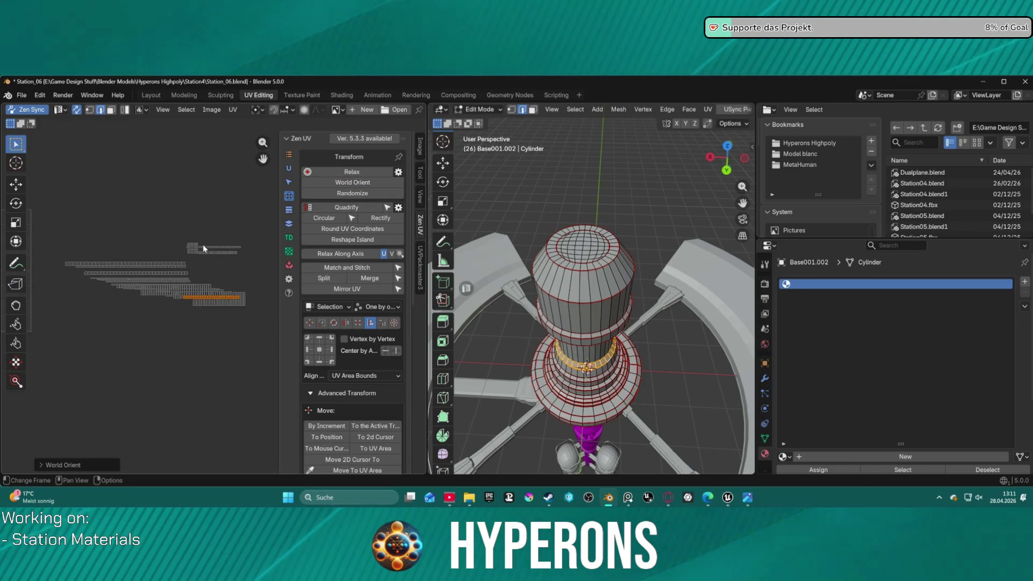
pyautogui.press('a')
pyautogui.click(349, 184)
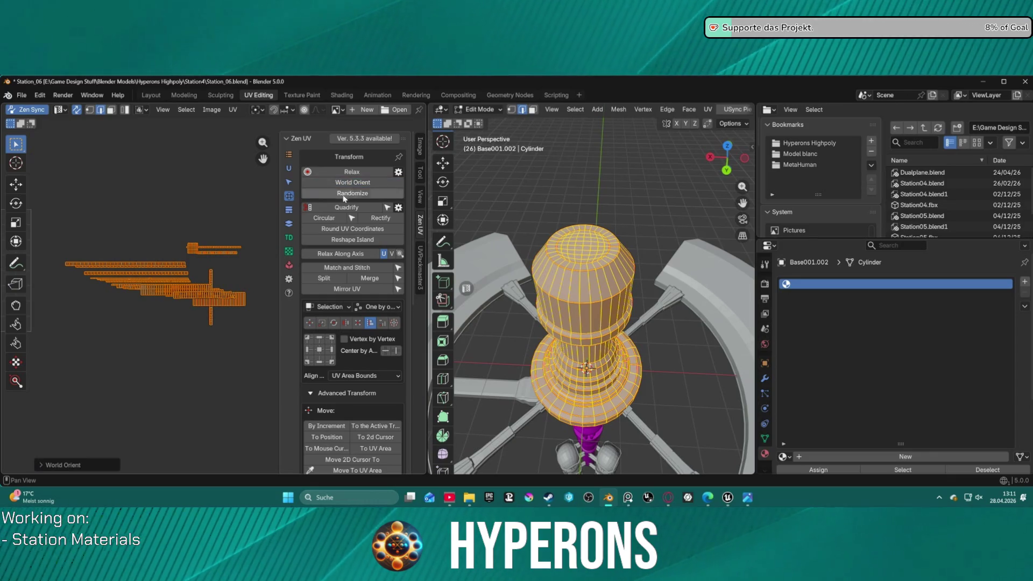
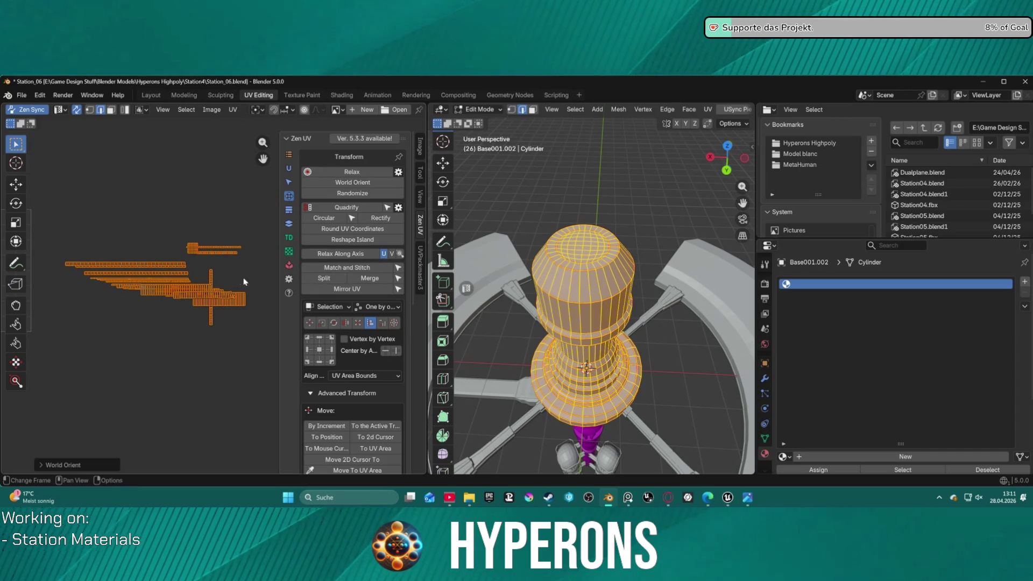
pyautogui.scroll(2, 207, 281)
pyautogui.scroll(1, 206, 282)
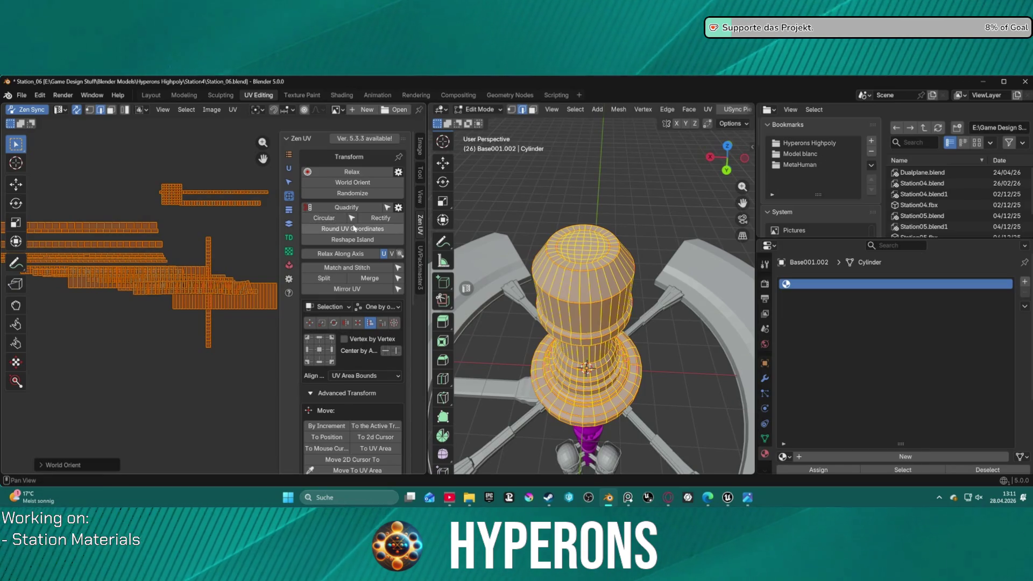
# Step: Quadrify the selected side UV islands into rectangular grids with Zen UV and deselect all
pyautogui.click(375, 209)
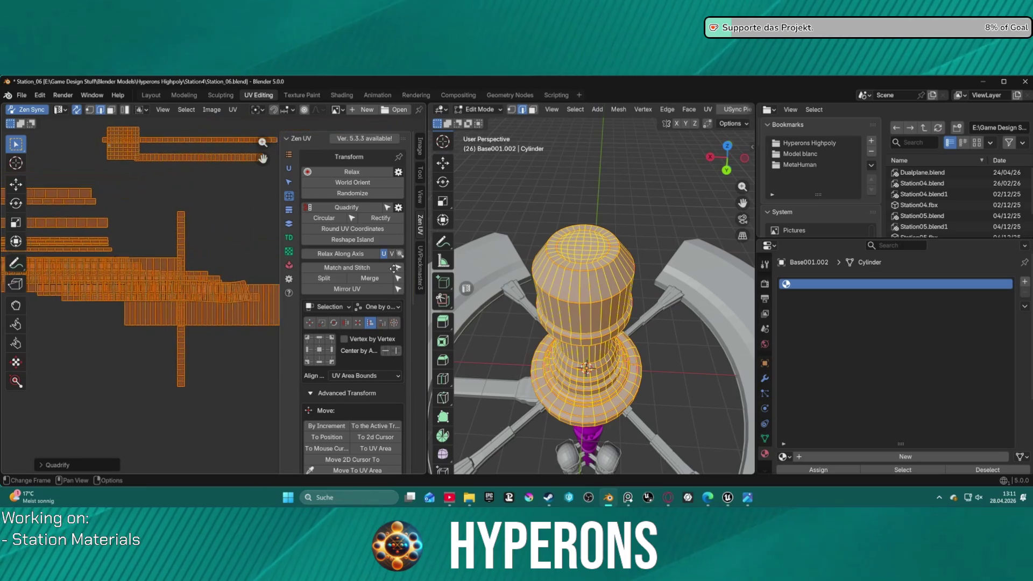
pyautogui.click(232, 276)
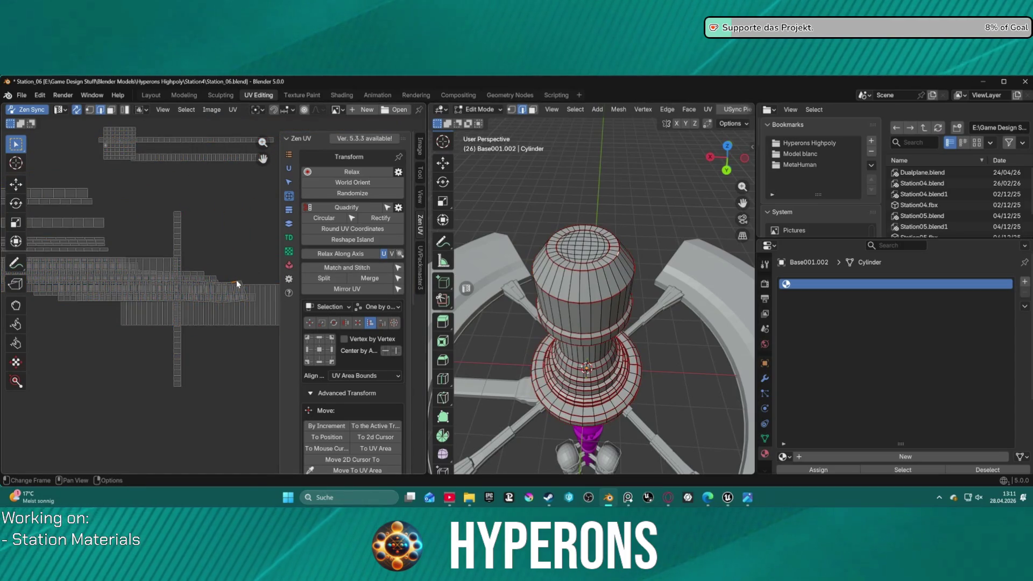
# Step: Inspect the cylinder's seams up close from several angles in vertex select mode
pyautogui.press('l')
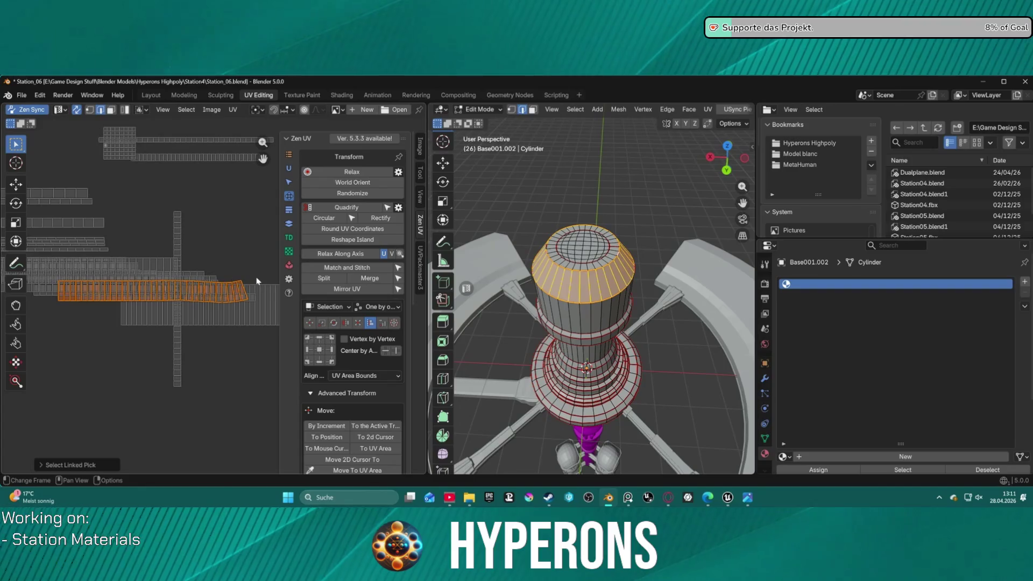
pyautogui.scroll(2, 598, 275)
pyautogui.scroll(2, 598, 275)
pyautogui.moveTo(596, 279)
pyautogui.mouseDown(button='middle')
pyautogui.moveTo(598, 354)
pyautogui.moveTo(697, 343)
pyautogui.mouseUp(button='middle')
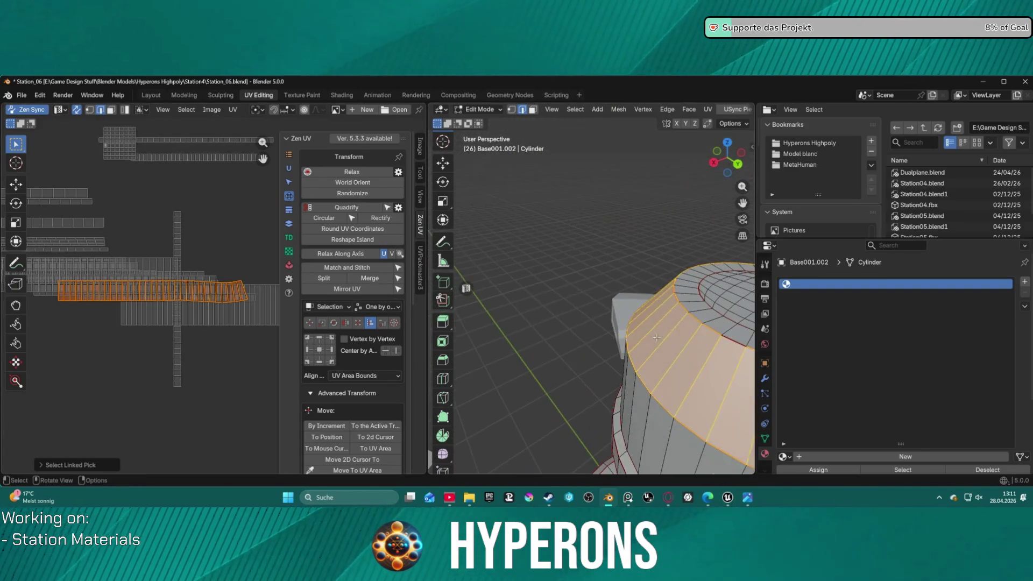
pyautogui.click(695, 343)
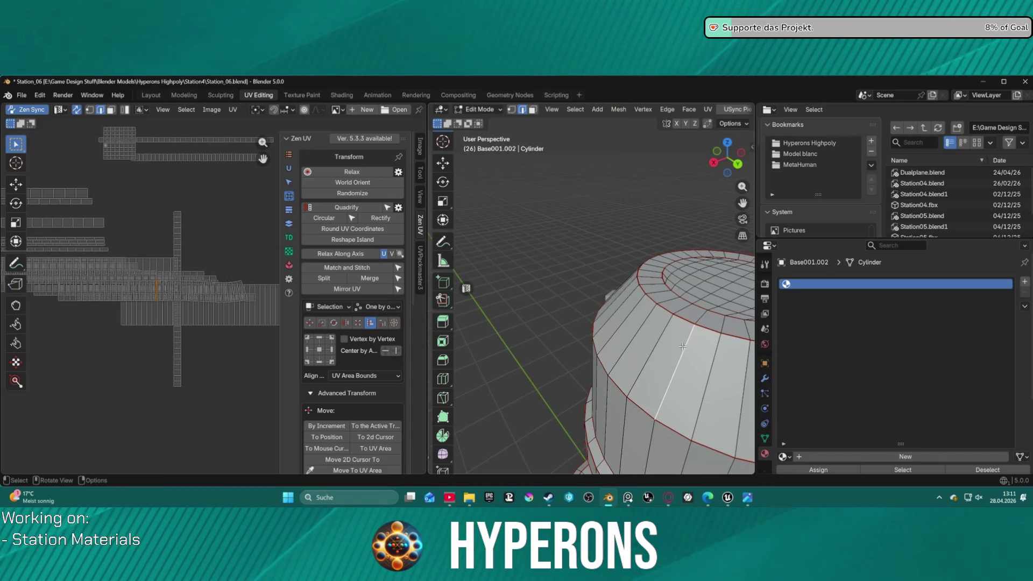
pyautogui.press('1')
pyautogui.moveTo(683, 345)
pyautogui.mouseDown(button='middle')
pyautogui.moveTo(466, 310)
pyautogui.moveTo(536, 350)
pyautogui.mouseUp(button='middle')
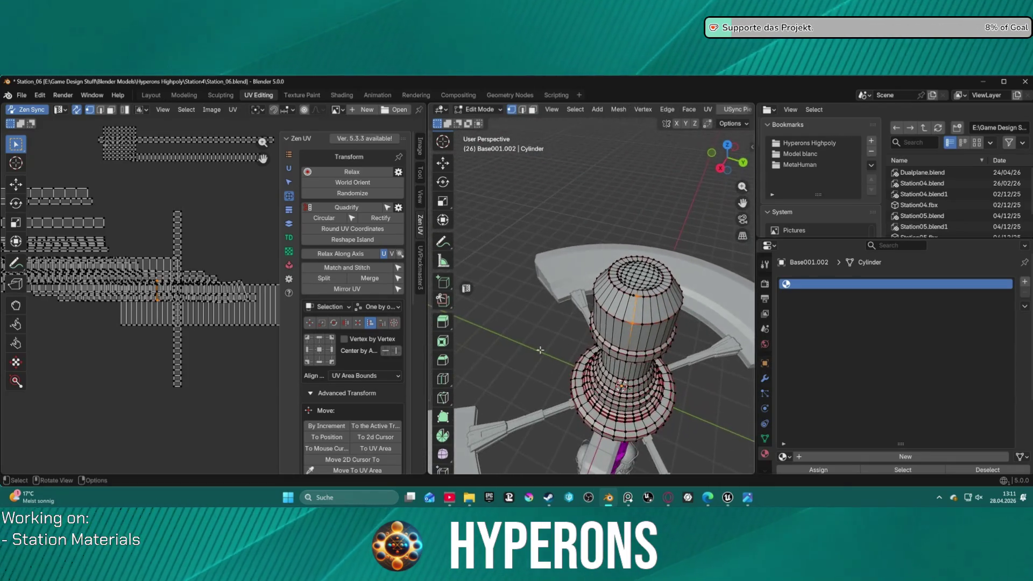
pyautogui.scroll(2, 666, 292)
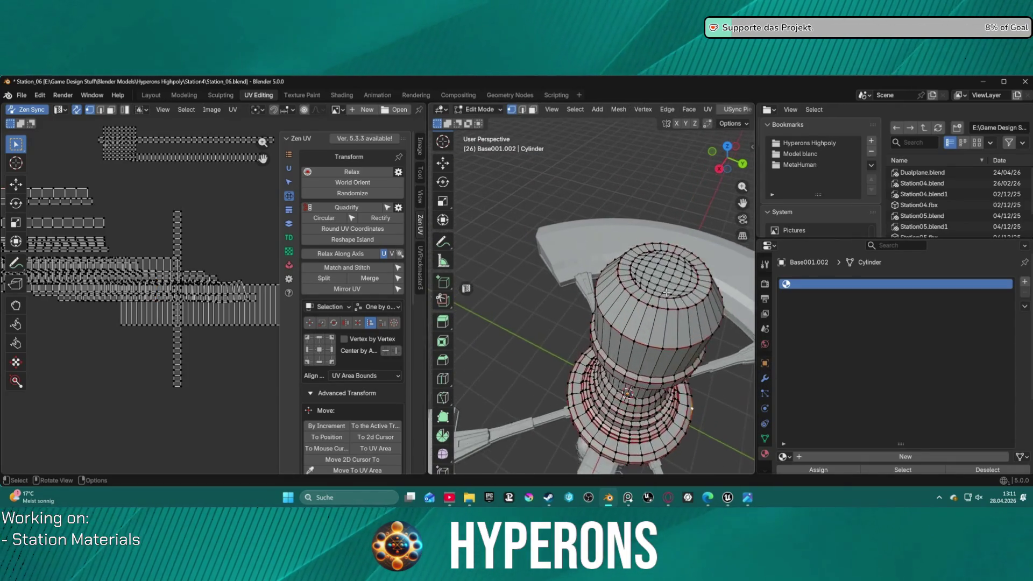
pyautogui.scroll(2, 665, 292)
# Step: Select the entire cylinder mesh from a high overview of the station
pyautogui.press('ctrl')
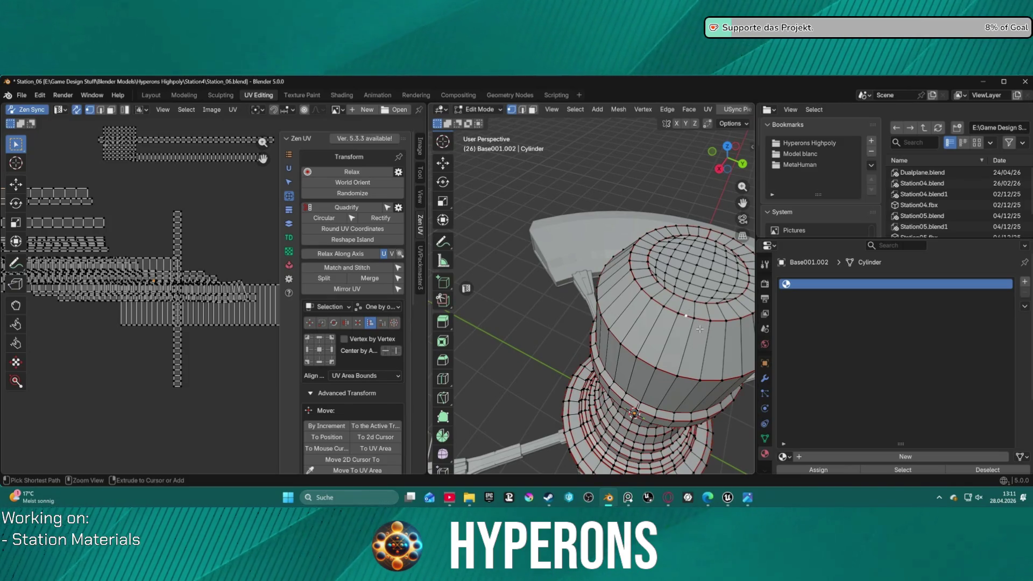
pyautogui.scroll(-3, 694, 328)
pyautogui.press('a')
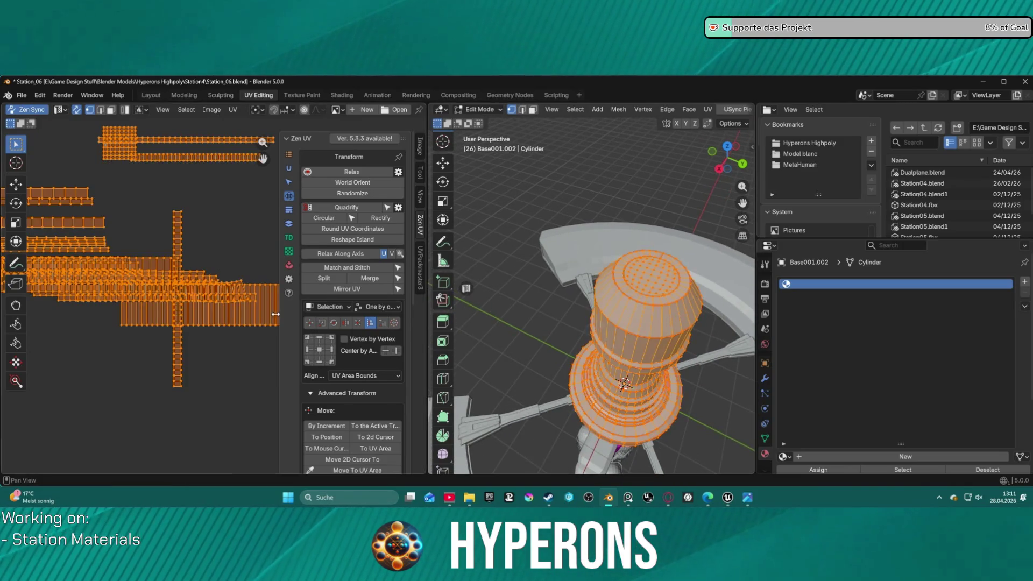
pyautogui.rightClick(569, 133)
pyautogui.moveTo(570, 242)
pyautogui.mouseDown(button='middle')
pyautogui.moveTo(590, 339)
pyautogui.moveTo(609, 320)
pyautogui.moveTo(521, 297)
pyautogui.moveTo(640, 351)
pyautogui.moveTo(690, 358)
pyautogui.moveTo(748, 347)
pyautogui.moveTo(639, 346)
pyautogui.moveTo(576, 310)
pyautogui.moveTo(691, 329)
pyautogui.moveTo(646, 291)
pyautogui.mouseUp(button='middle')
pyautogui.click(674, 358)
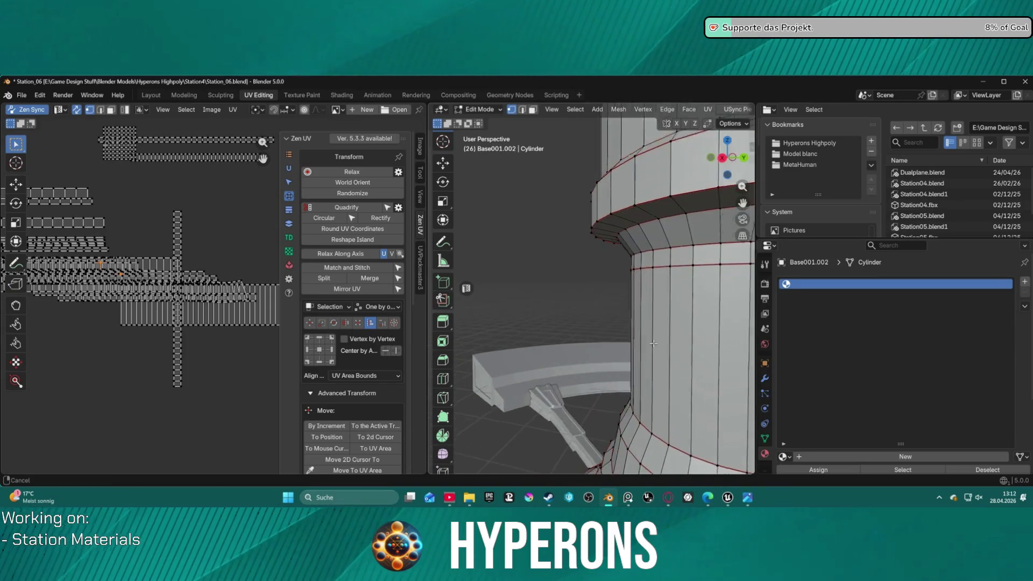
pyautogui.scroll(8, 607, 237)
pyautogui.scroll(-6, 607, 237)
pyautogui.moveTo(608, 237)
pyautogui.mouseDown(button='middle')
pyautogui.moveTo(584, 296)
pyautogui.moveTo(602, 266)
pyautogui.mouseUp(button='middle')
pyautogui.press('a')
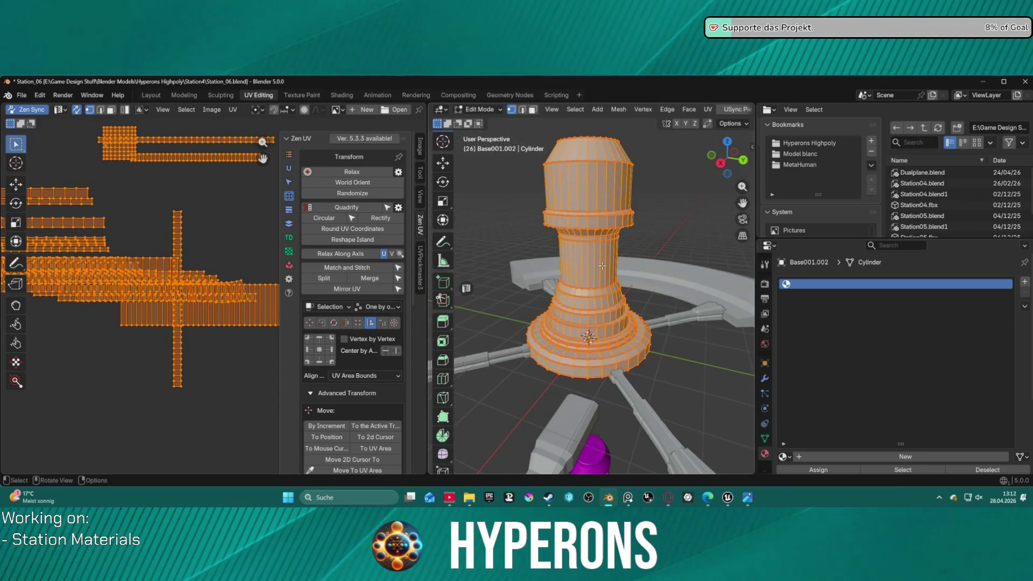
# Step: Merge the cylinder's duplicate vertices by distance
pyautogui.press('m')
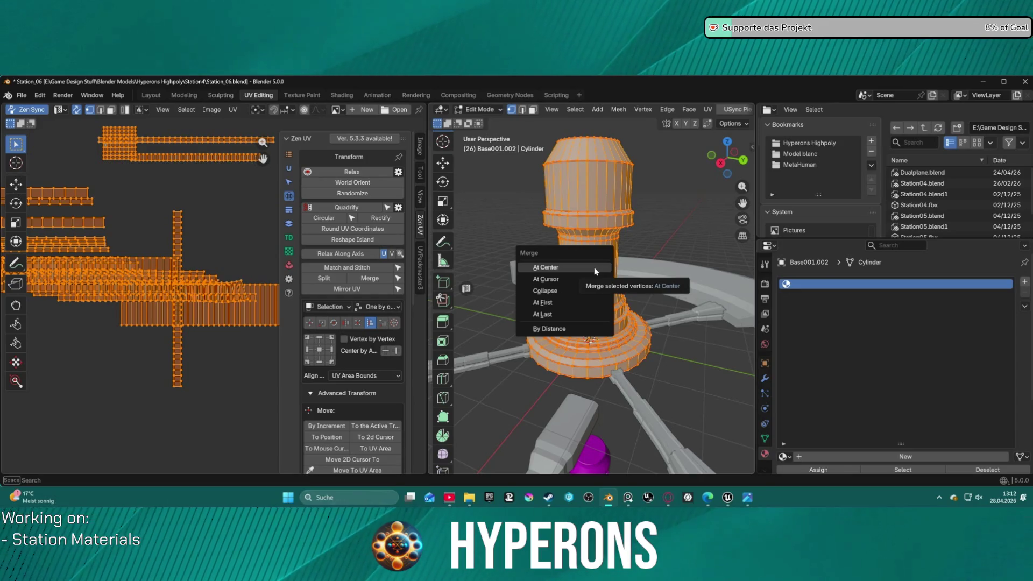
pyautogui.click(576, 331)
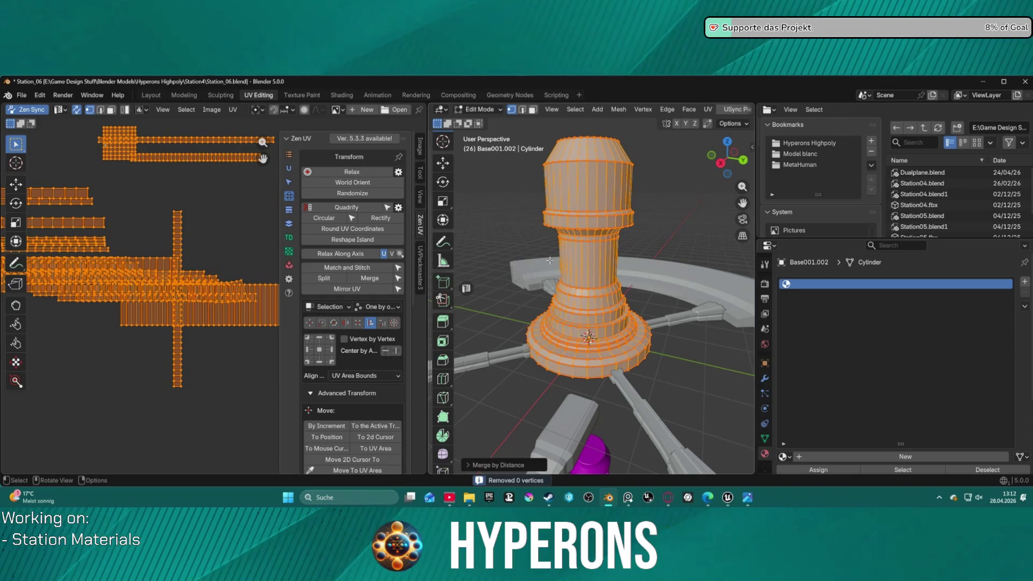
pyautogui.scroll(-3, 551, 262)
pyautogui.moveTo(550, 261); pyautogui.dragTo(547, 250, button='middle')
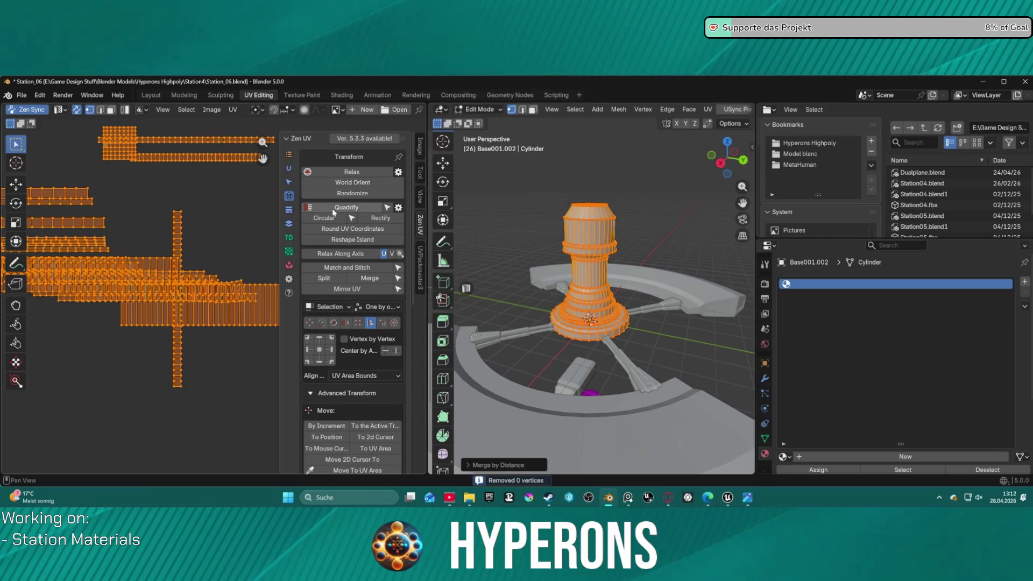
# Step: Re-unwrap the cylinder Angle Based, then Quadrify, World Orient and Relax its UV islands
pyautogui.click(233, 108)
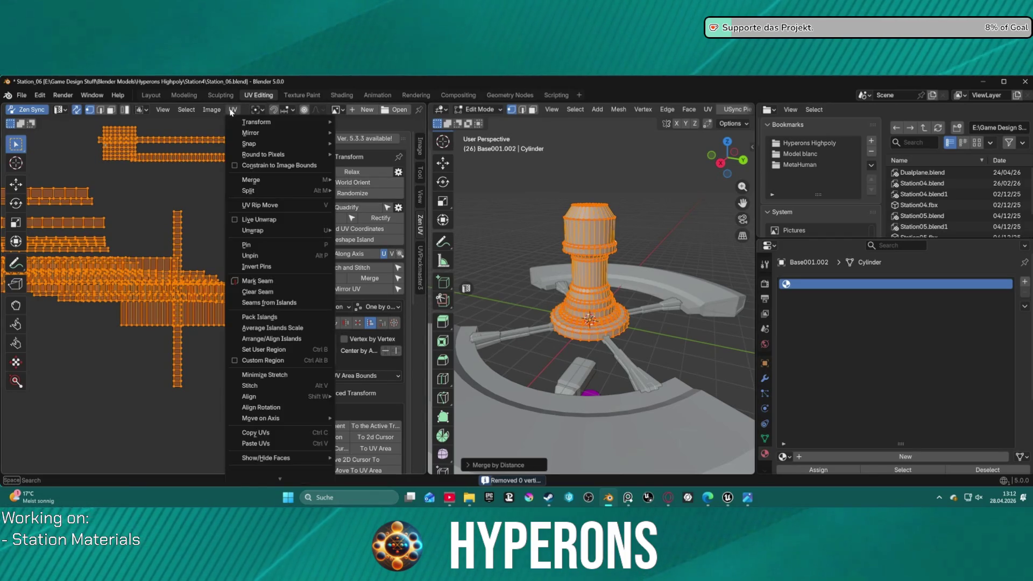
pyautogui.moveTo(253, 230)
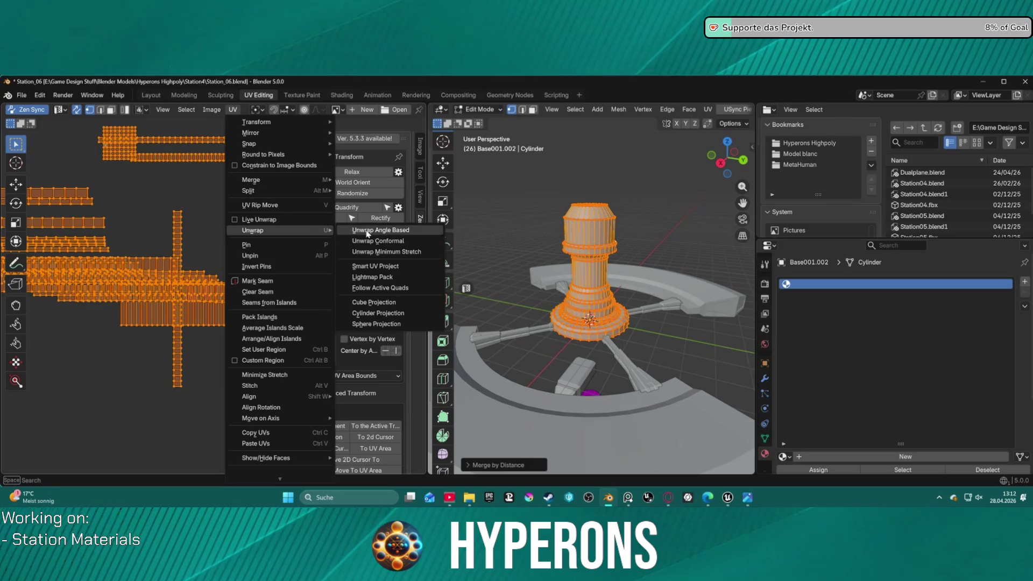
pyautogui.click(408, 255)
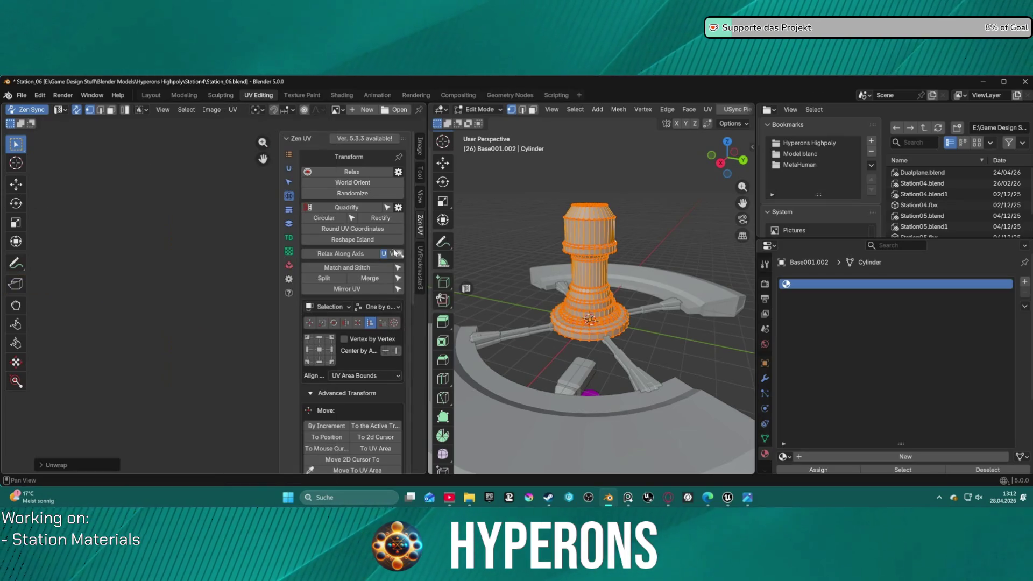
pyautogui.click(350, 210)
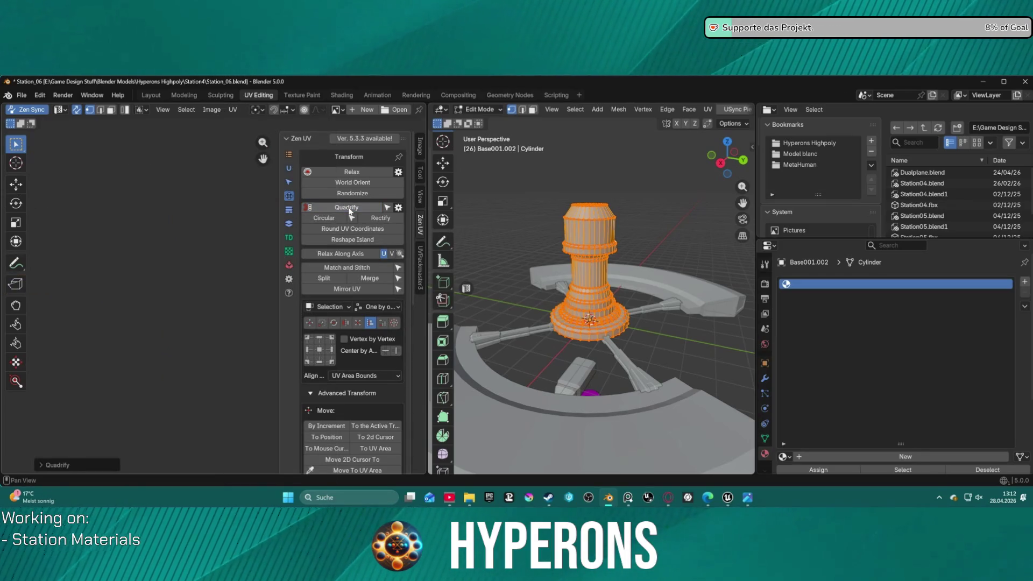
pyautogui.click(353, 184)
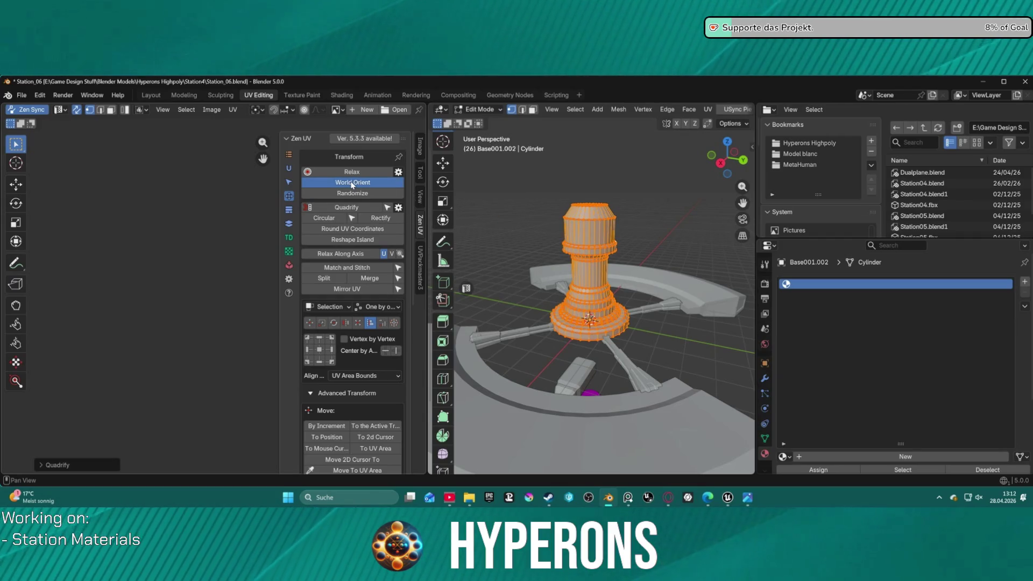
pyautogui.click(351, 173)
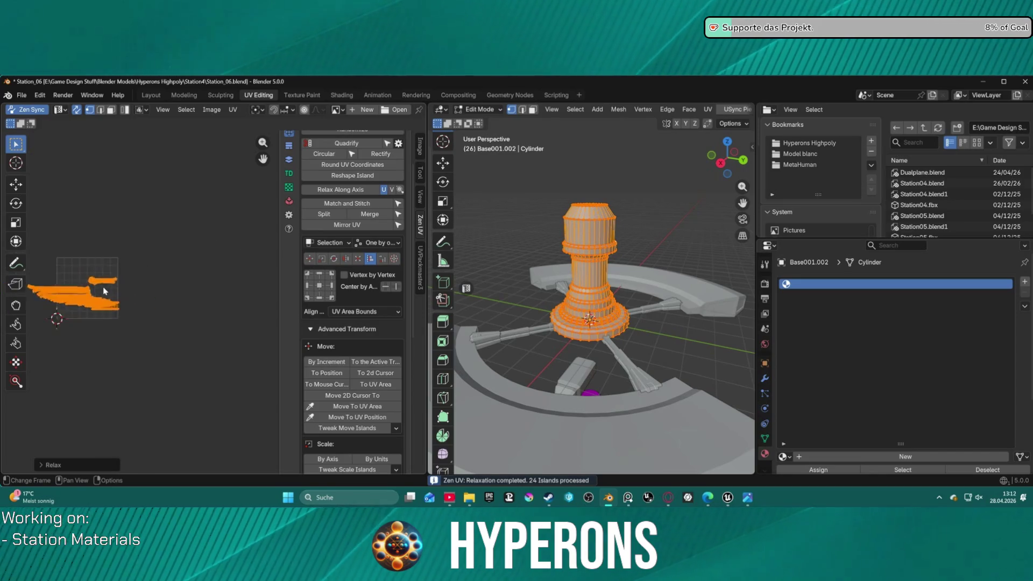
pyautogui.scroll(2, 132, 288)
# Step: Quadrify the UV strips and move the islands right, off the UV square
pyautogui.moveTo(132, 288); pyautogui.dragTo(283, 293, button='middle')
pyautogui.click(353, 143)
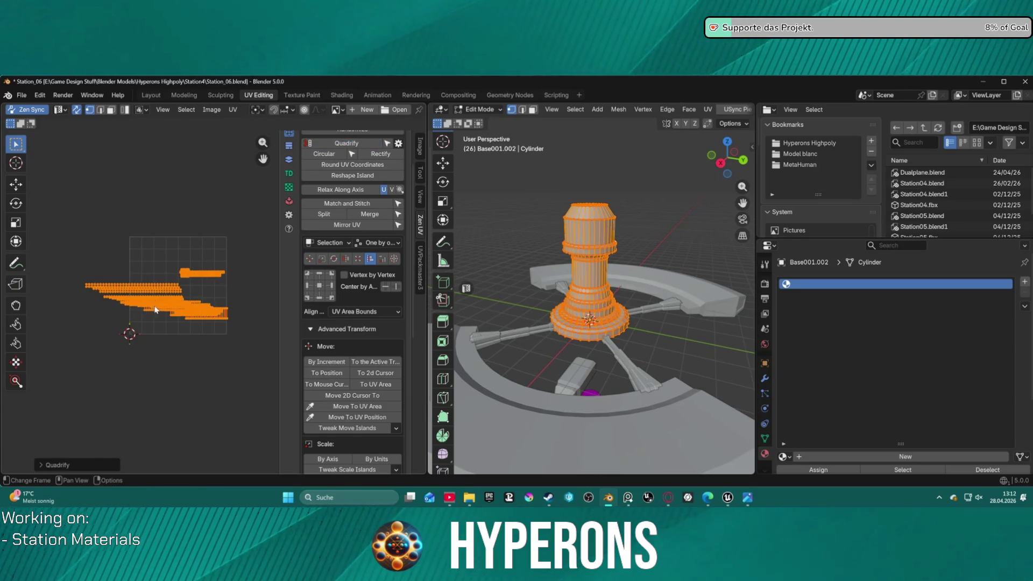
pyautogui.moveTo(155, 309); pyautogui.dragTo(347, 282)
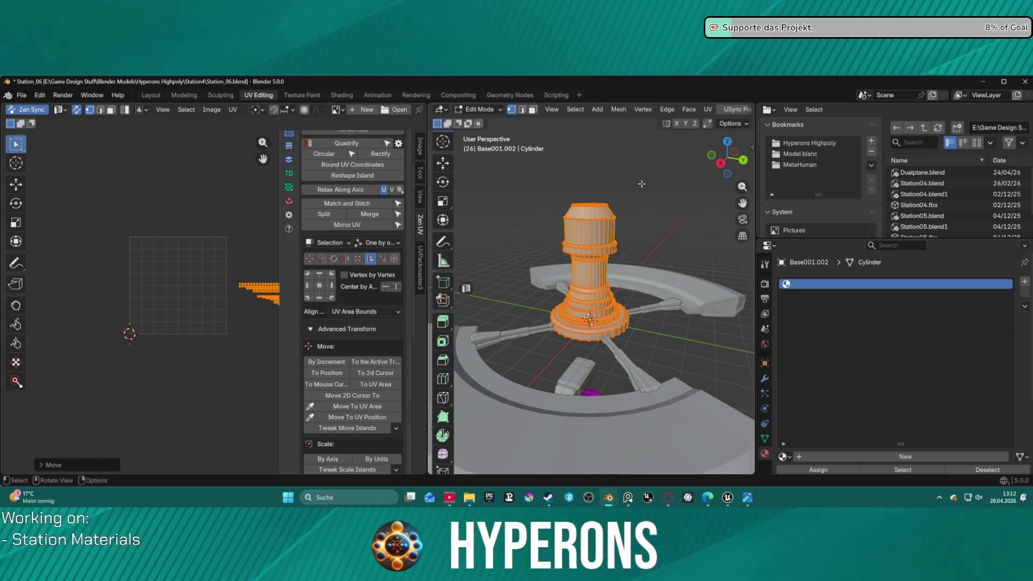
pyautogui.scroll(4, 642, 184)
# Step: Select the top cap's face ring and move its UV island above the other strips
pyautogui.keyDown('shift'); pyautogui.moveTo(641, 185); pyautogui.dragTo(605, 360, button='middle'); pyautogui.keyUp('shift')
pyautogui.hotkey('alt', 'a')
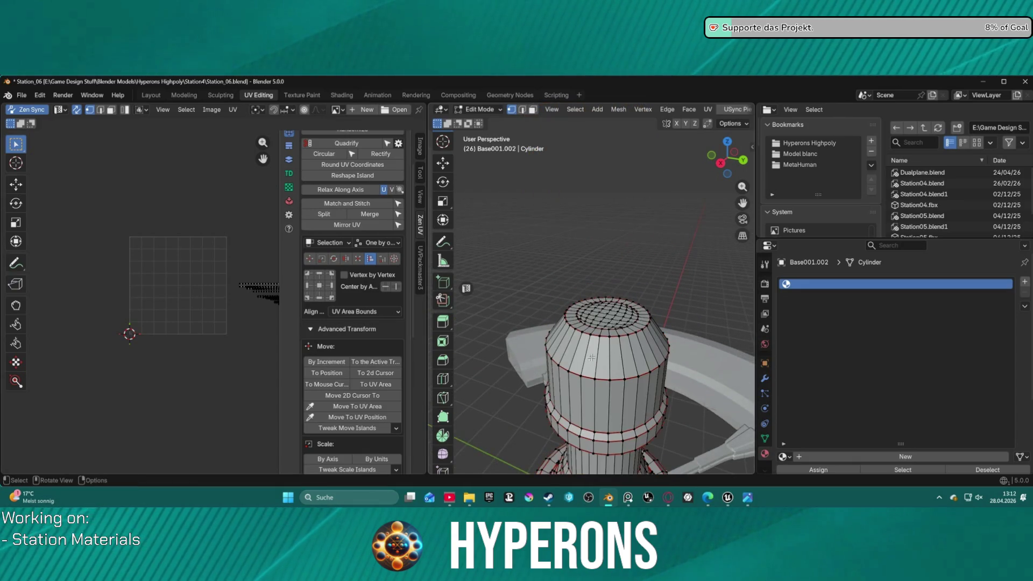
pyautogui.hotkey('ctrl', 'l')
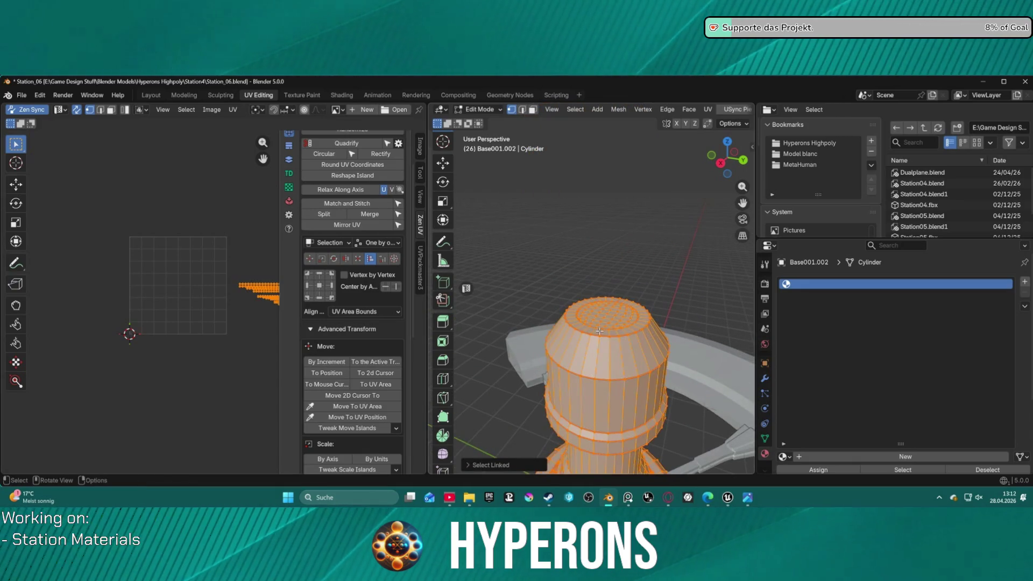
pyautogui.hotkey('ctrl', 'z')
pyautogui.hotkey('ctrl', 'shift', 'z')
pyautogui.hotkey('ctrl', 'z')
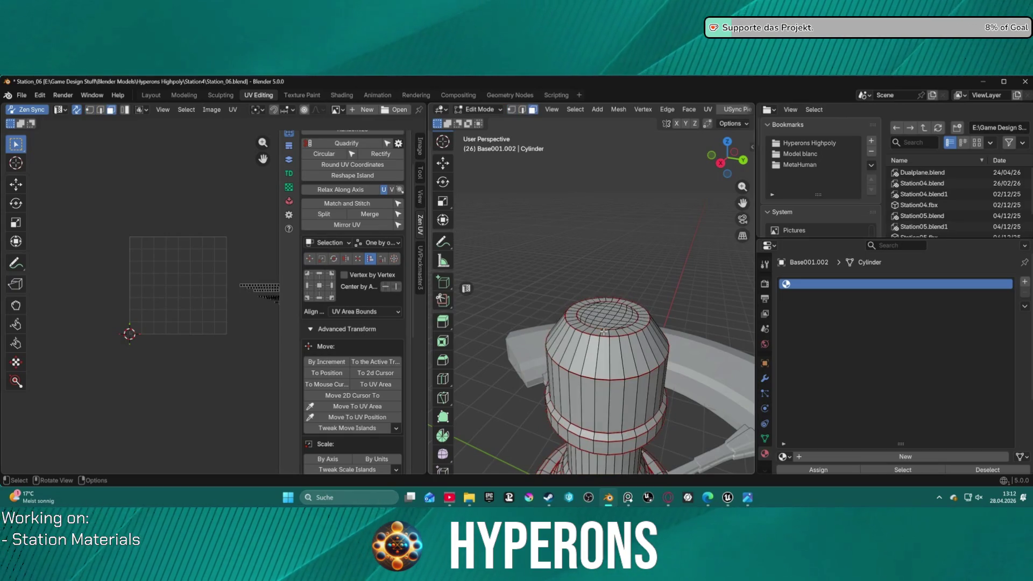
pyautogui.press('l')
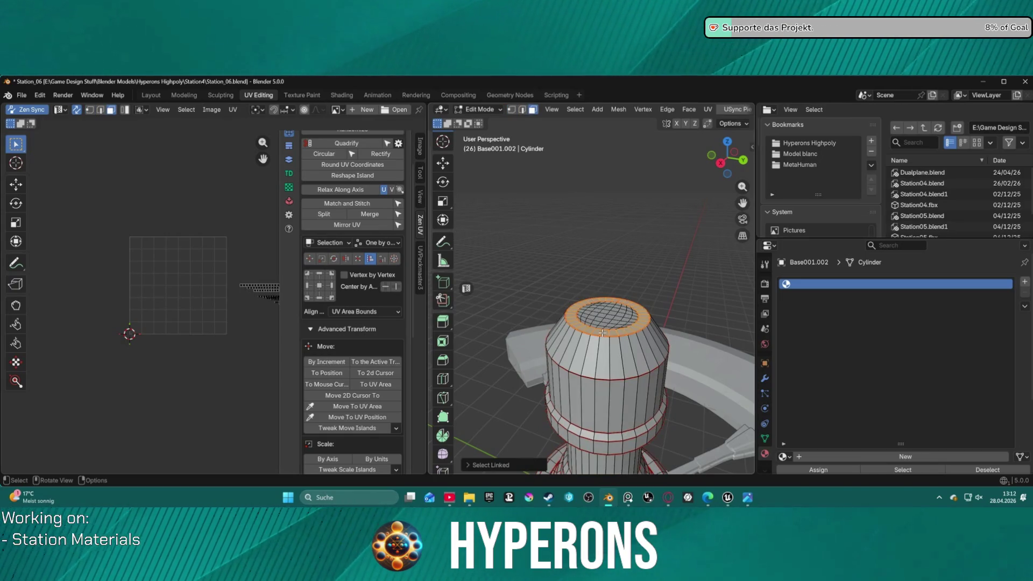
pyautogui.press('g')
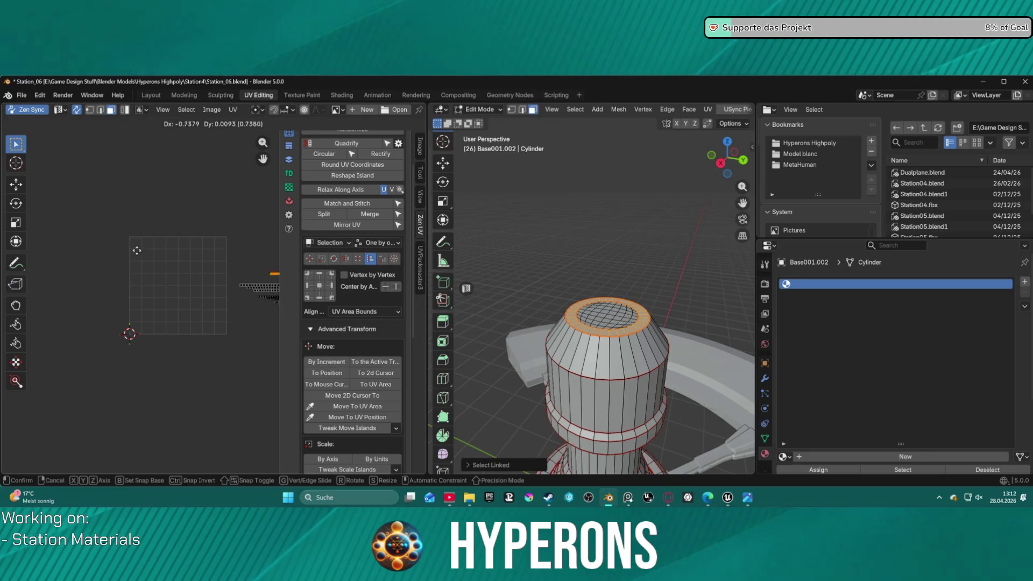
pyautogui.click(141, 224)
pyautogui.scroll(2, 235, 211)
pyautogui.scroll(2, 175, 221)
pyautogui.moveTo(189, 207); pyautogui.dragTo(207, 250, button='middle')
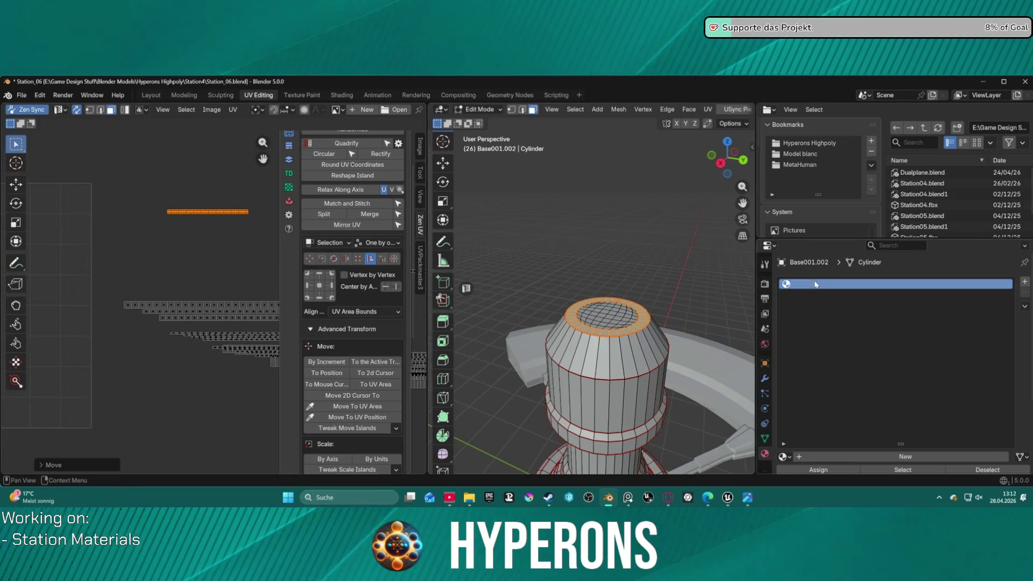
# Step: Create Material.001 and Material.002 in the cylinder's first two material slots
pyautogui.click(905, 456)
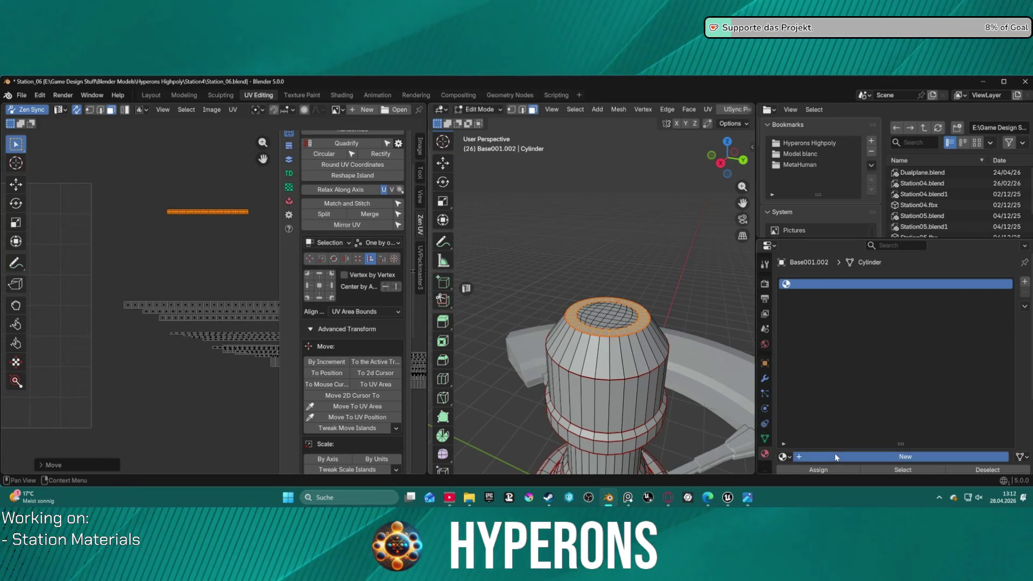
pyautogui.click(1025, 282)
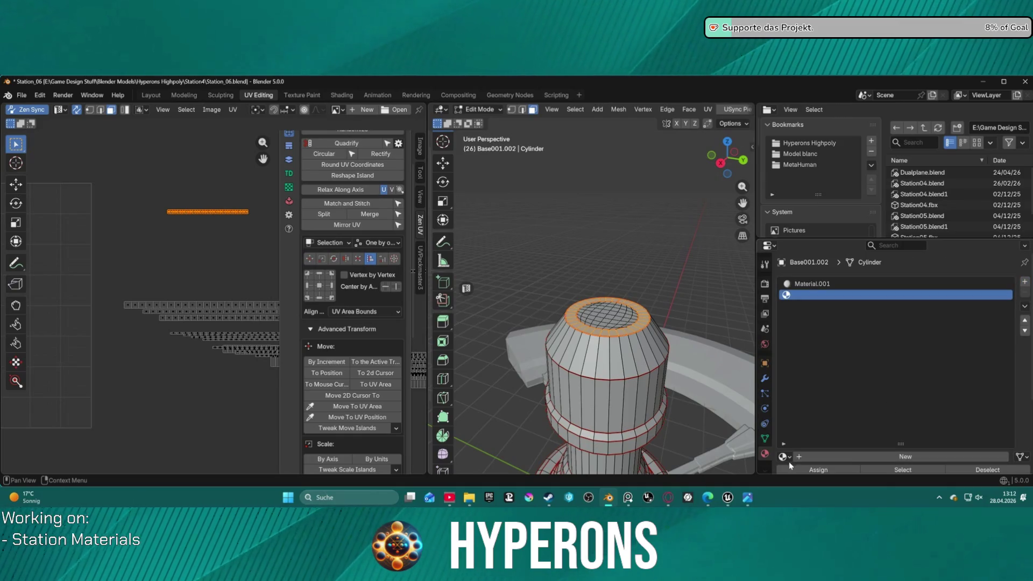
pyautogui.click(829, 457)
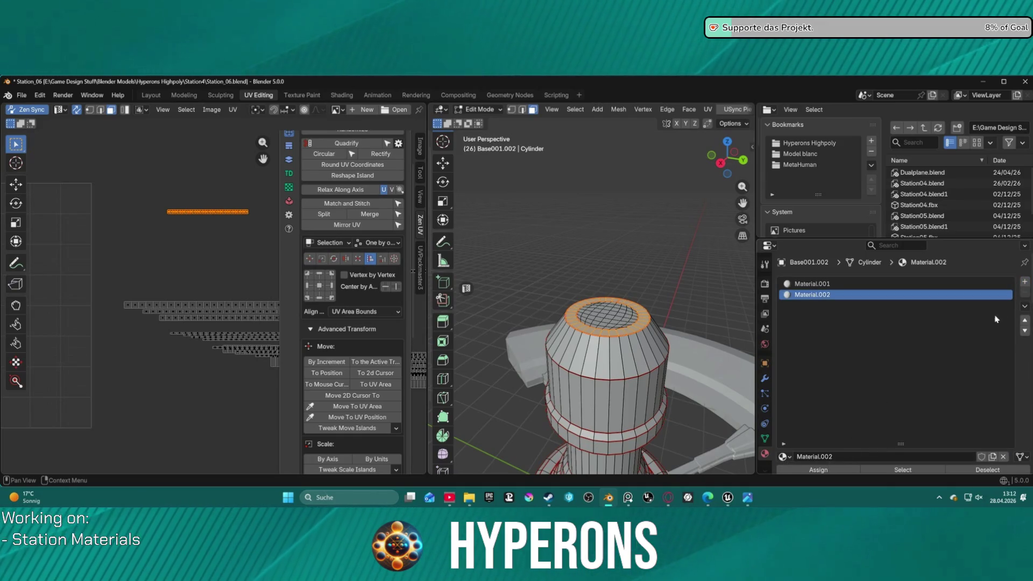
pyautogui.click(813, 283)
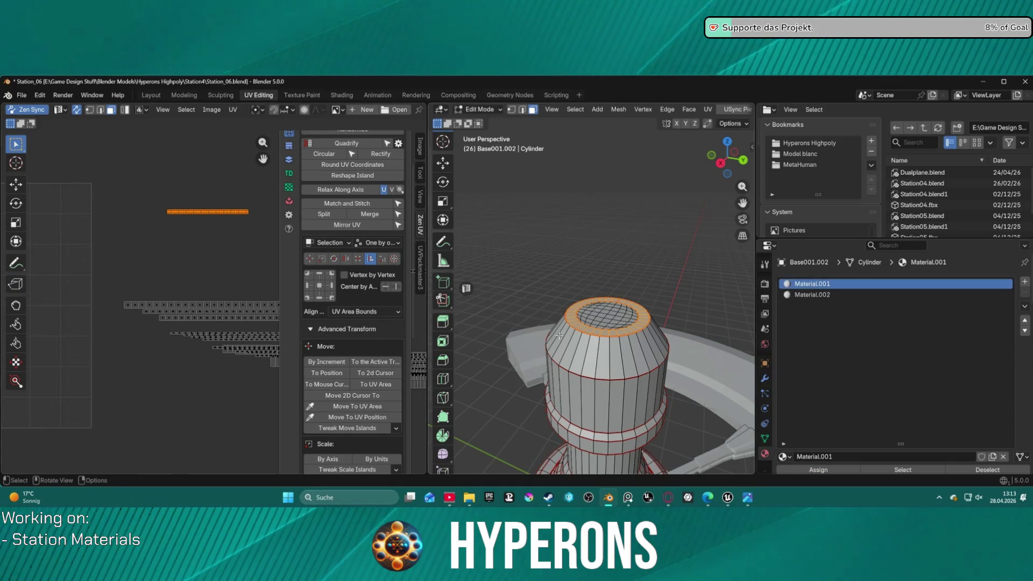
# Step: Select the cylinder's upper section, assign Material.002 to it, and select the next face band
pyautogui.click(614, 278)
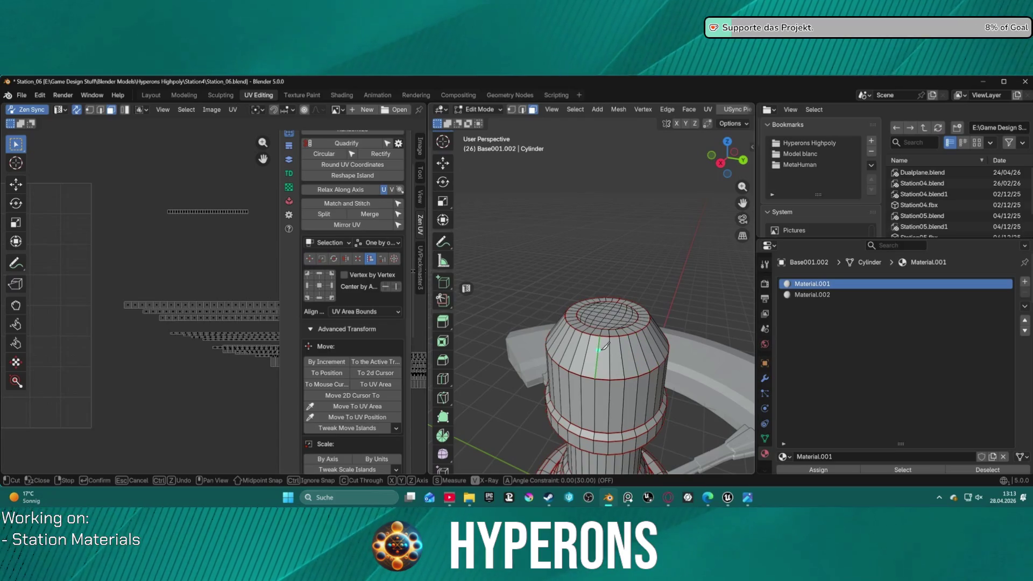
pyautogui.press('Escape')
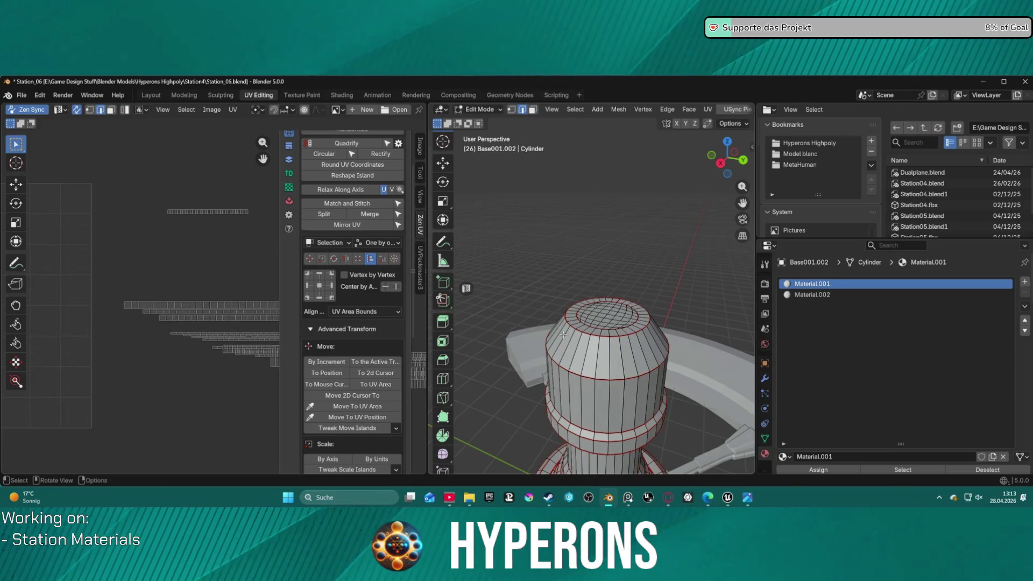
pyautogui.press('w')
pyautogui.press('w')
pyautogui.press('l')
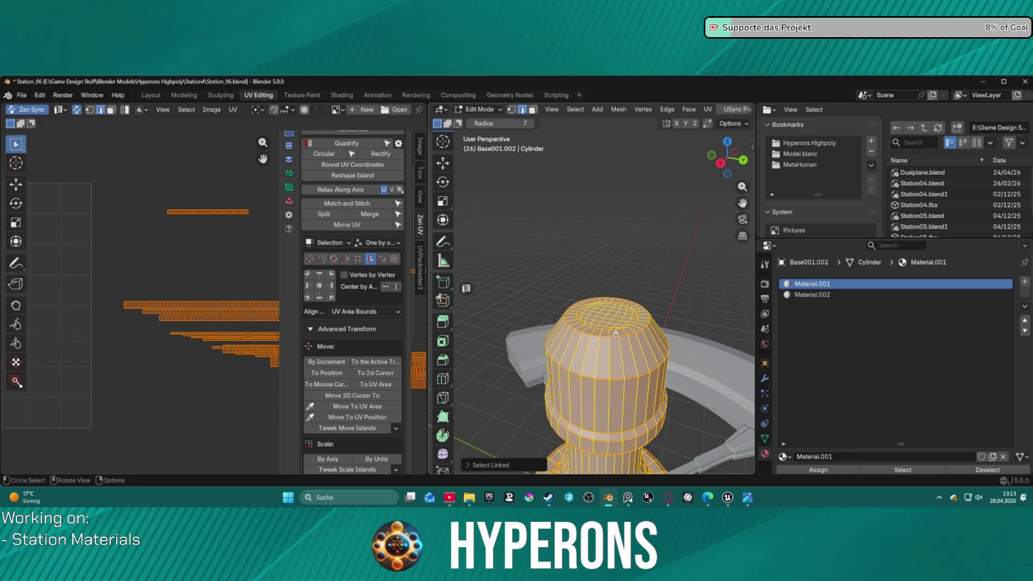
pyautogui.hotkey('shift', 'l')
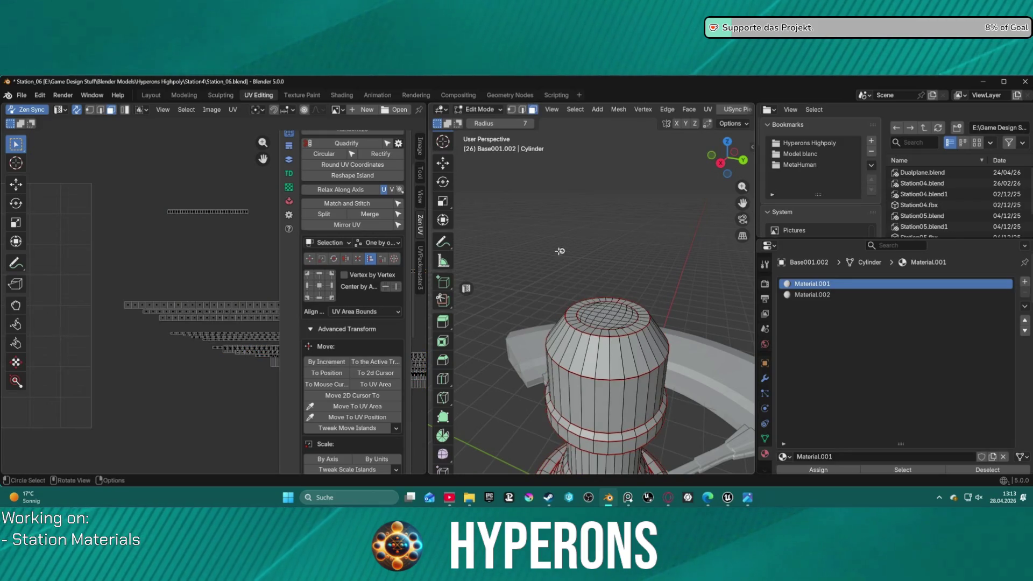
pyautogui.scroll(1, 449, 178)
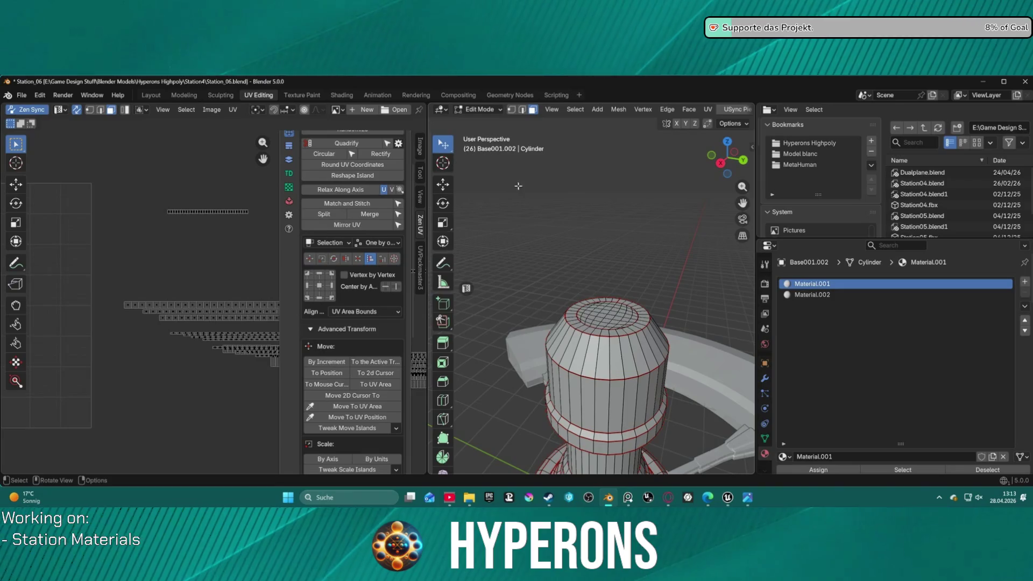
pyautogui.press('l')
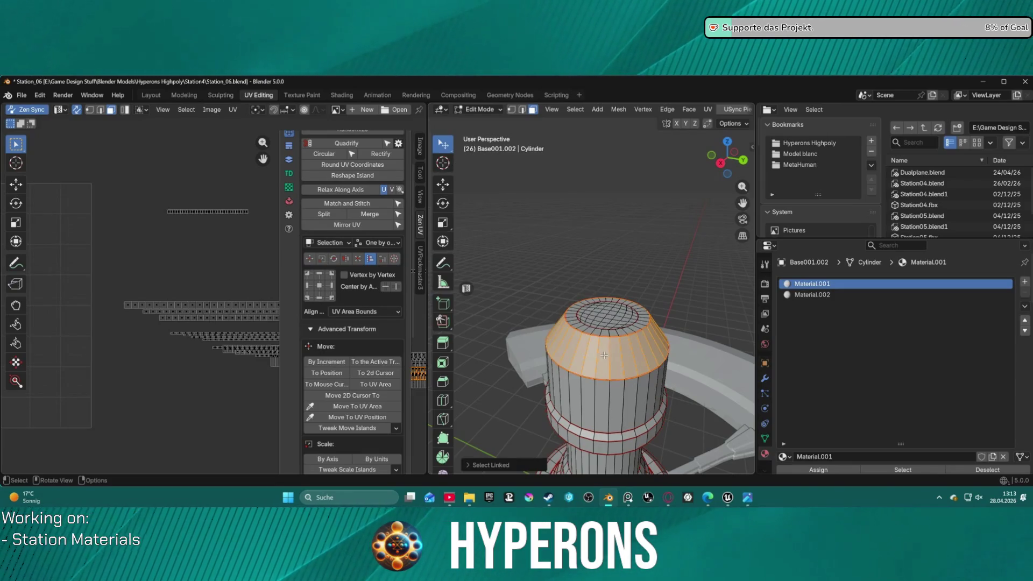
pyautogui.click(812, 294)
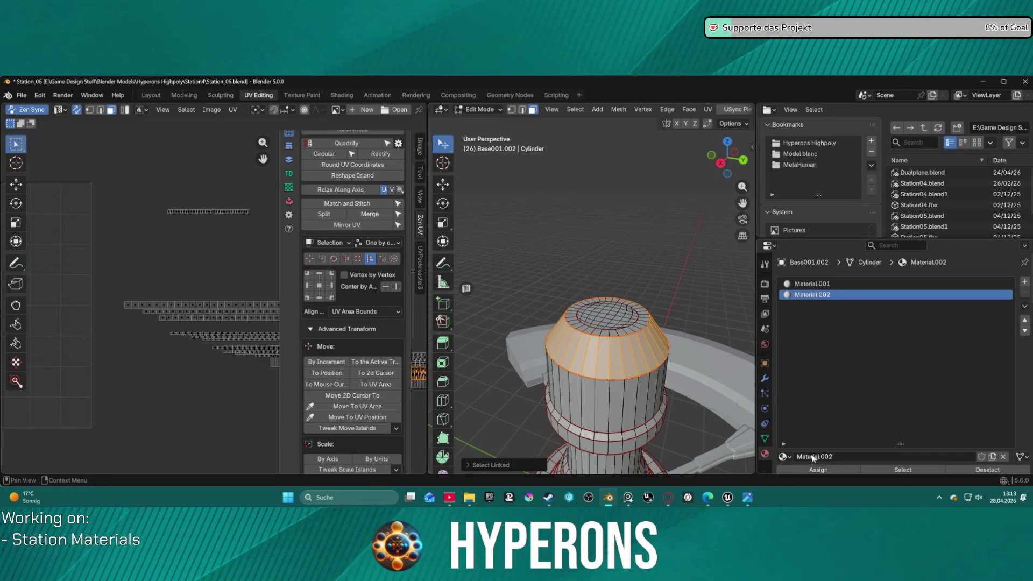
pyautogui.click(827, 470)
pyautogui.click(605, 398)
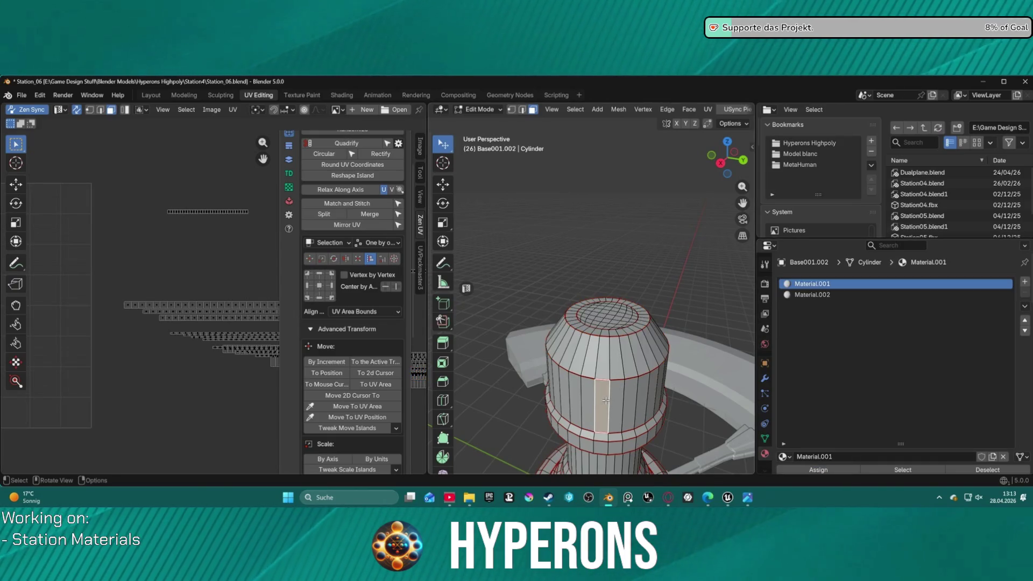
pyautogui.press('l')
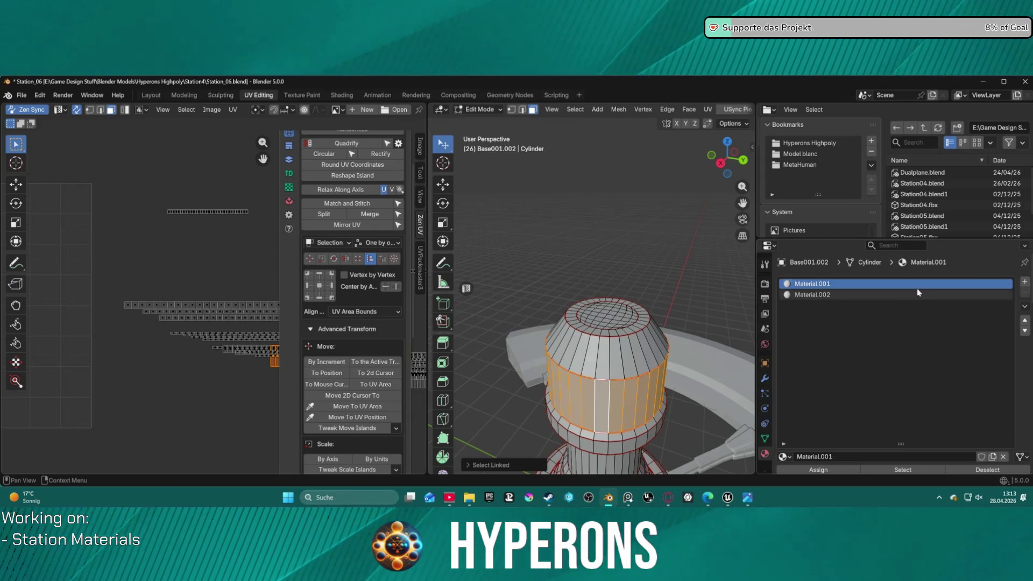
# Step: Add six more empty material slots to the cylinder
pyautogui.click(1023, 283)
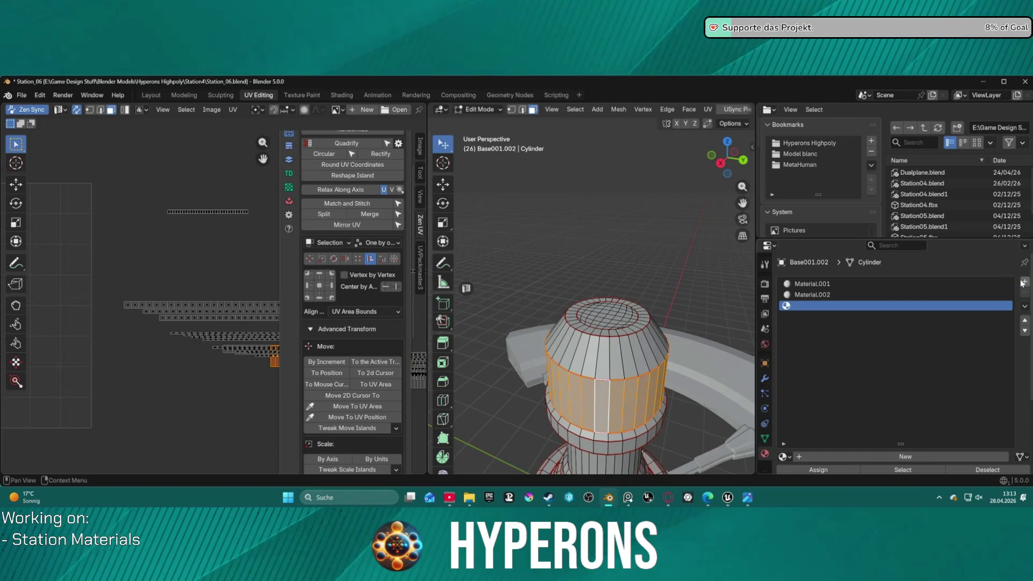
pyautogui.click(1024, 283)
pyautogui.click(1023, 283)
pyautogui.click(1023, 282)
pyautogui.click(1023, 283)
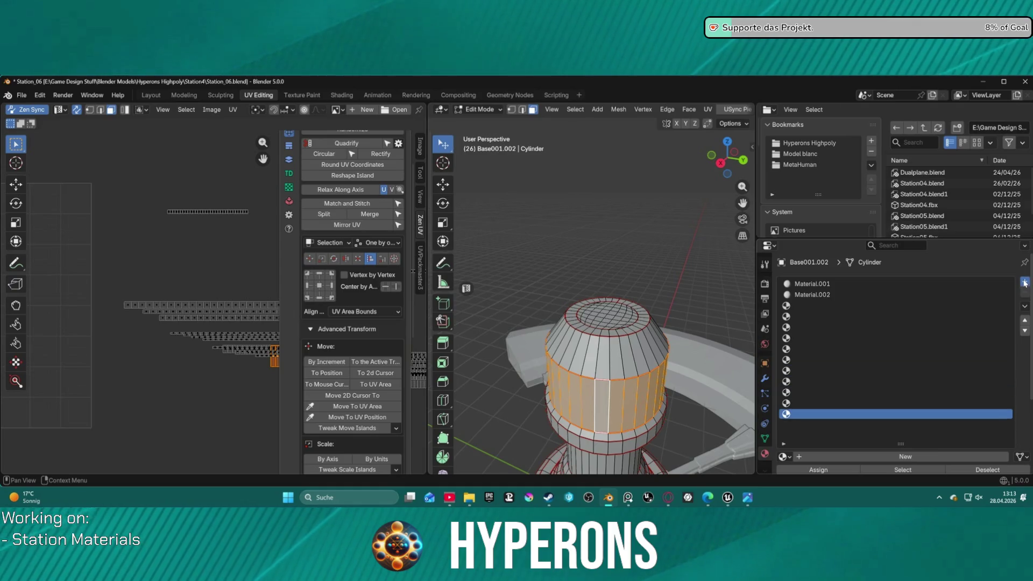
pyautogui.click(1023, 283)
pyautogui.click(1023, 282)
pyautogui.click(1023, 283)
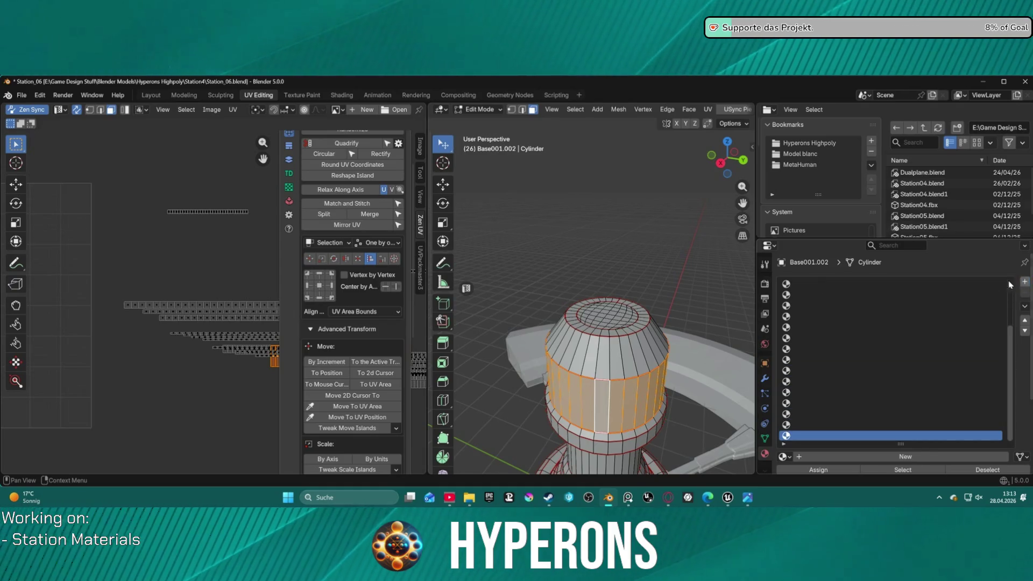
pyautogui.scroll(5, 878, 312)
# Step: Create new materials Material.003 through Material.021 in the remaining slots one by one
pyautogui.click(850, 307)
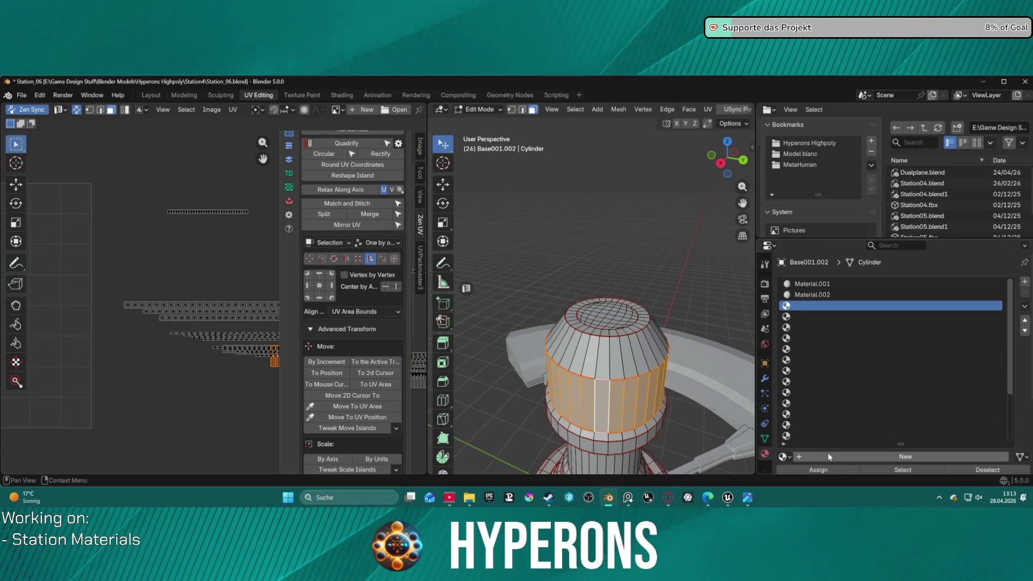
pyautogui.click(840, 456)
pyautogui.click(847, 317)
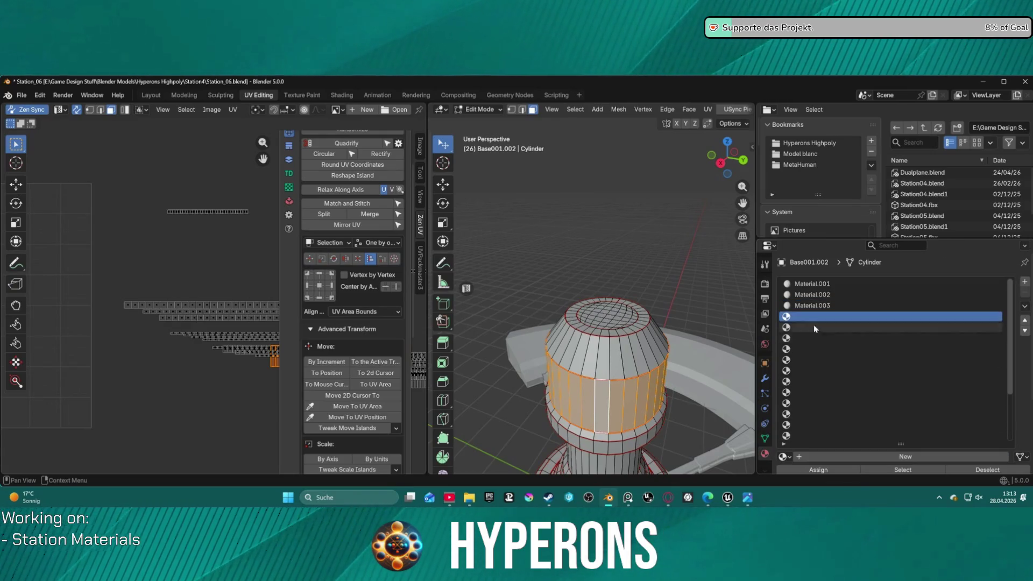
pyautogui.click(853, 449)
pyautogui.click(847, 326)
pyautogui.click(856, 448)
pyautogui.click(844, 338)
pyautogui.click(855, 456)
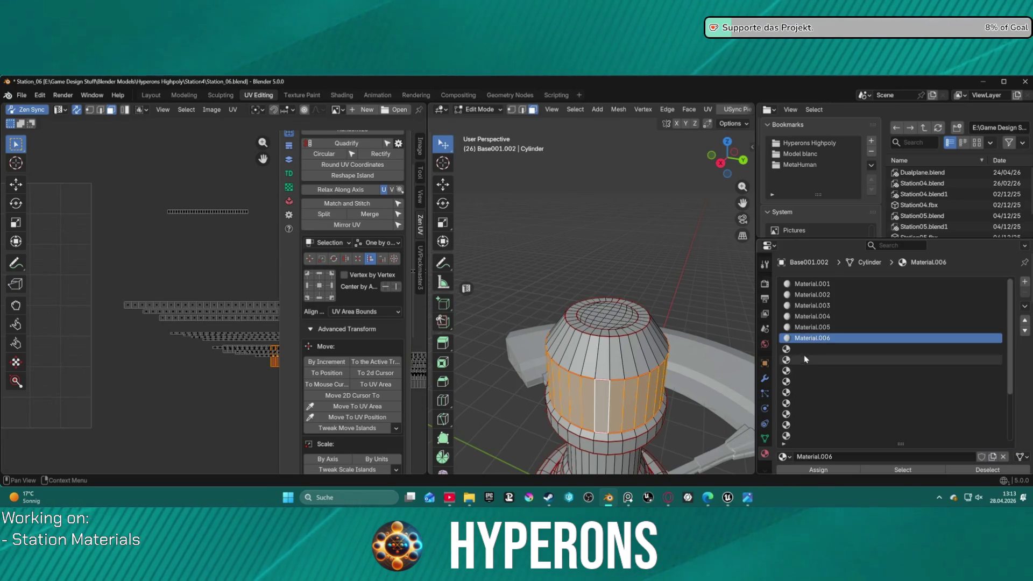
pyautogui.click(839, 349)
pyautogui.click(852, 456)
pyautogui.click(839, 359)
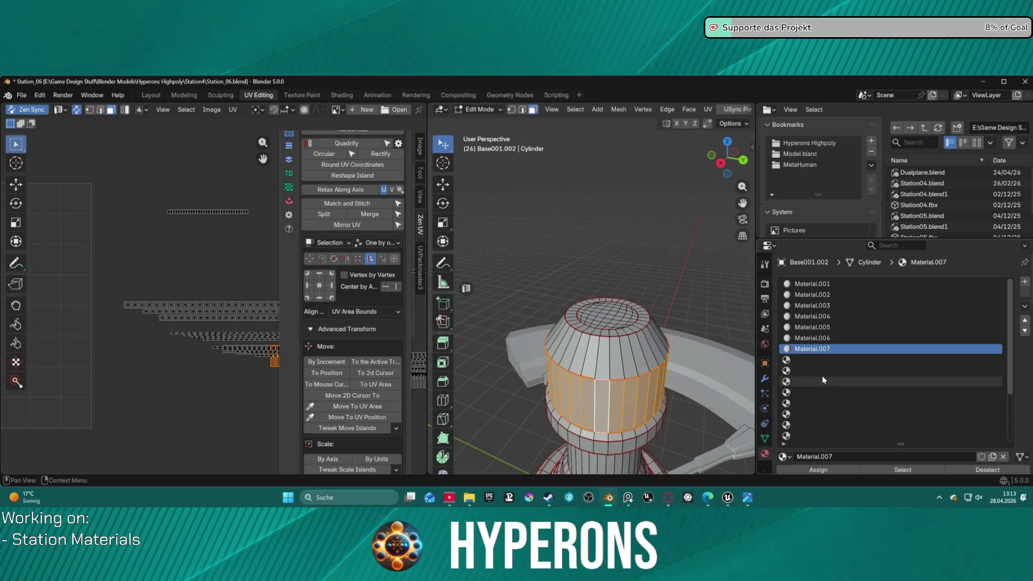
pyautogui.click(851, 457)
pyautogui.click(840, 370)
pyautogui.click(851, 457)
pyautogui.click(840, 380)
pyautogui.click(842, 456)
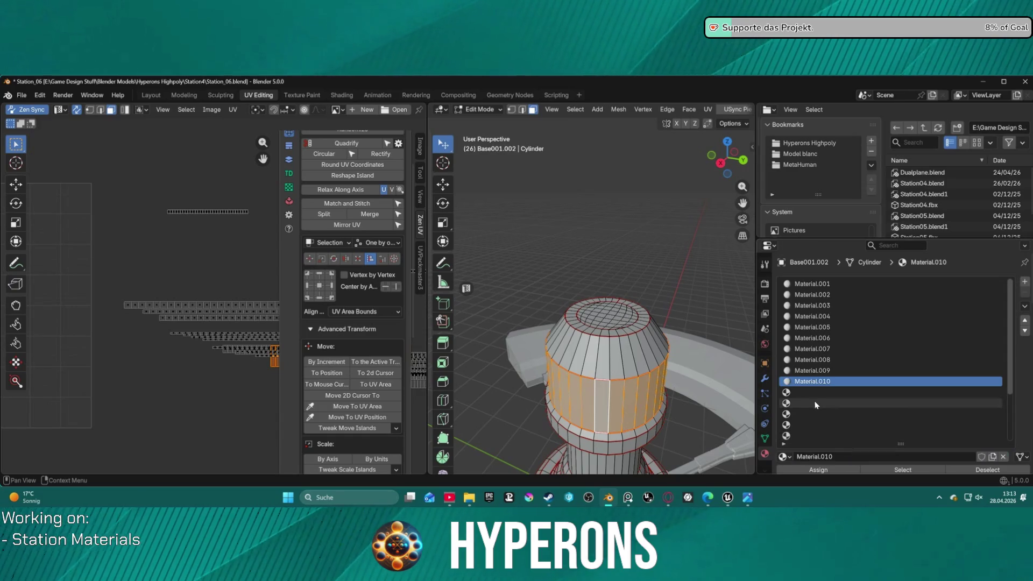
pyautogui.click(840, 393)
pyautogui.click(829, 456)
pyautogui.click(818, 403)
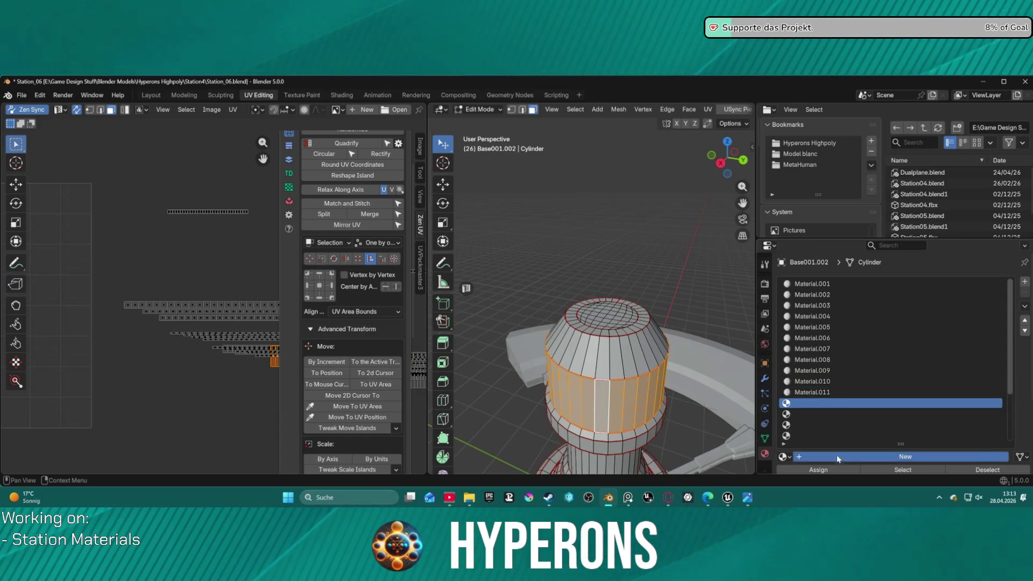
pyautogui.click(829, 456)
pyautogui.click(818, 414)
pyautogui.click(829, 456)
pyautogui.click(823, 425)
pyautogui.click(826, 457)
pyautogui.click(825, 436)
pyautogui.click(824, 455)
pyautogui.scroll(-4, 848, 387)
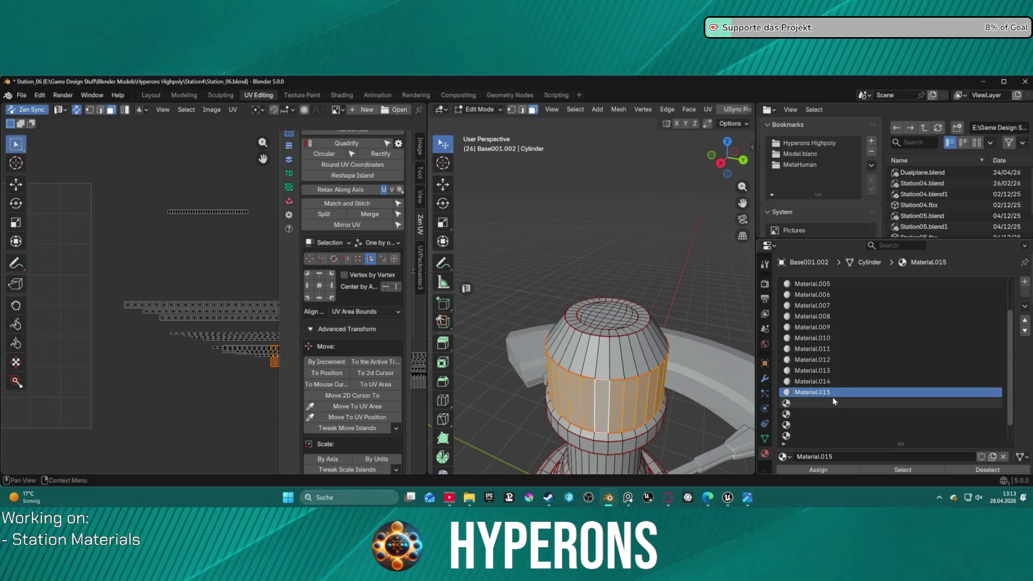
pyautogui.click(831, 403)
pyautogui.click(840, 456)
pyautogui.click(832, 413)
pyautogui.click(837, 456)
pyautogui.click(831, 425)
pyautogui.click(842, 456)
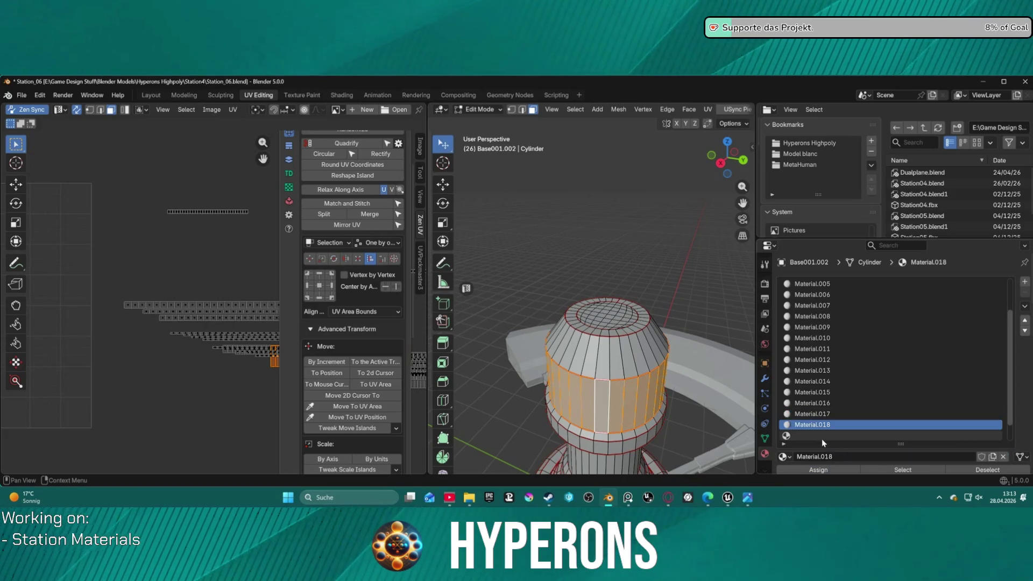
pyautogui.click(821, 439)
pyautogui.click(841, 457)
pyautogui.scroll(-2, 869, 401)
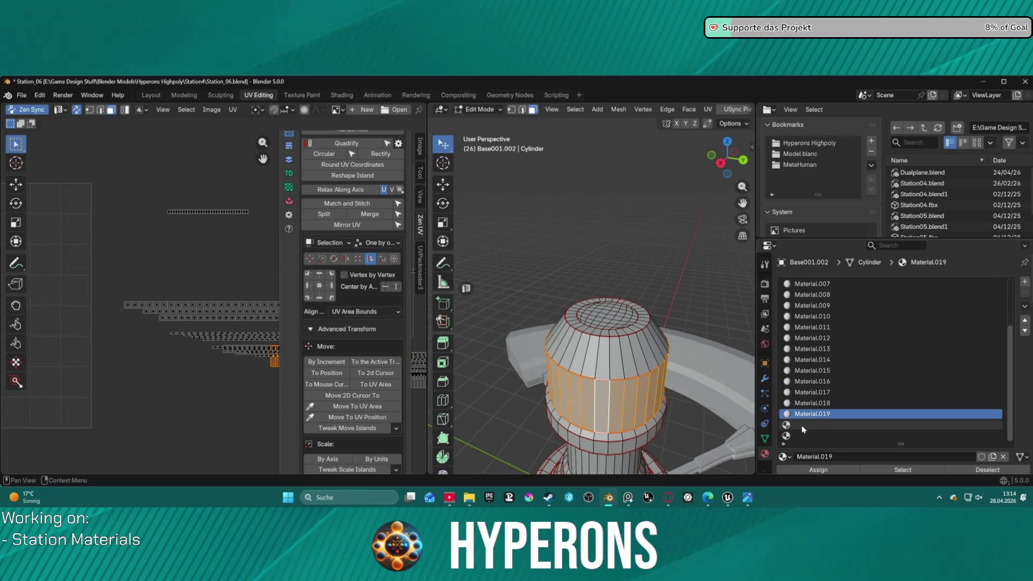
pyautogui.click(835, 425)
pyautogui.click(840, 456)
pyautogui.click(831, 436)
pyautogui.click(840, 456)
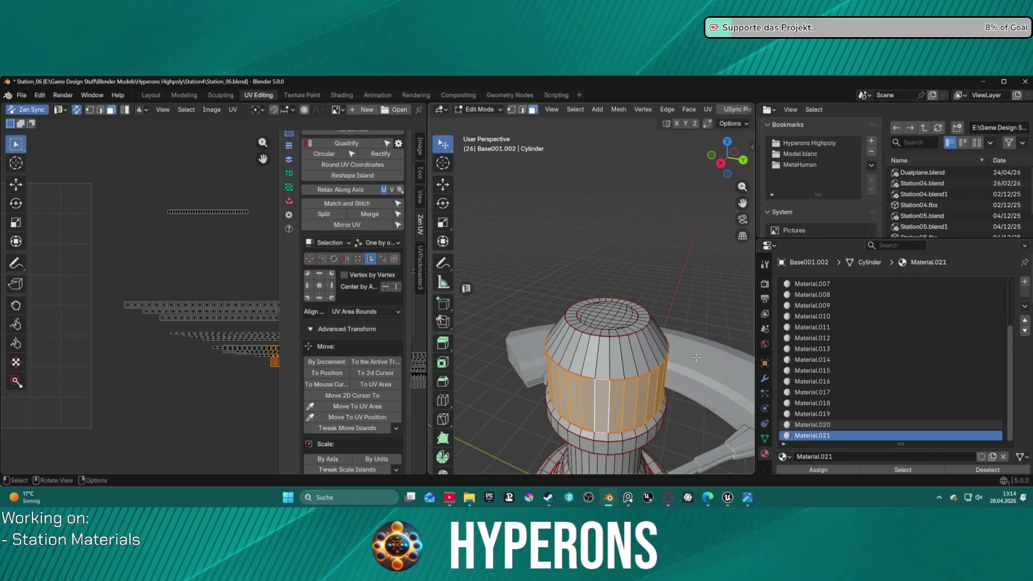
pyautogui.scroll(3, 868, 320)
pyautogui.scroll(3, 869, 320)
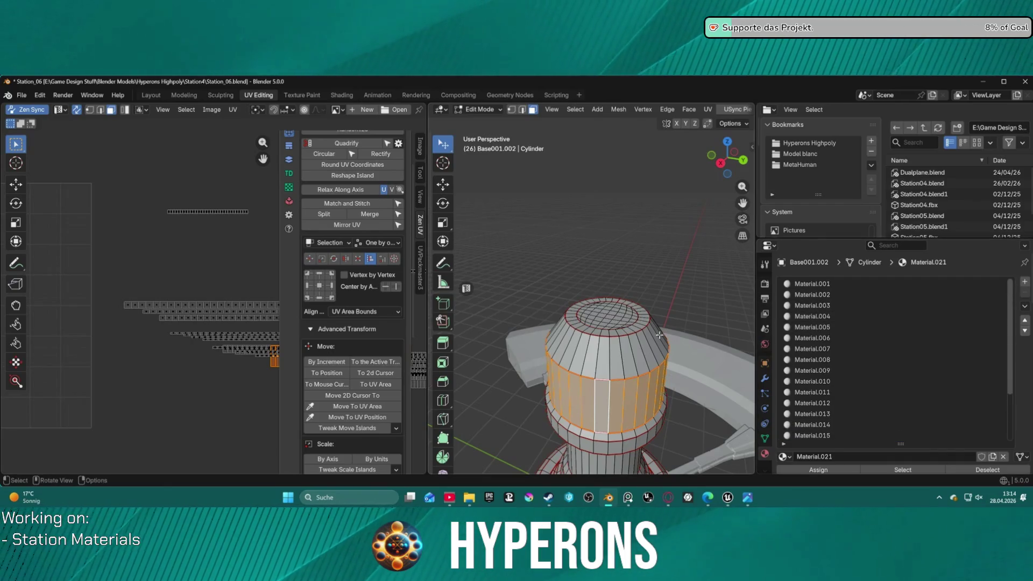
# Step: Pair the next two face rings with Material.004 and Material.005, cancelling an accidental knife cut
pyautogui.click(812, 305)
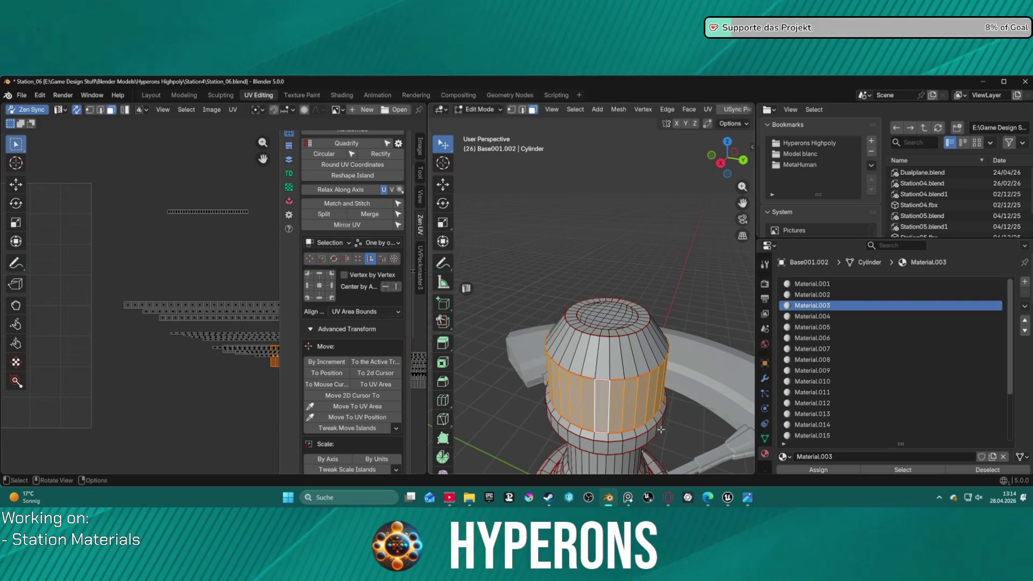
pyautogui.hotkey('alt', 'a')
pyautogui.press('k')
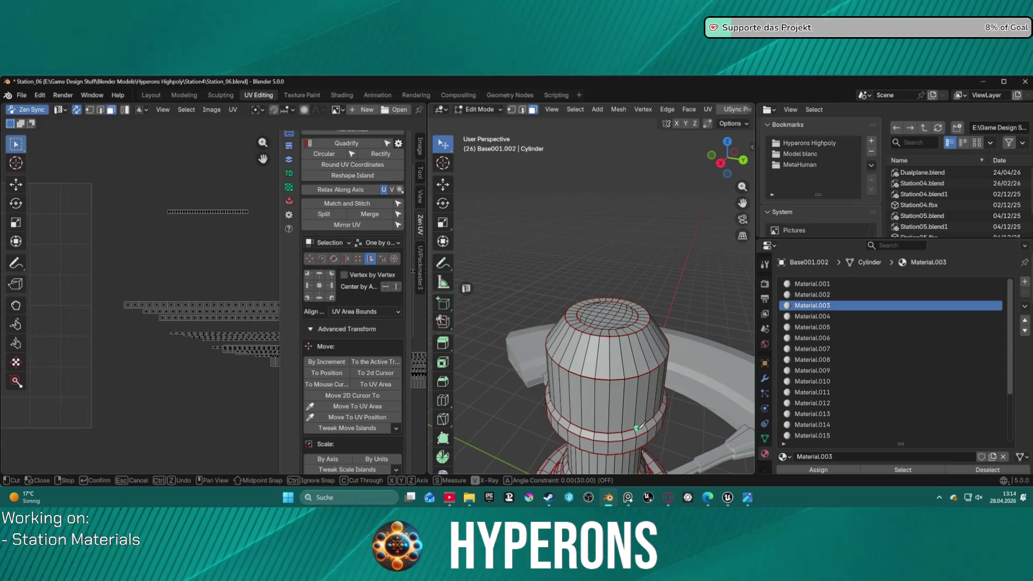
pyautogui.press('Escape')
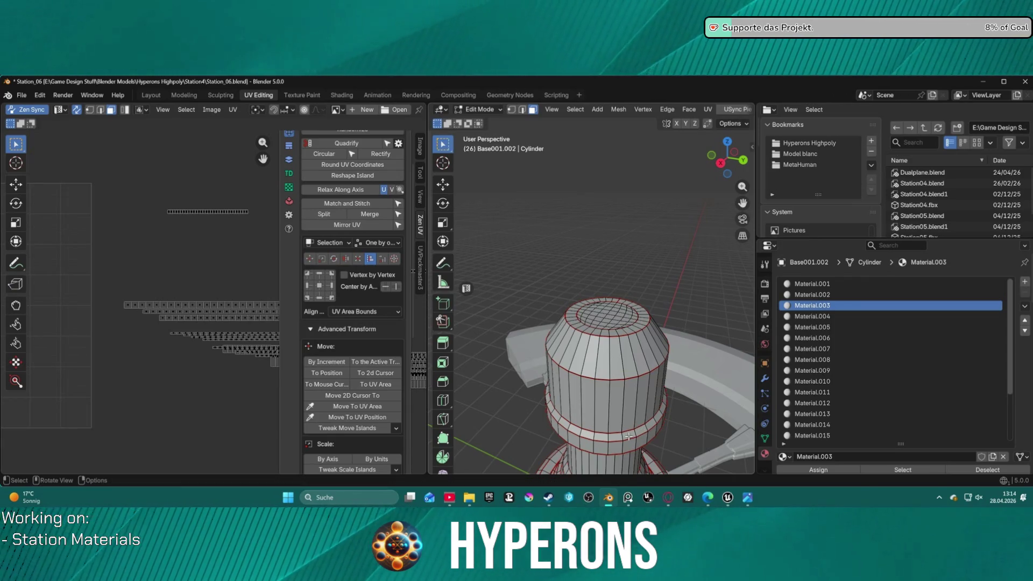
pyautogui.press('l')
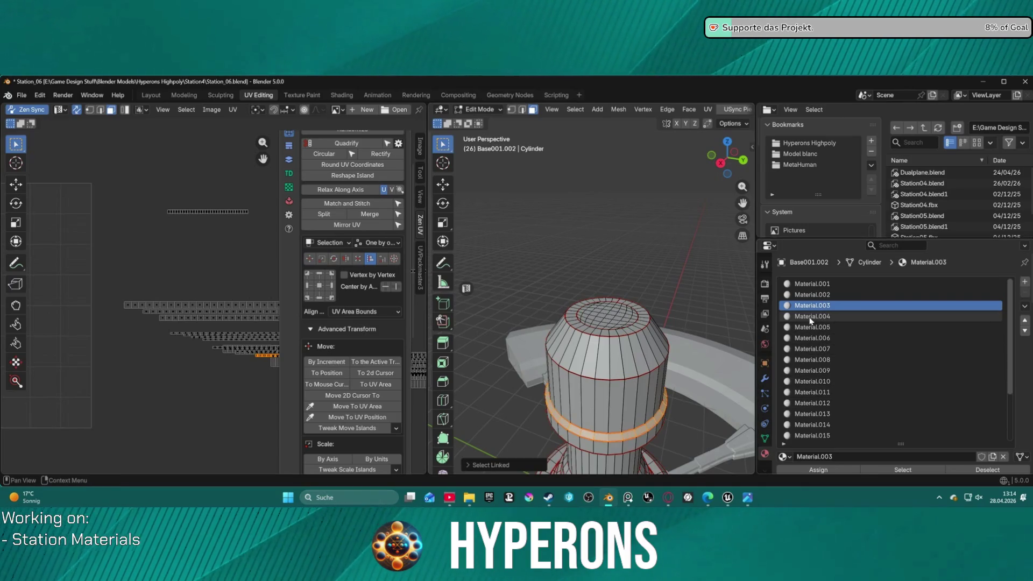
pyautogui.click(811, 316)
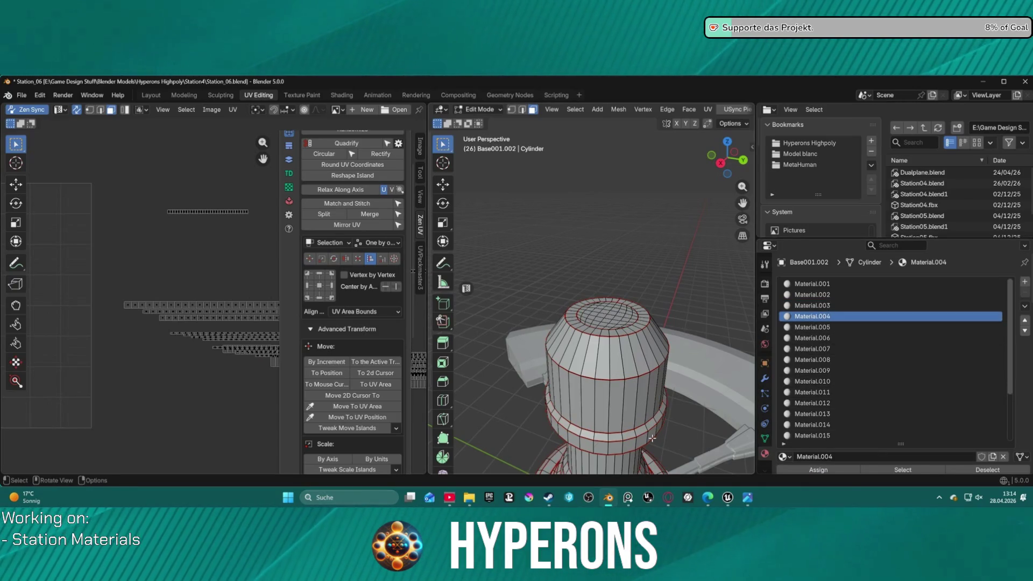
pyautogui.press('l')
pyautogui.click(811, 326)
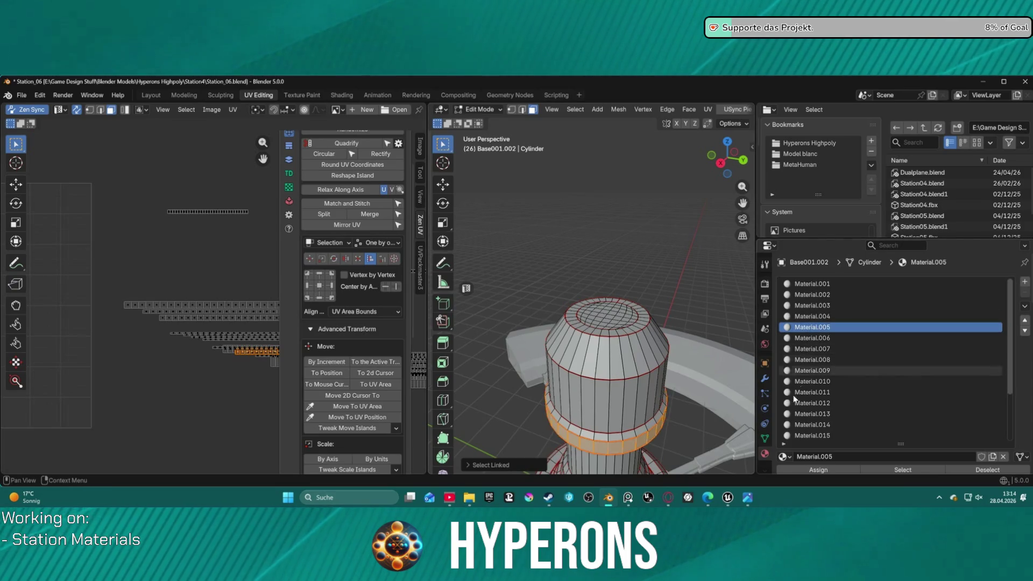
pyautogui.click(807, 470)
# Step: Assign Material.006 and Material.007 to the following two rings below the upper cap
pyautogui.moveTo(683, 426)
pyautogui.mouseDown(button='middle')
pyautogui.moveTo(694, 393)
pyautogui.moveTo(671, 287)
pyautogui.mouseUp(button='middle')
pyautogui.press('l')
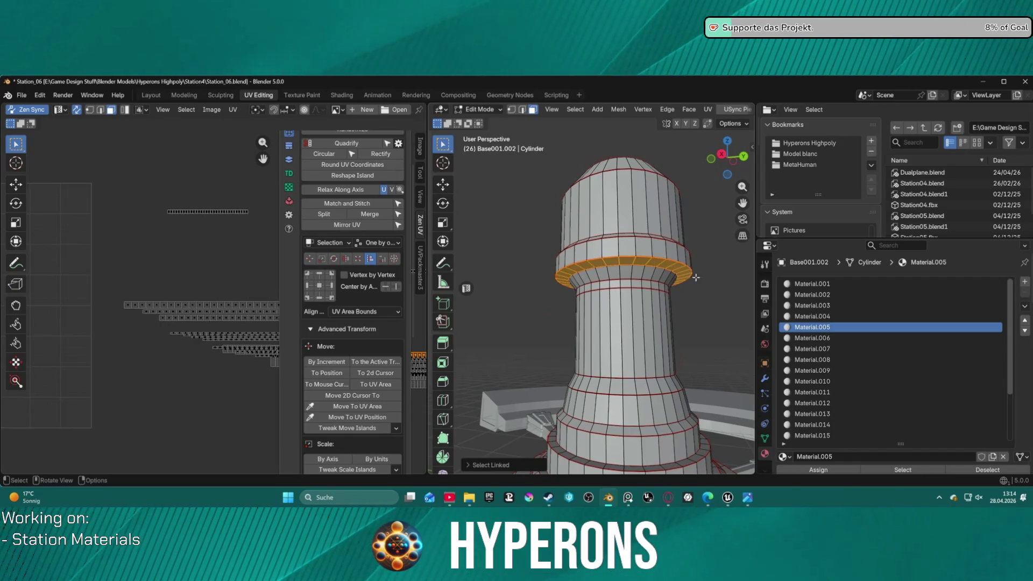
pyautogui.click(812, 337)
pyautogui.click(818, 469)
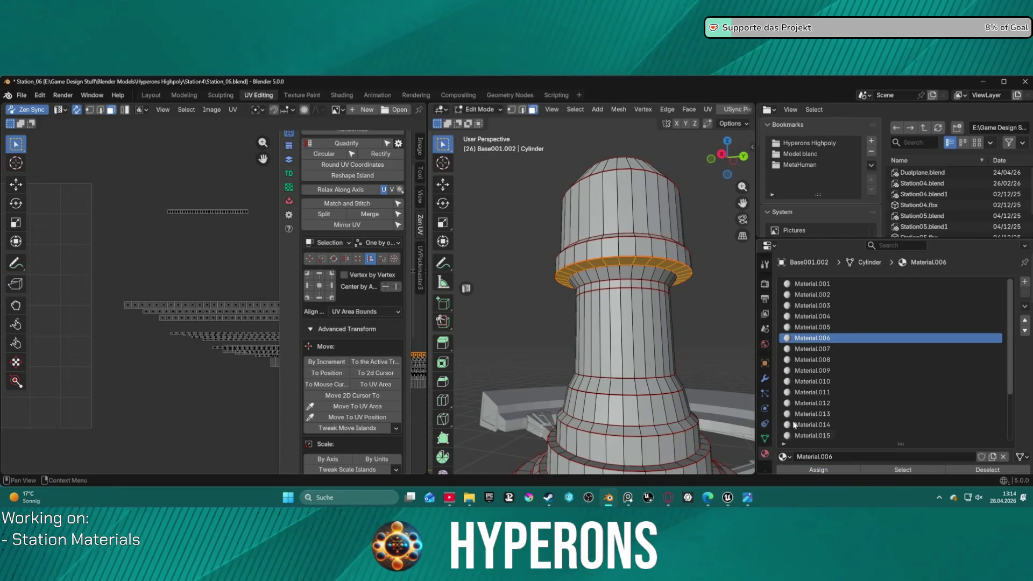
pyautogui.click(709, 299)
pyautogui.press('l')
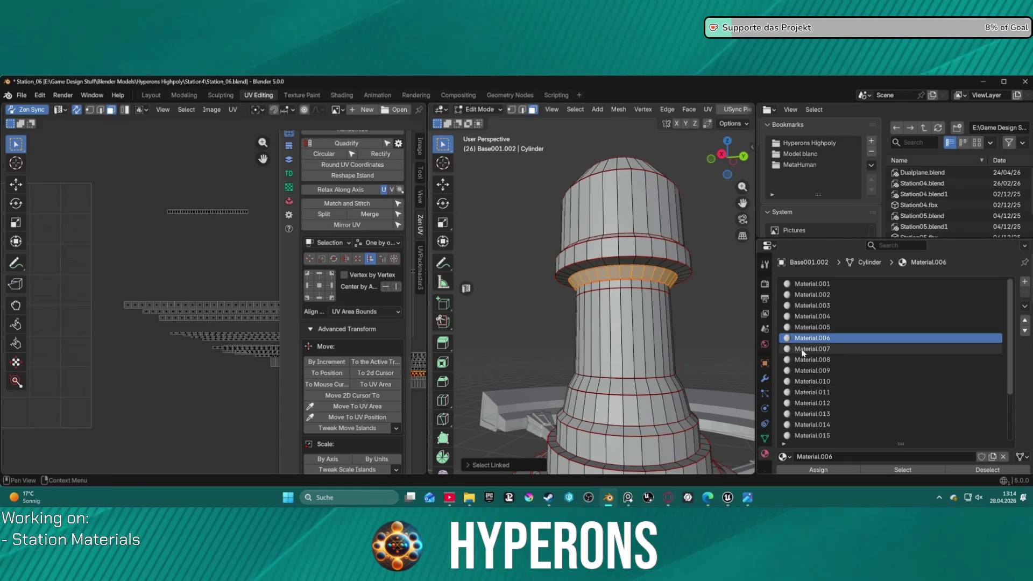
pyautogui.click(811, 350)
pyautogui.click(822, 470)
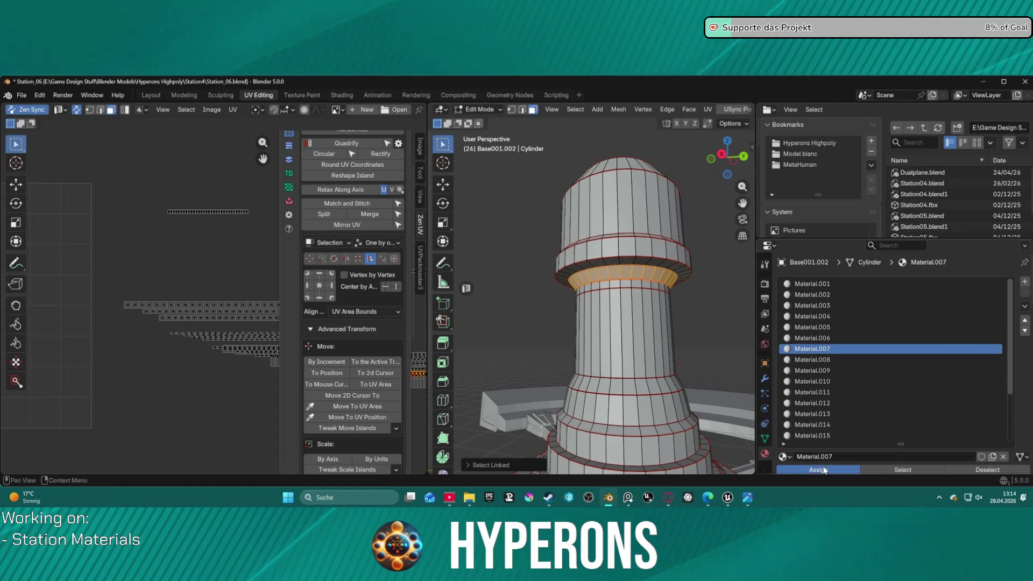
pyautogui.click(660, 287)
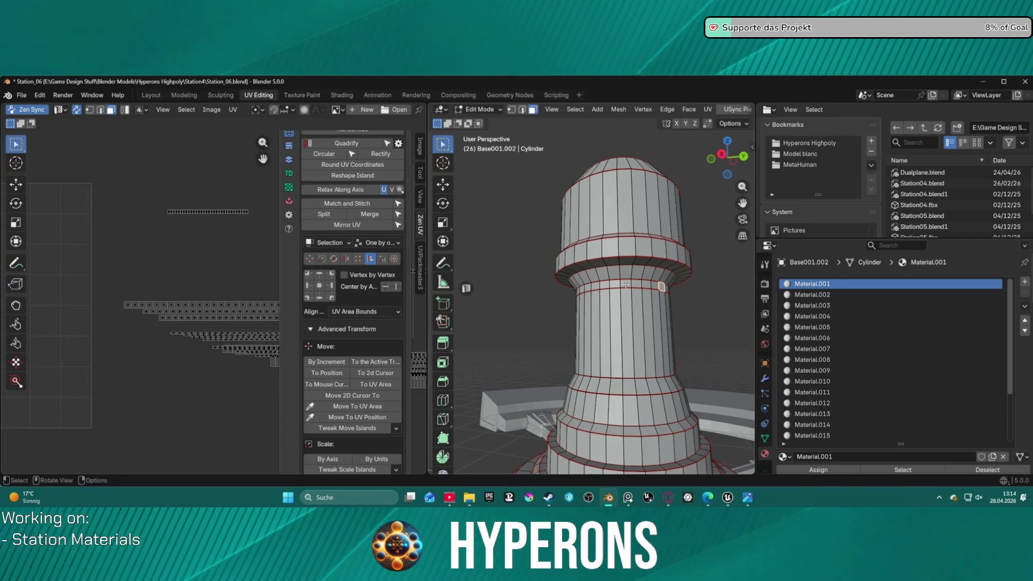
# Step: Assign Material.008 to the thin ring just below the tower's neck
pyautogui.press('l')
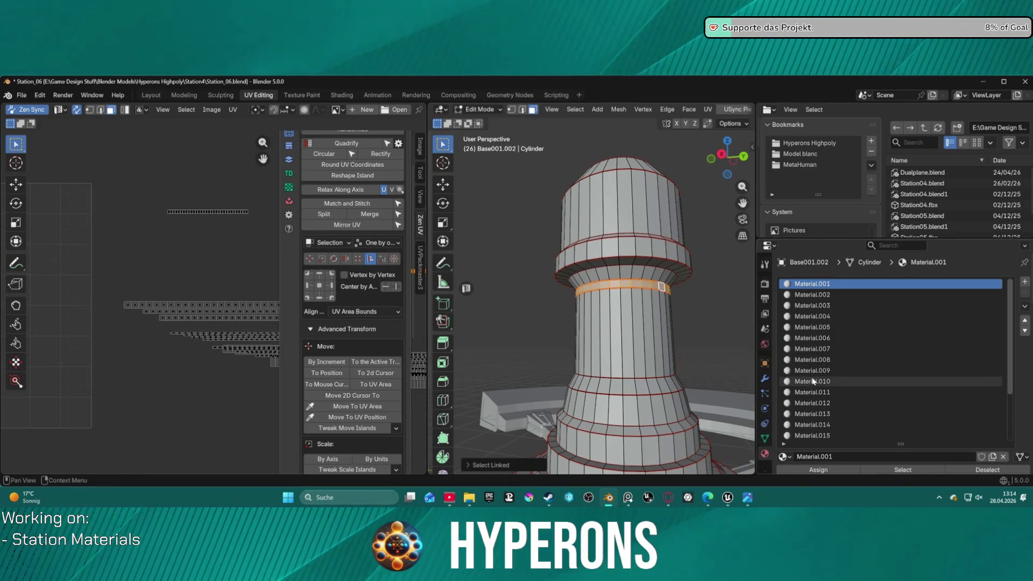
pyautogui.click(664, 276)
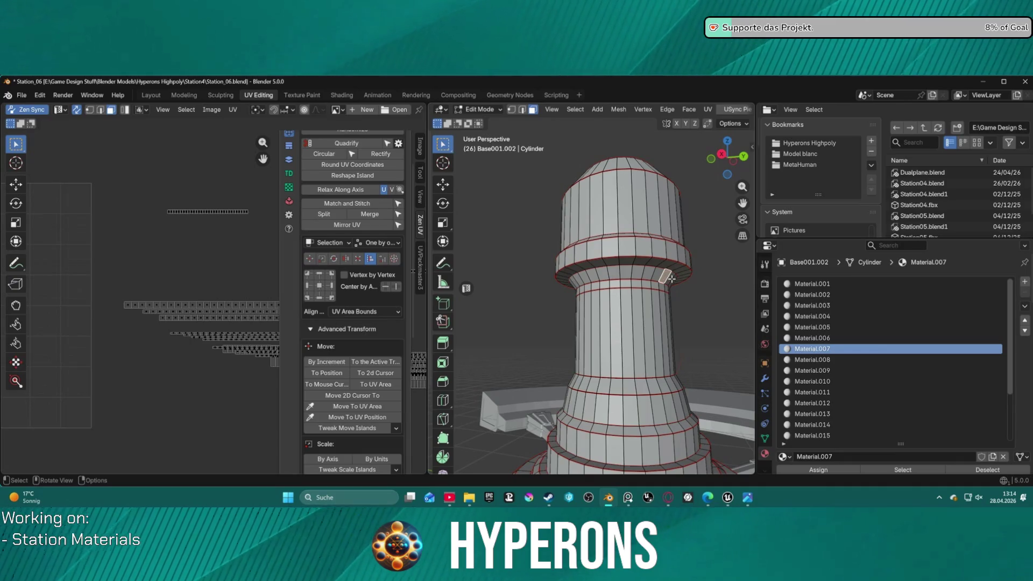
pyautogui.click(654, 285)
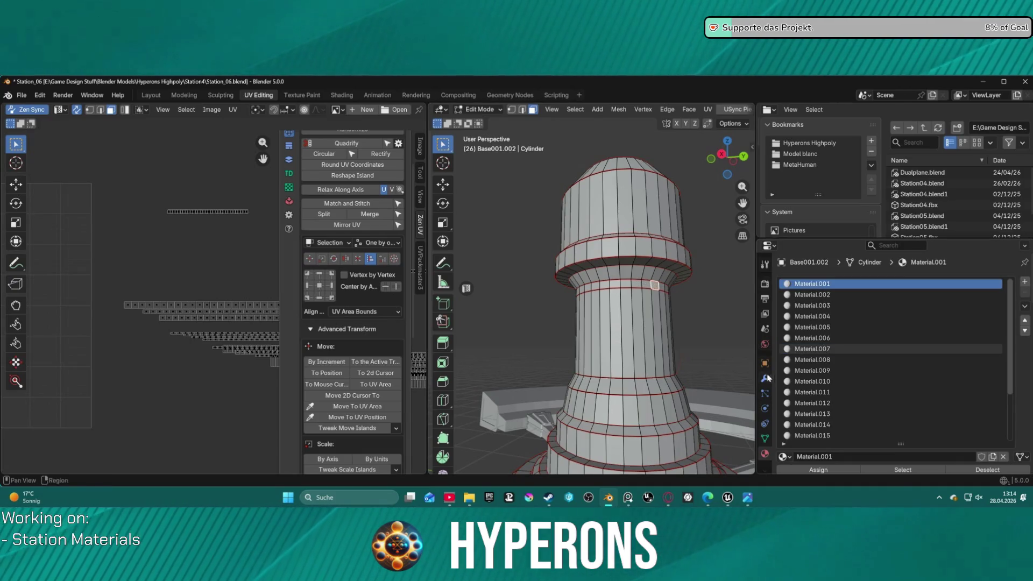
pyautogui.press('l')
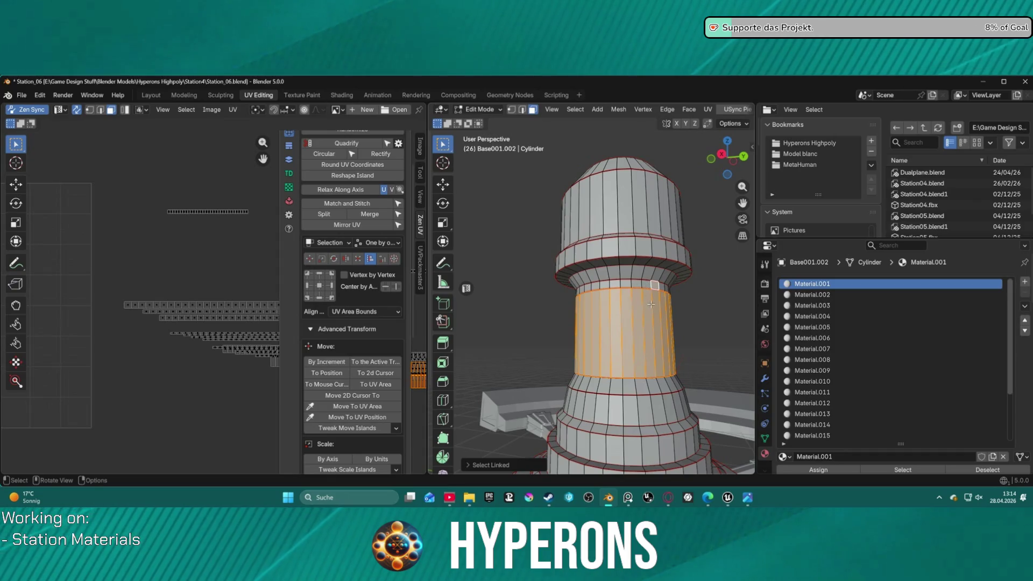
pyautogui.hotkey('alt', 'a')
pyautogui.keyDown('alt'); pyautogui.click(651, 289); pyautogui.keyUp('alt')
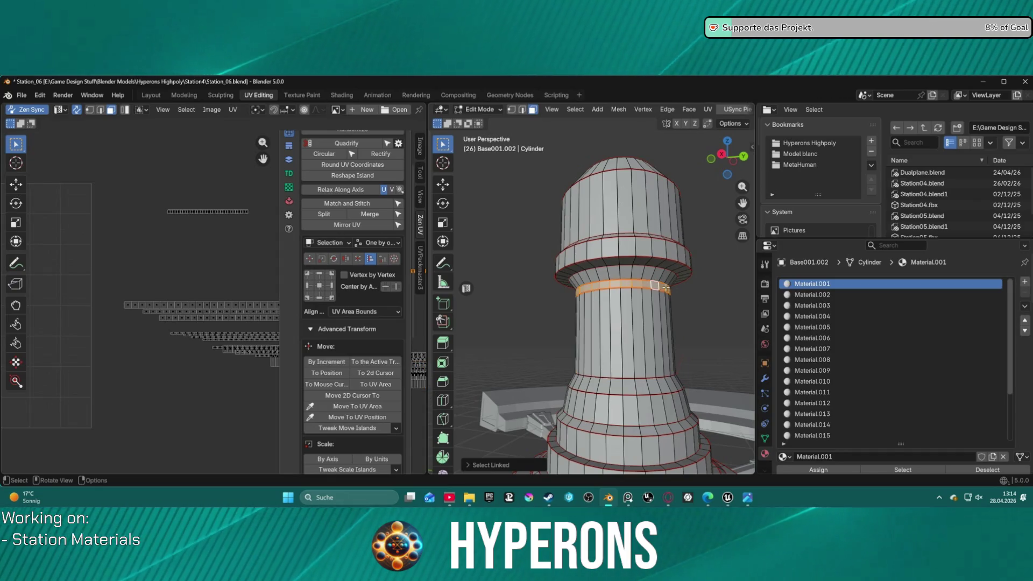
pyautogui.click(807, 359)
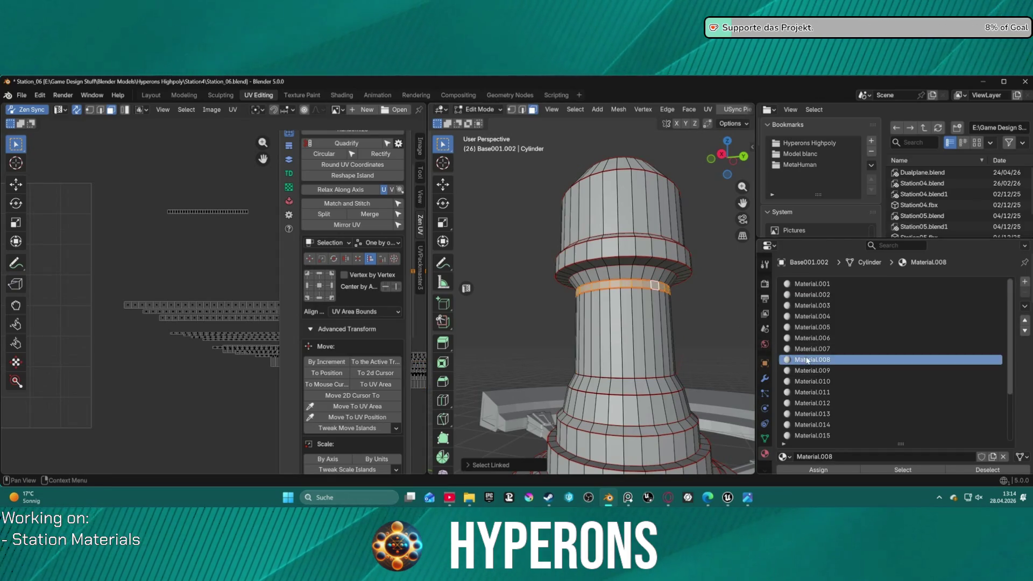
pyautogui.click(817, 470)
# Step: Assign Material.009 to the middle band and Material.010 to the thin band below it
pyautogui.keyDown('alt'); pyautogui.click(634, 315); pyautogui.keyUp('alt')
pyautogui.hotkey('ctrl', 'l')
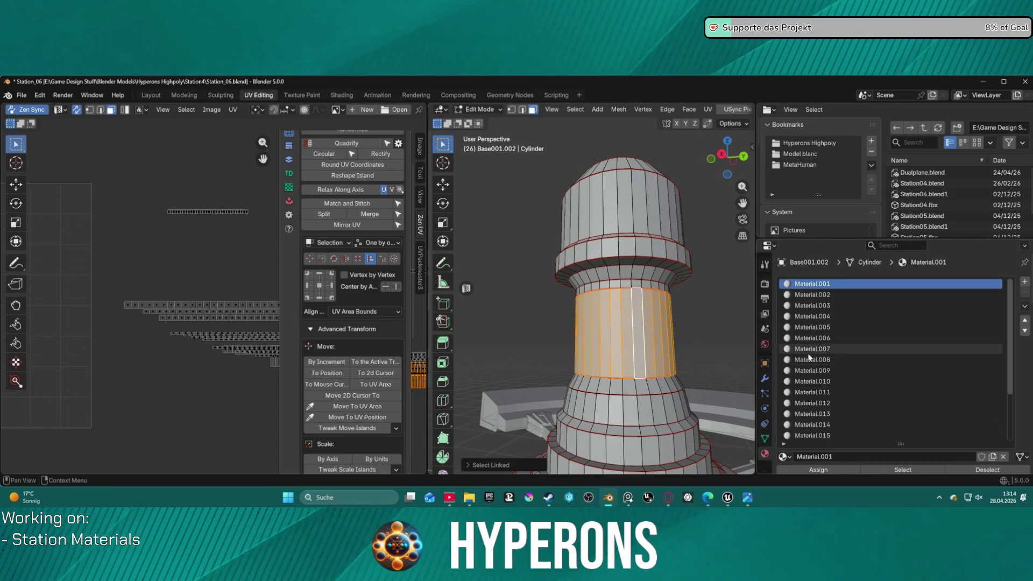
pyautogui.click(811, 371)
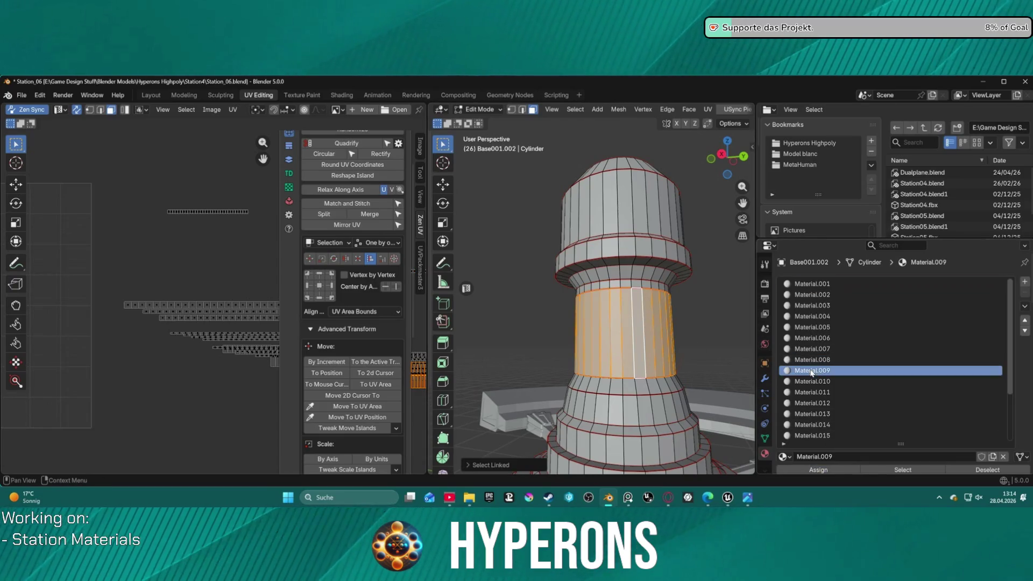
pyautogui.click(657, 388)
pyautogui.hotkey('ctrl', 'l')
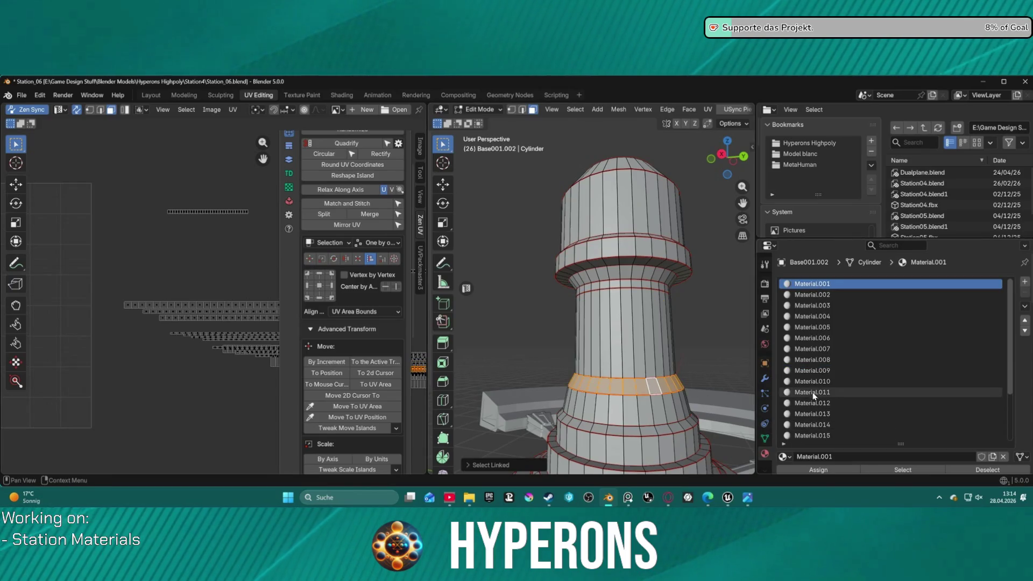
pyautogui.click(811, 370)
pyautogui.keyDown('alt'); pyautogui.click(647, 356); pyautogui.keyUp('alt')
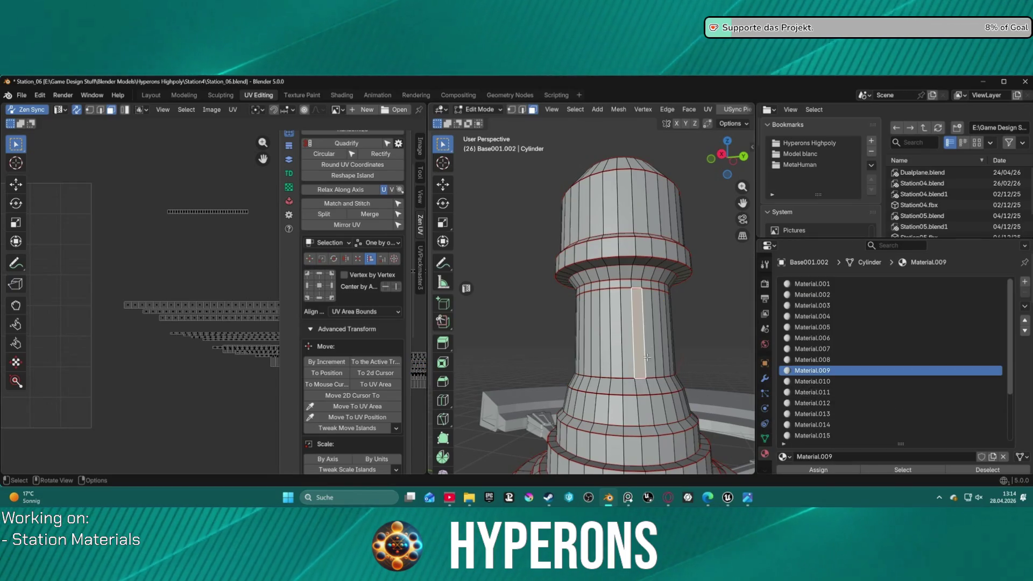
pyautogui.click(662, 386)
pyautogui.hotkey('ctrl', 'l')
pyautogui.click(815, 382)
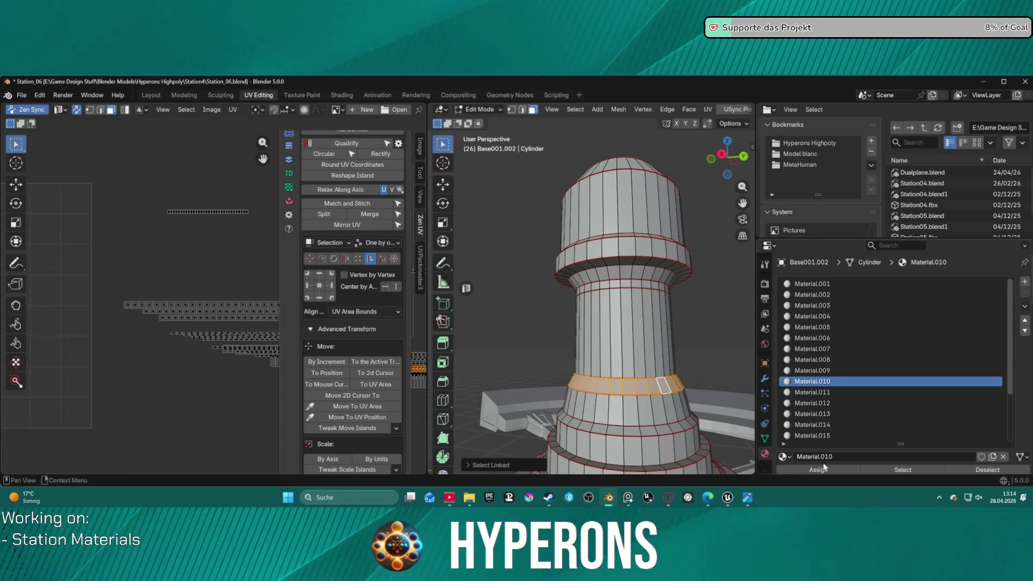
# Step: Assign Material.011, .012 and .013 to the next three lower rings of the base
pyautogui.click(818, 470)
pyautogui.click(812, 283)
pyautogui.click(645, 410)
pyautogui.hotkey('ctrl', 'l')
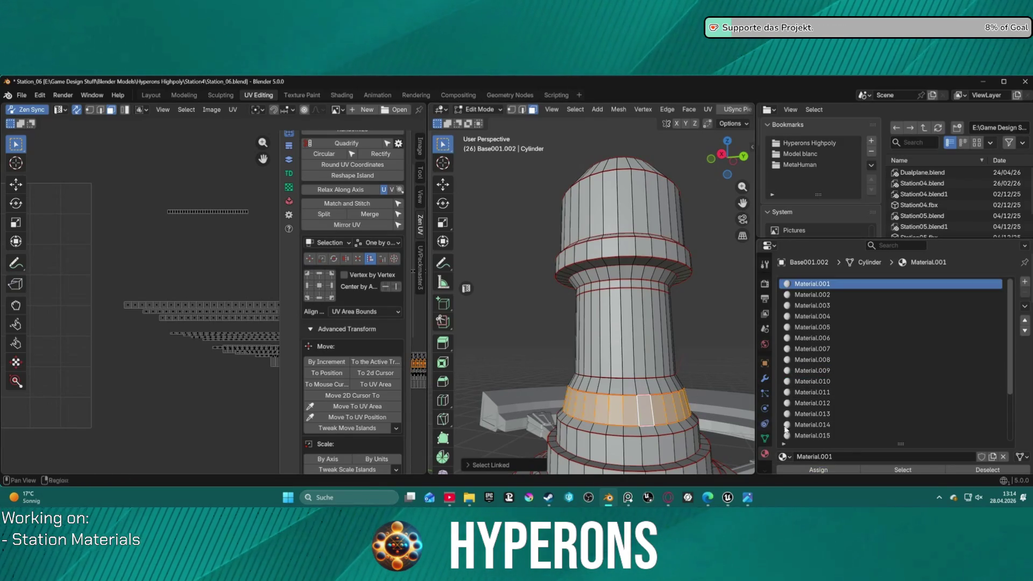
pyautogui.click(811, 392)
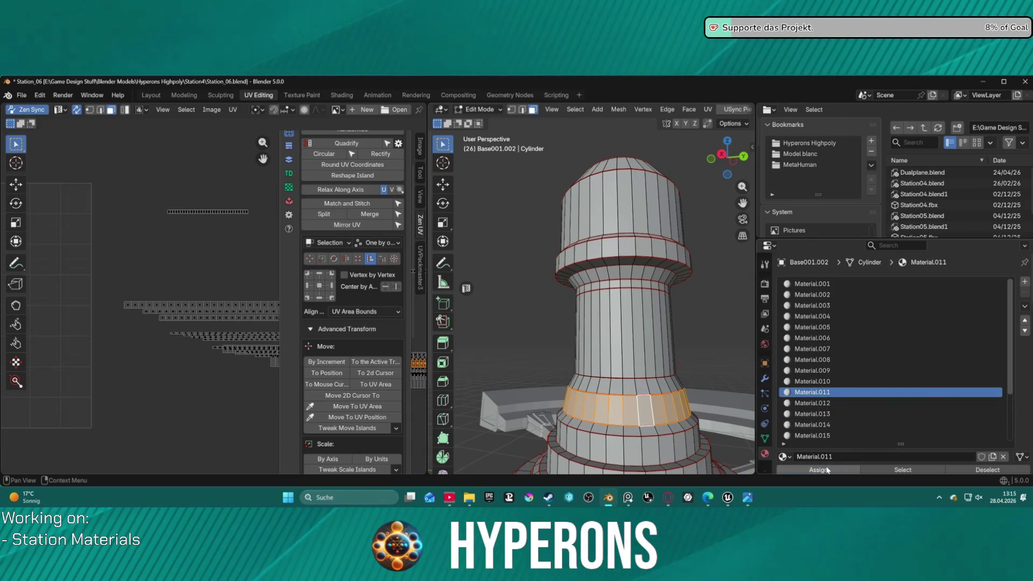
pyautogui.click(664, 432)
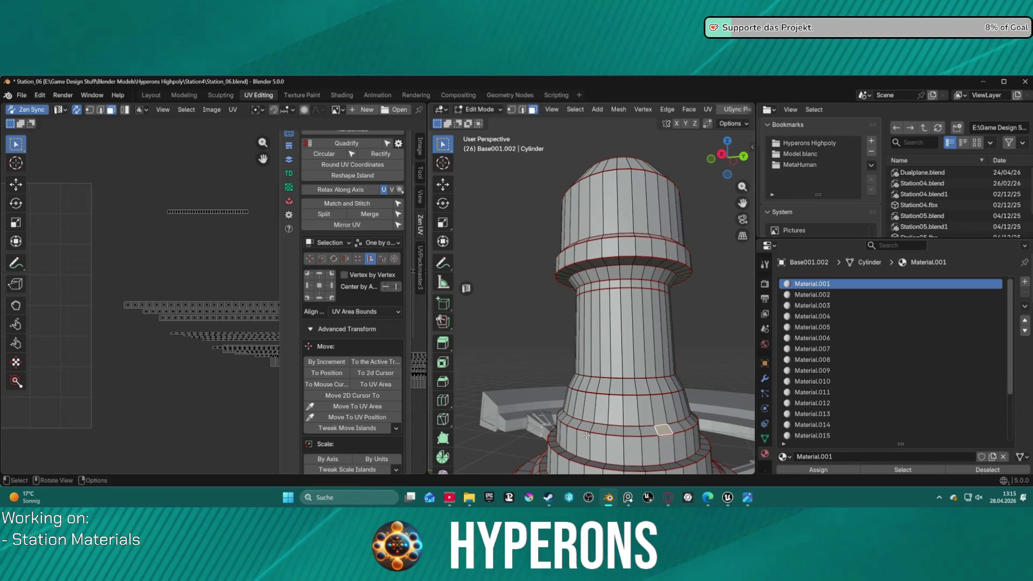
pyautogui.hotkey('ctrl', 'l')
pyautogui.click(811, 403)
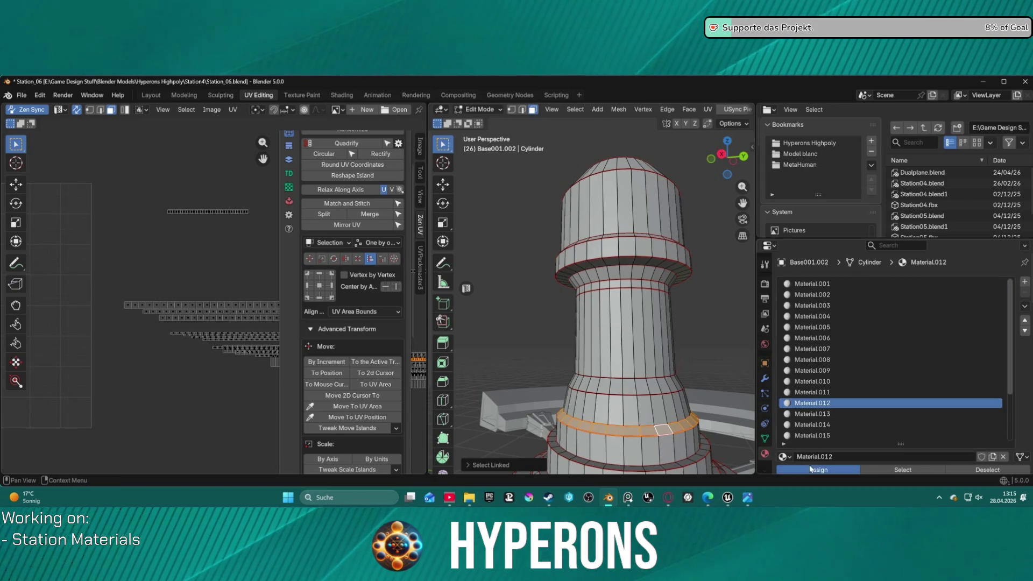
pyautogui.click(677, 444)
pyautogui.hotkey('ctrl', 'l')
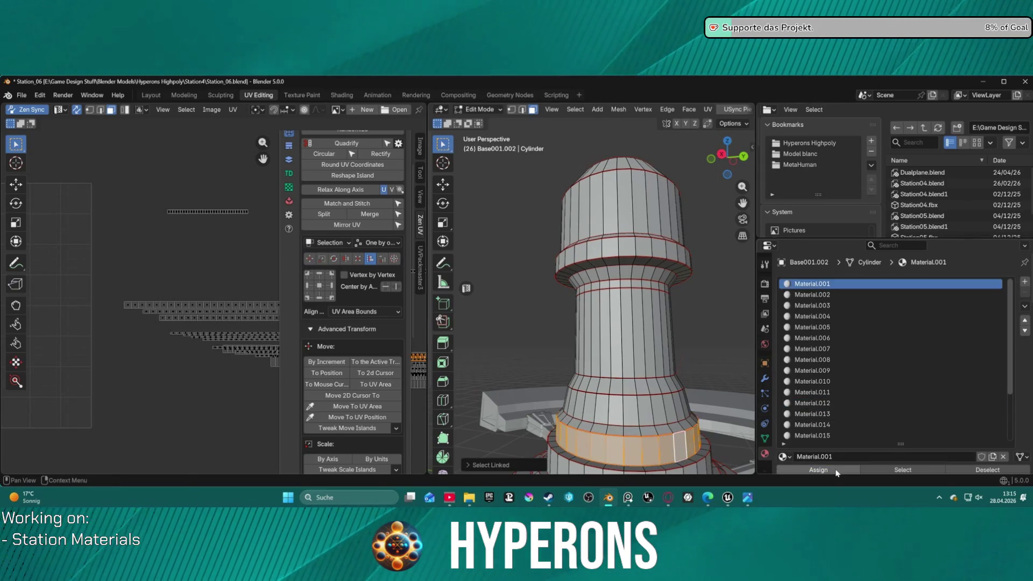
pyautogui.scroll(-1, 821, 408)
pyautogui.click(815, 402)
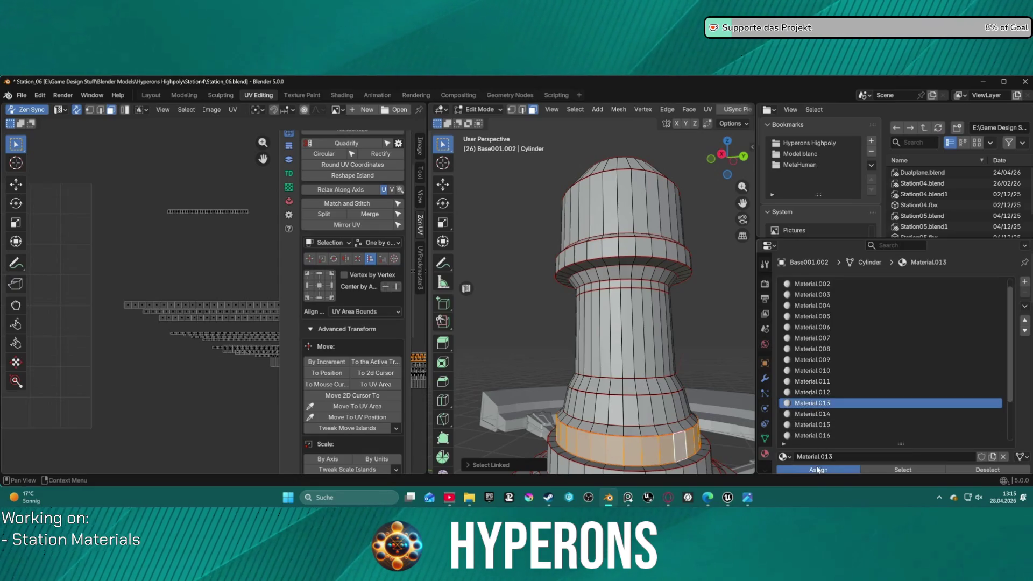
pyautogui.scroll(-3, 662, 363)
pyautogui.scroll(3, 662, 364)
# Step: Orbit close onto the tower base and select the lower ring's connected edges
pyautogui.moveTo(662, 363)
pyautogui.mouseDown(button='middle')
pyautogui.moveTo(686, 378)
pyautogui.moveTo(627, 279)
pyautogui.mouseUp(button='middle')
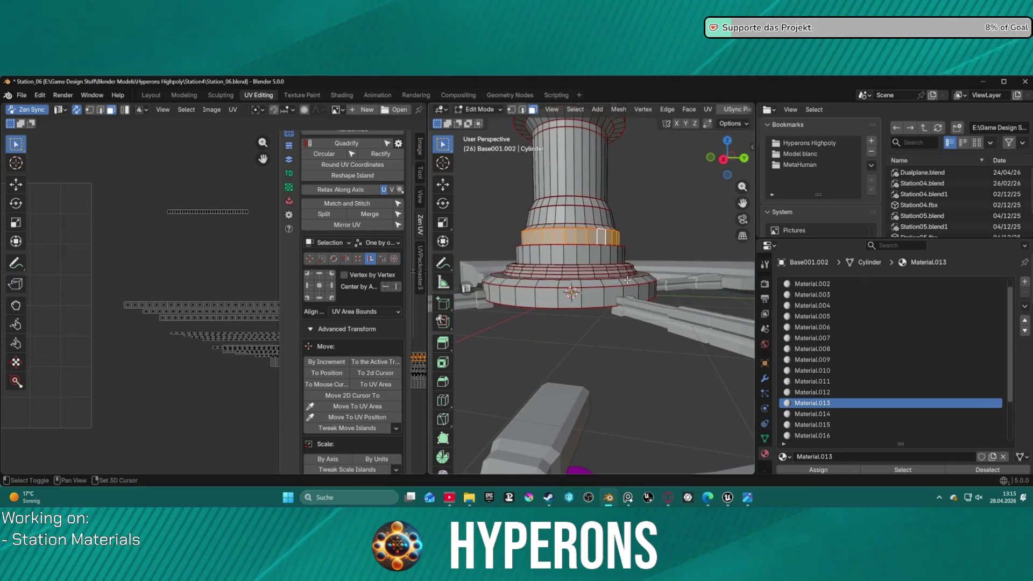
pyautogui.scroll(4, 628, 279)
pyautogui.moveTo(627, 279)
pyautogui.mouseDown(button='middle')
pyautogui.moveTo(652, 326)
pyautogui.moveTo(697, 288)
pyautogui.mouseUp(button='middle')
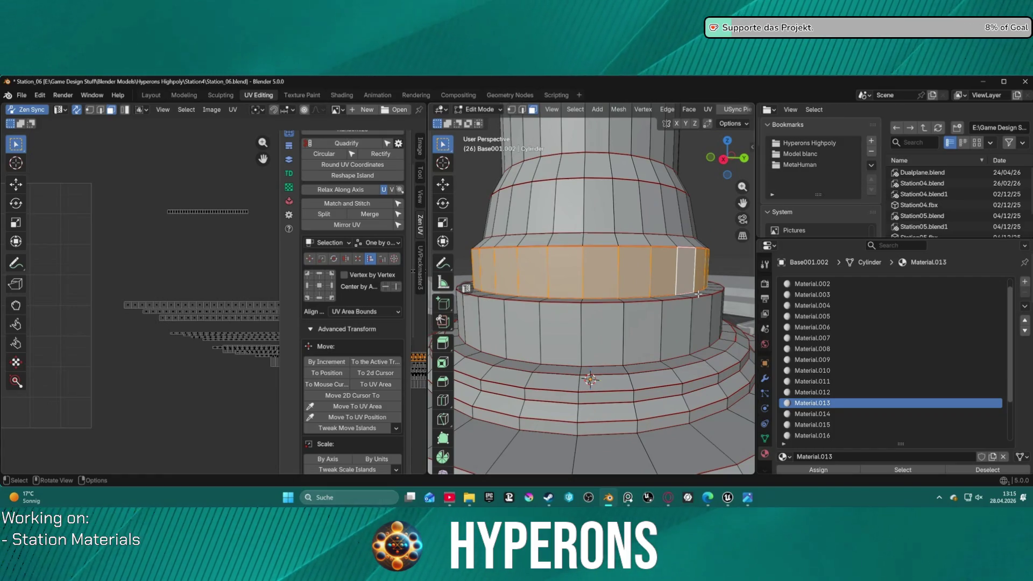
pyautogui.click(574, 298)
pyautogui.press('2')
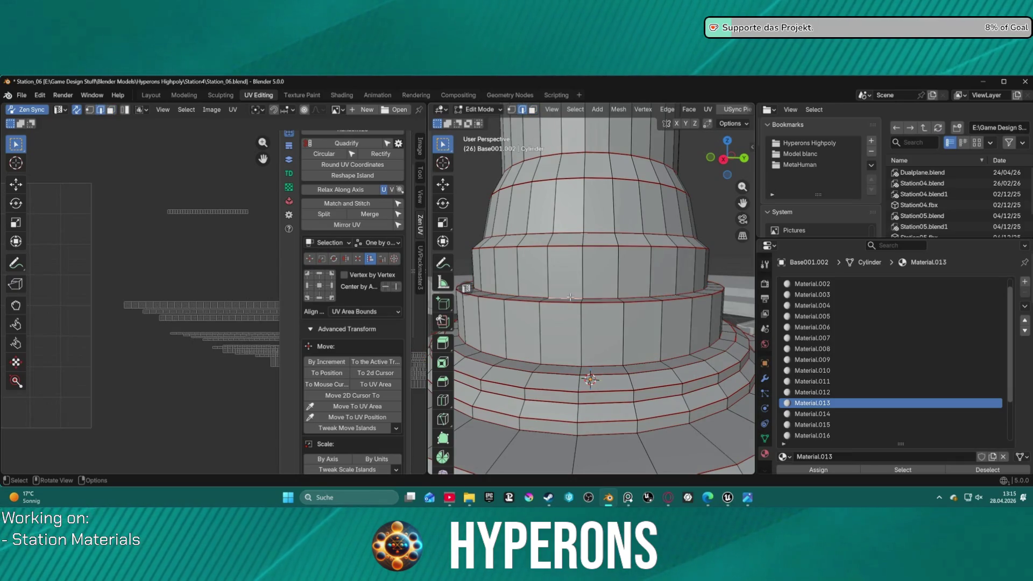
pyautogui.hotkey('ctrl', 'l')
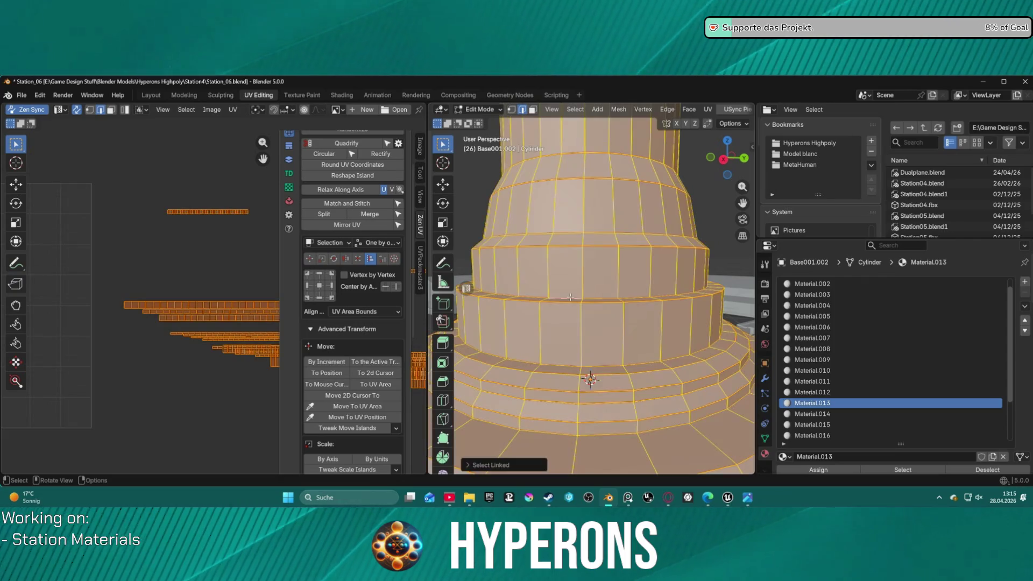
# Step: Move the lower ring's top seam loop up about 0.035 m along Z
pyautogui.hotkey('alt', 'a')
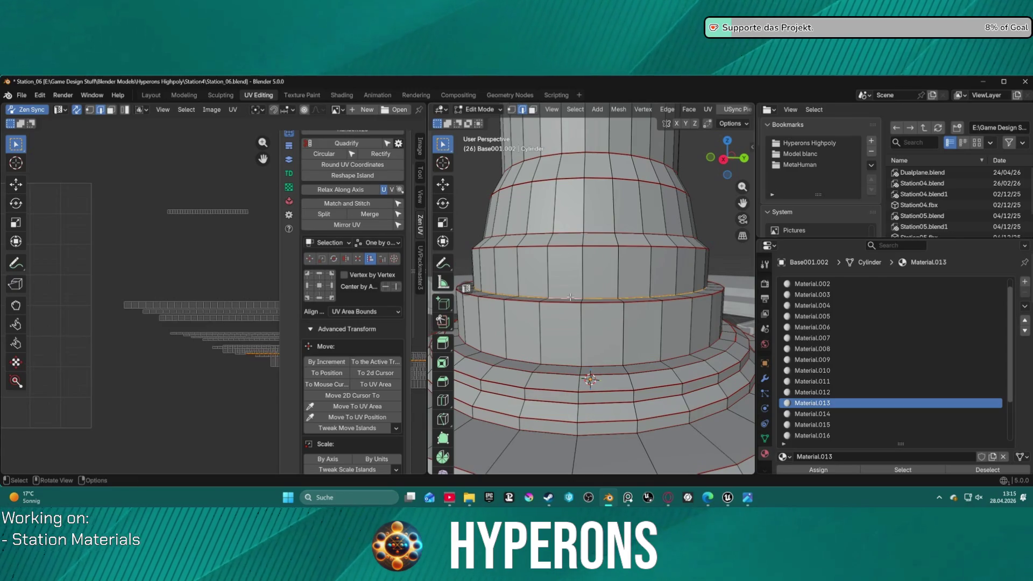
pyautogui.press('g')
pyautogui.press('z')
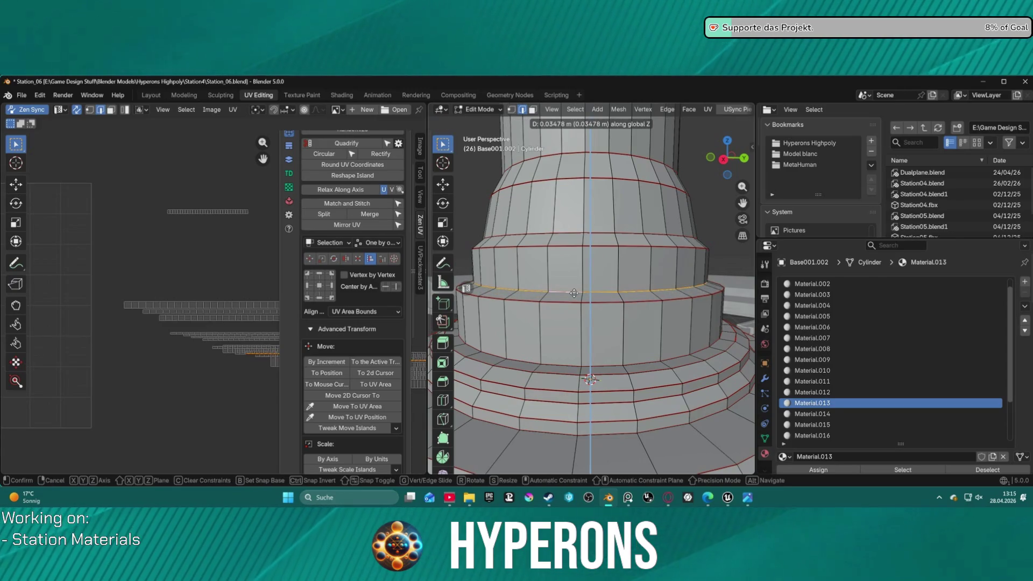
pyautogui.click(574, 293)
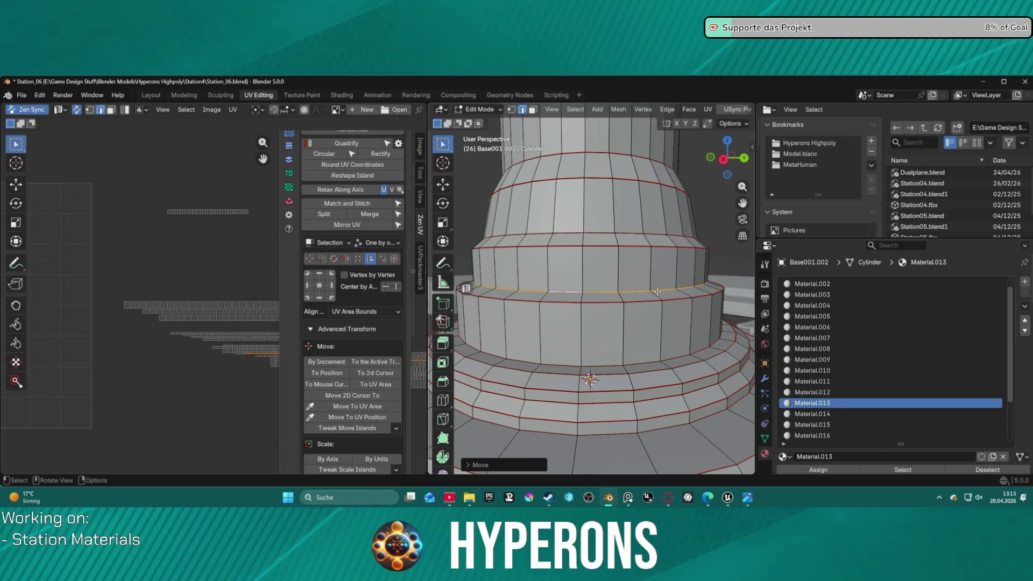
# Step: Return to face selection and pick a face on the thin top band
pyautogui.press('3')
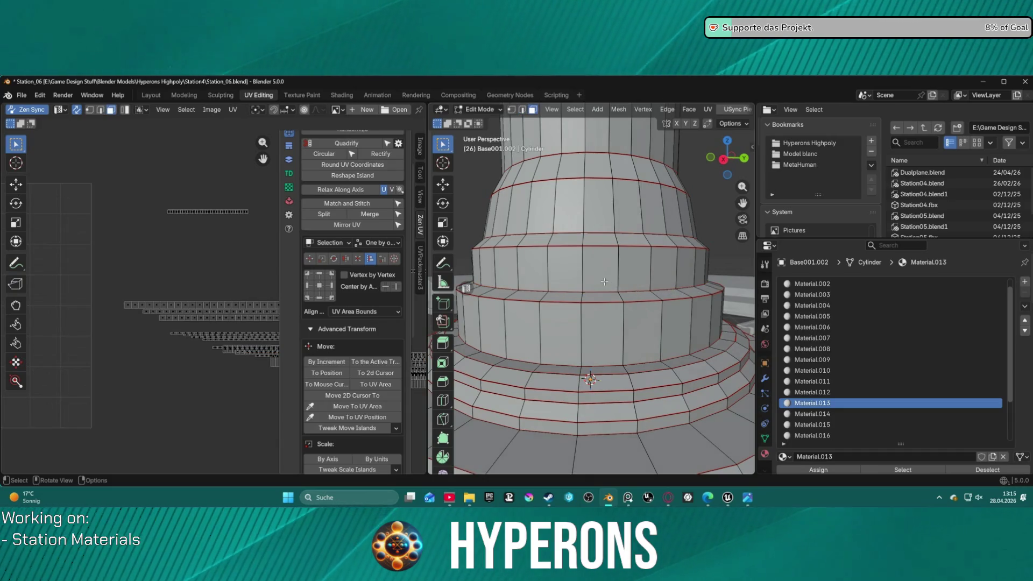
pyautogui.click(605, 281)
pyautogui.click(613, 300)
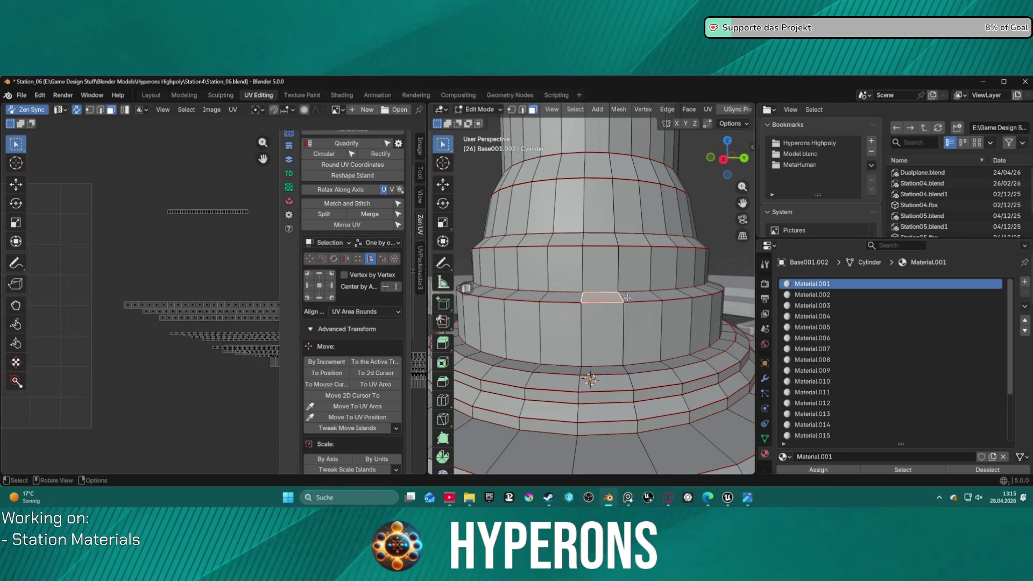
# Step: Assign Material.014, .015 and .016 to the thin band, taller ring and step band
pyautogui.hotkey('ctrl', 'l')
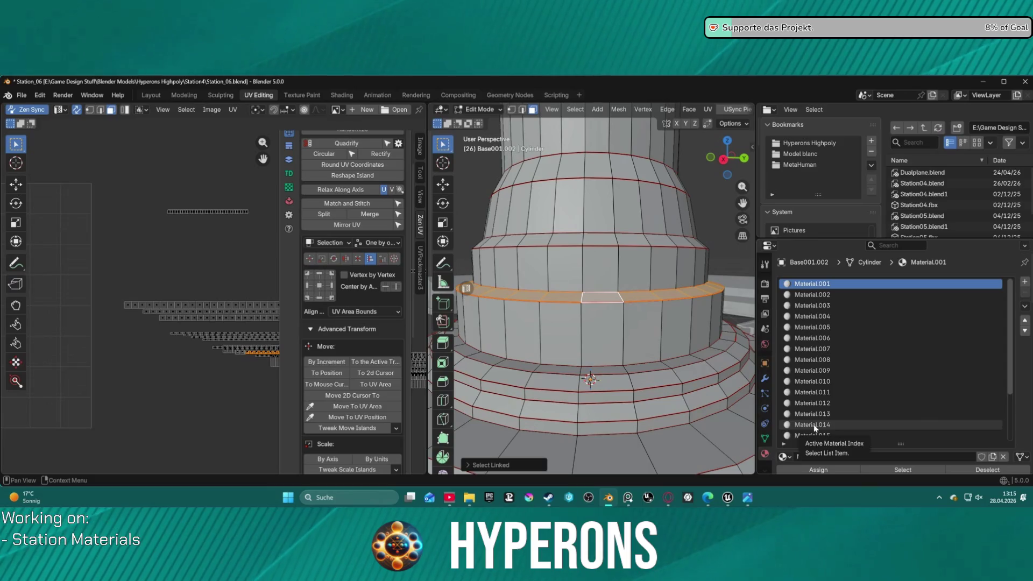
pyautogui.click(814, 425)
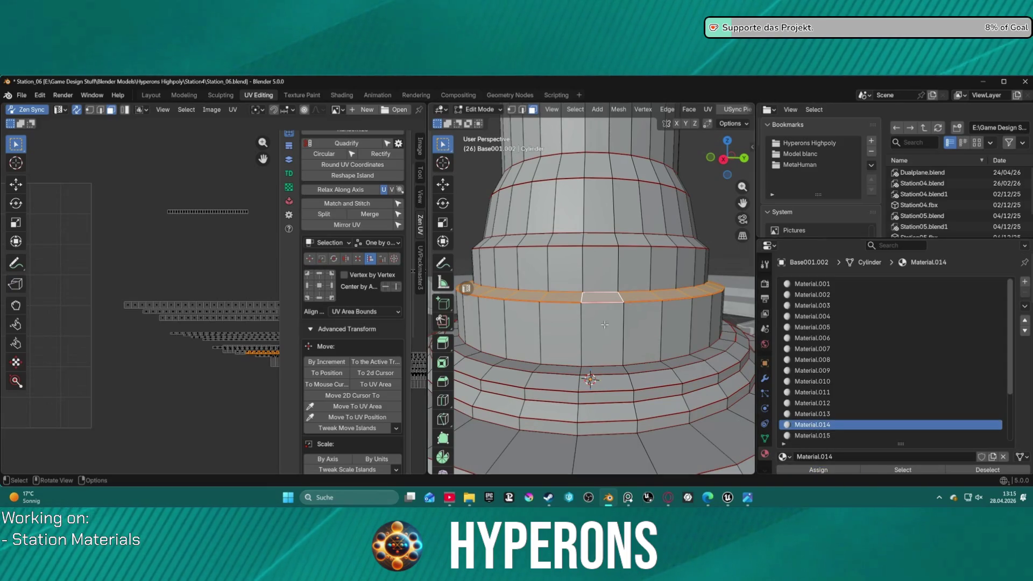
pyautogui.click(605, 323)
pyautogui.hotkey('ctrl', 'l')
pyautogui.click(812, 435)
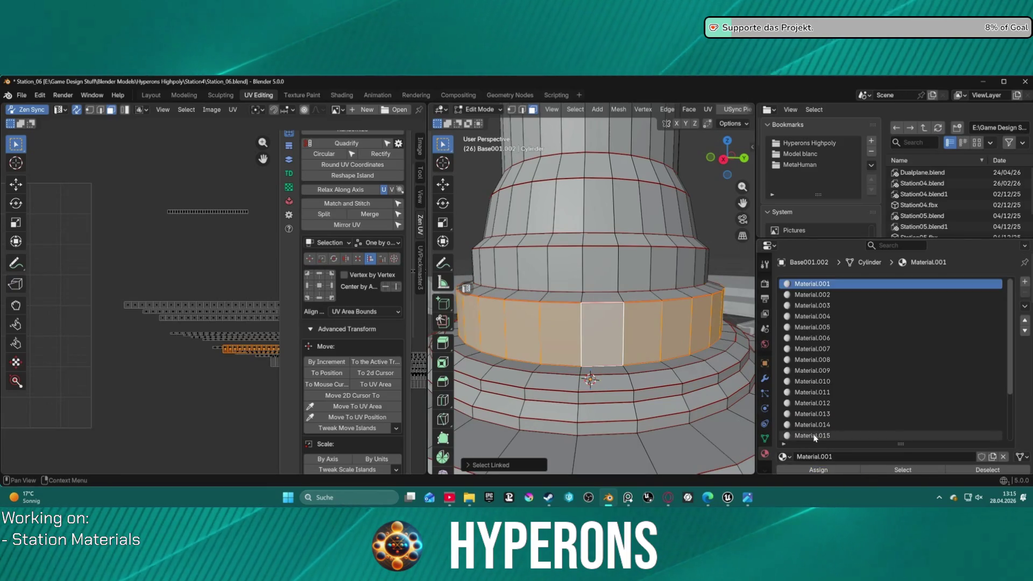
pyautogui.click(822, 468)
pyautogui.click(635, 371)
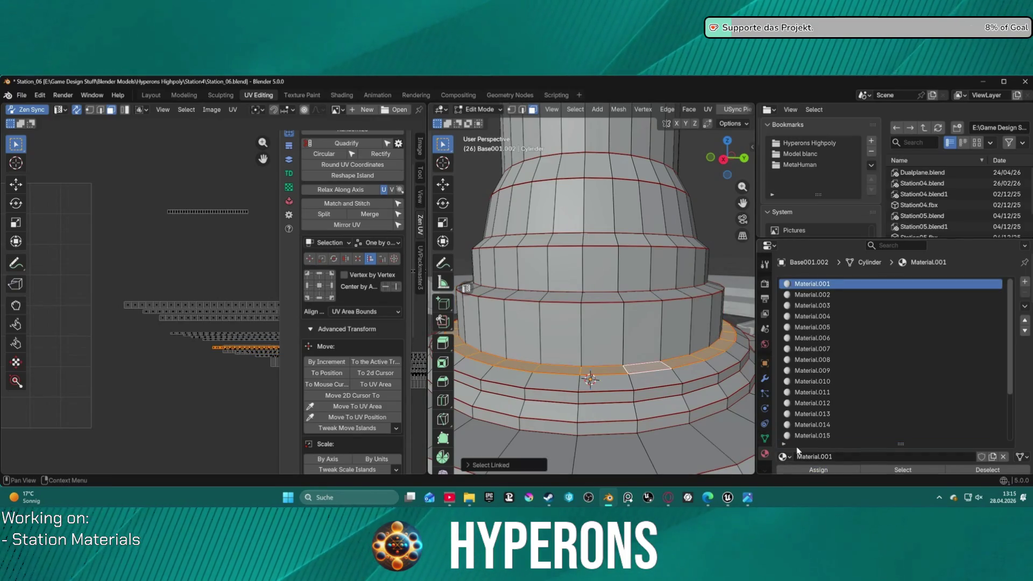
pyautogui.scroll(-2, 815, 419)
pyautogui.click(814, 425)
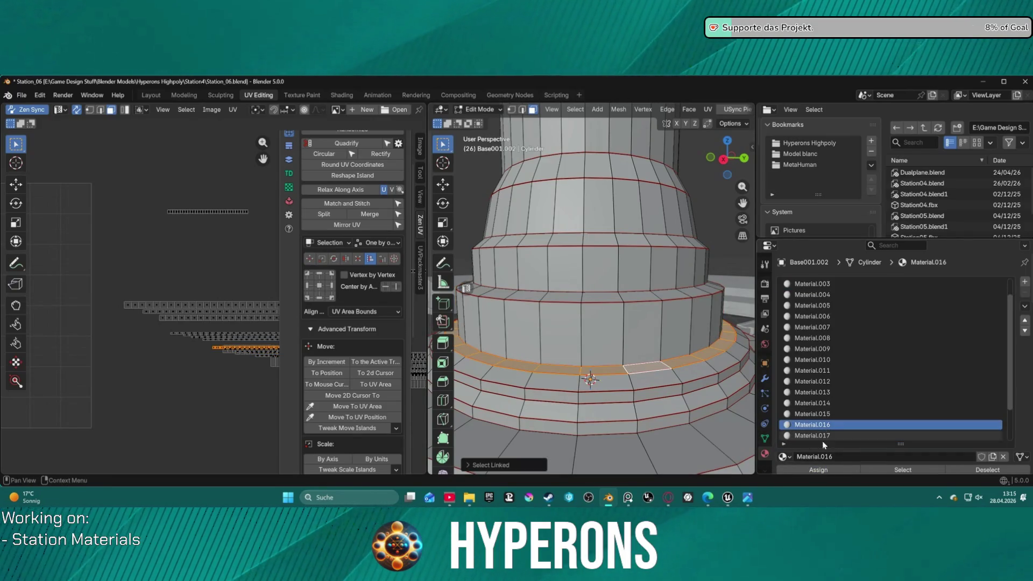
pyautogui.click(817, 470)
# Step: Assign Material.017 to the two seam-bounded bands below the step
pyautogui.keyDown('shift'); pyautogui.click(641, 385); pyautogui.keyUp('shift')
pyautogui.hotkey('ctrl', 'l')
pyautogui.click(659, 404)
pyautogui.click(653, 380)
pyautogui.hotkey('ctrl', 'l')
pyautogui.scroll(1, 830, 433)
pyautogui.scroll(-1, 829, 436)
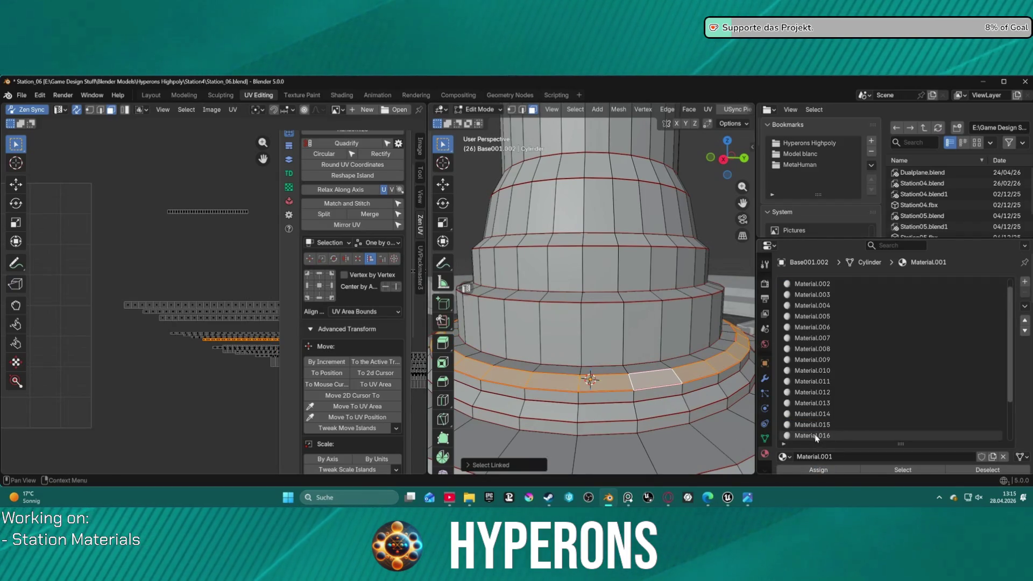
pyautogui.click(815, 436)
pyautogui.click(820, 471)
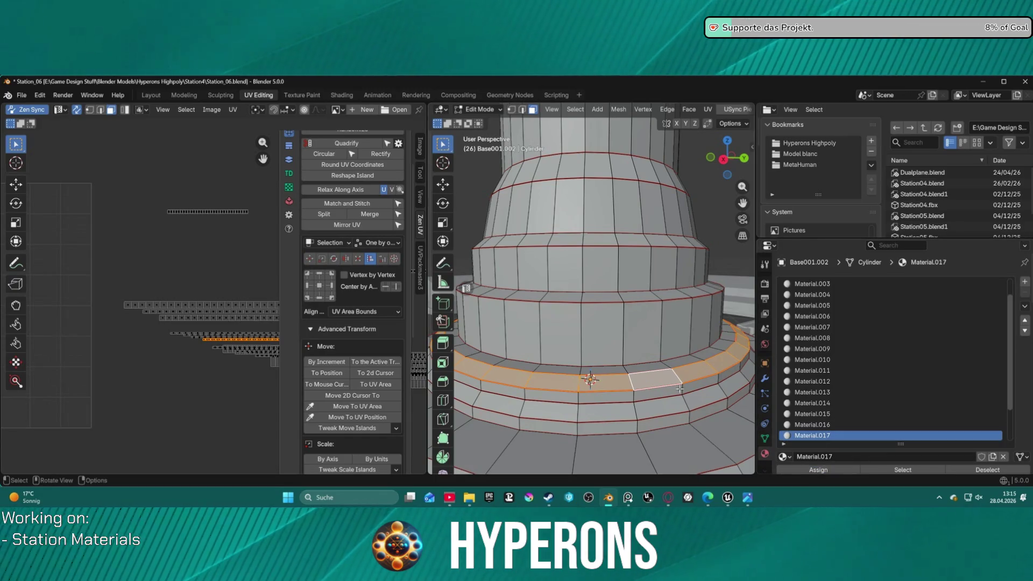
pyautogui.click(657, 394)
pyautogui.hotkey('ctrl', 'l')
pyautogui.scroll(-3, 825, 455)
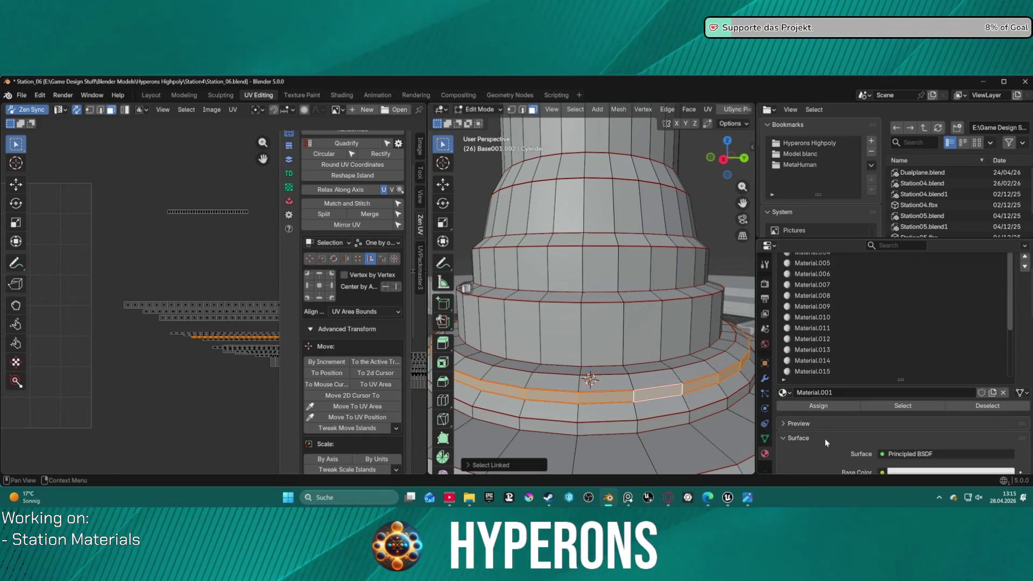
pyautogui.scroll(-1, 821, 365)
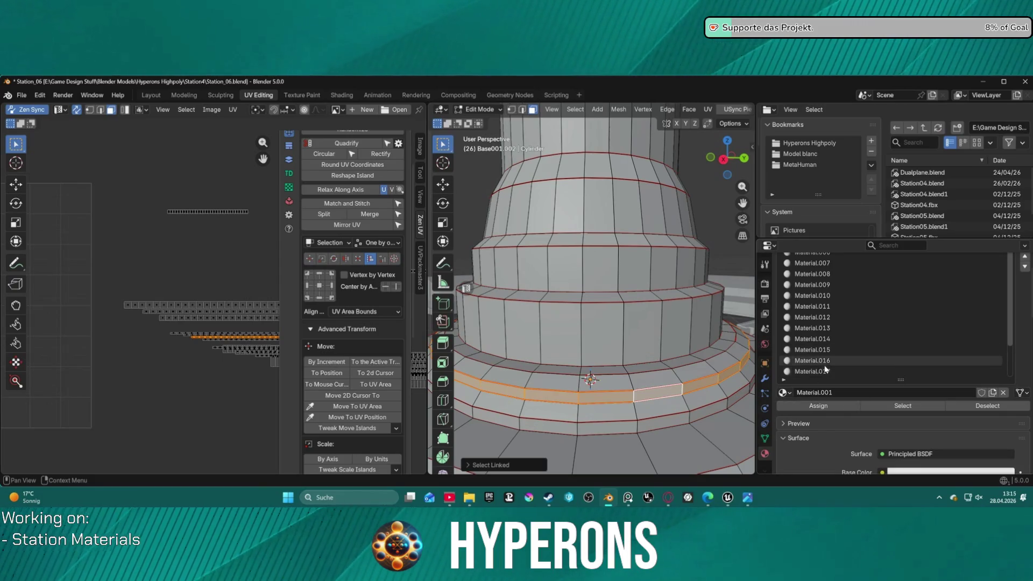
pyautogui.click(815, 372)
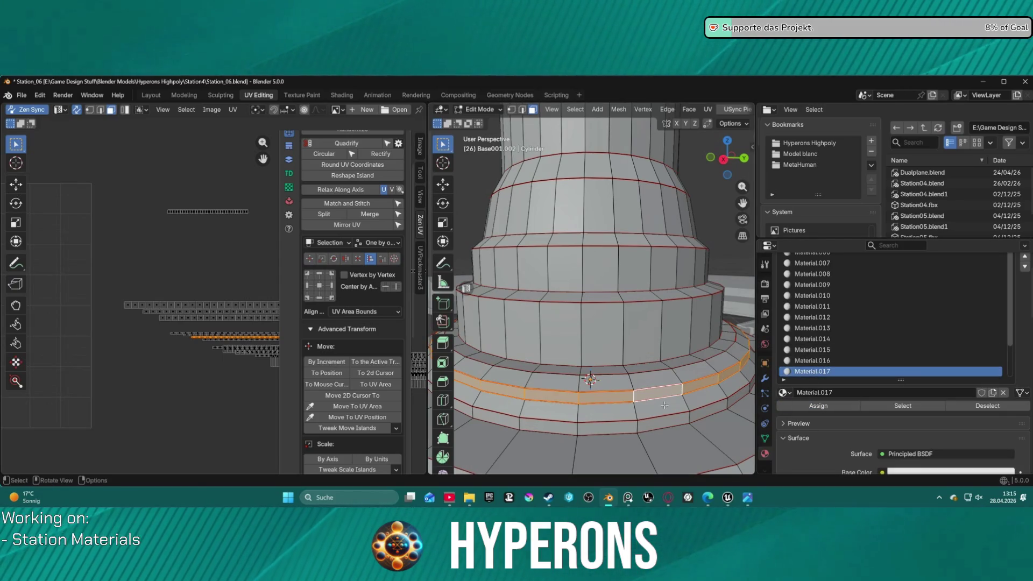
# Step: Assign Material.018 and .019 to the bottom bands and Material.020 to the floor faces
pyautogui.click(658, 442)
pyautogui.hotkey('ctrl', 'l')
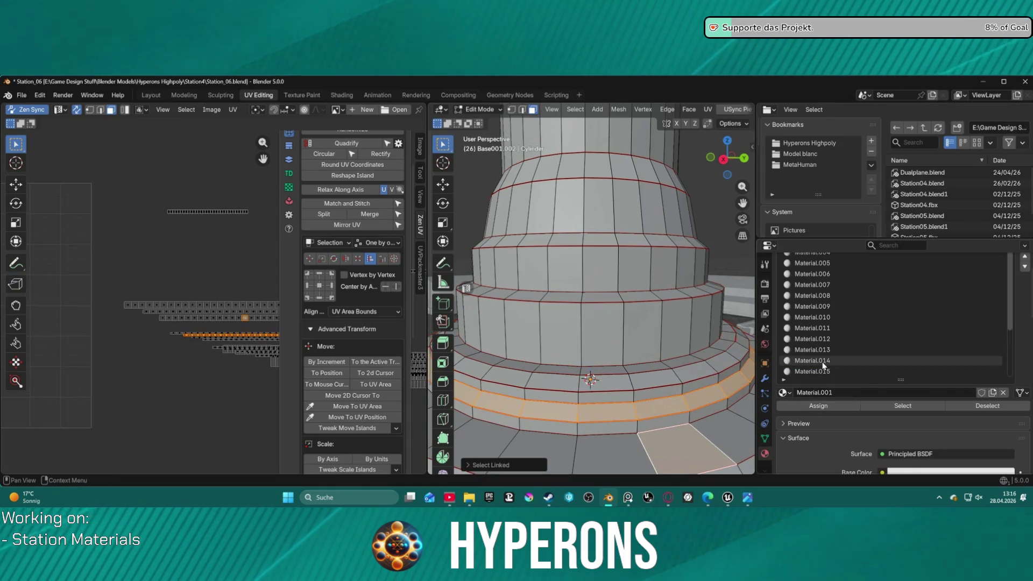
pyautogui.scroll(-1, 824, 368)
pyautogui.click(824, 372)
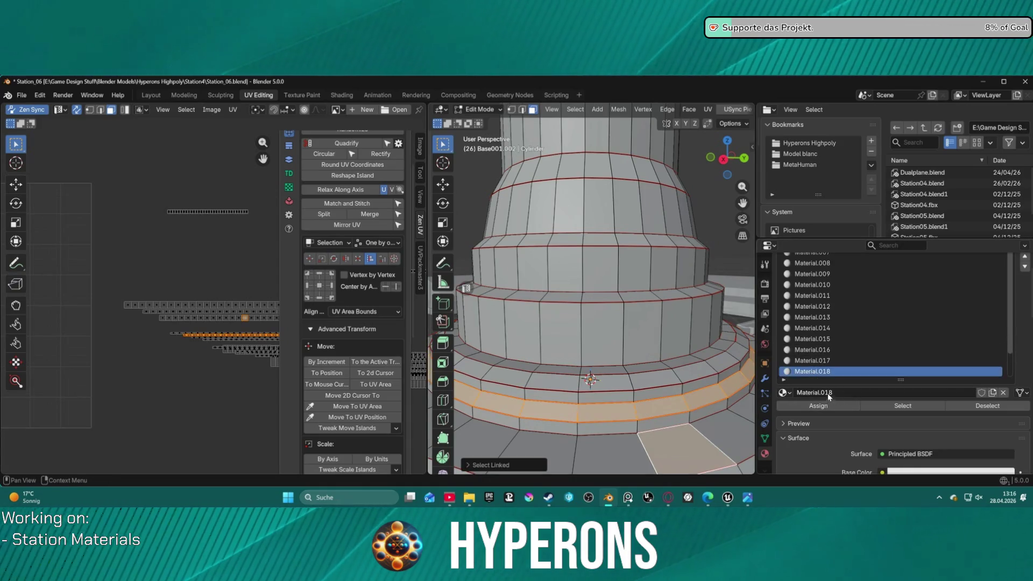
pyautogui.click(824, 407)
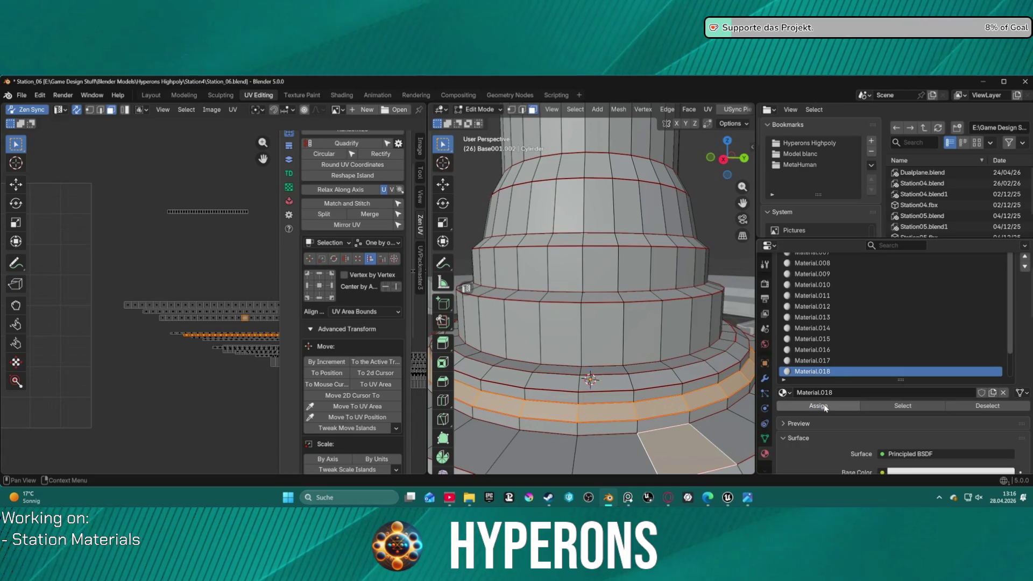
pyautogui.click(664, 422)
pyautogui.hotkey('ctrl', 'l')
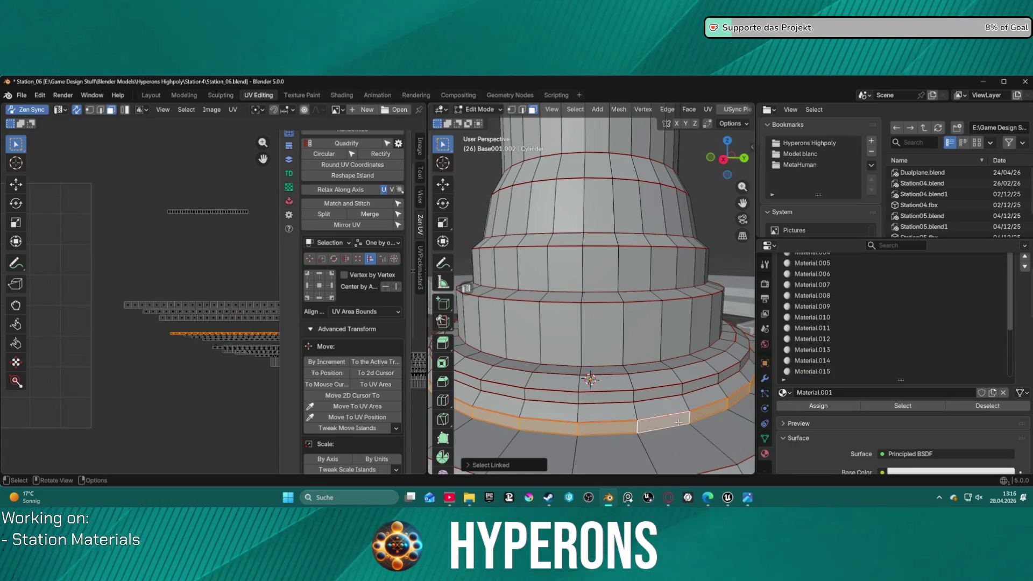
pyautogui.scroll(-1, 840, 363)
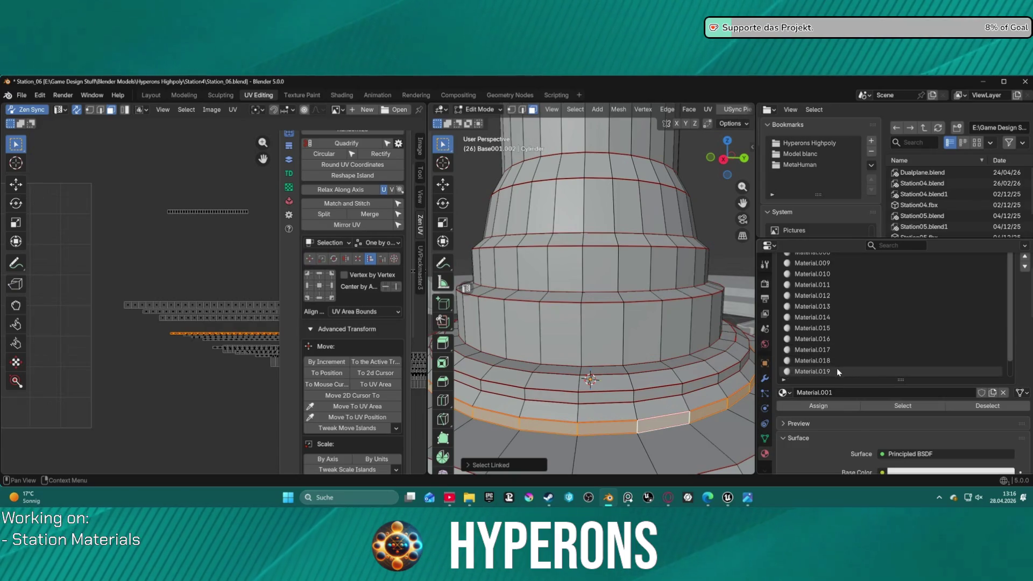
pyautogui.click(837, 370)
pyautogui.click(793, 409)
pyautogui.click(676, 439)
pyautogui.hotkey('ctrl', 'l')
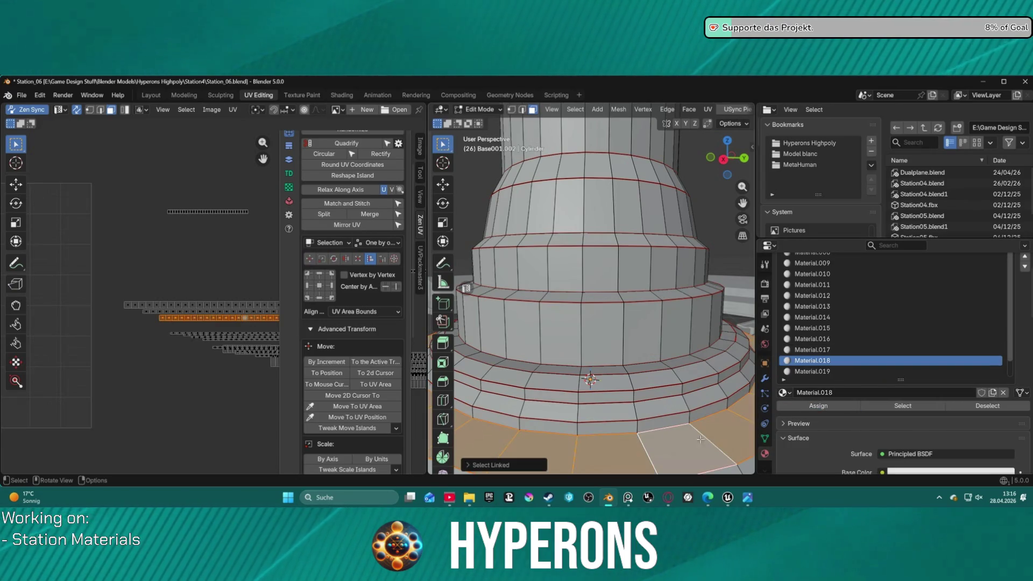
pyautogui.click(830, 361)
pyautogui.scroll(-2, 830, 362)
pyautogui.click(831, 361)
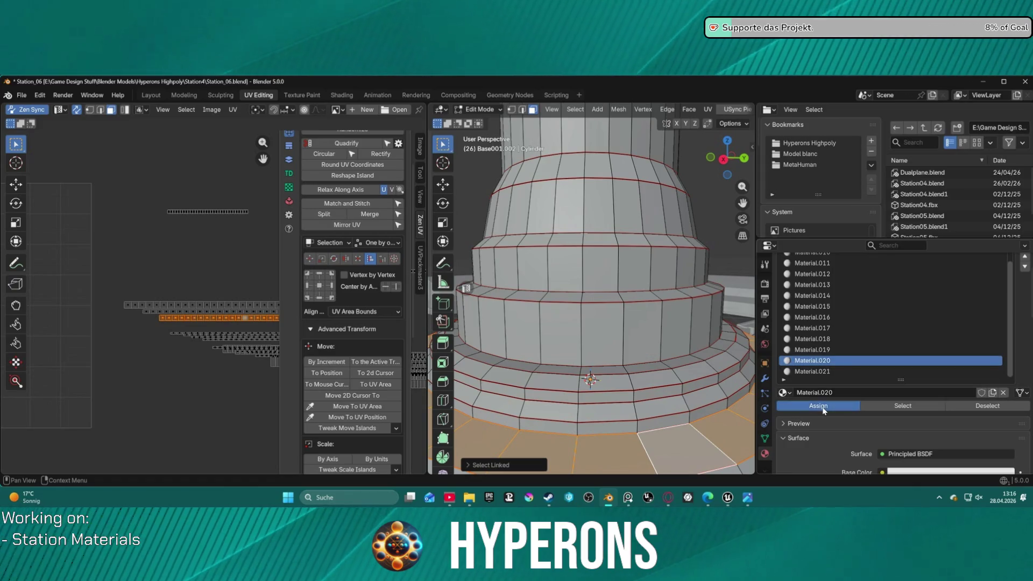
pyautogui.scroll(-3, 656, 361)
pyautogui.scroll(-3, 655, 360)
pyautogui.scroll(4, 602, 361)
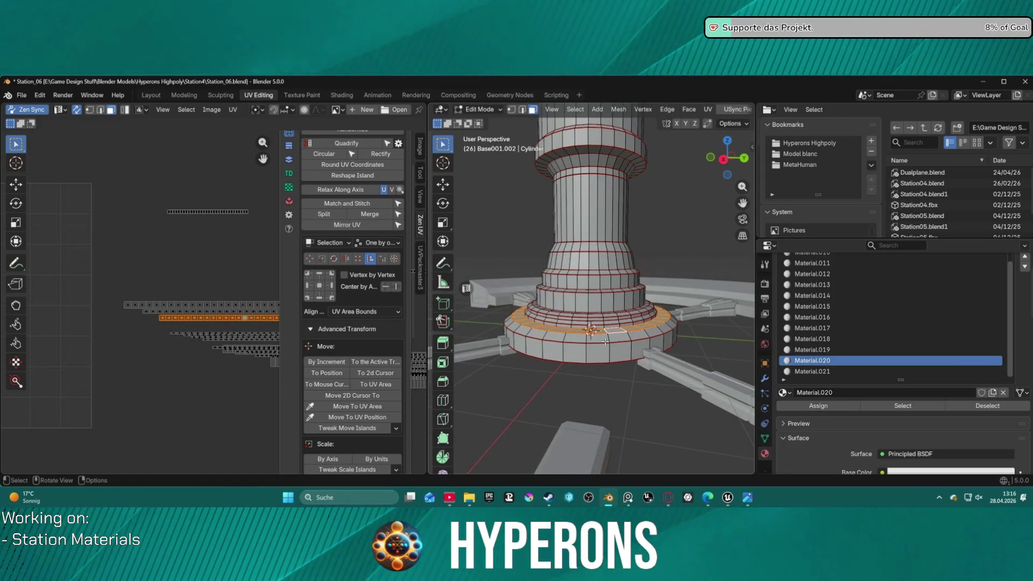
# Step: Select the lower base ring and review its current material slot
pyautogui.click(606, 339)
pyautogui.hotkey('ctrl', 'l')
pyautogui.click(622, 338)
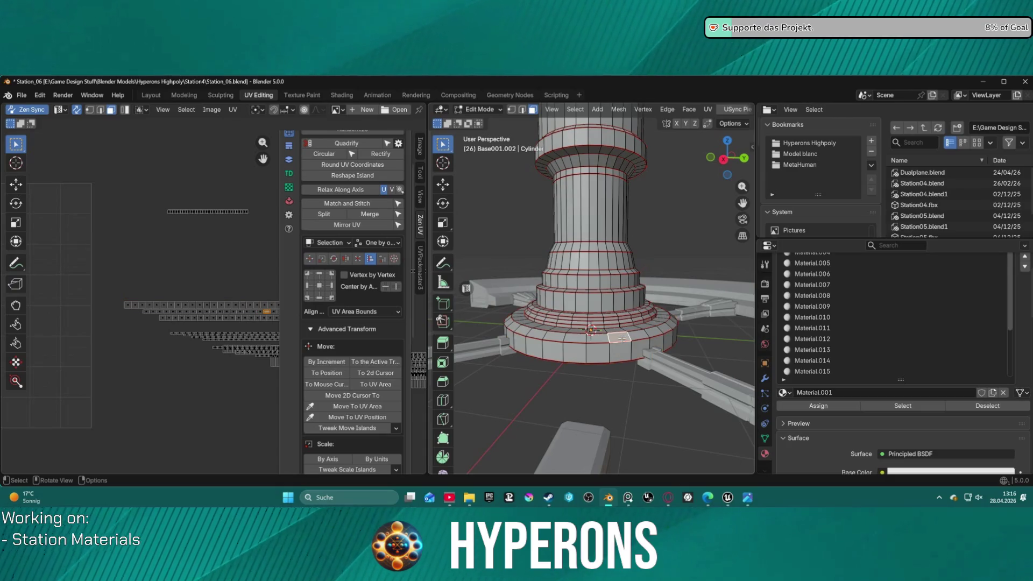
pyautogui.hotkey('ctrl', 'l')
pyautogui.scroll(-3, 860, 338)
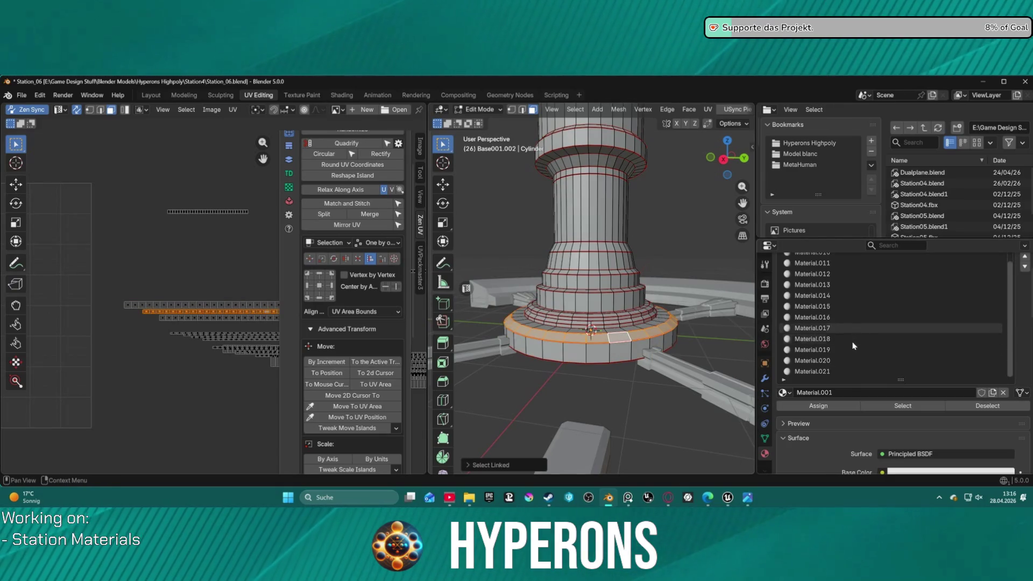
pyautogui.click(830, 372)
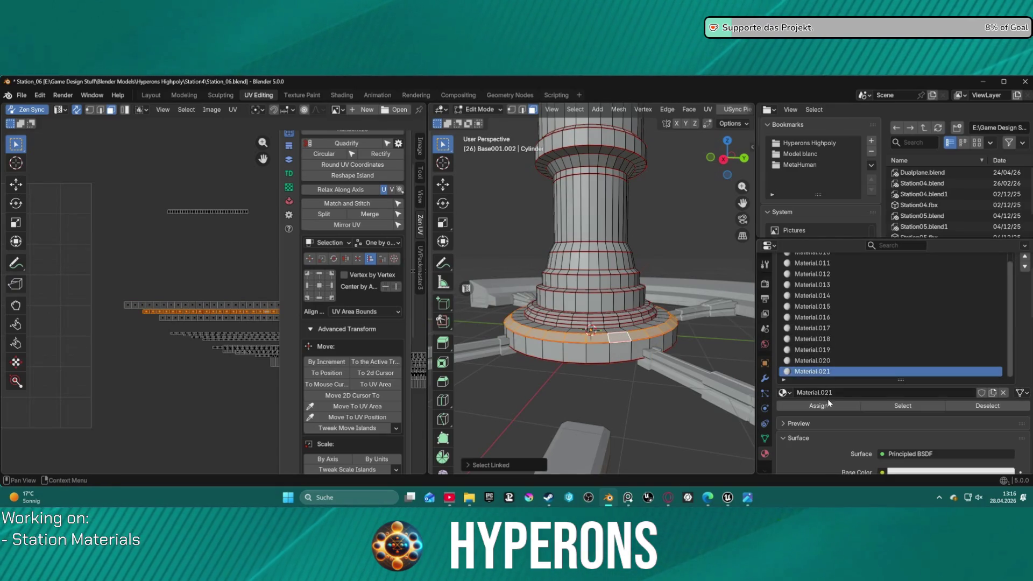
pyautogui.click(595, 352)
pyautogui.hotkey('ctrl', 'l')
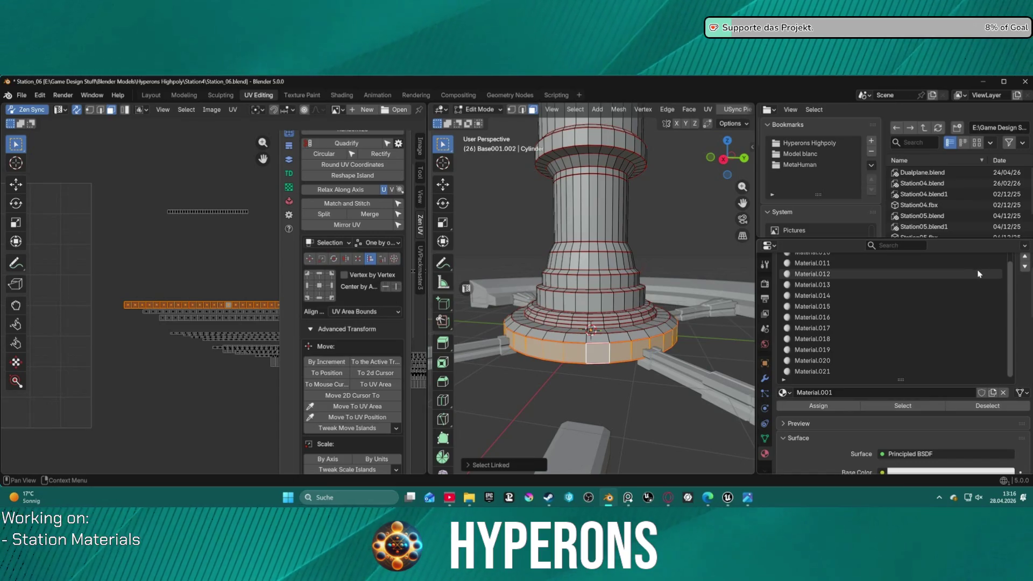
pyautogui.scroll(6, 895, 277)
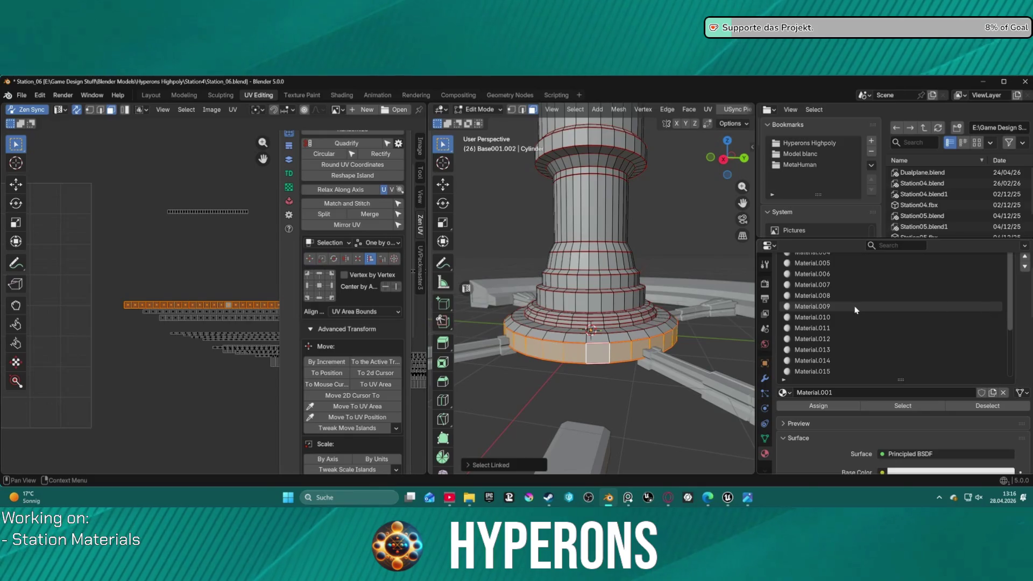
pyautogui.click(834, 297)
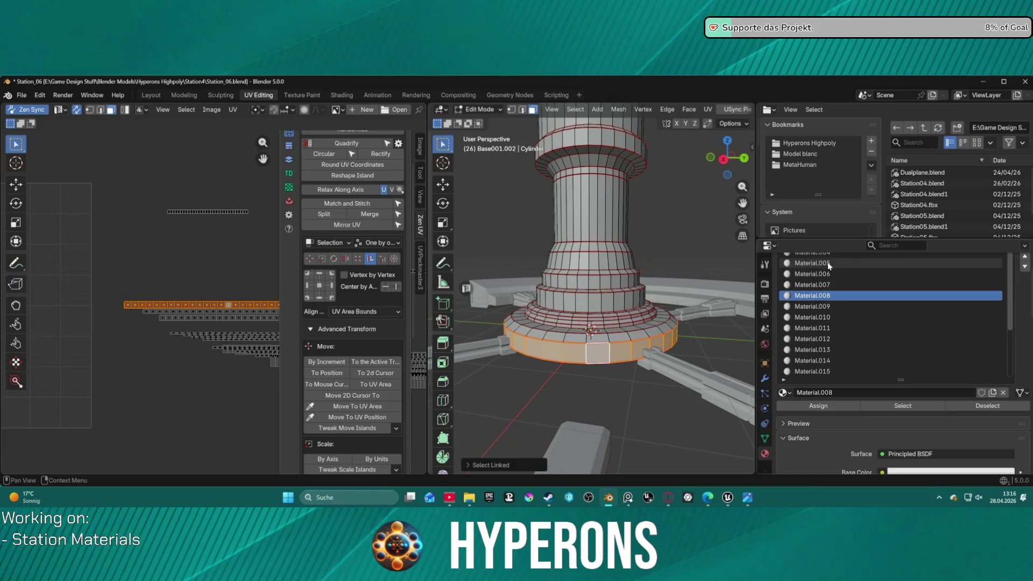
# Step: Add a new slot with Material.022 and assign it to the selected ring
pyautogui.moveTo(901, 380); pyautogui.dragTo(901, 421)
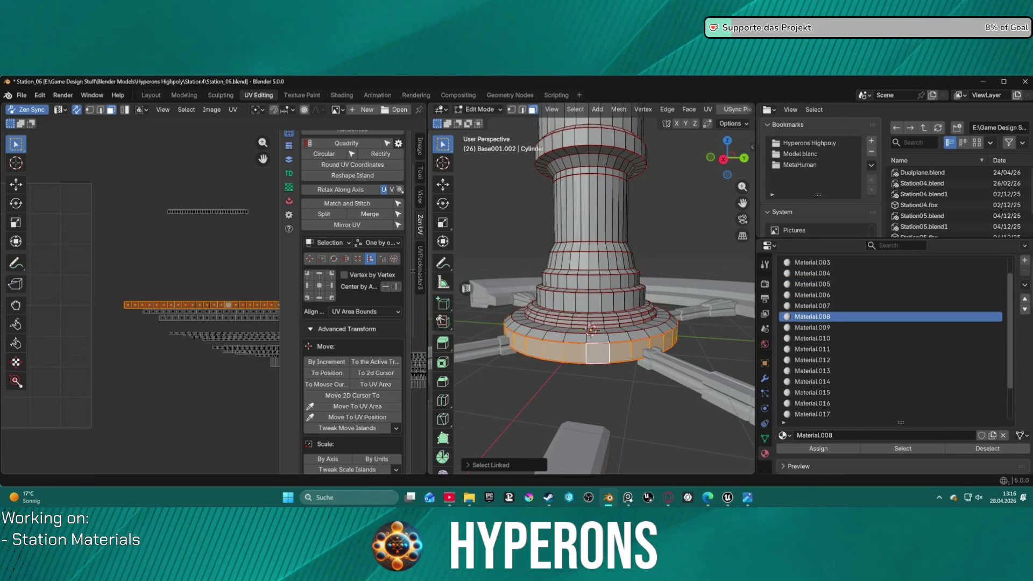
pyautogui.click(1023, 261)
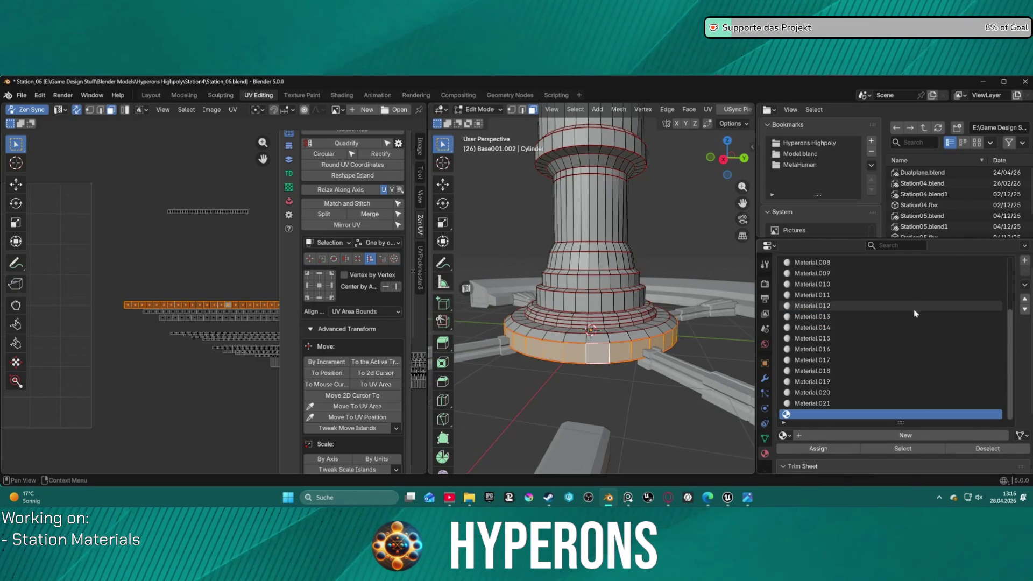
pyautogui.click(811, 435)
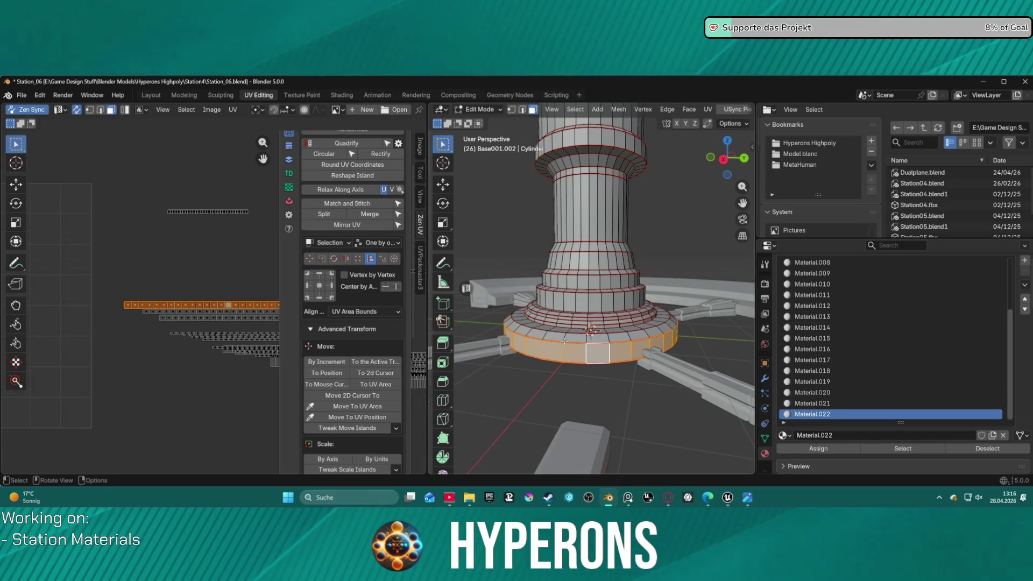
pyautogui.click(818, 449)
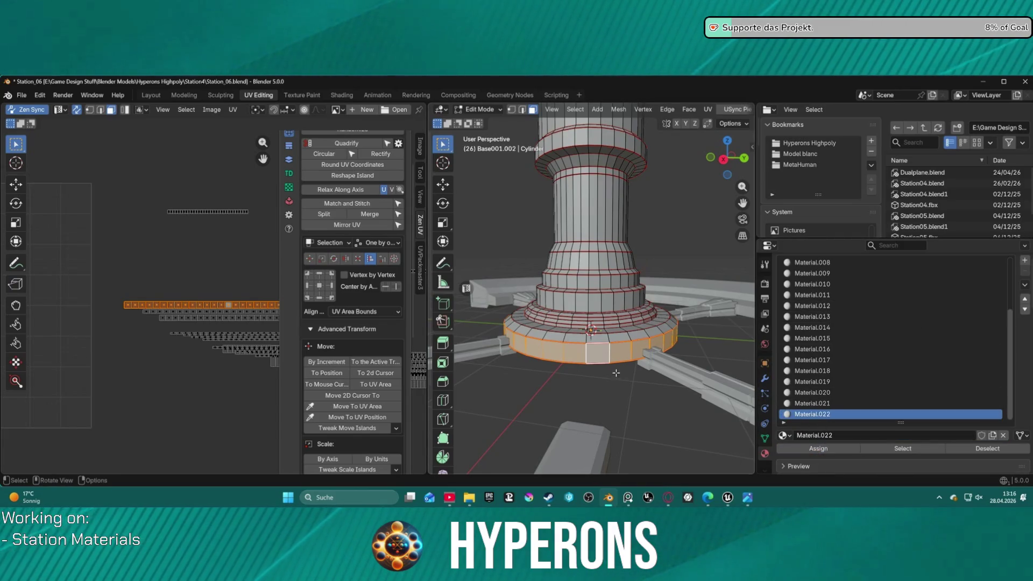
pyautogui.press('a')
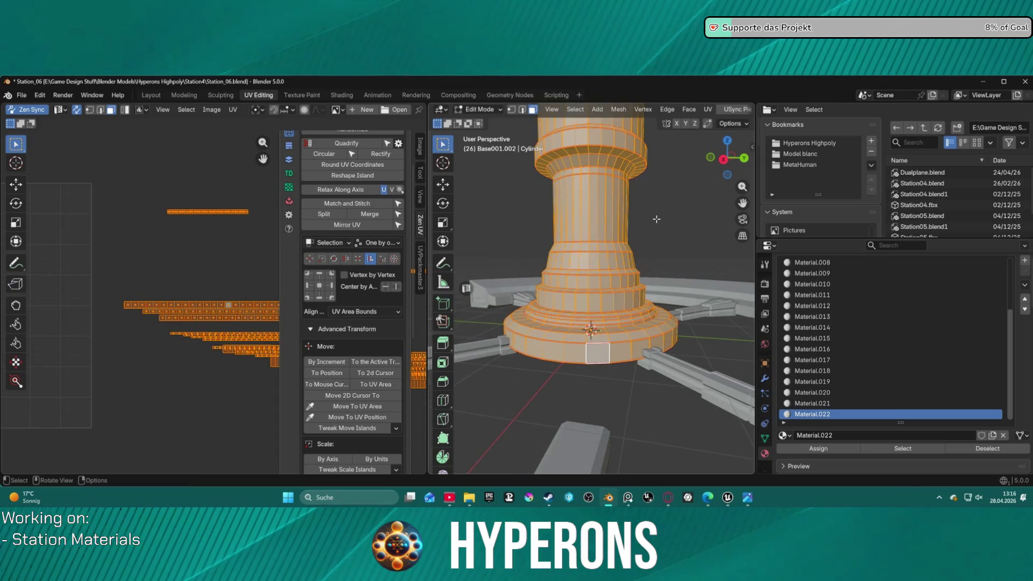
pyautogui.scroll(-3, 184, 246)
pyautogui.scroll(2, 189, 253)
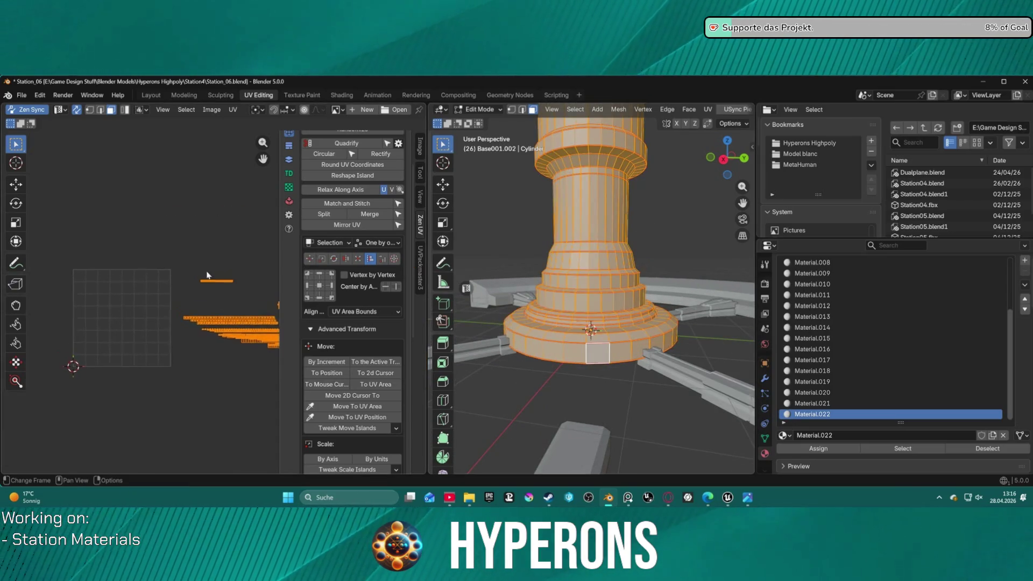
pyautogui.moveTo(662, 185)
pyautogui.mouseDown(button='middle')
pyautogui.moveTo(686, 234)
pyautogui.moveTo(599, 247)
pyautogui.mouseUp(button='middle')
# Step: Centre the top cap's UV island in the grid via Zen UV and show the Trimsheet tools
pyautogui.click(600, 246)
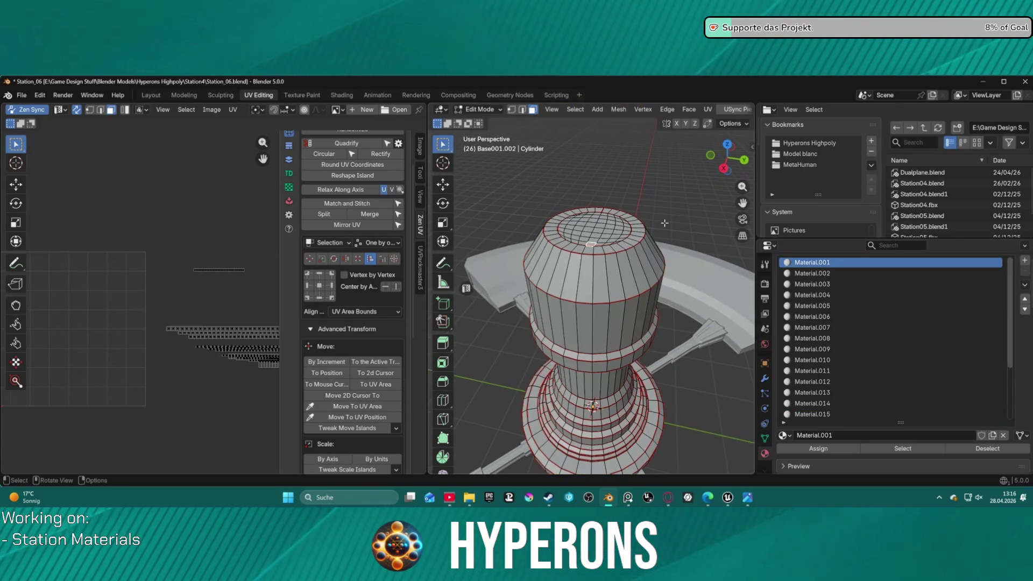
pyautogui.hotkey('ctrl', 'l')
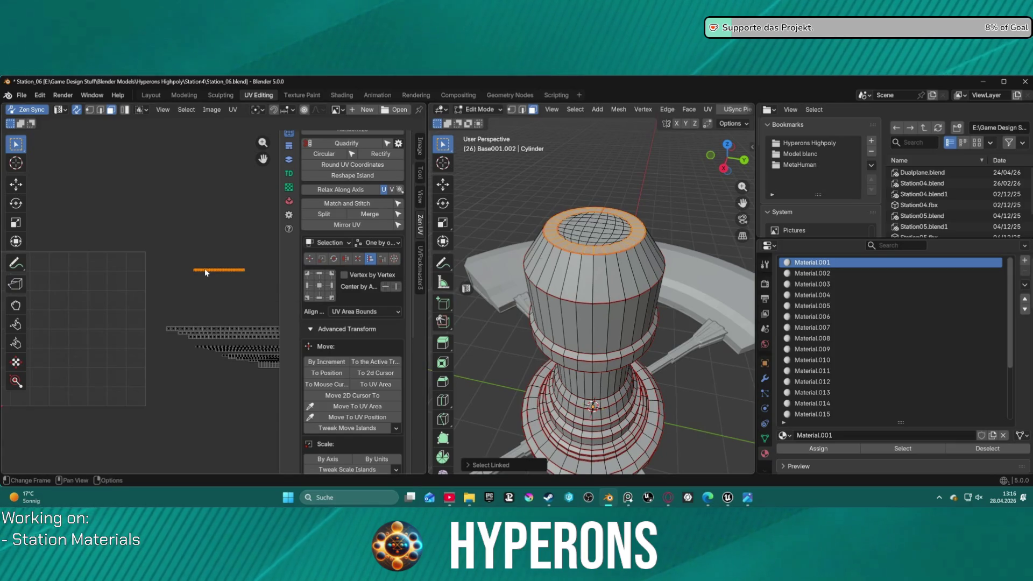
pyautogui.moveTo(205, 269); pyautogui.dragTo(314, 259, button='middle')
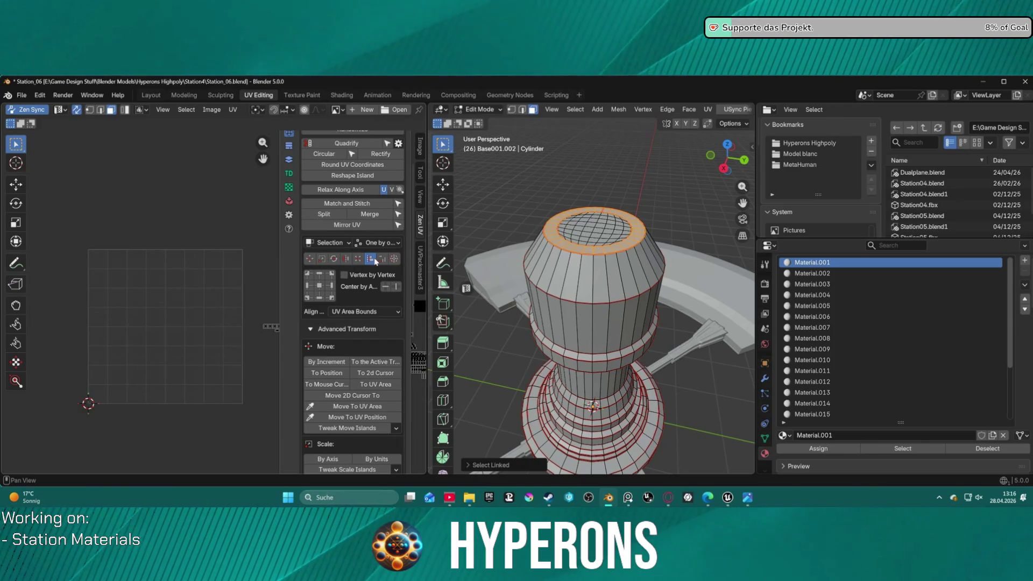
pyautogui.click(320, 287)
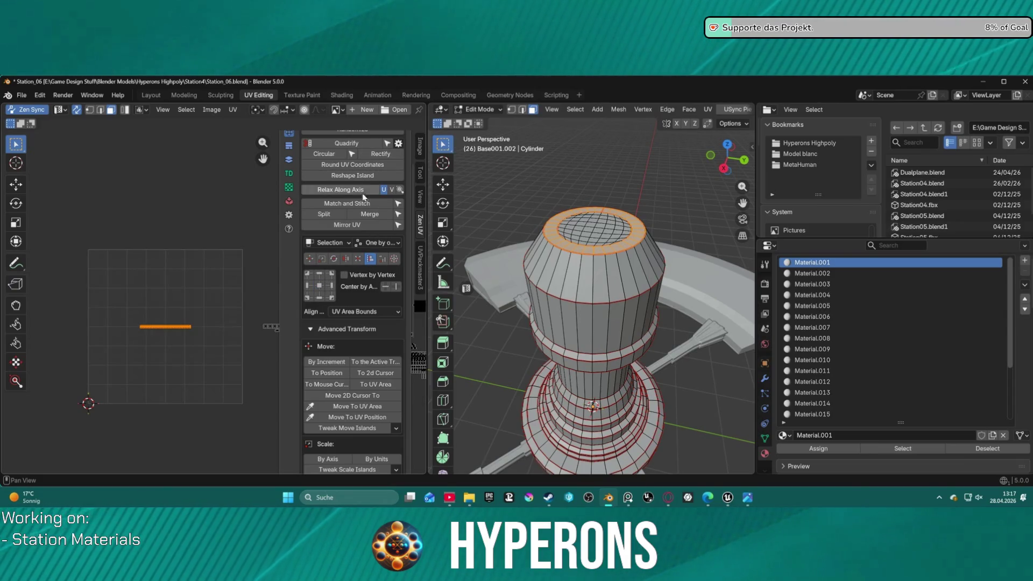
pyautogui.scroll(3, 367, 210)
pyautogui.click(289, 209)
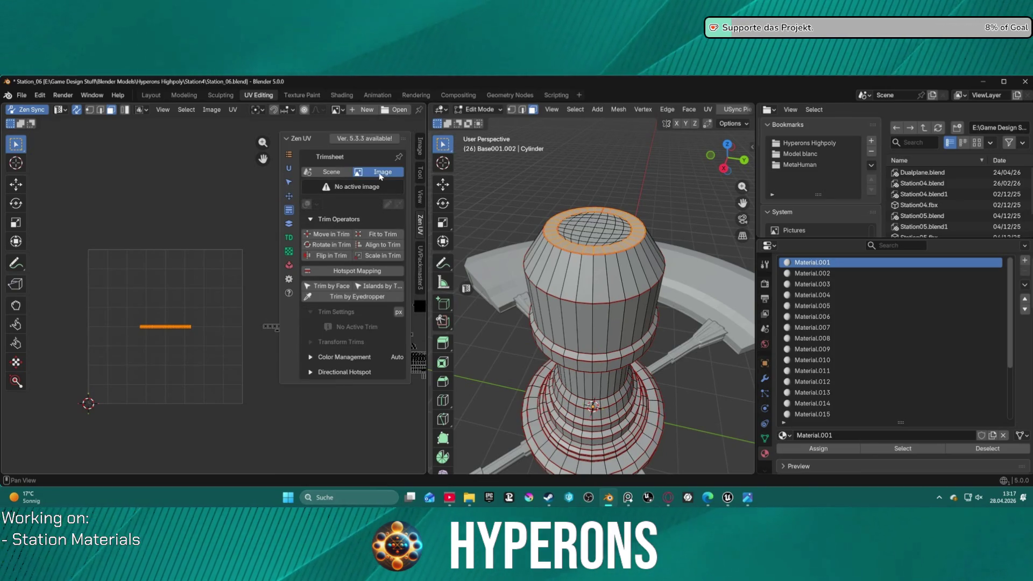
# Step: Switch Zen UV trims to Scene mode and add a new trim
pyautogui.click(330, 172)
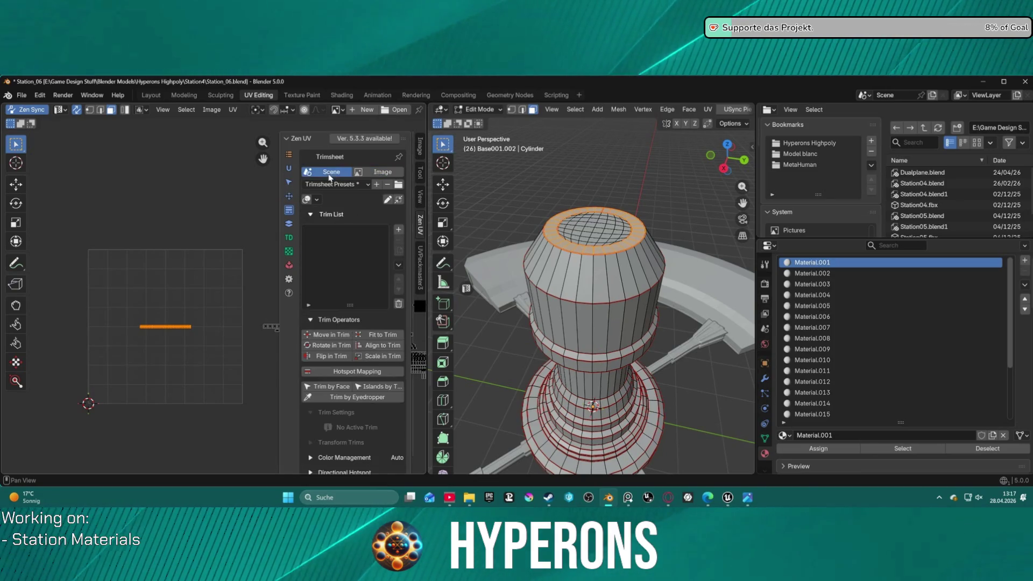
pyautogui.click(377, 186)
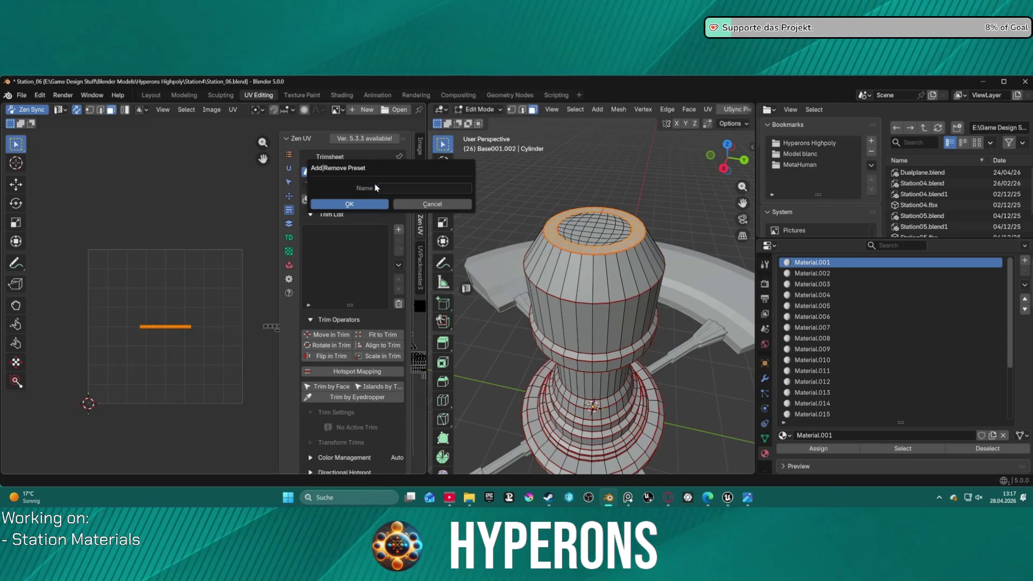
pyautogui.click(421, 205)
pyautogui.click(399, 230)
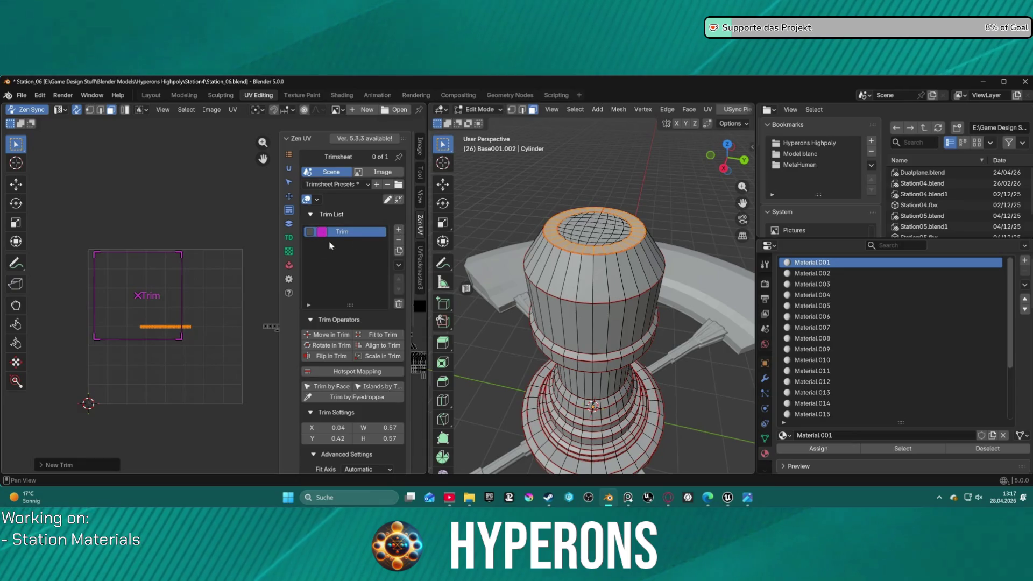
# Step: Set the trim to X/Y 0 and W/H 1, fit the top cap island to it and relax it along its axis
pyautogui.doubleClick(327, 428)
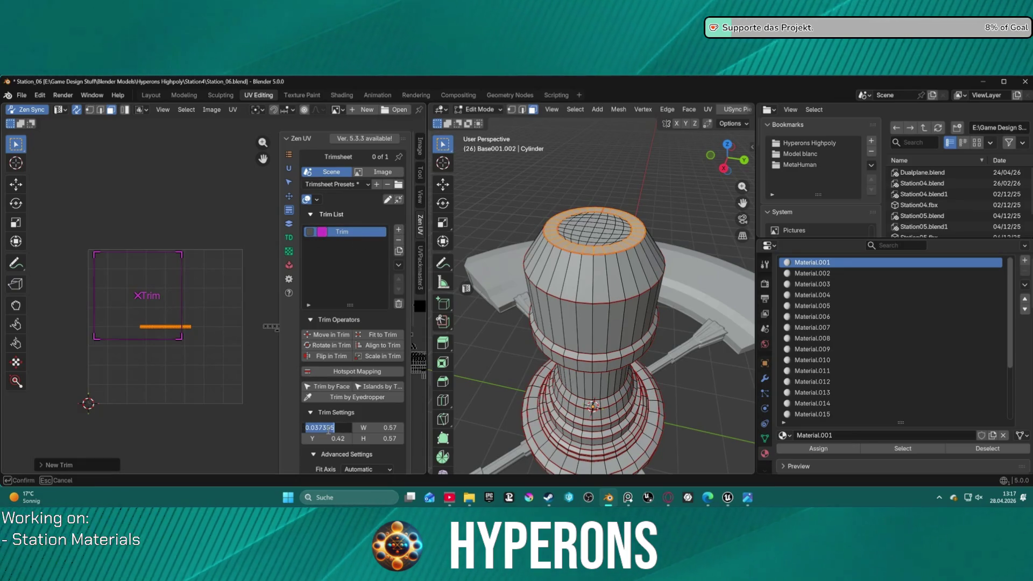
pyautogui.write('0')
pyautogui.press('Tab')
pyautogui.write('0')
pyautogui.press('Tab')
pyautogui.write('1')
pyautogui.press('Tab')
pyautogui.write('1')
pyautogui.press('Return')
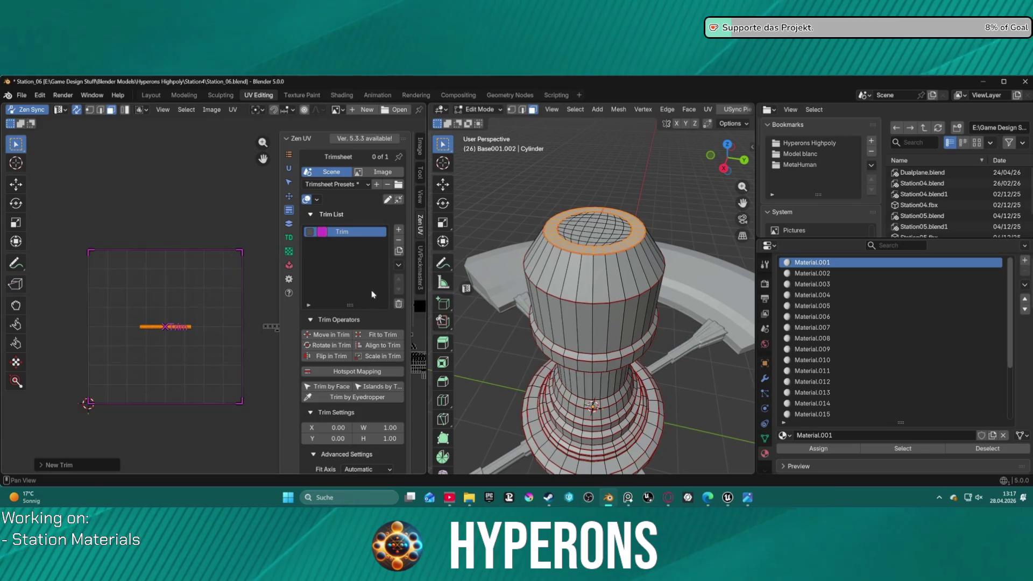
pyautogui.click(381, 335)
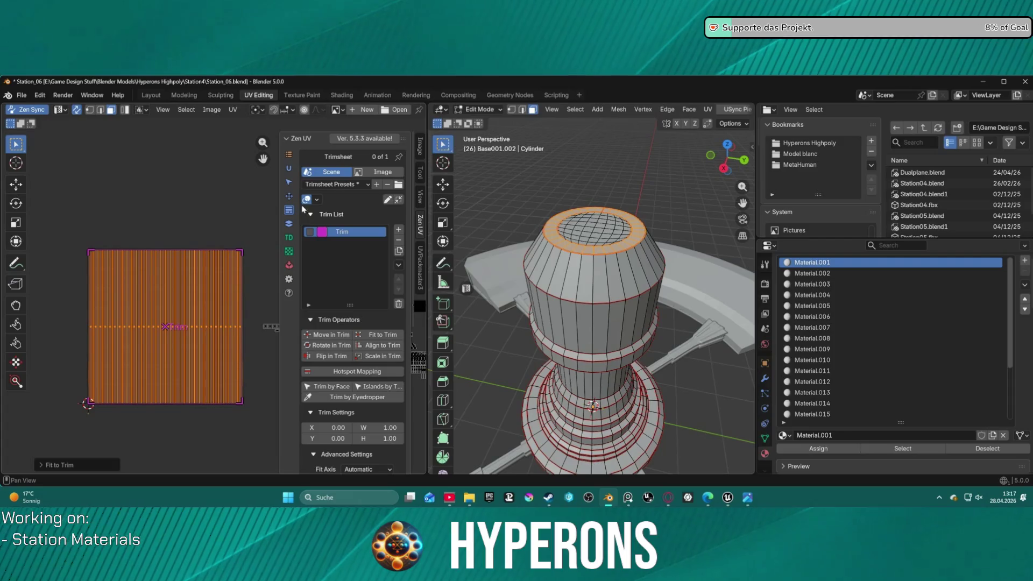
pyautogui.click(289, 196)
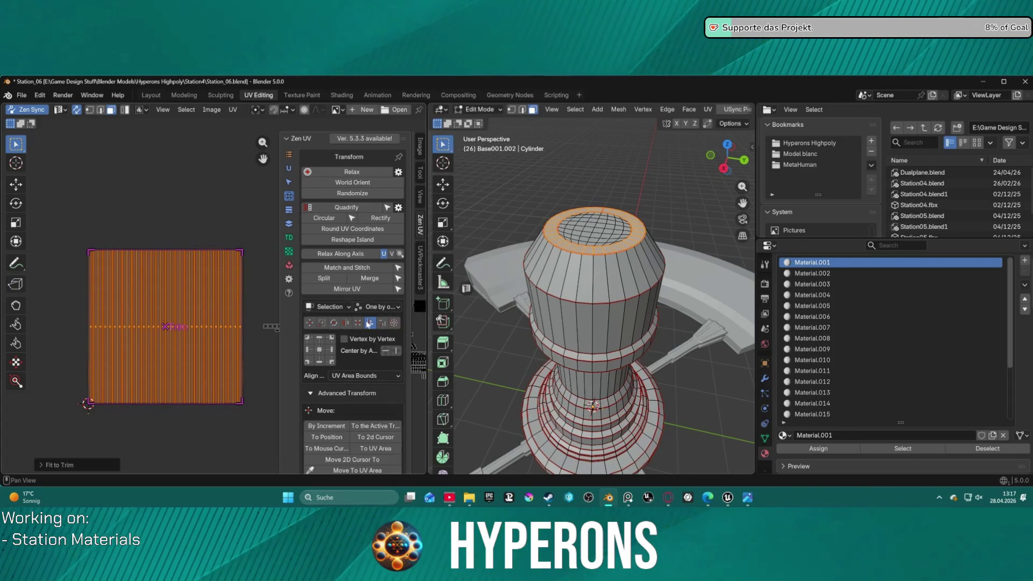
pyautogui.click(353, 255)
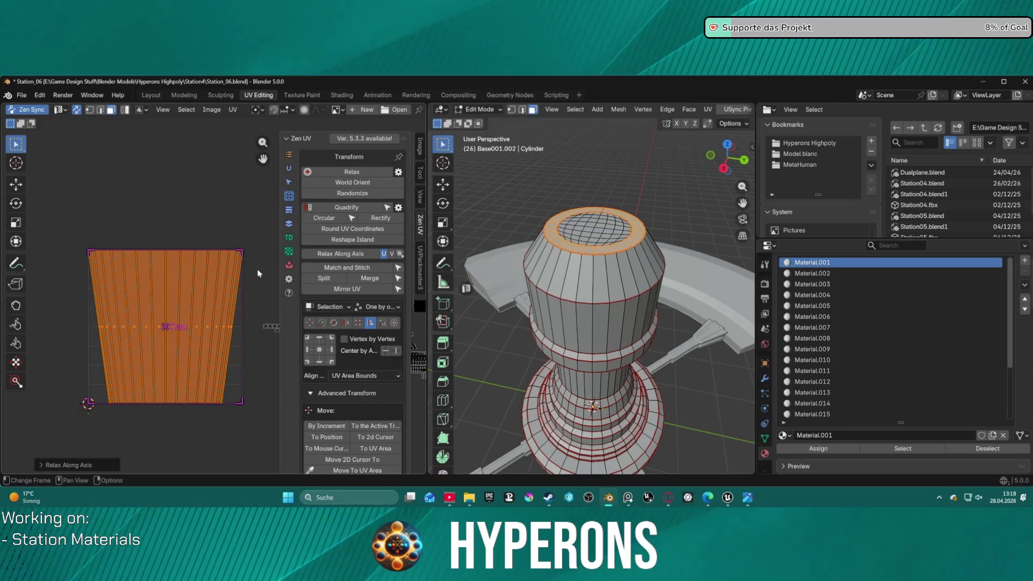
pyautogui.scroll(-5, 866, 385)
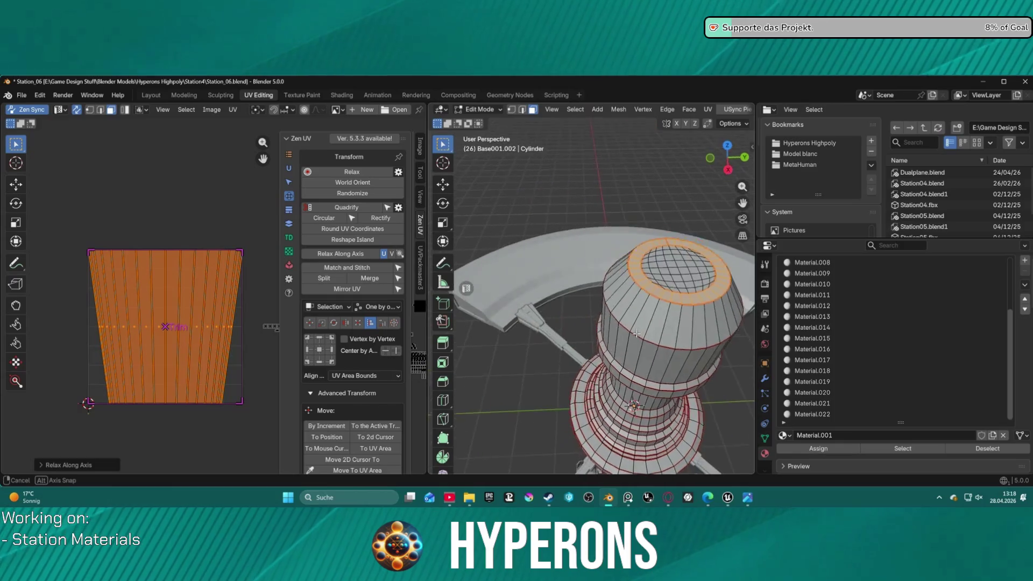
# Step: Return to the Layout workspace after relaxing the island
pyautogui.moveTo(616, 326); pyautogui.dragTo(638, 331, button='middle')
pyautogui.click(150, 95)
pyautogui.scroll(3, 444, 293)
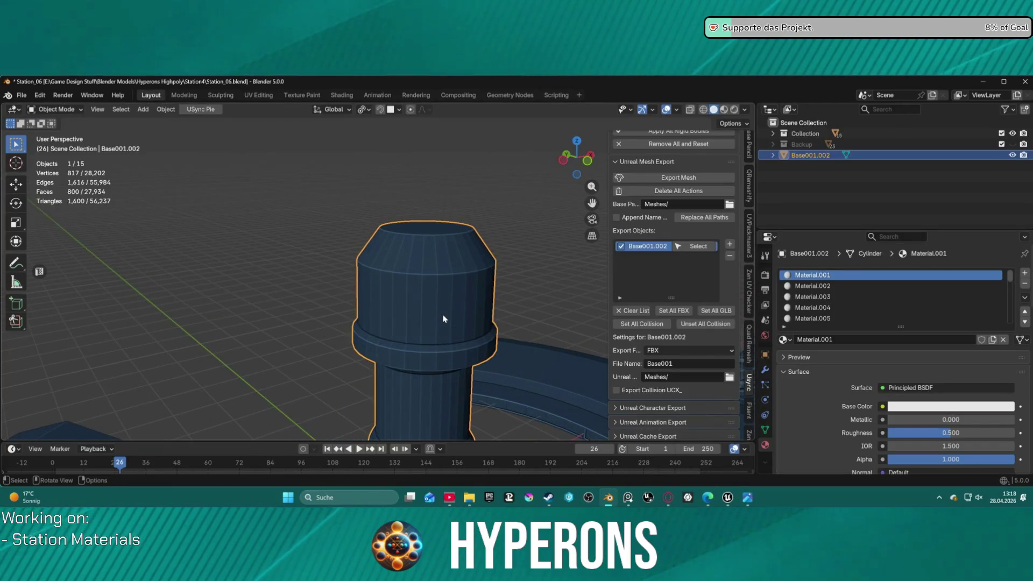
pyautogui.moveTo(508, 318); pyautogui.dragTo(428, 258, button='middle')
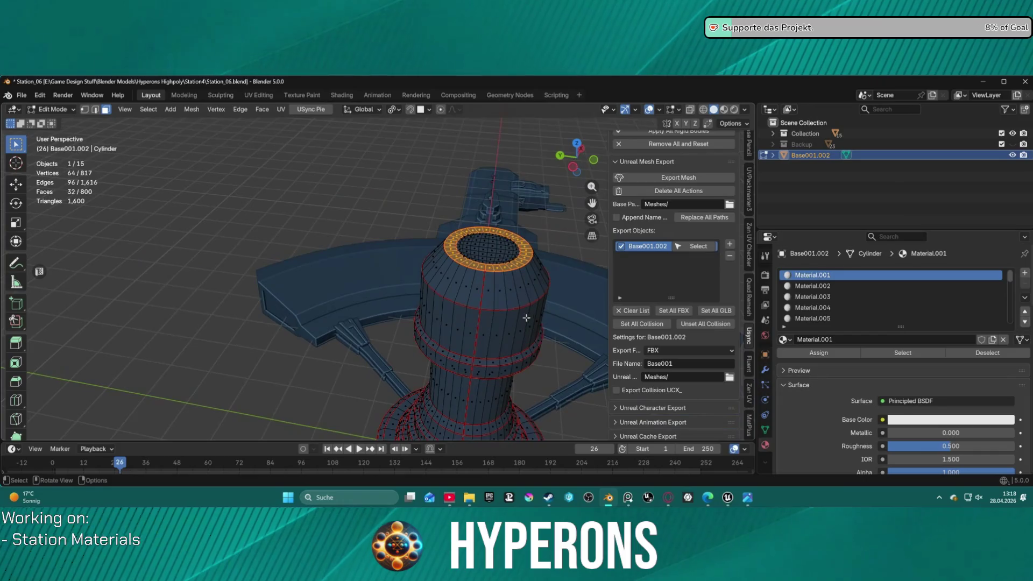
pyautogui.scroll(3, 428, 258)
pyautogui.moveTo(503, 231)
pyautogui.mouseDown(button='middle')
pyautogui.moveTo(452, 194)
pyautogui.moveTo(387, 267)
pyautogui.mouseUp(button='middle')
pyautogui.click(388, 255)
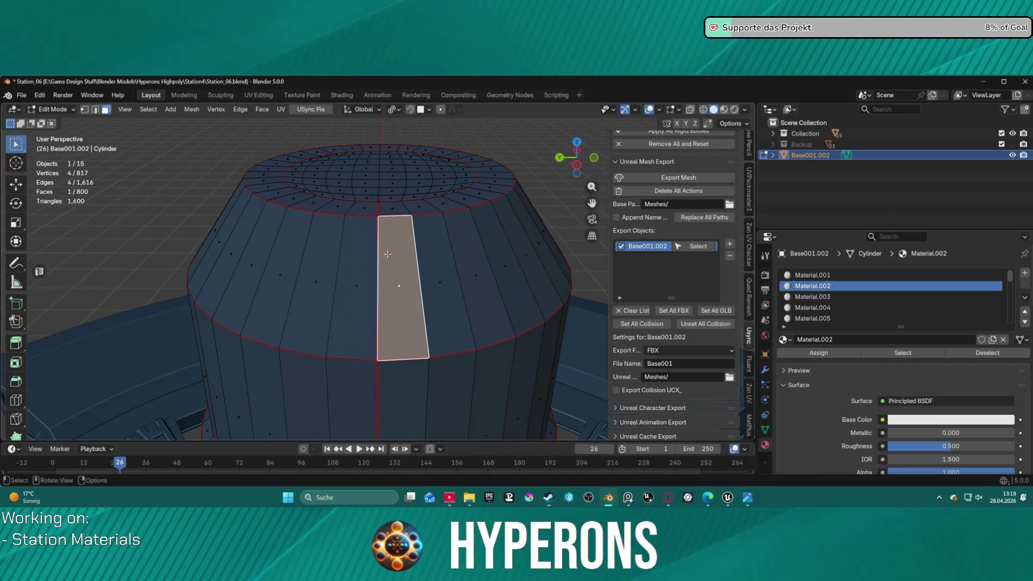
pyautogui.click(377, 146)
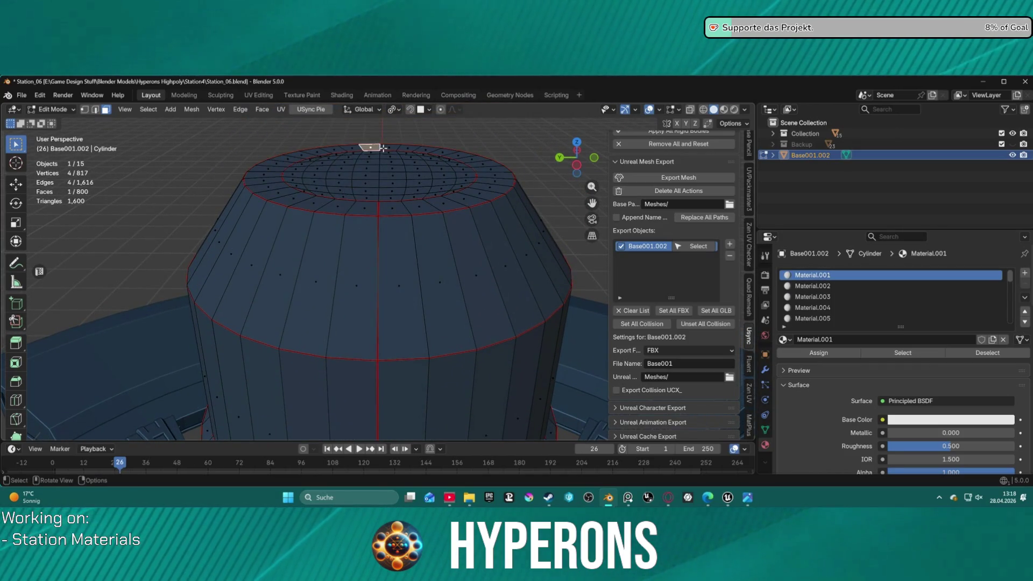
pyautogui.scroll(-5, 382, 148)
pyautogui.moveTo(382, 148)
pyautogui.mouseDown(button='middle')
pyautogui.moveTo(315, 194)
pyautogui.moveTo(358, 224)
pyautogui.mouseUp(button='middle')
pyautogui.scroll(3, 339, 208)
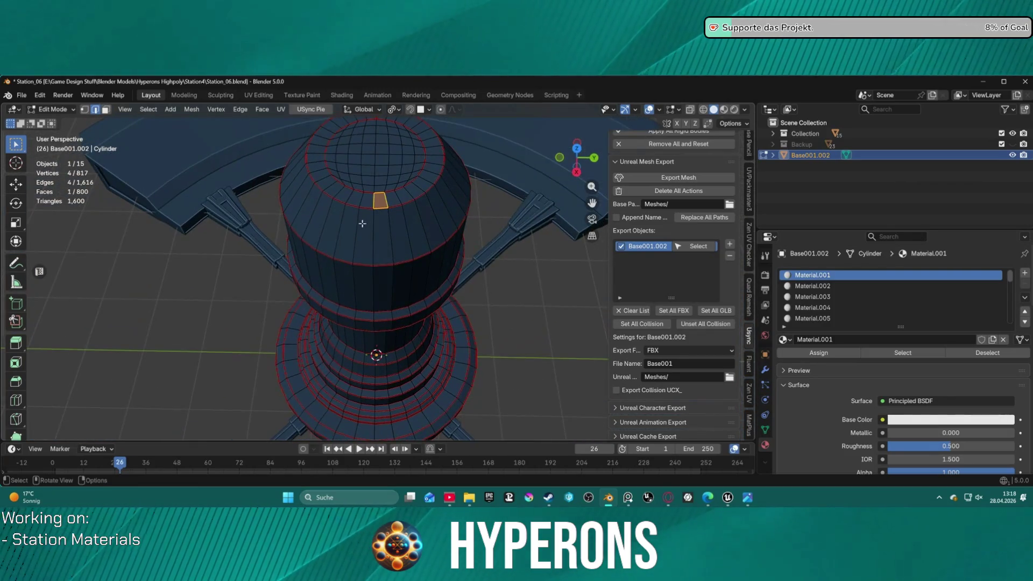
pyautogui.click(373, 236)
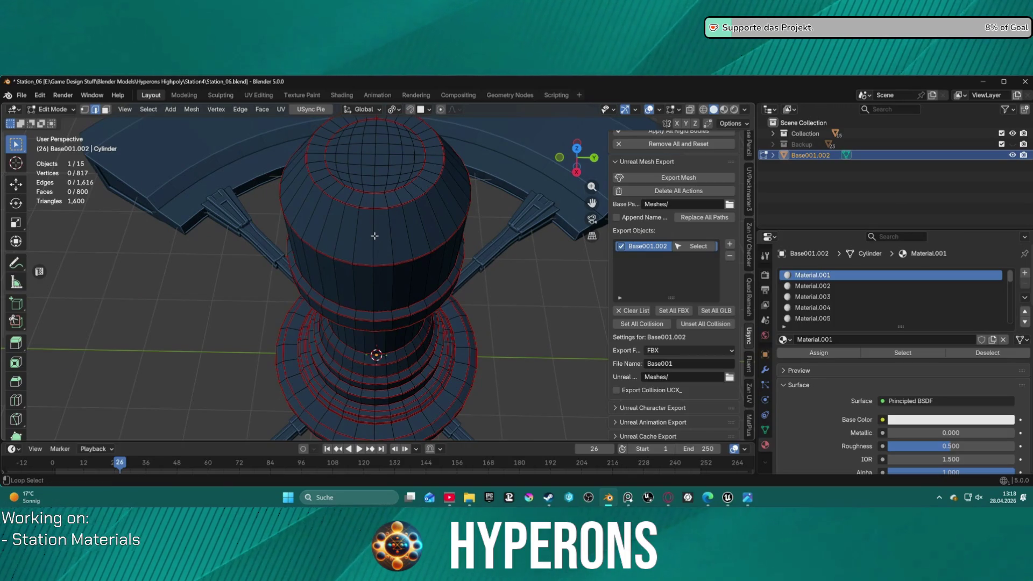
# Step: Mark two vertical edge loops down the tower as UV seams
pyautogui.keyDown('alt'); pyautogui.click(374, 235); pyautogui.keyUp('alt')
pyautogui.hotkey('ctrl', 'e')
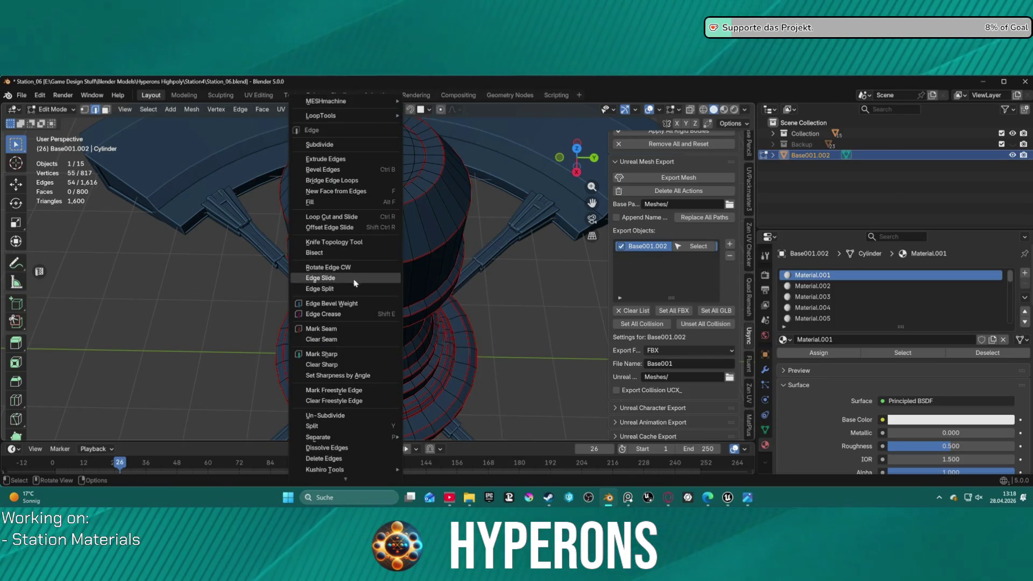
pyautogui.click(351, 329)
pyautogui.moveTo(522, 242); pyautogui.dragTo(465, 263, button='middle')
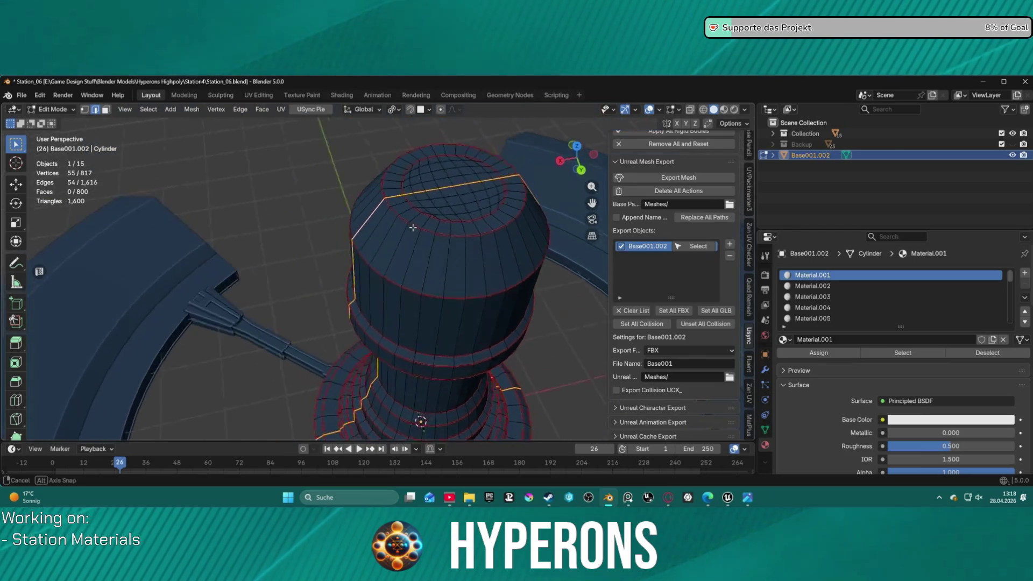
pyautogui.click(466, 264)
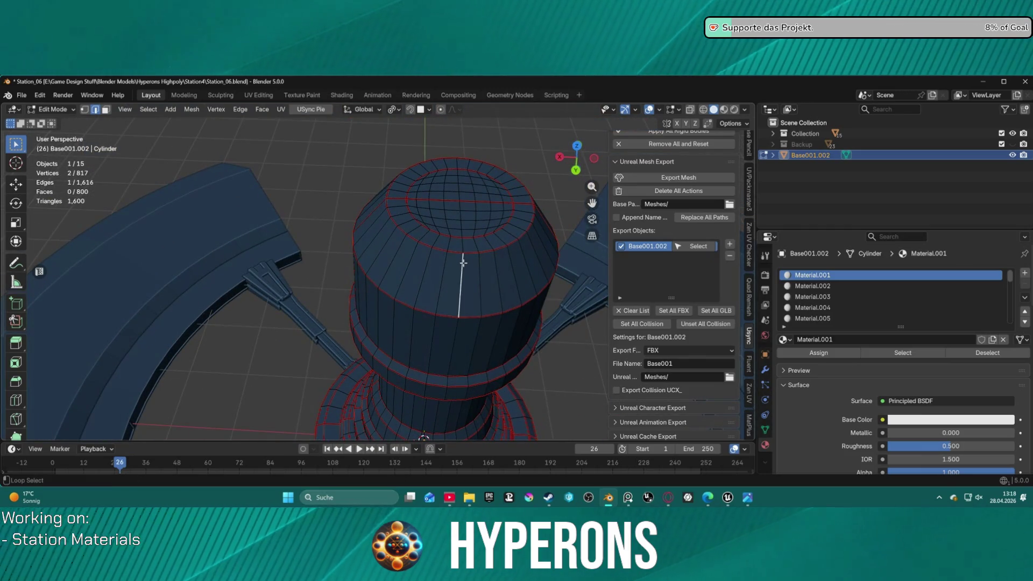
pyautogui.keyDown('alt'); pyautogui.click(463, 262); pyautogui.keyUp('alt')
pyautogui.hotkey('ctrl', 'e')
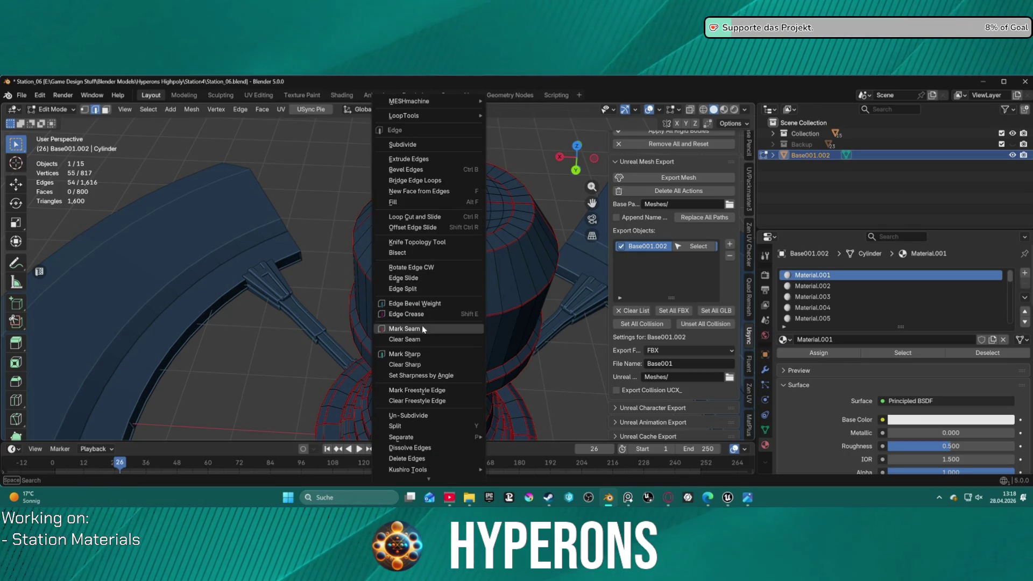
pyautogui.click(422, 329)
# Step: Select the front vertical seam loop and start a bevel on it
pyautogui.click(452, 243)
pyautogui.moveTo(452, 242); pyautogui.dragTo(471, 196, button='middle')
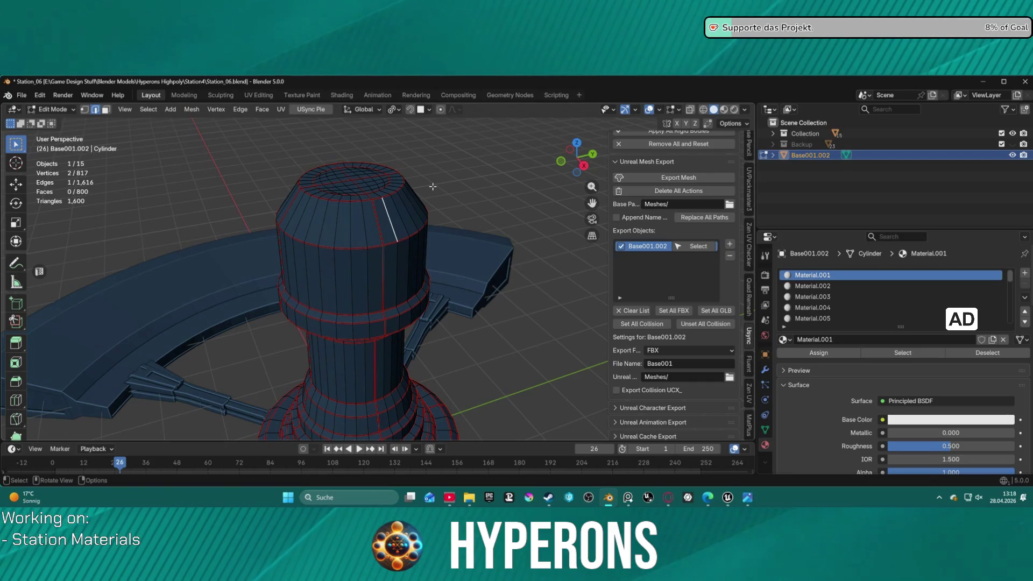
pyautogui.moveTo(301, 228); pyautogui.dragTo(322, 226, button='middle')
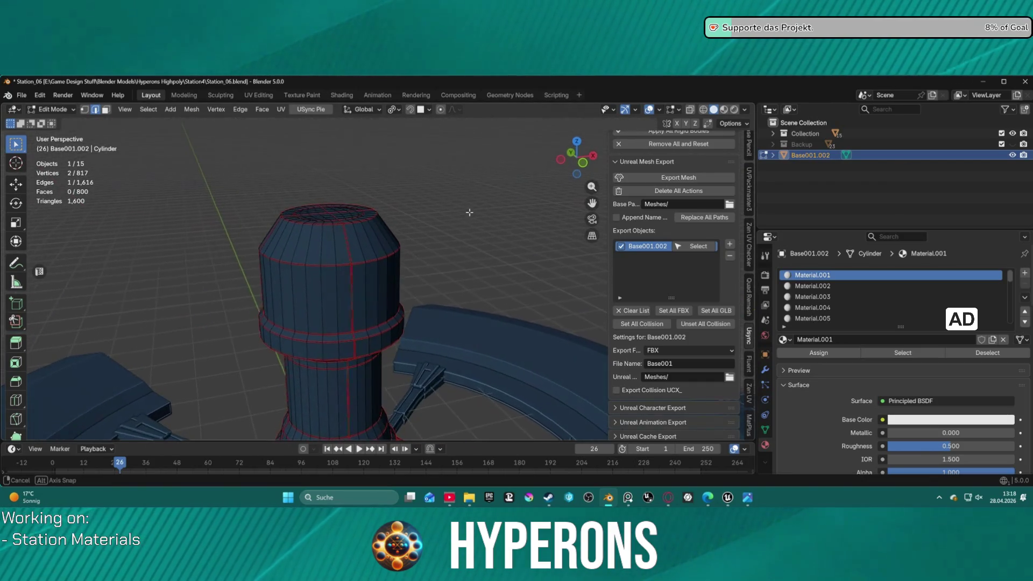
pyautogui.scroll(2, 322, 226)
pyautogui.scroll(2, 322, 226)
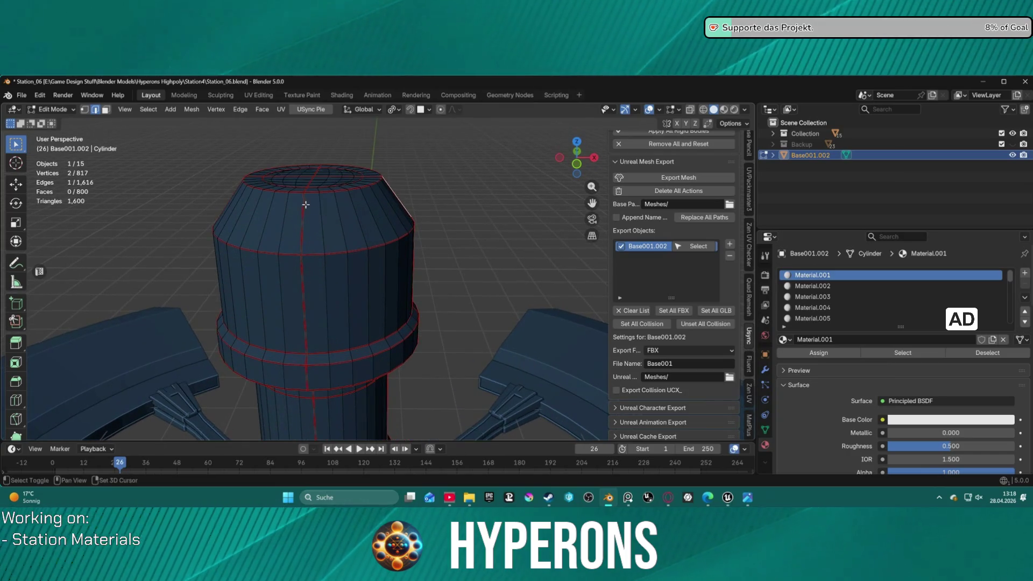
pyautogui.moveTo(340, 242); pyautogui.dragTo(375, 263, button='middle')
pyautogui.scroll(2, 376, 262)
pyautogui.keyDown('alt'); pyautogui.click(367, 255); pyautogui.keyUp('alt')
pyautogui.hotkey('ctrl', 'b')
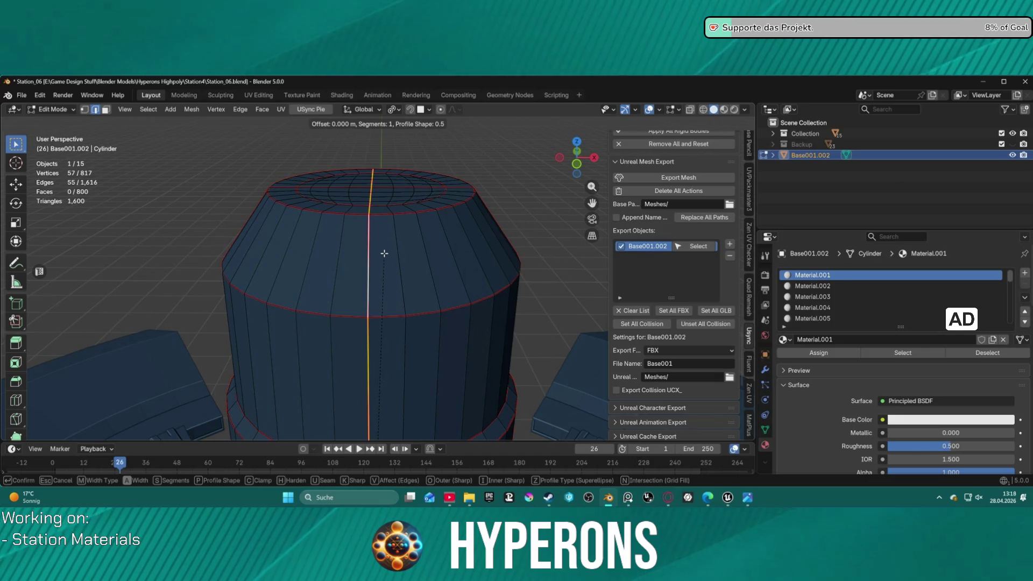
pyautogui.write('0.05')
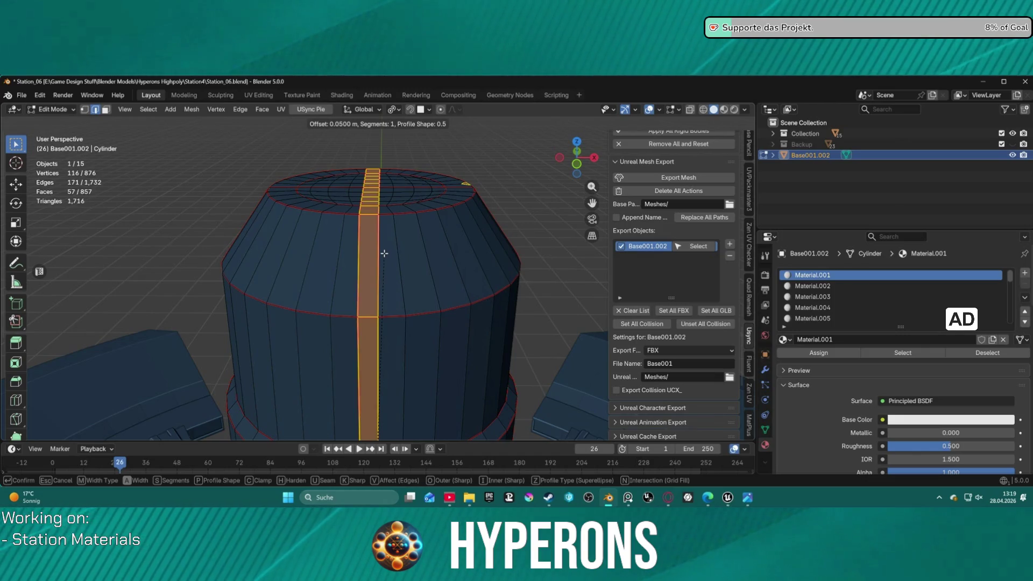
# Step: Narrow the first seam loop's bevel to 0.01 m and confirm it
pyautogui.press('BackSpace')
pyautogui.write('10')
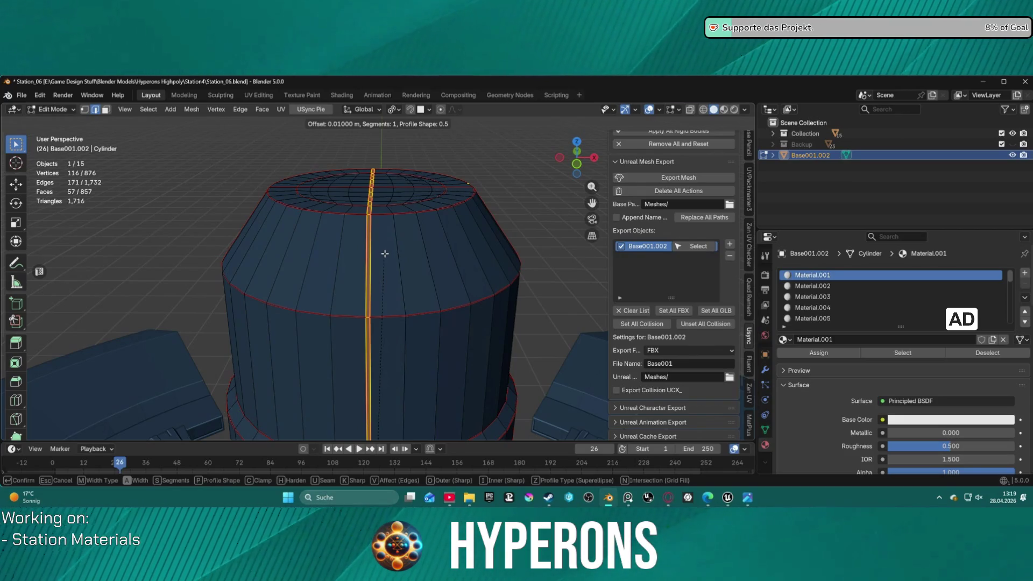
pyautogui.press('Return')
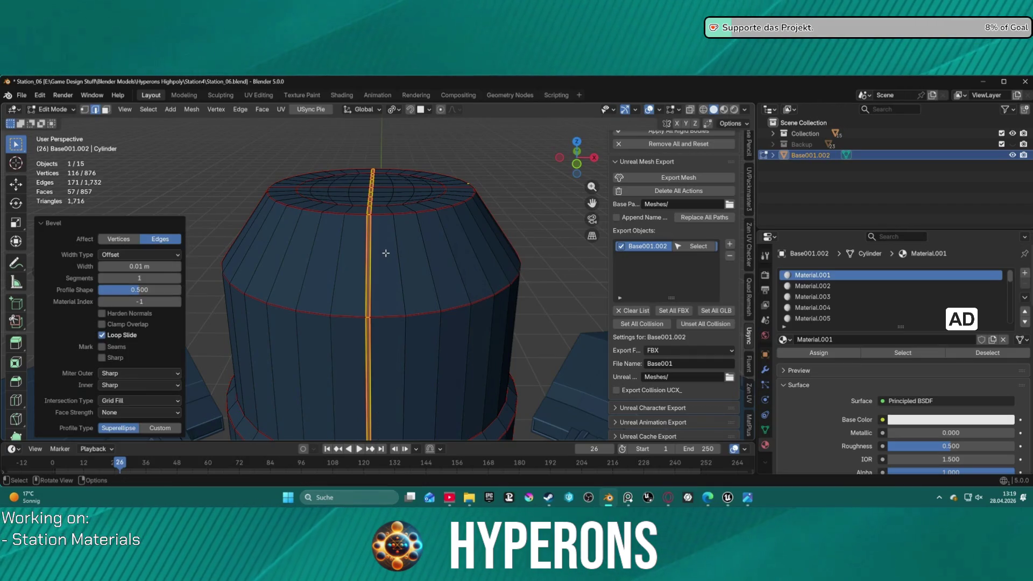
pyautogui.scroll(-2, 386, 253)
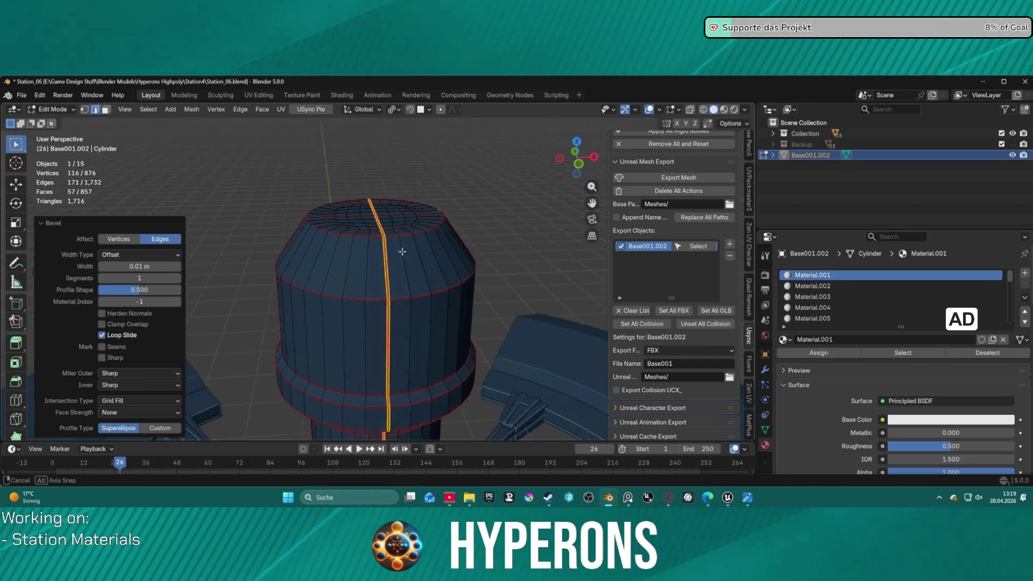
pyautogui.moveTo(386, 253); pyautogui.dragTo(480, 244, button='middle')
pyautogui.keyDown('alt'); pyautogui.keyDown('shift'); pyautogui.click(407, 253); pyautogui.keyUp('shift'); pyautogui.keyUp('alt')
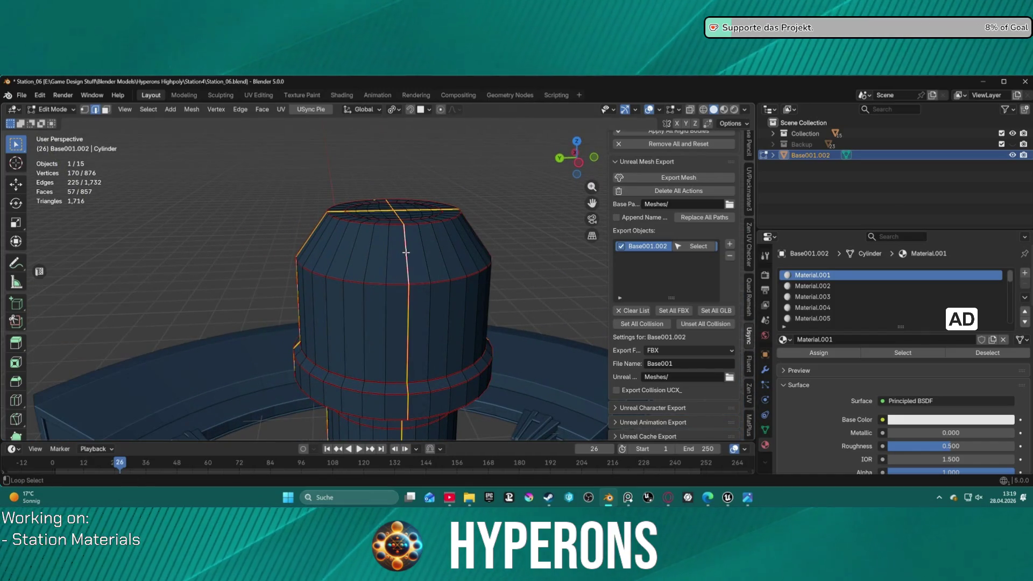
# Step: Bevel the opposite vertical seam loop by 0.01 m as well
pyautogui.hotkey('alt', 'a')
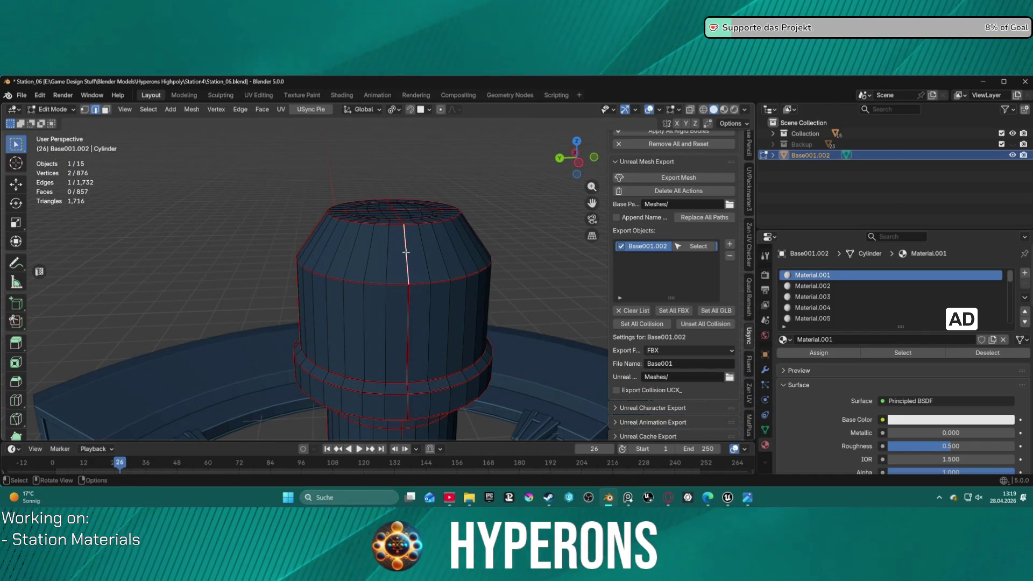
pyautogui.keyDown('alt'); pyautogui.click(406, 253); pyautogui.keyUp('alt')
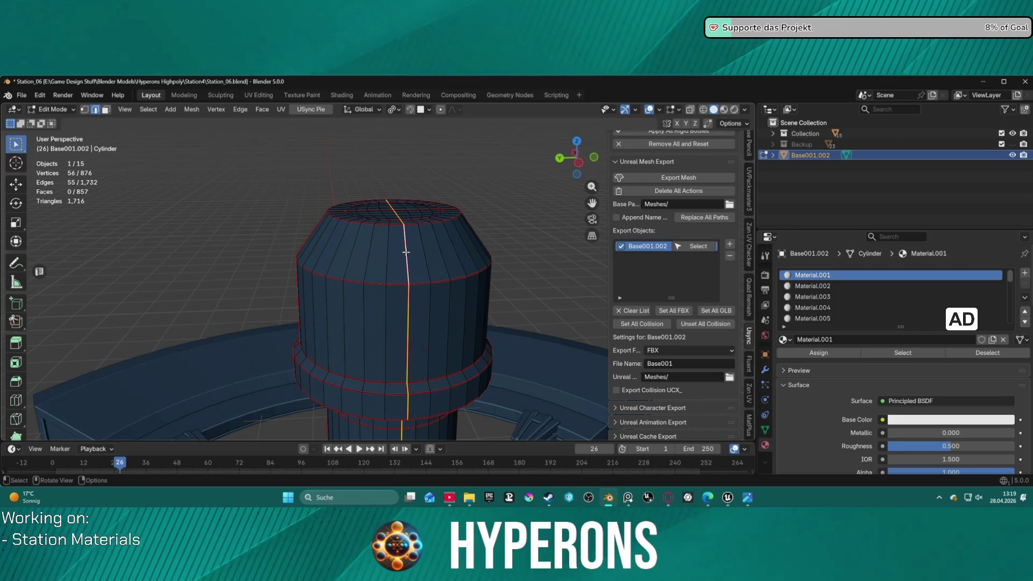
pyautogui.hotkey('ctrl', 'b')
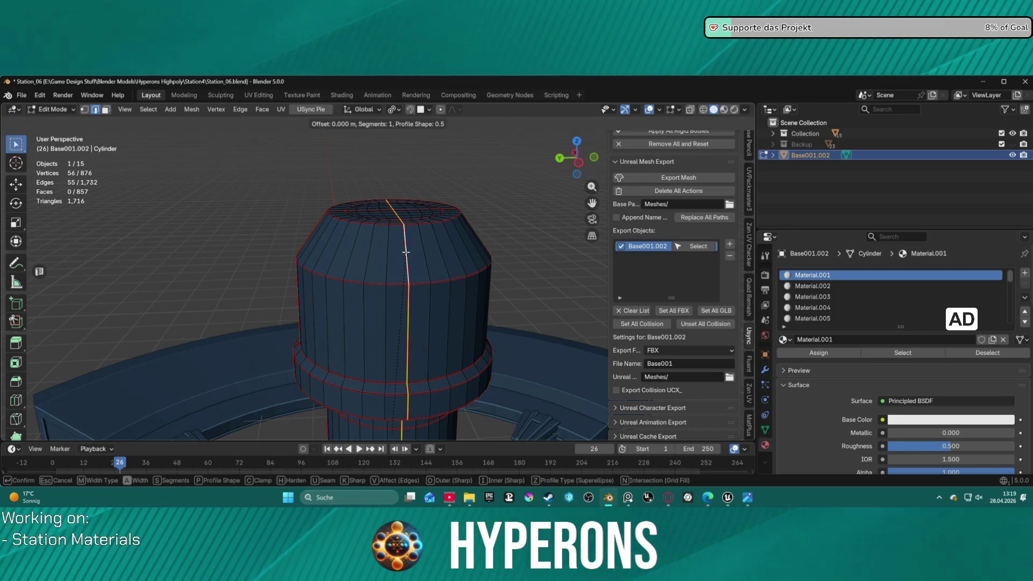
pyautogui.write('0.01')
pyautogui.press('Return')
pyautogui.click(521, 198)
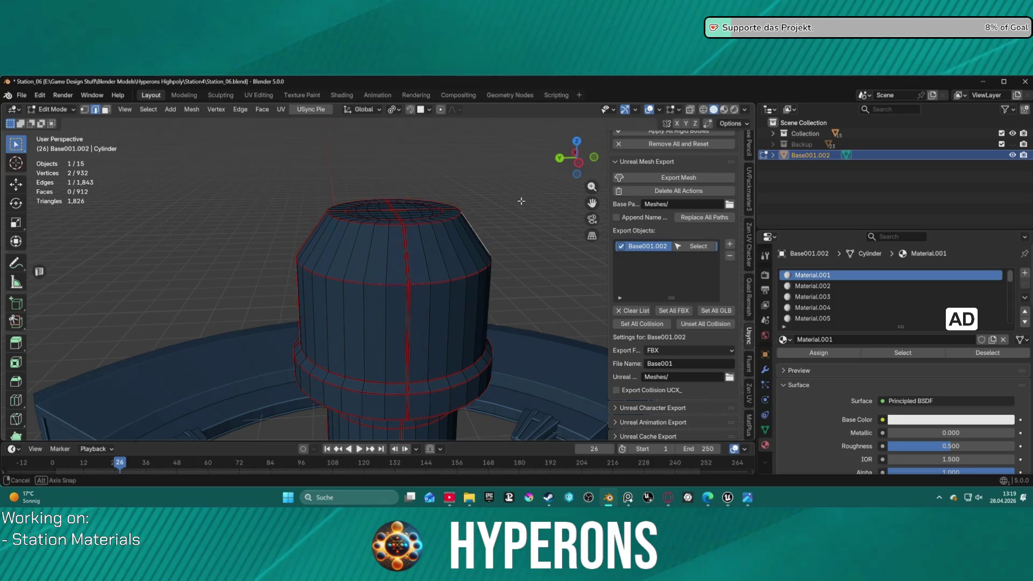
pyautogui.moveTo(522, 199); pyautogui.dragTo(342, 153, button='middle')
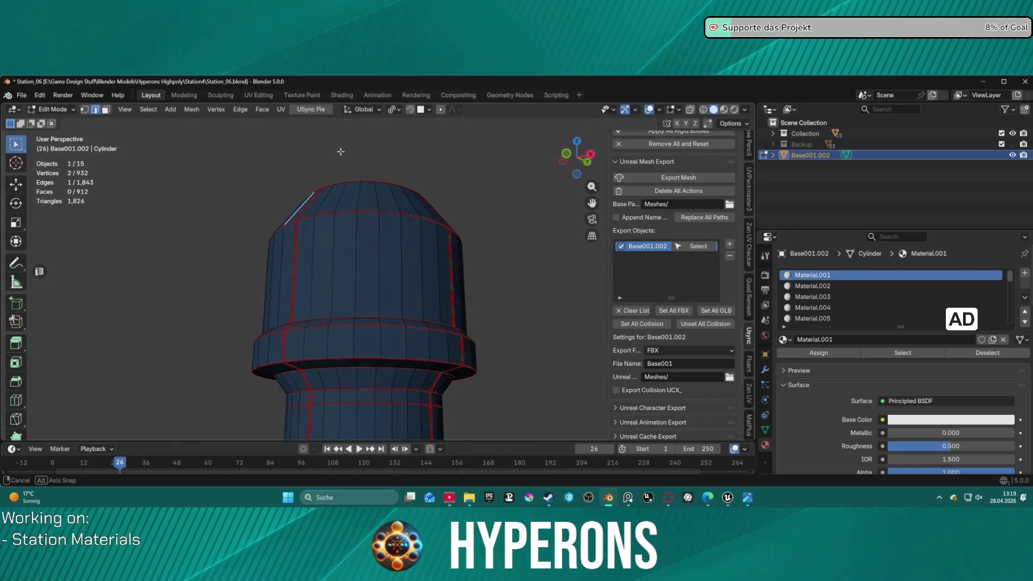
pyautogui.scroll(-6, 379, 194)
# Step: Select the horizontal ring loop around the upper cylinder and start its bevel
pyautogui.moveTo(343, 152)
pyautogui.mouseDown(button='middle')
pyautogui.moveTo(428, 234)
pyautogui.moveTo(482, 191)
pyautogui.moveTo(386, 337)
pyautogui.moveTo(480, 312)
pyautogui.moveTo(517, 361)
pyautogui.moveTo(397, 304)
pyautogui.mouseUp(button='middle')
pyautogui.scroll(6, 428, 234)
pyautogui.scroll(-4, 482, 192)
pyautogui.scroll(-2, 385, 338)
pyautogui.scroll(3, 397, 305)
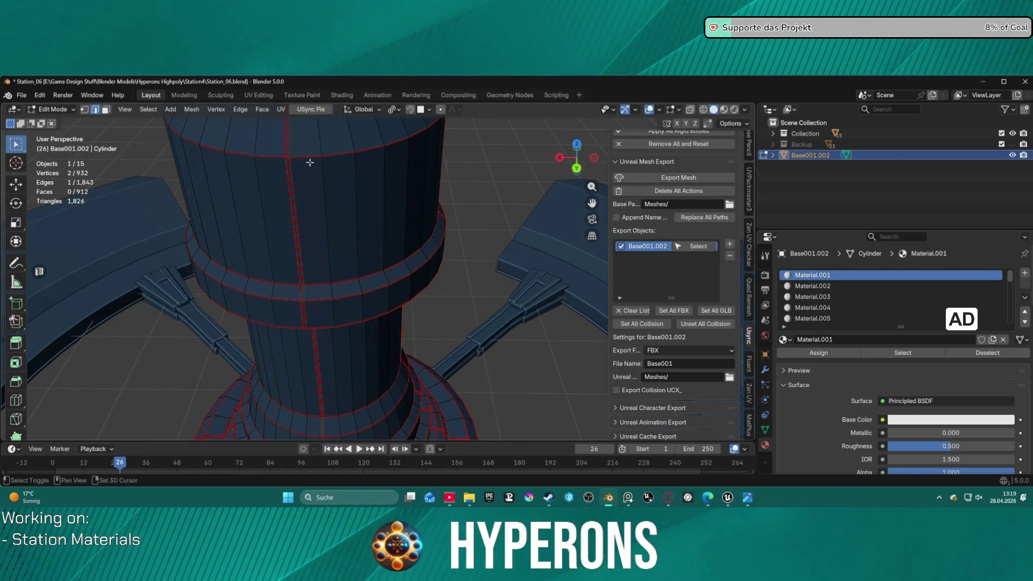
pyautogui.scroll(2, 398, 305)
pyautogui.keyDown('alt'); pyautogui.click(397, 297); pyautogui.keyUp('alt')
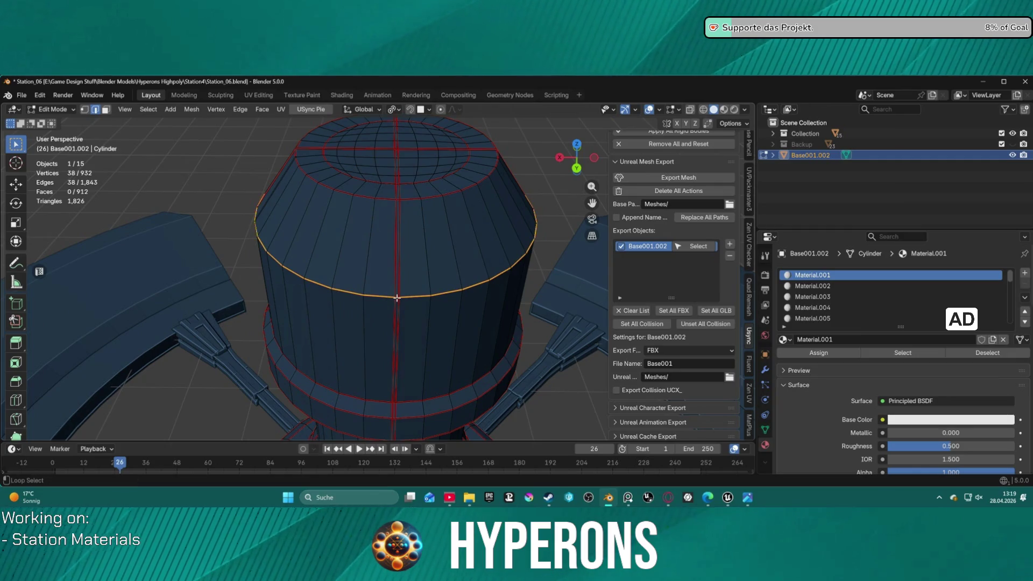
pyautogui.hotkey('ctrl', 'b')
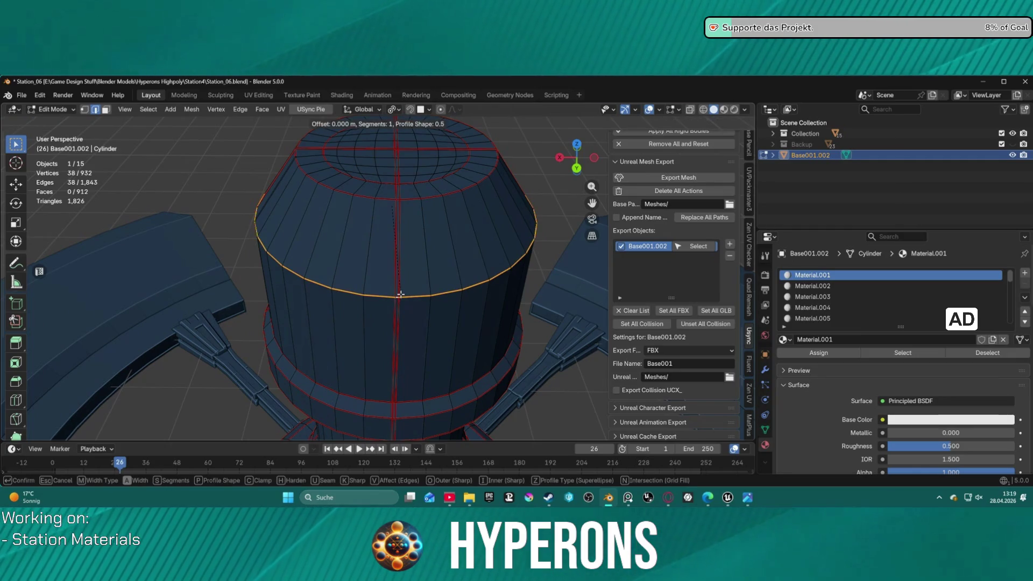